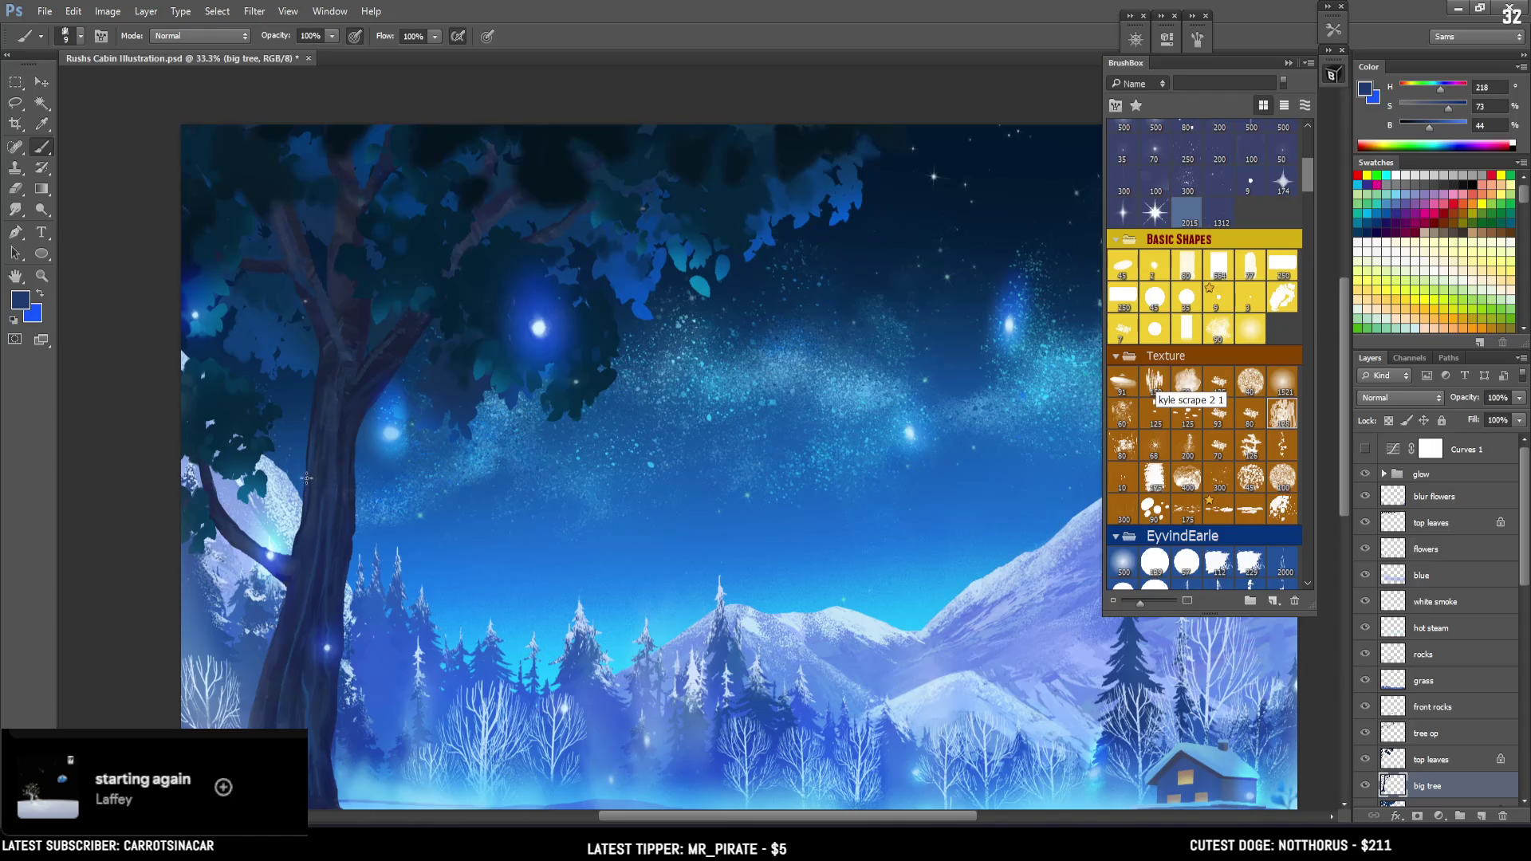
Enlarge the brush, sample a darker blue from the big tree's trunk, and shift the view
key("bracketright")
key("bracketright")
left_click(330, 360, "alt")
key("bracketright")
key("bracketright")
left_click_drag(352, 388, 356, 331)
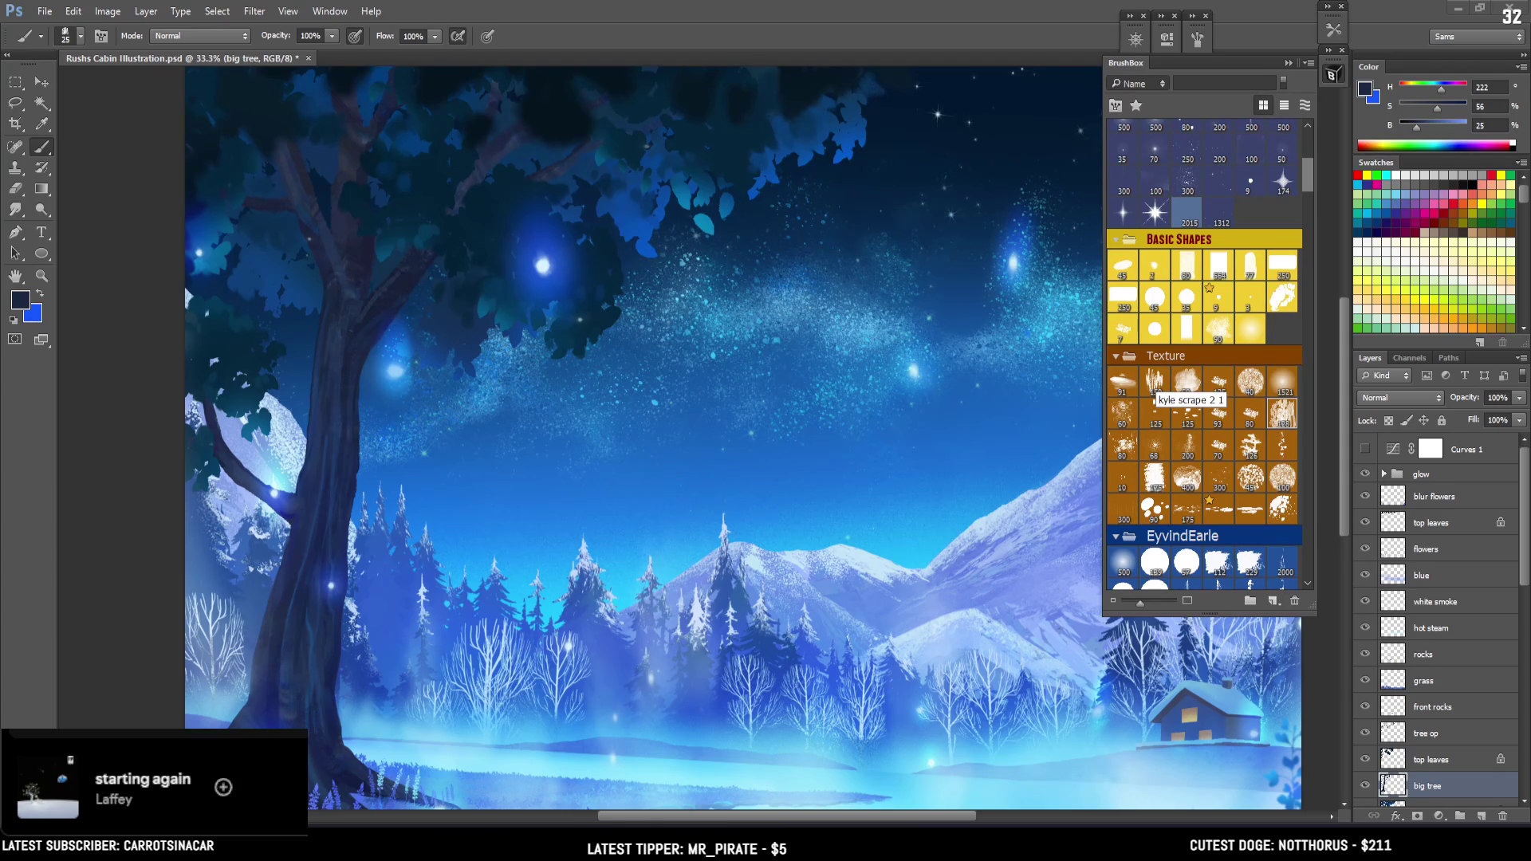
Scroll down to show the misty lake and flowered foreground beneath the big tree
scroll(937, 278, "down", 4)
scroll(938, 278, "down", 1)
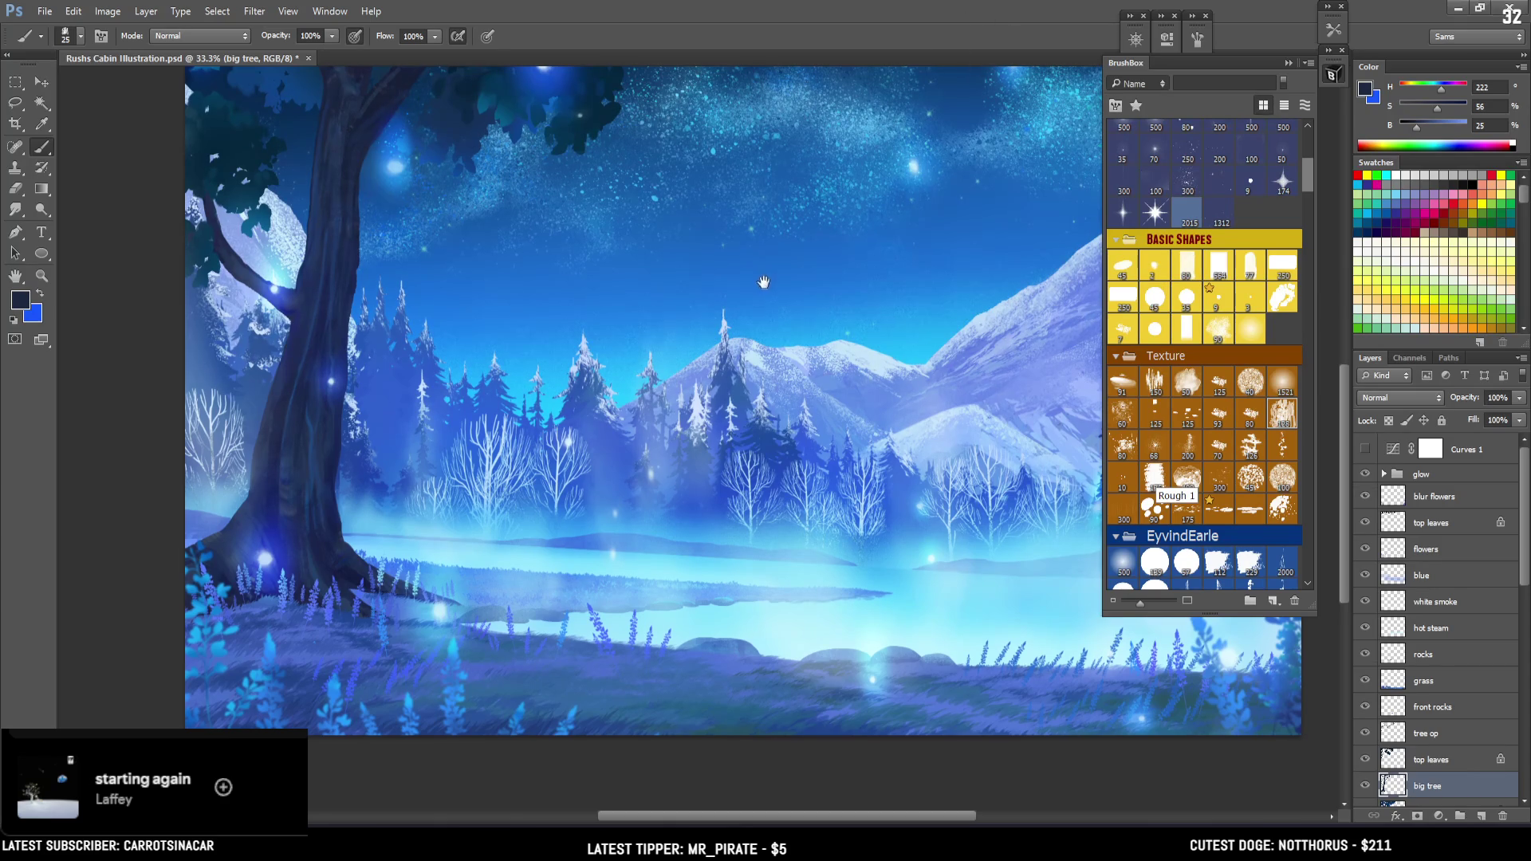
Set the brush to 30 and lasso a strip along the trunk's left edge near its base
left_click_drag(764, 283, 747, 418)
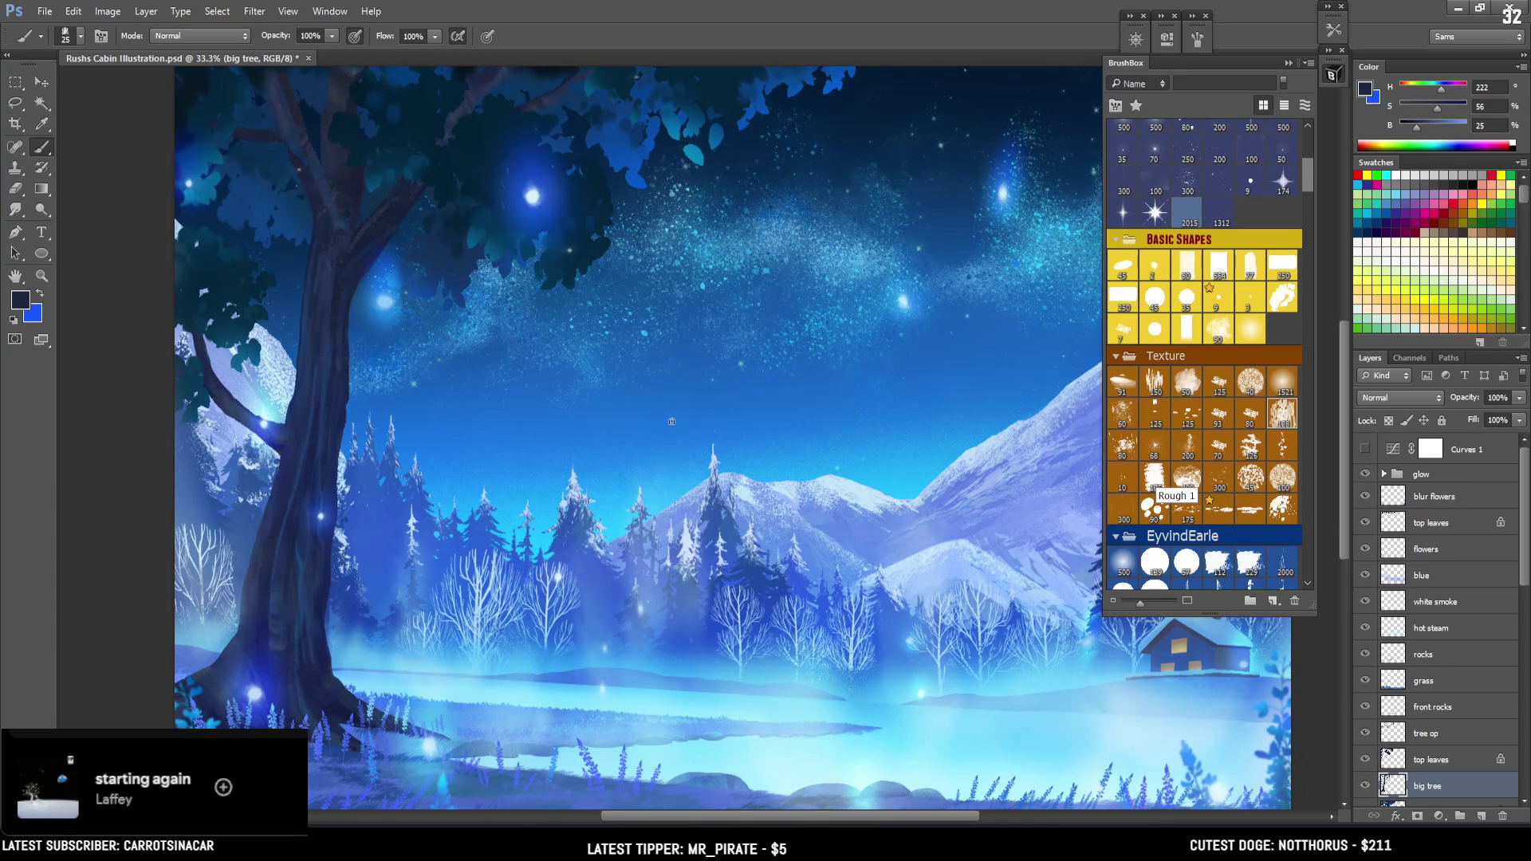
key("bracketright")
mouse_move(316, 522)
left_mouse_down()
mouse_move(449, 460)
mouse_move(305, 459)
left_mouse_up()
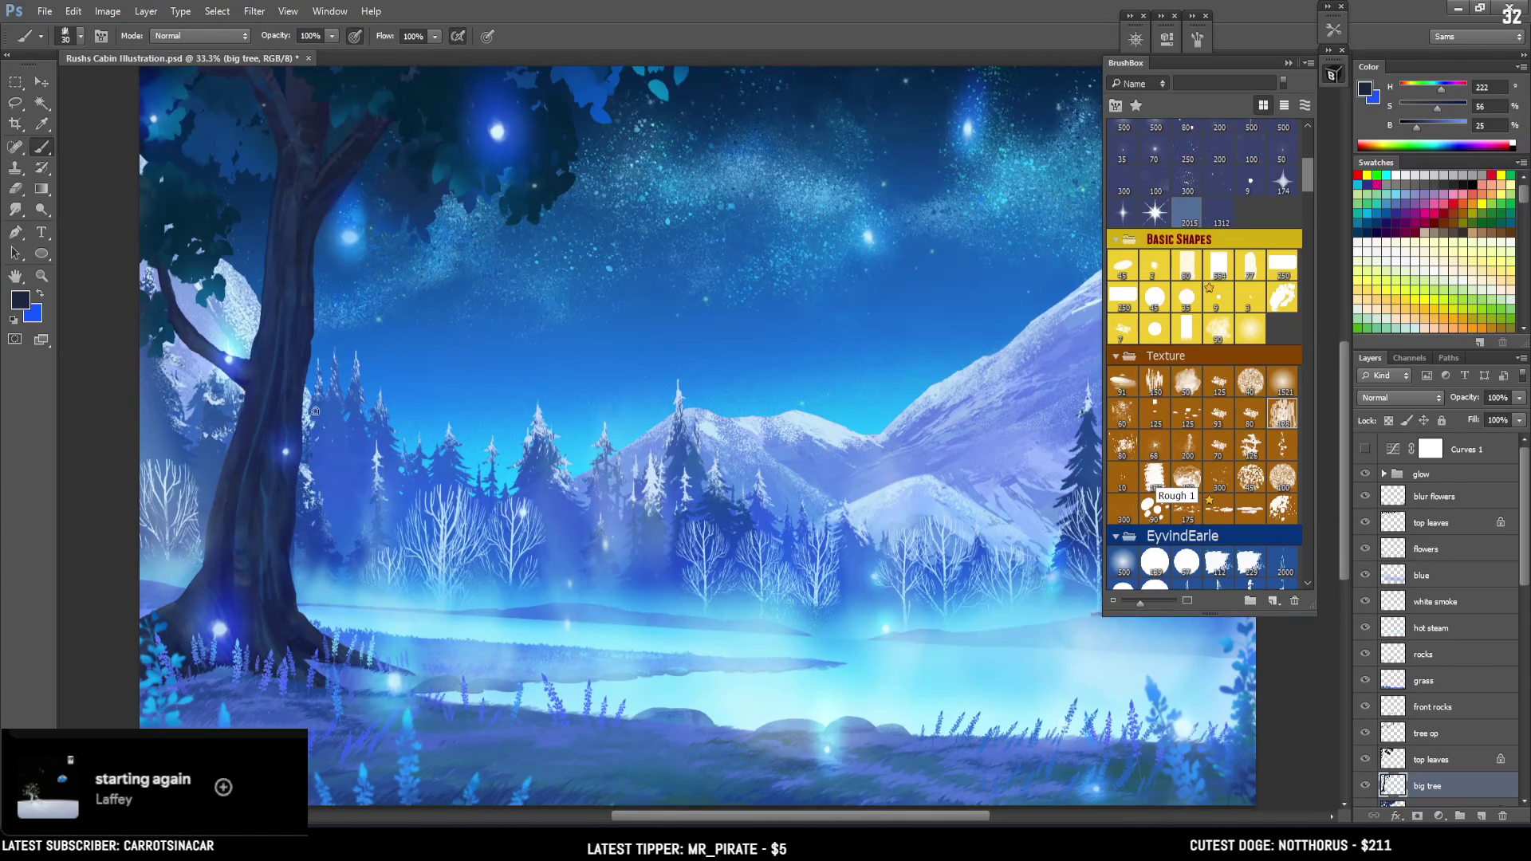
key("l")
left_click_drag(217, 495, 194, 622)
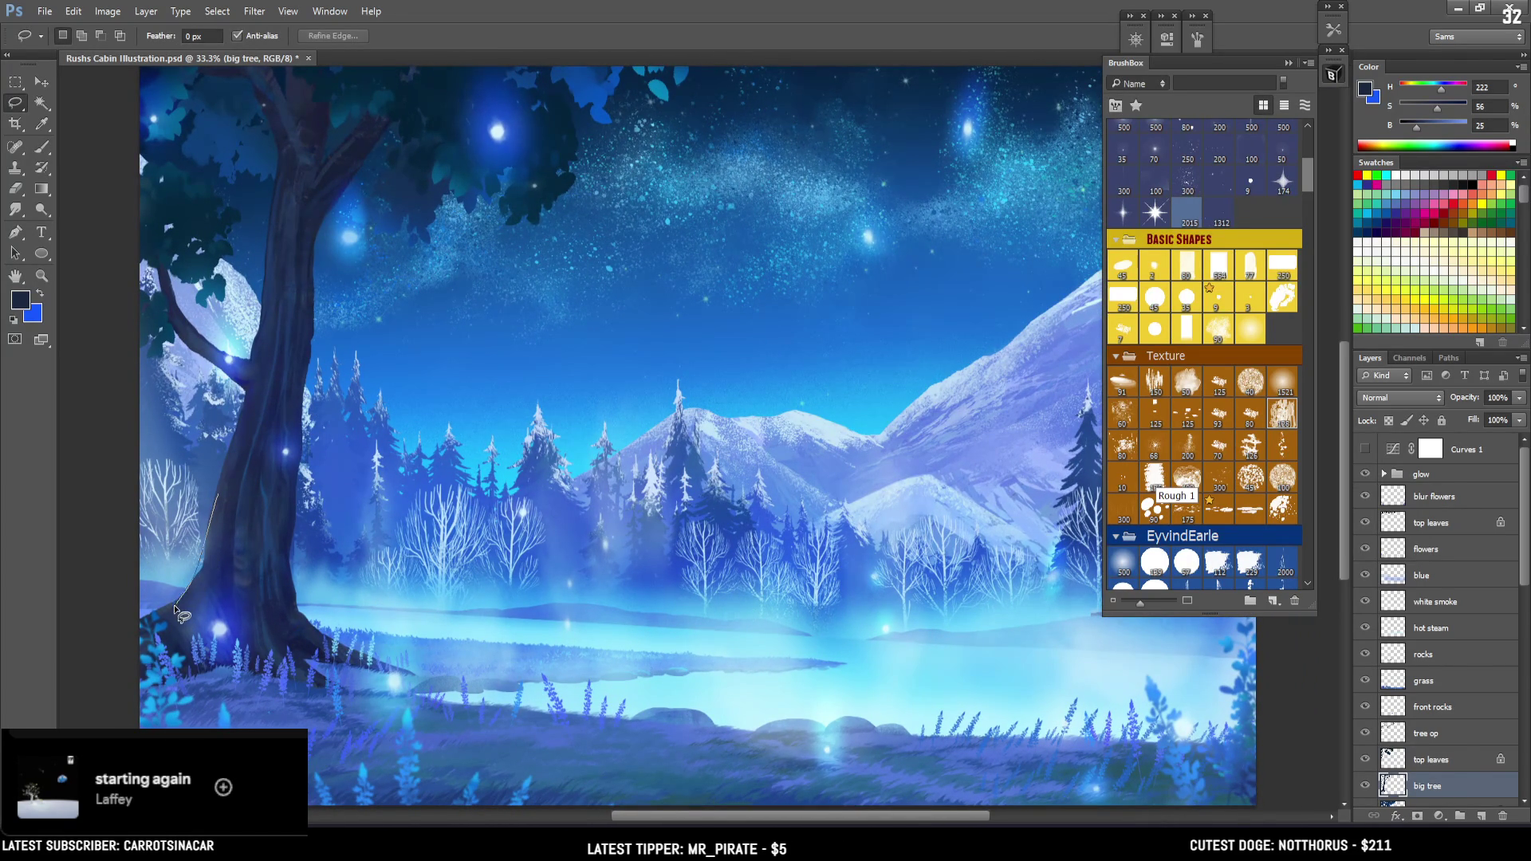
left_click_drag(200, 549, 213, 552)
Sample several trunk blues, deselect, and shrink the brush to 20
key("b")
left_click(227, 477, "alt")
key("bracketleft")
left_click(223, 531, "alt")
key("ctrl+d")
key("bracketleft")
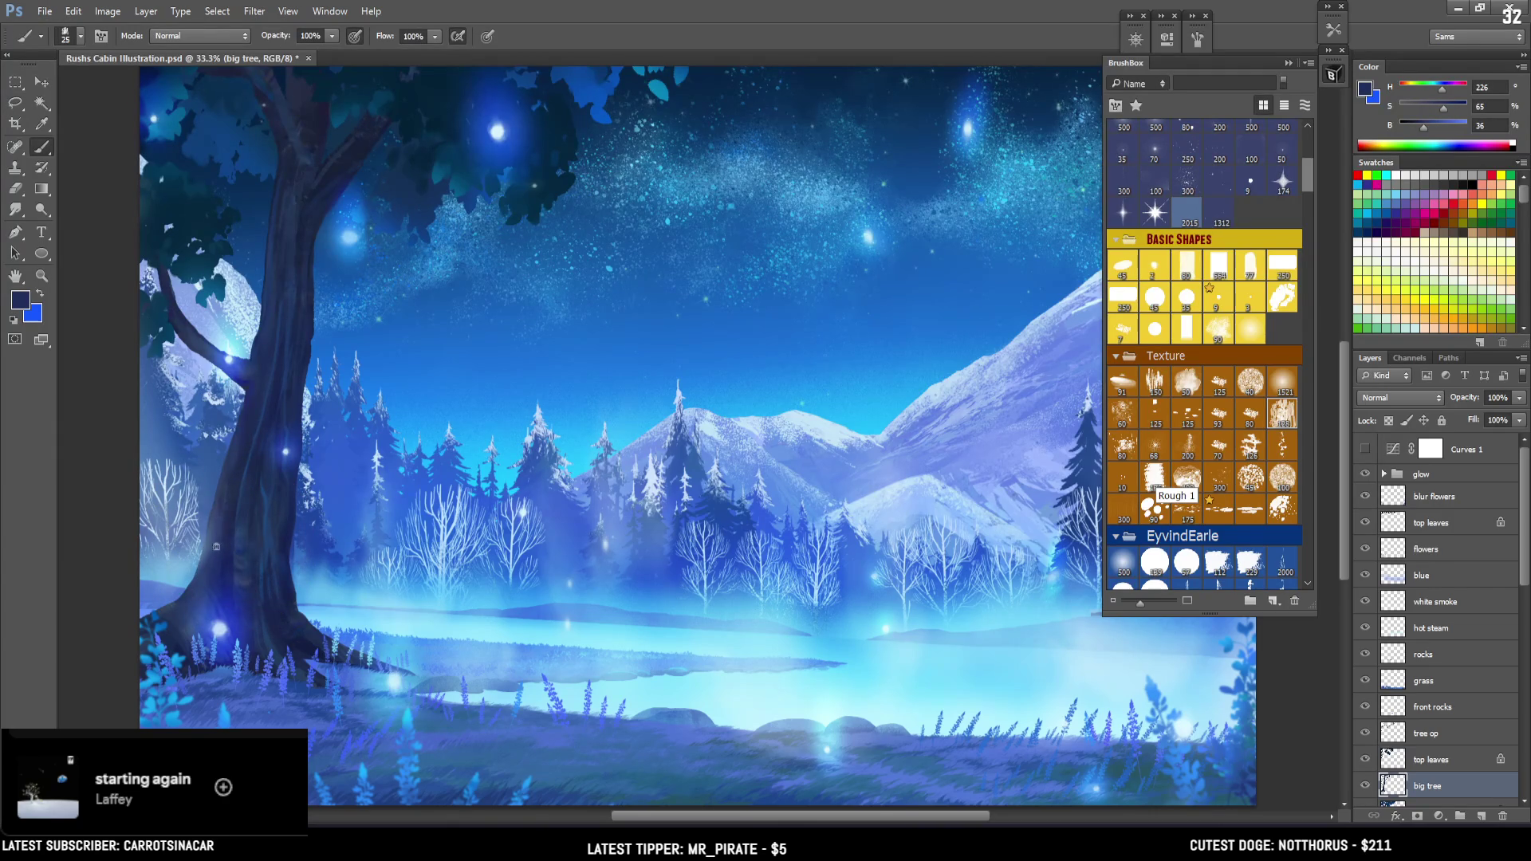
left_click(239, 477, "alt")
With a 10–15 brush, paint dark blue shading along the trunk base's right edge
key("bracketleft")
left_click(268, 574, "alt")
key("bracketleft")
left_click(292, 586, "alt")
left_click(292, 588, "alt")
key("bracketright")
left_click_drag(292, 594, 315, 631)
left_click(311, 640, "alt")
left_click(309, 305, "alt")
Pan up toward the cabin and sample dark blues from the trunk and foliage
mouse_move(339, 319)
left_mouse_down()
mouse_move(296, 366)
mouse_move(300, 328)
left_mouse_up()
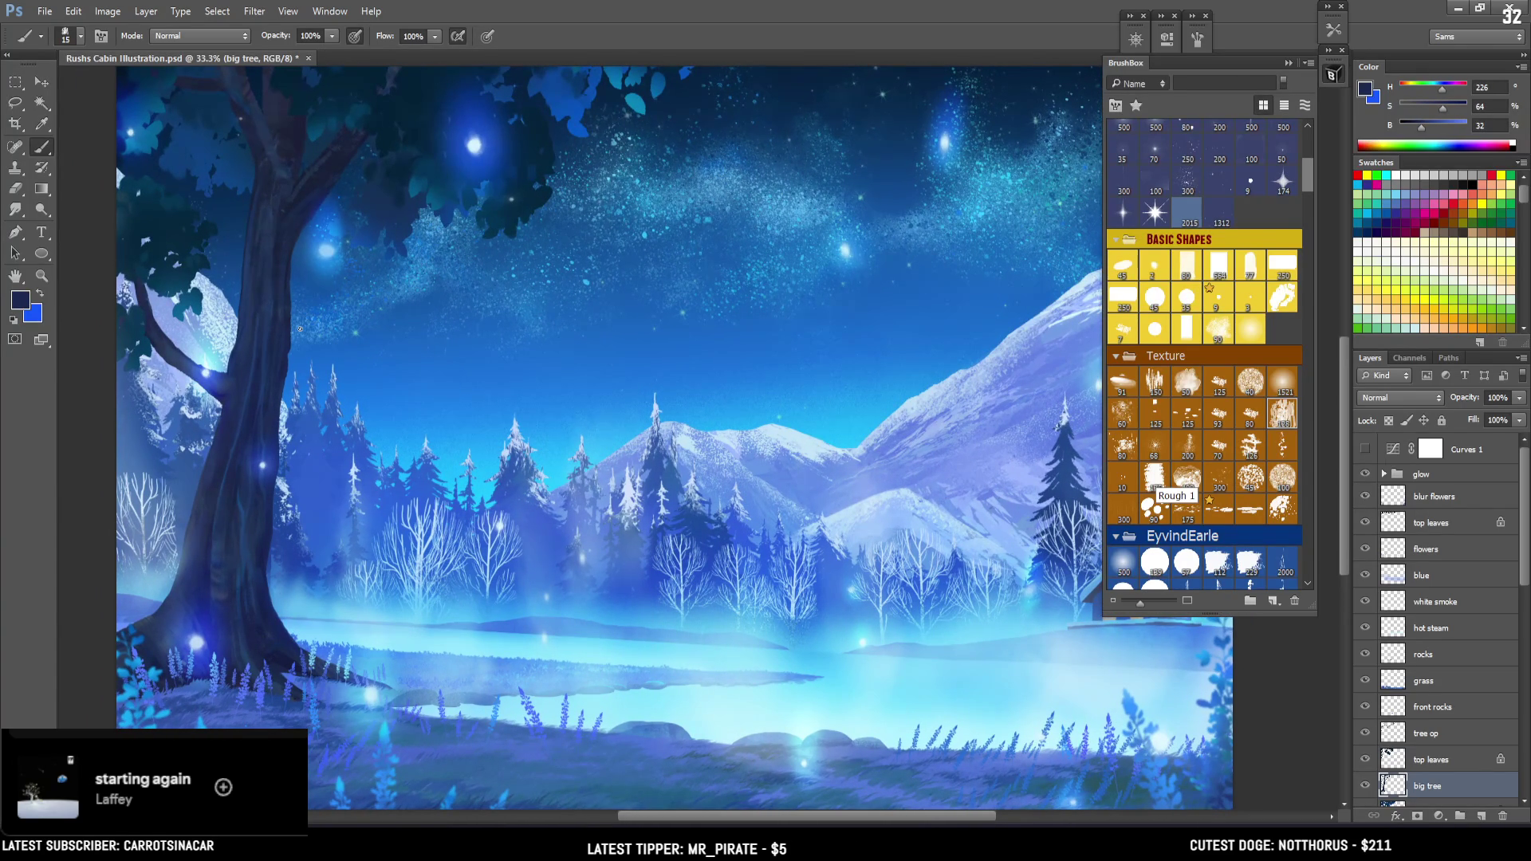
left_click_drag(300, 329, 351, 419)
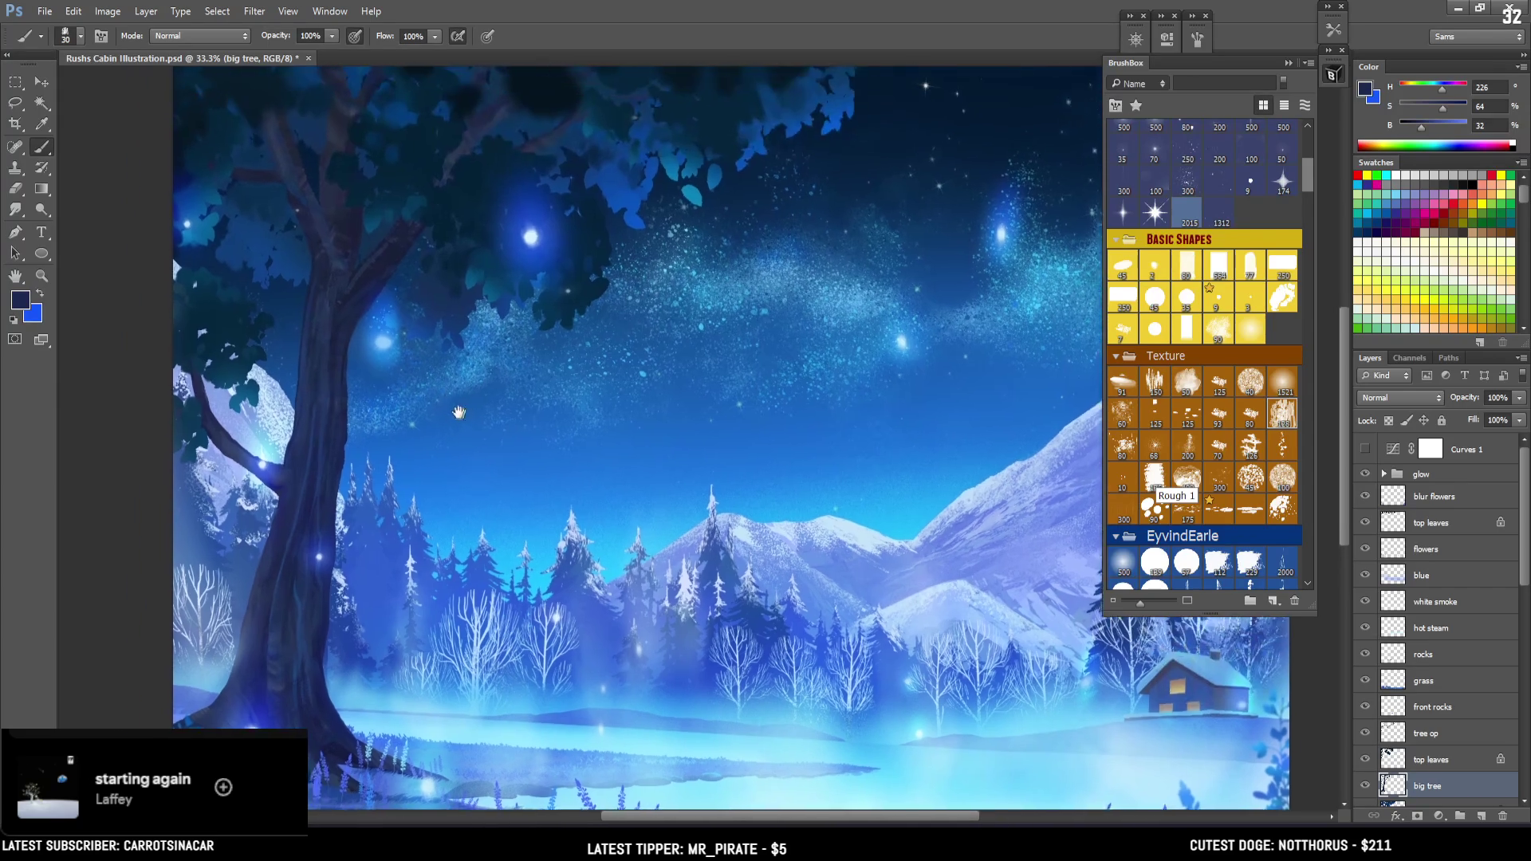
key("bracketright")
left_click_drag(334, 240, 317, 237)
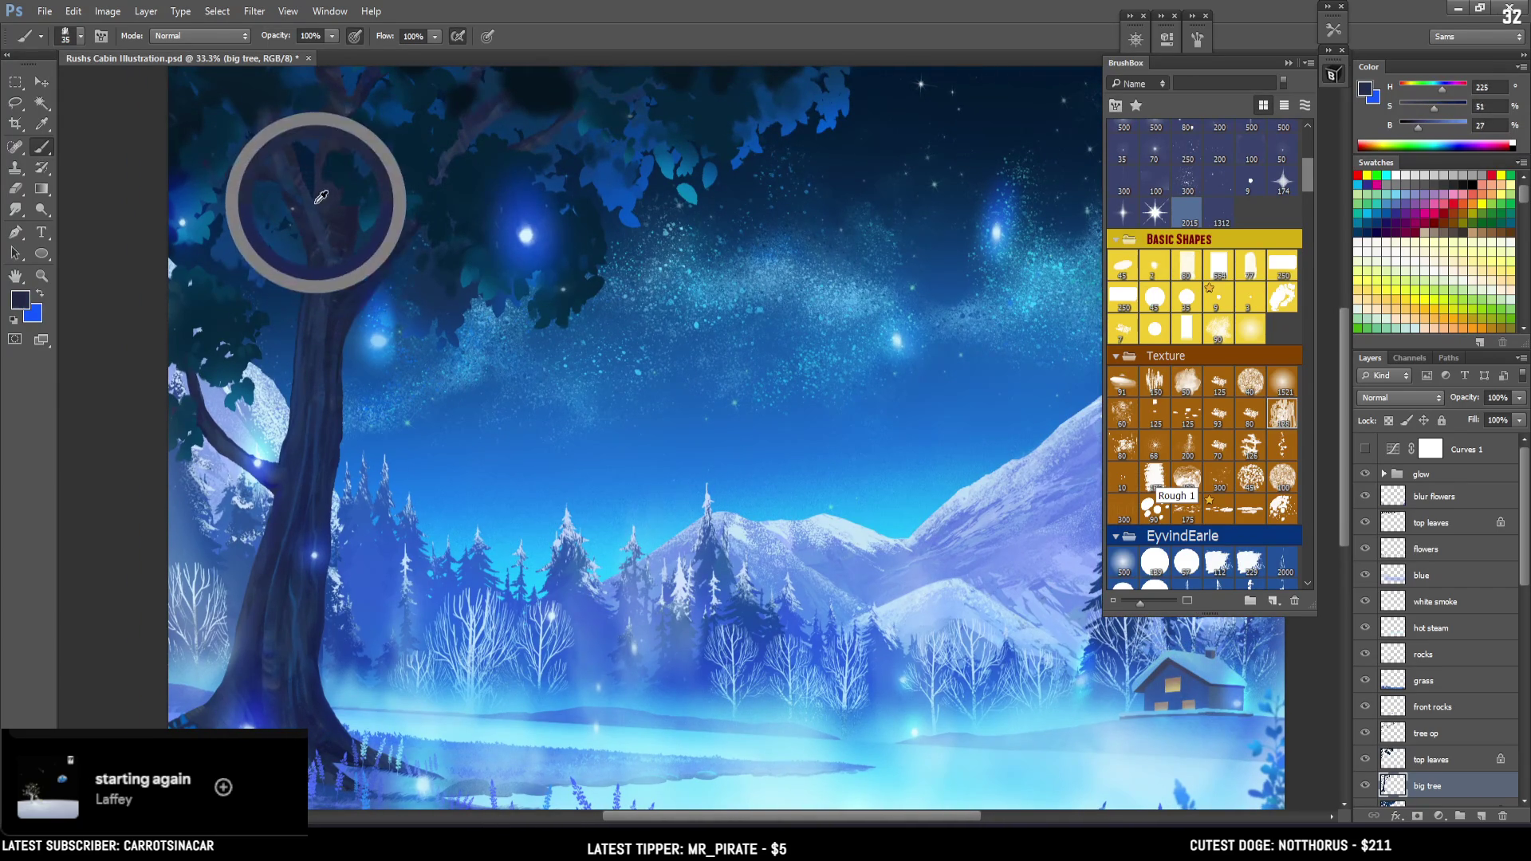
left_click(359, 217, "alt")
key("bracketleft")
Lasso a narrow strip along the upper trunk, paint it, and deselect
key("bracketleft")
key("bracketleft")
key("bracketleft")
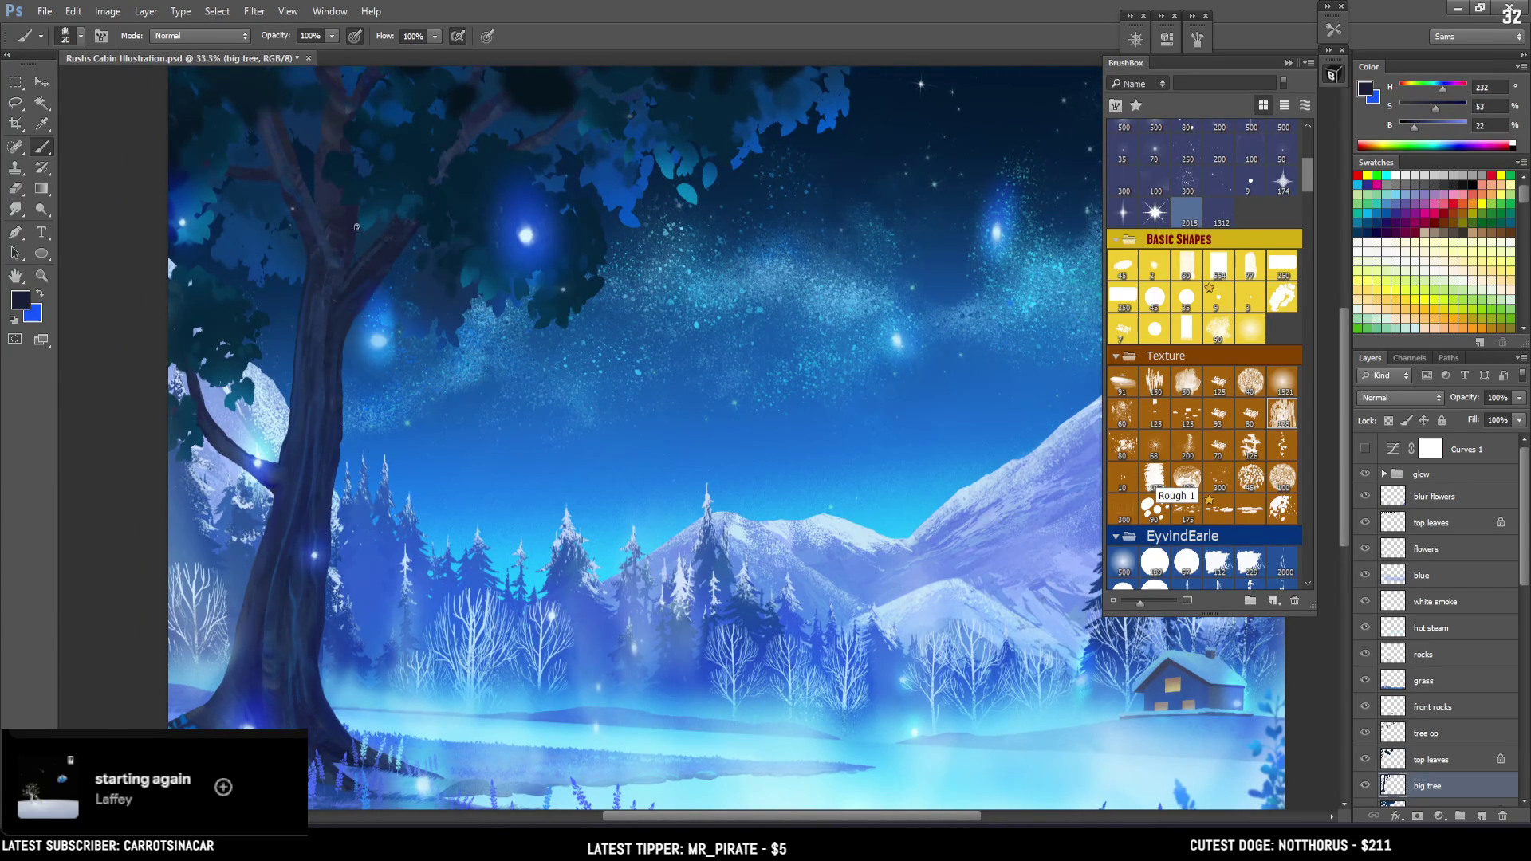
key("l")
left_click_drag(358, 206, 358, 230)
key("b")
key("ctrl+d")
key("bracketleft")
key("bracketleft")
key("bracketright")
key("bracketright")
Lasso the trunk edge up toward the canvas top, shade it with a larger brush, and deselect
key("l")
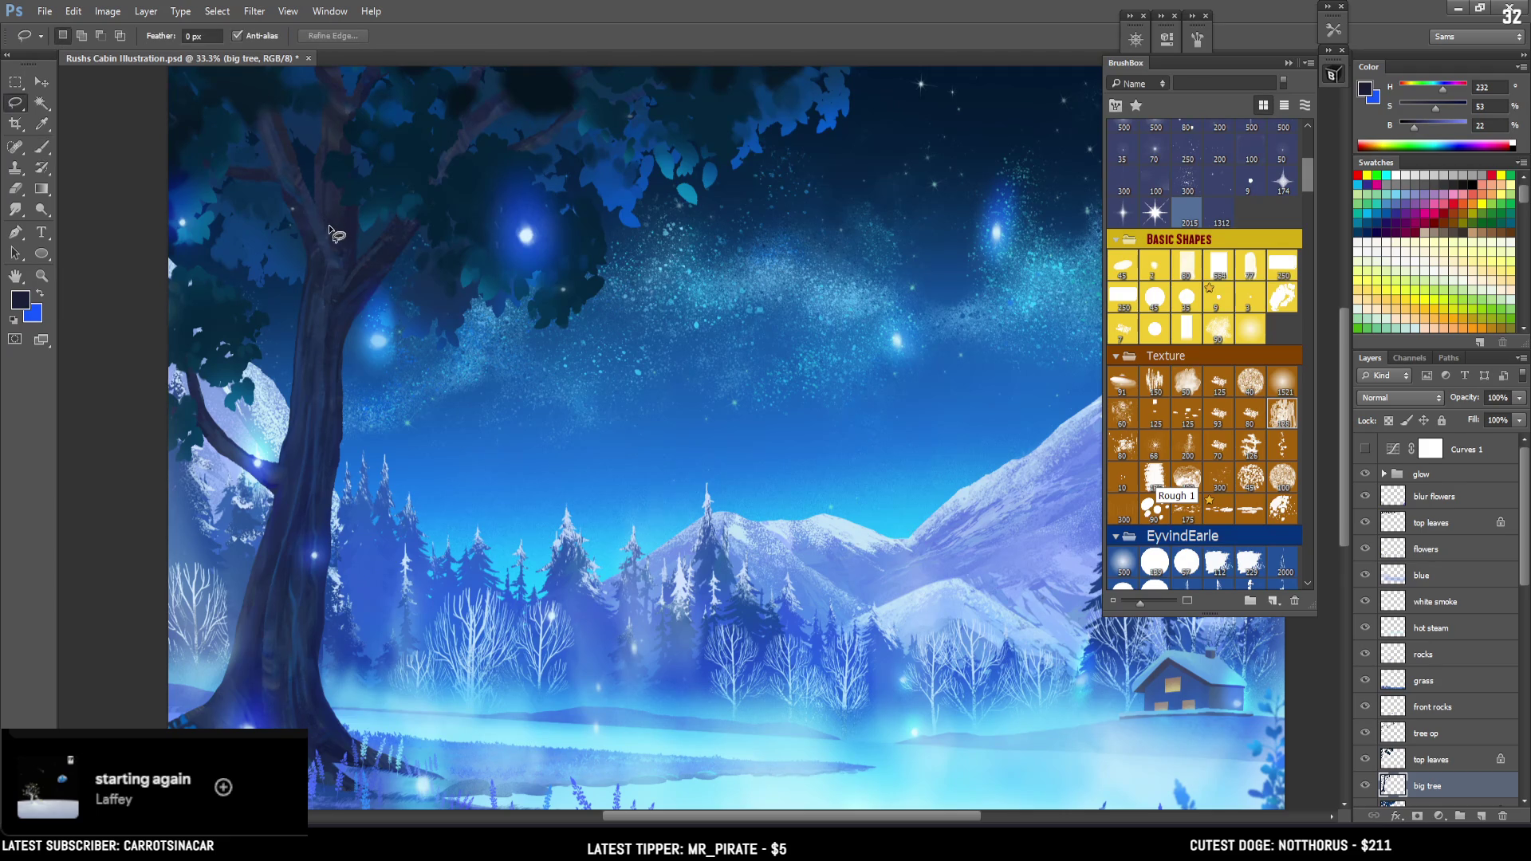
mouse_move(321, 215)
left_mouse_down()
mouse_move(317, 70)
mouse_move(328, 240)
left_mouse_up()
mouse_move(327, 237)
left_mouse_down()
mouse_move(344, 224)
mouse_move(348, 238)
left_mouse_up()
mouse_move(343, 186)
left_mouse_down()
mouse_move(327, 289)
mouse_move(347, 297)
mouse_move(336, 275)
left_mouse_up()
key("b")
key("bracketright")
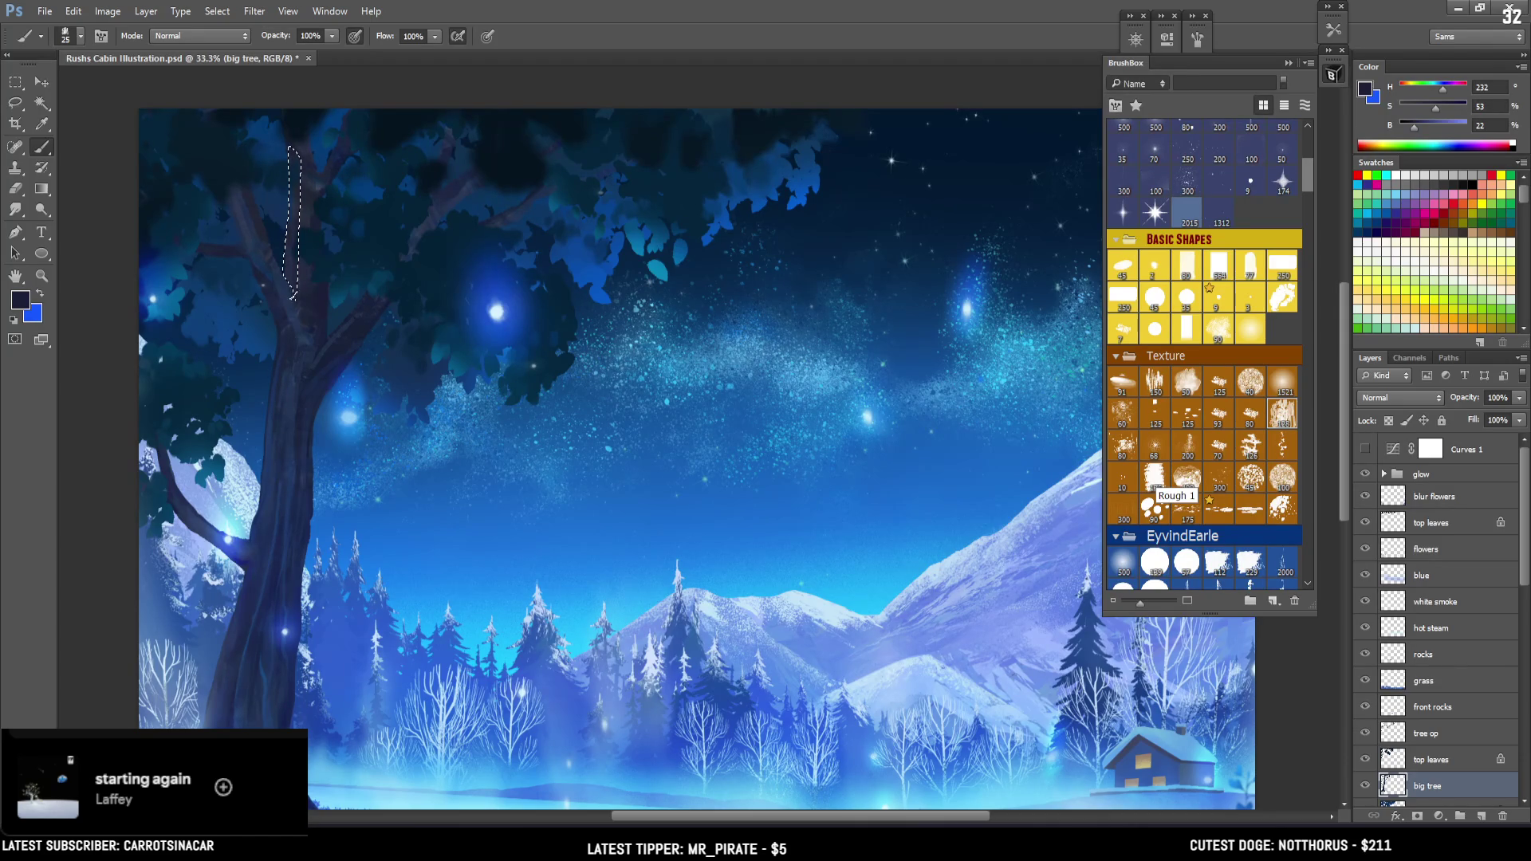
key("ctrl+d")
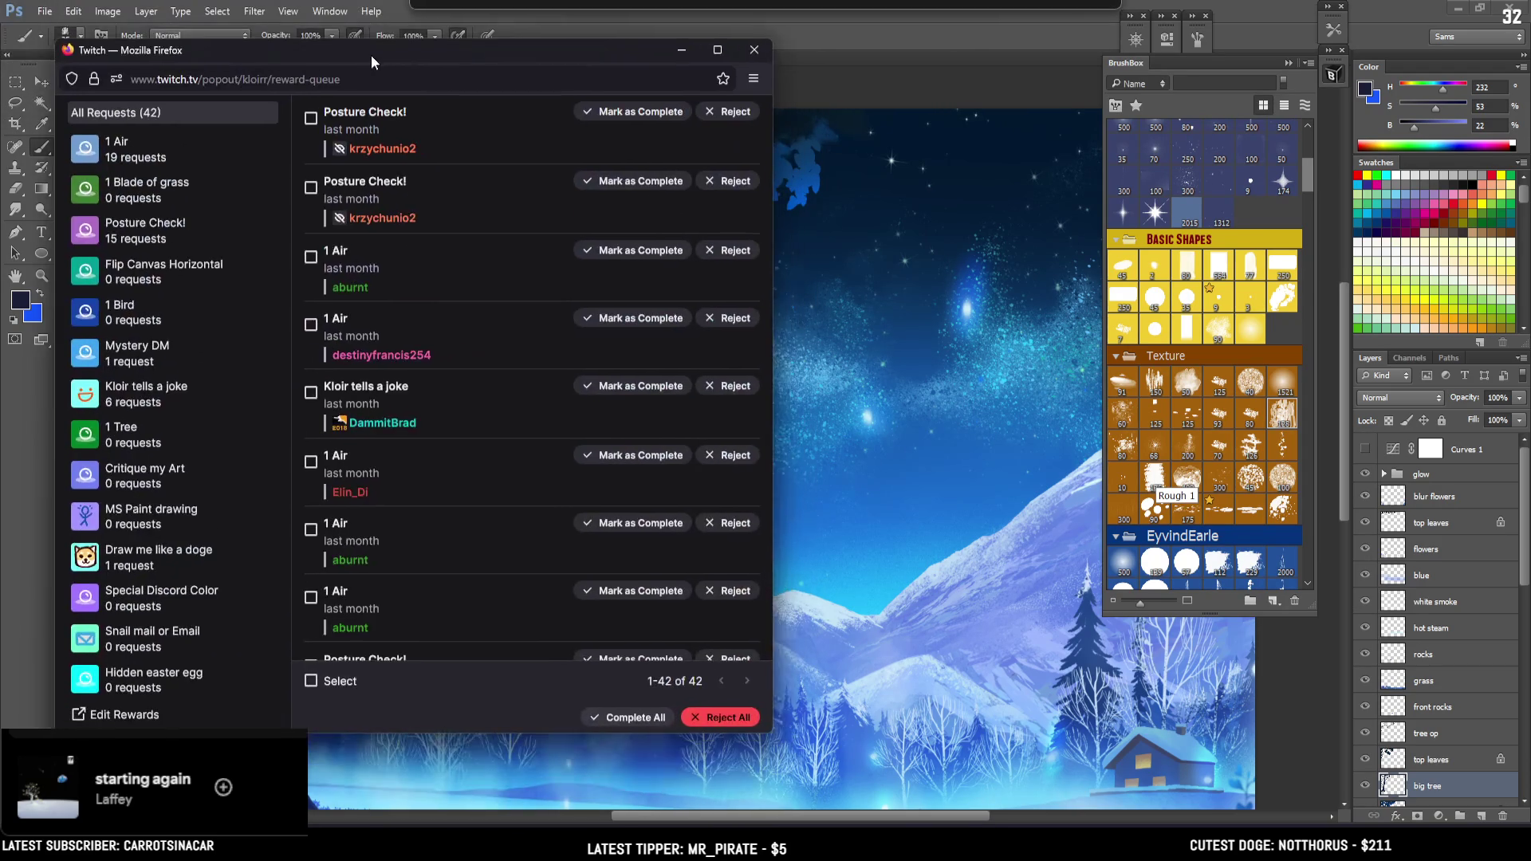
Bring the Twitch reward-request window into view and scroll through the pending requests
left_click_drag(370, 56, 327, 26)
scroll(426, 255, "down", 5)
scroll(426, 255, "down", 3)
scroll(424, 247, "down", 3)
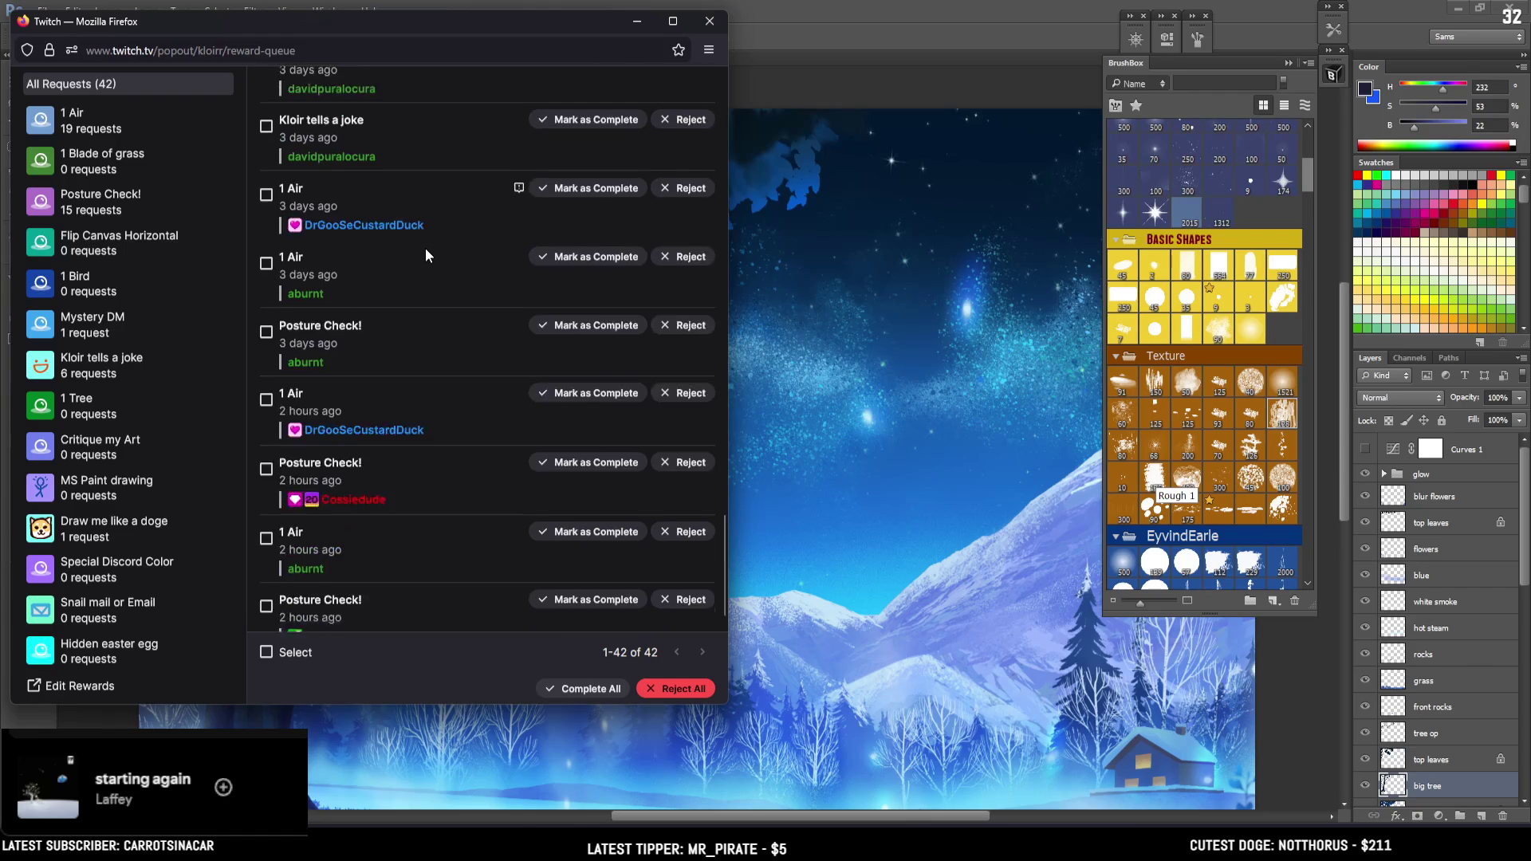
scroll(424, 247, "down", 3)
scroll(424, 247, "up", 5)
scroll(423, 244, "up", 5)
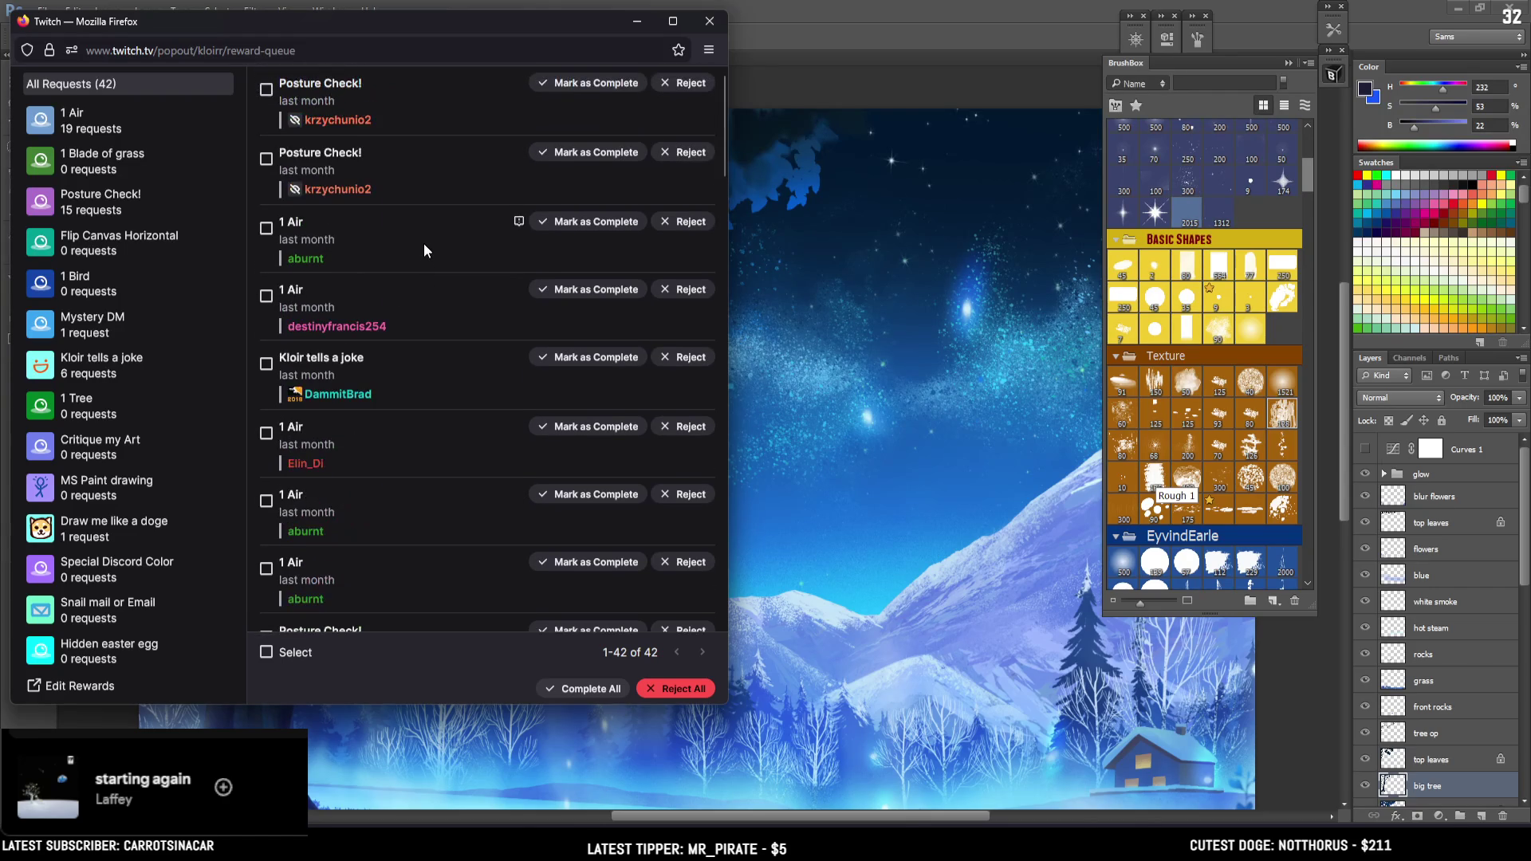
scroll(422, 242, "up", 5)
scroll(422, 243, "down", 8)
scroll(416, 240, "down", 5)
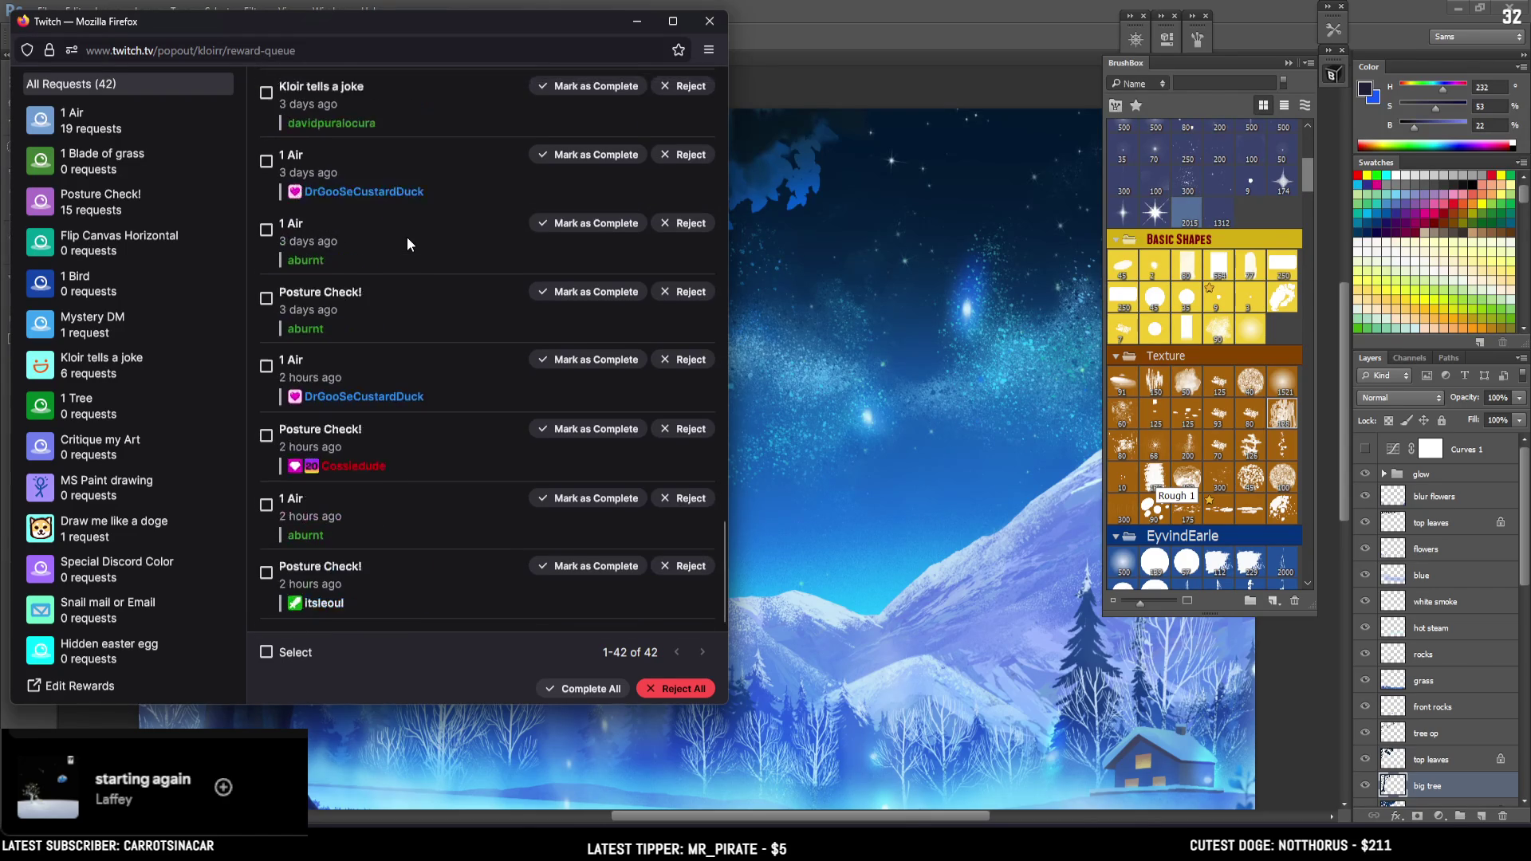
mouse_move(367, 587)
left_click_drag(359, 605, 381, 588)
scroll(399, 520, "up", 5)
scroll(398, 519, "up", 5)
scroll(399, 519, "up", 5)
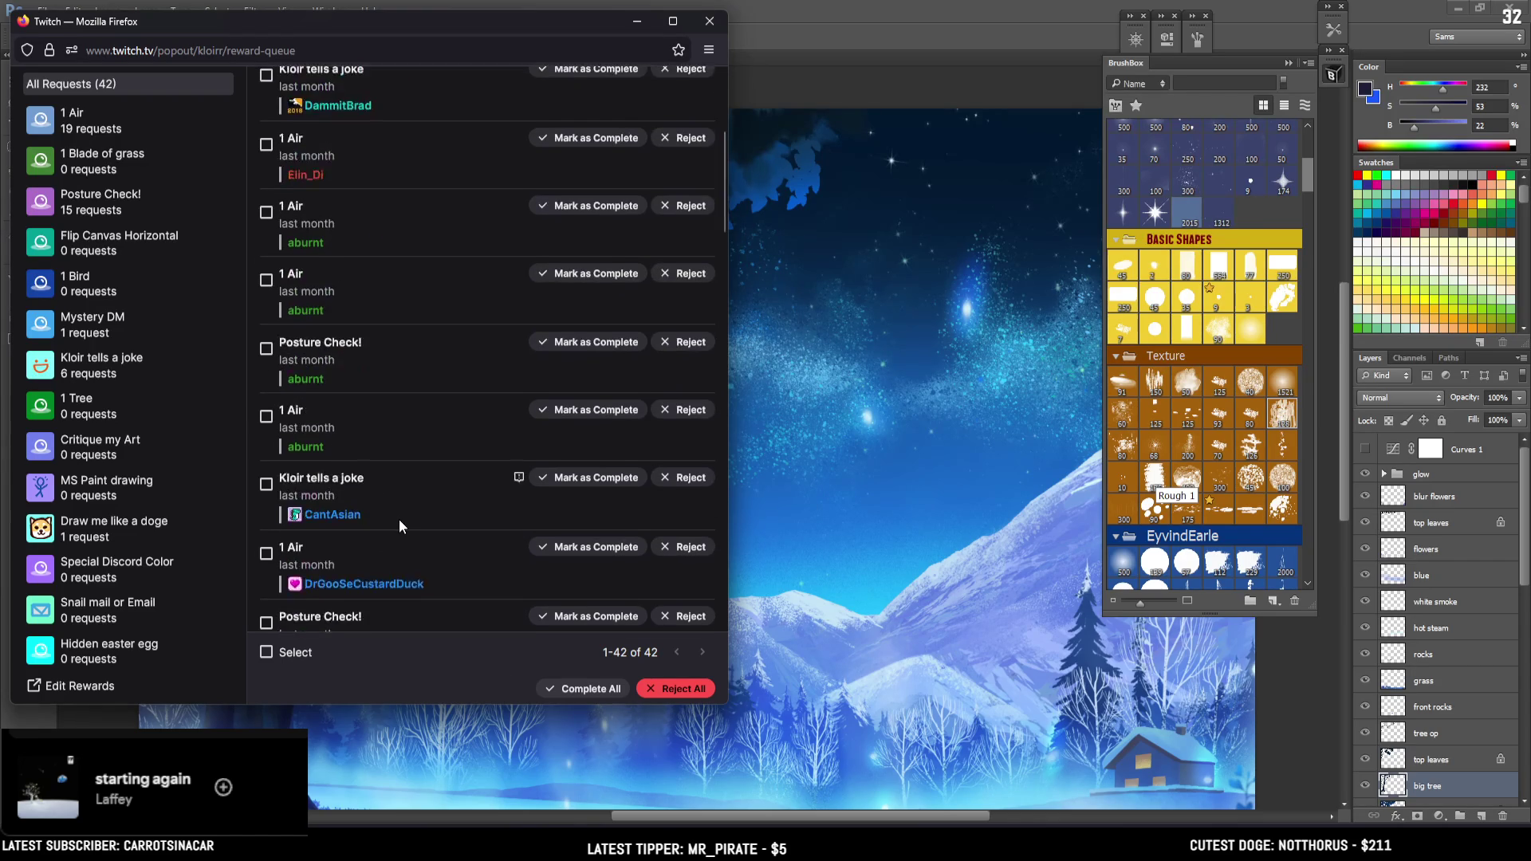
scroll(399, 519, "up", 5)
scroll(423, 413, "down", 5)
scroll(424, 409, "down", 5)
scroll(424, 409, "down", 5)
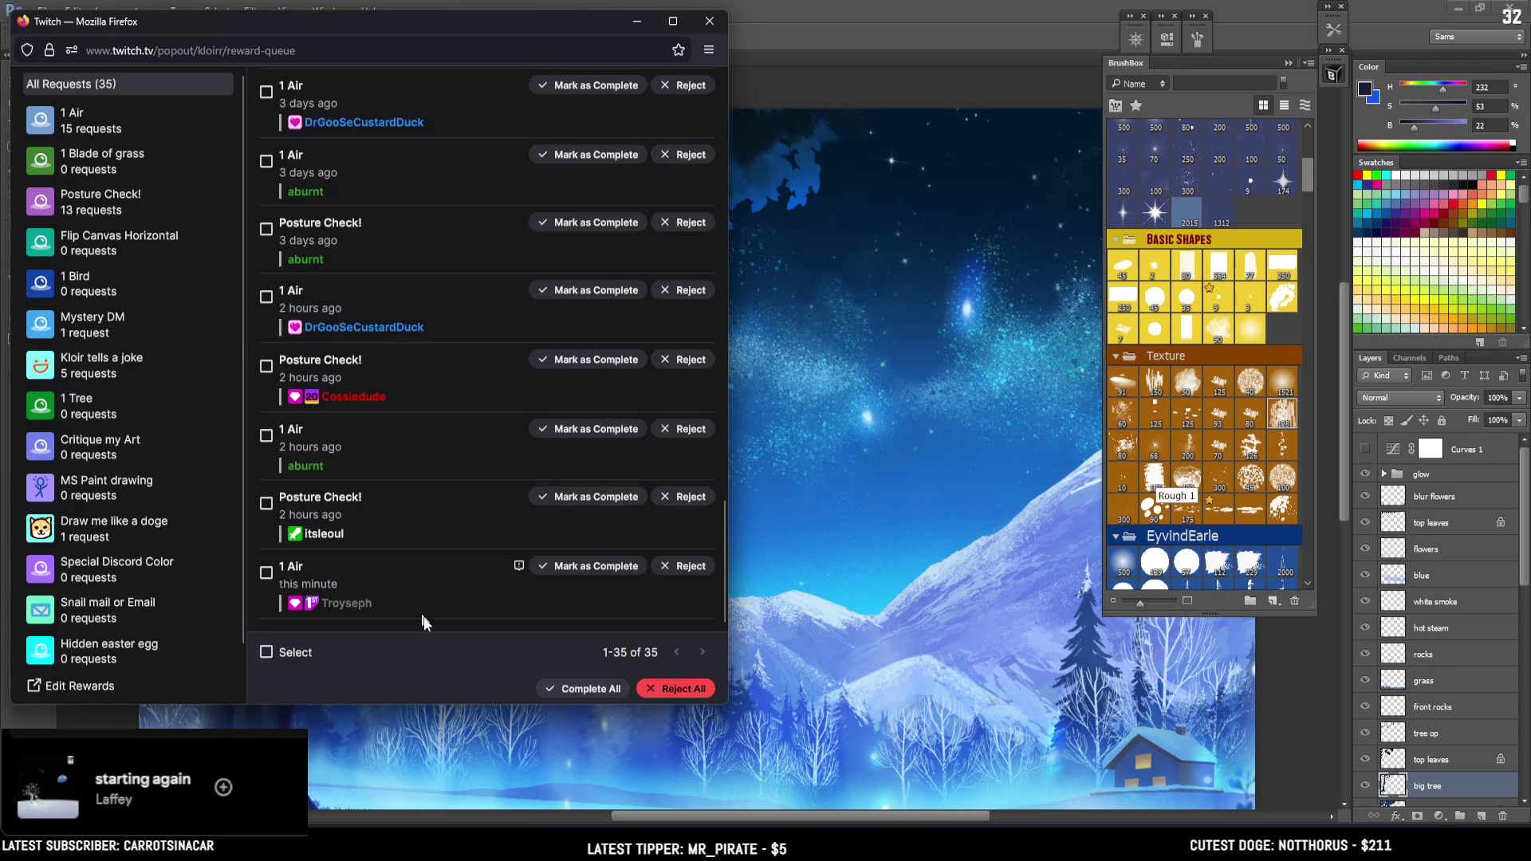
Complete all pending reward requests and close the request window
left_click(270, 652)
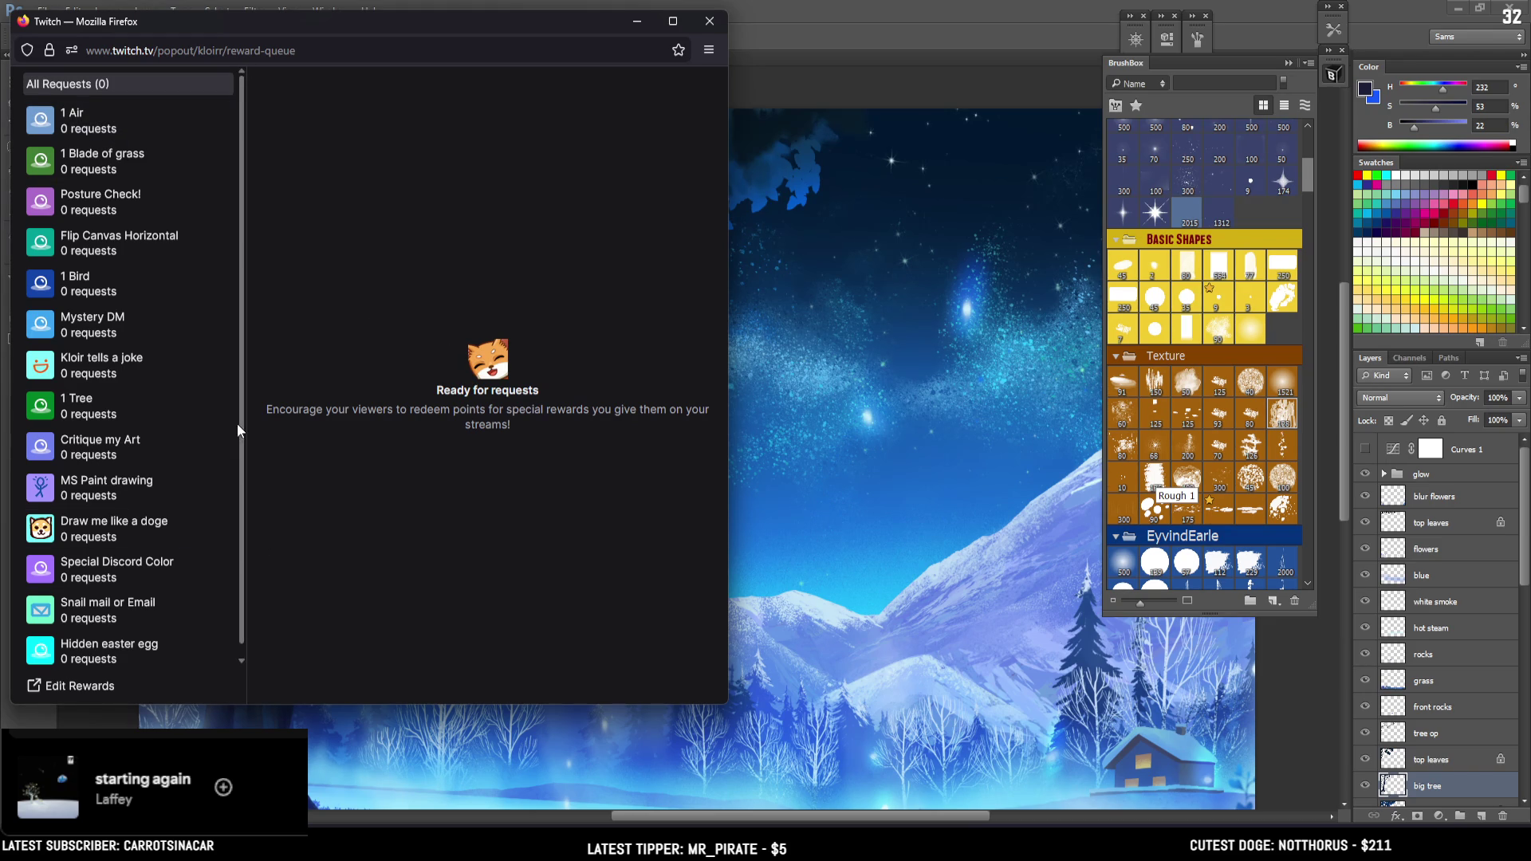
left_click_drag(400, 21, 399, 67)
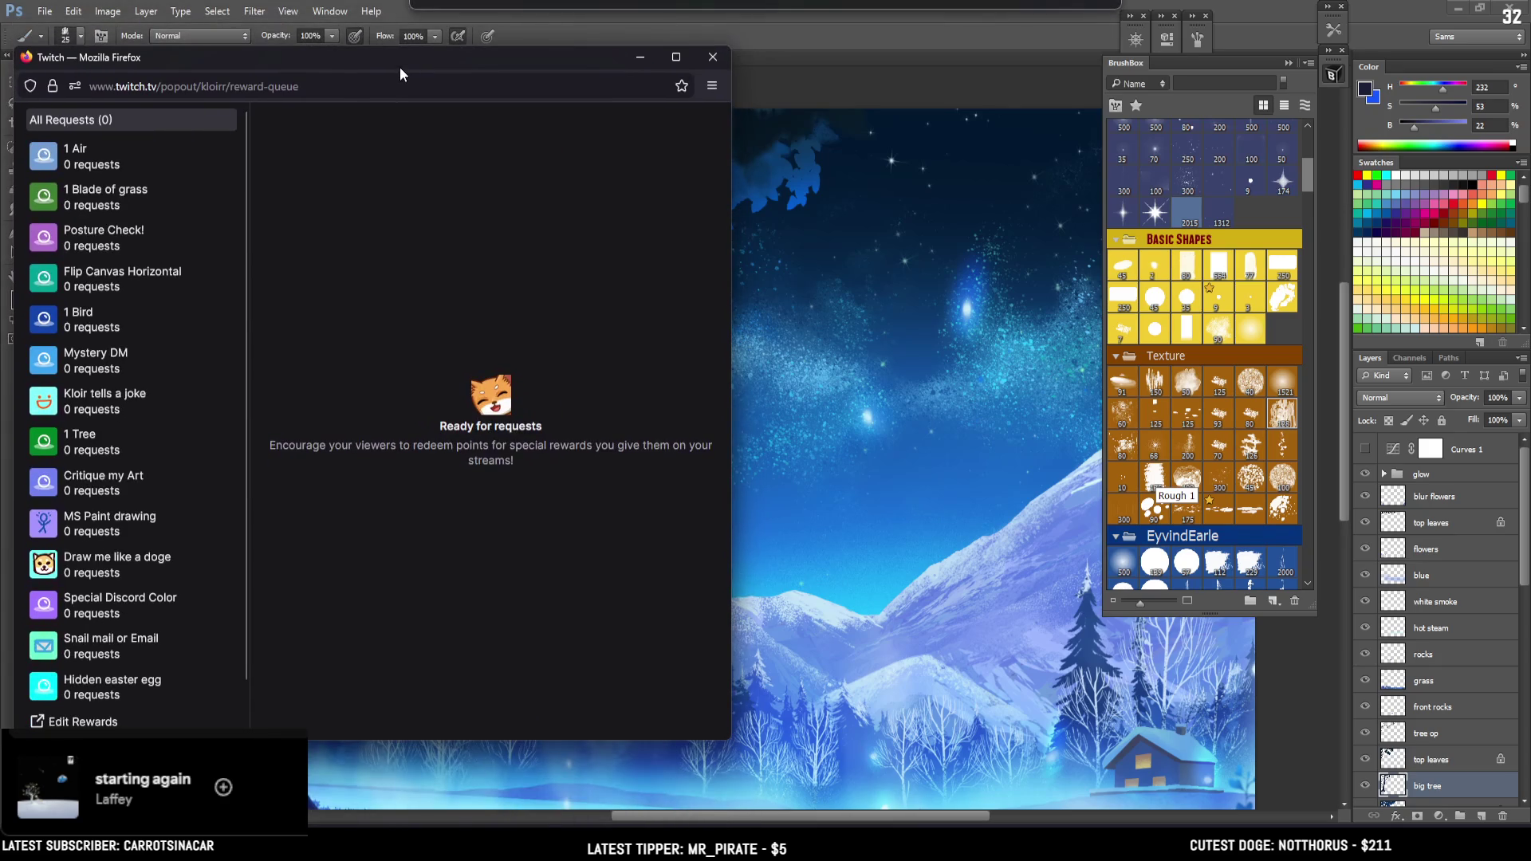
left_click(712, 58)
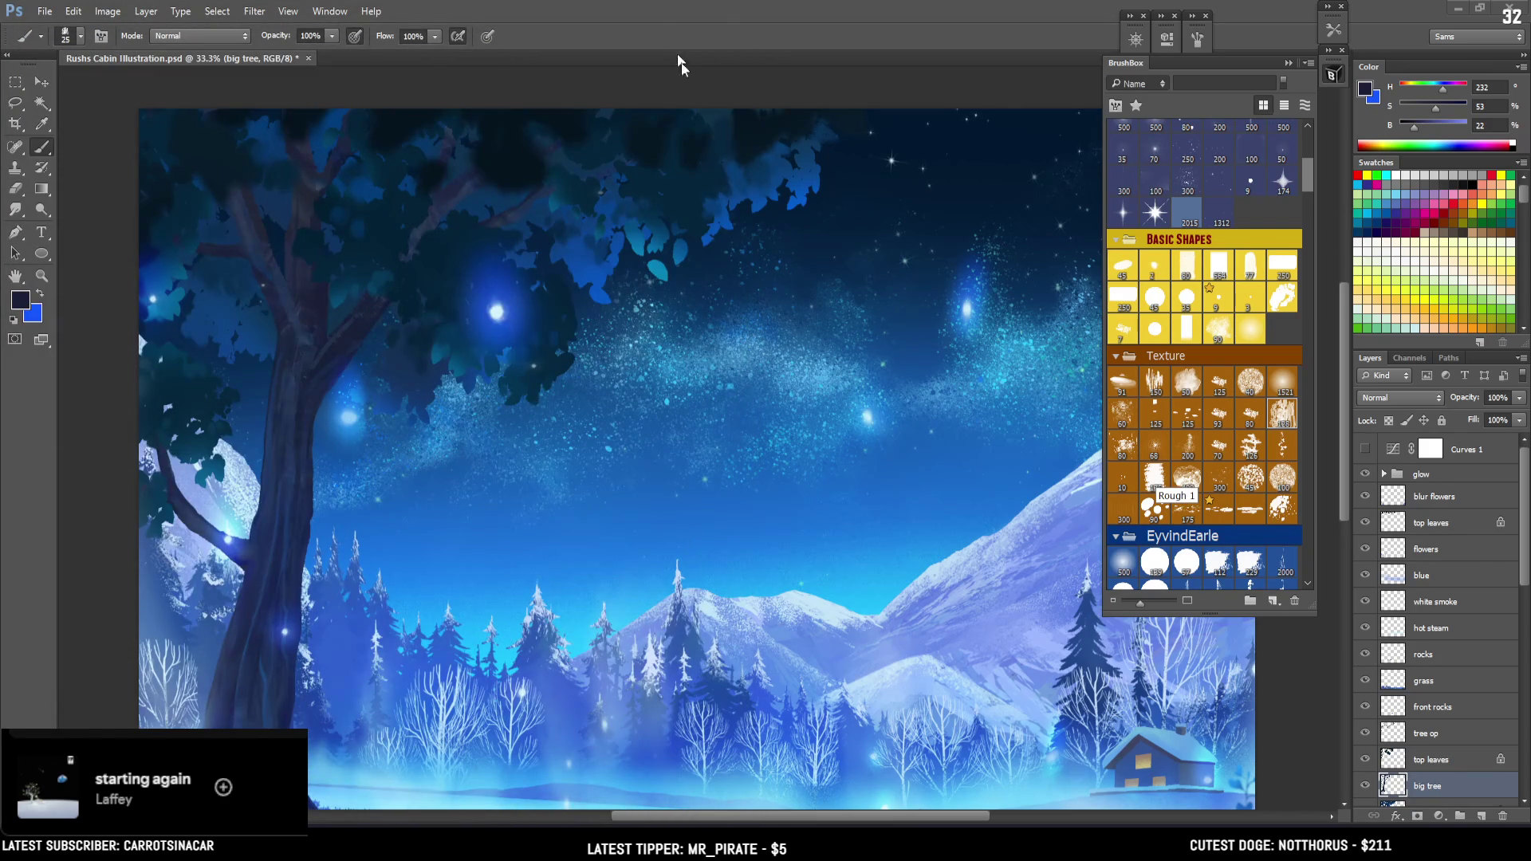
Back on the canvas, resize the brush and sample a deep blue from the big tree
scroll(877, 547, "down", 2)
scroll(877, 546, "down", 3)
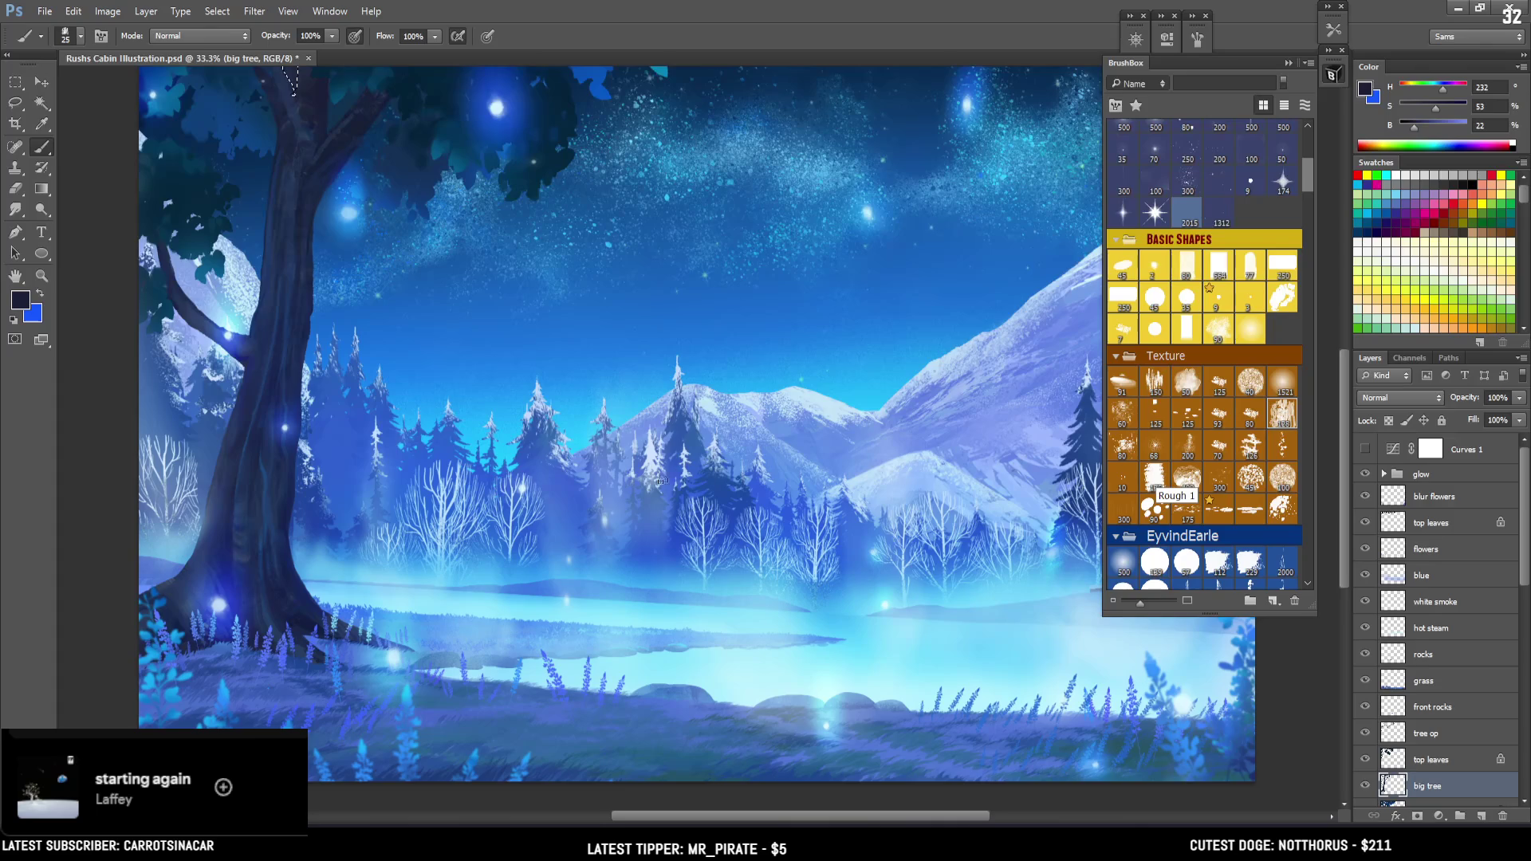
scroll(510, 361, "up", 4)
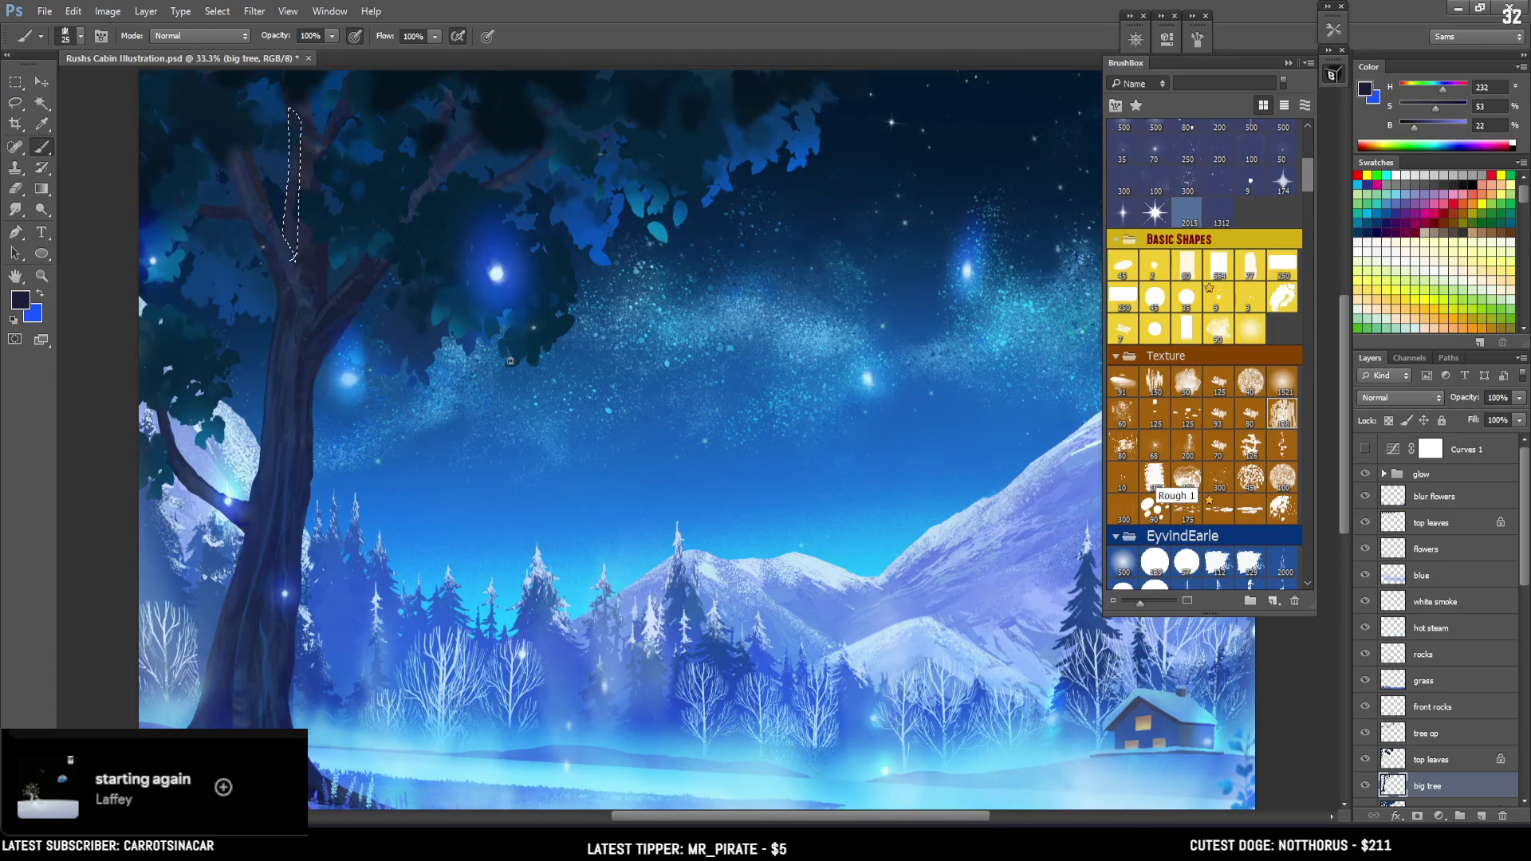
key("bracketright")
left_click(299, 132, "alt")
key("bracketleft")
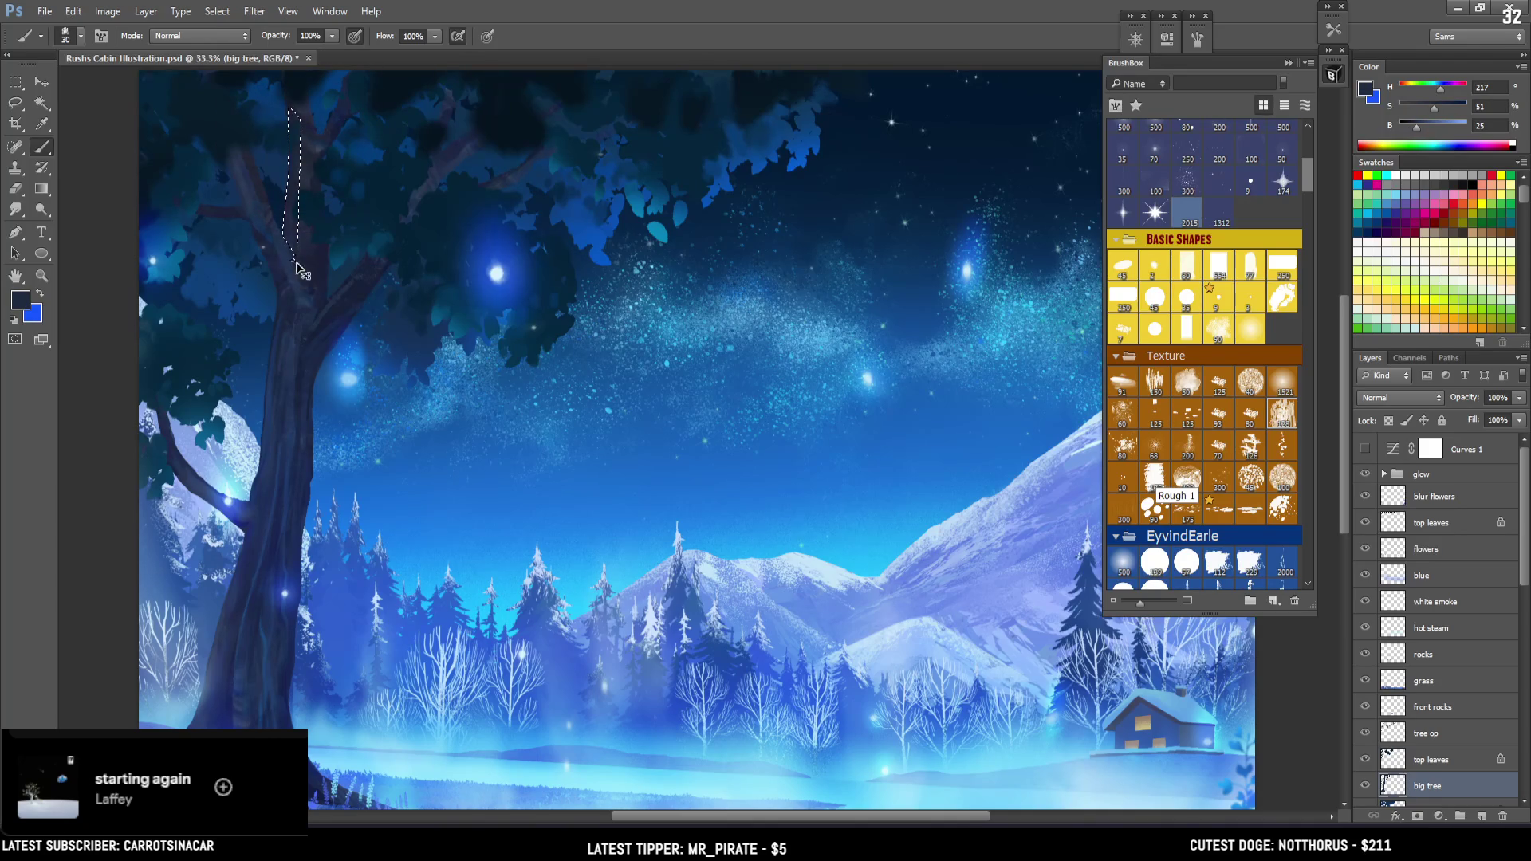
left_click(265, 226, "alt")
key("ctrl+minus")
key("ctrl+plus")
key("ctrl+plus")
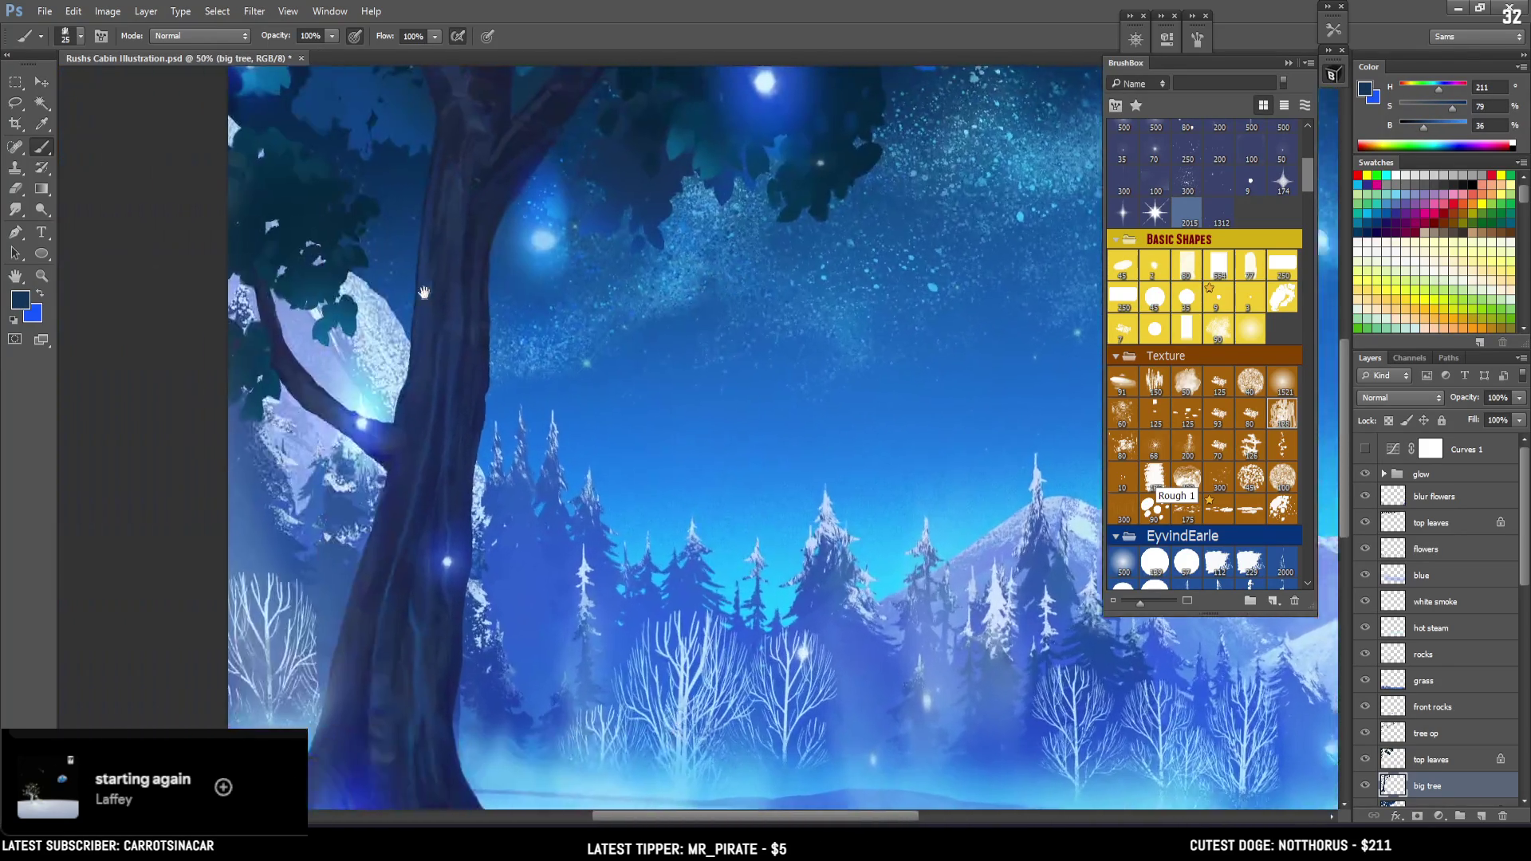
Pan to the trunk, deselect, shrink the brush, and sample dark trunk colours
left_click_drag(356, 84, 393, 354)
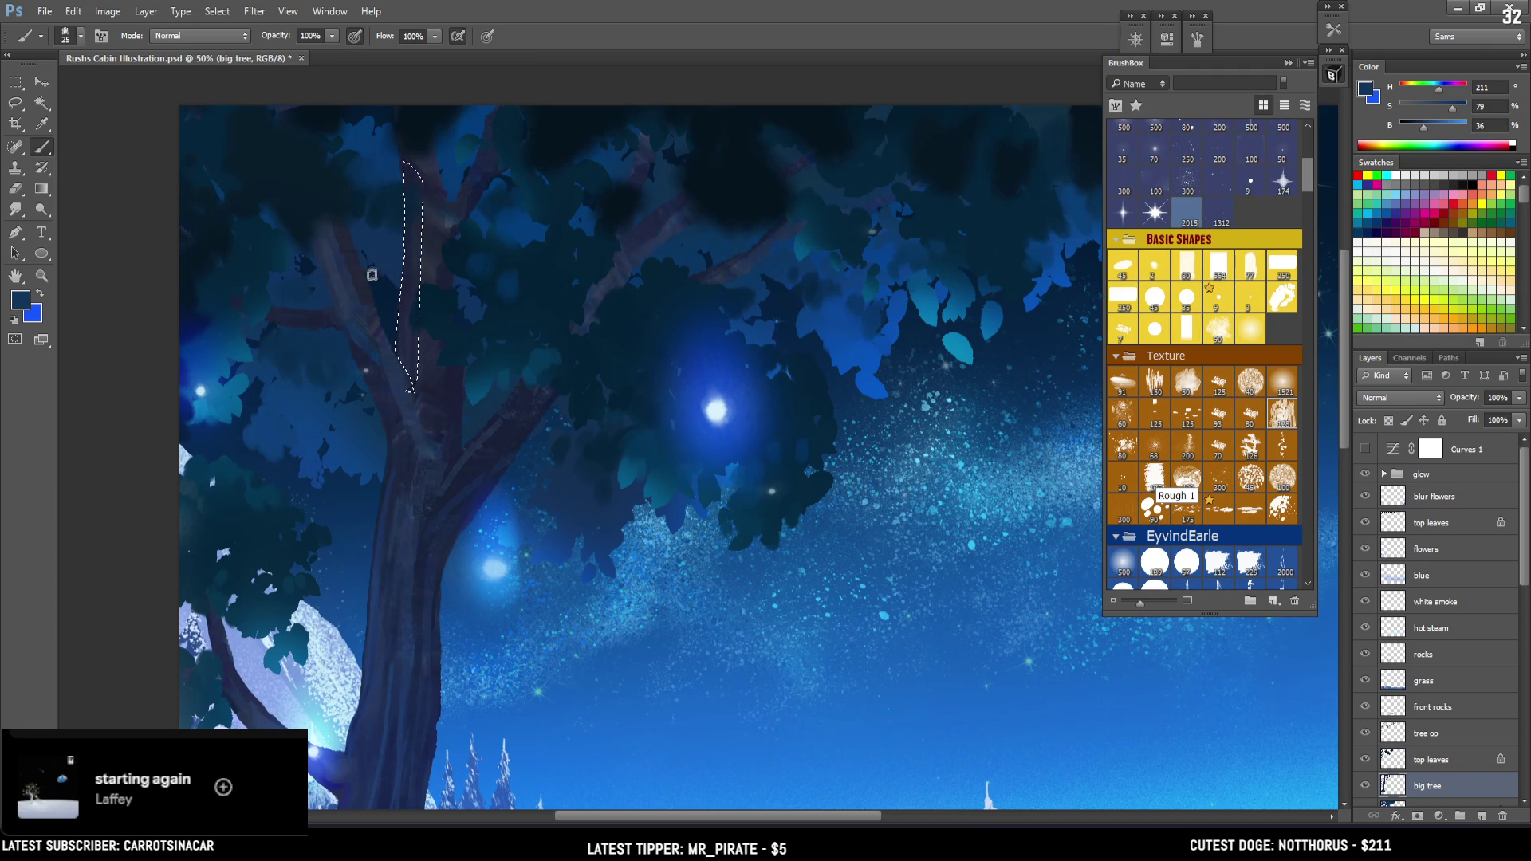
left_click(383, 348, "alt")
key("ctrl+d")
key("bracketleft")
key("bracketleft")
left_click(371, 302, "alt")
left_click(341, 300, "alt")
left_click(357, 340, "alt")
Enlarge the brush and resample darker and more saturated trunk blues
key("bracketright")
left_click(345, 310, "alt")
left_click(335, 301, "alt")
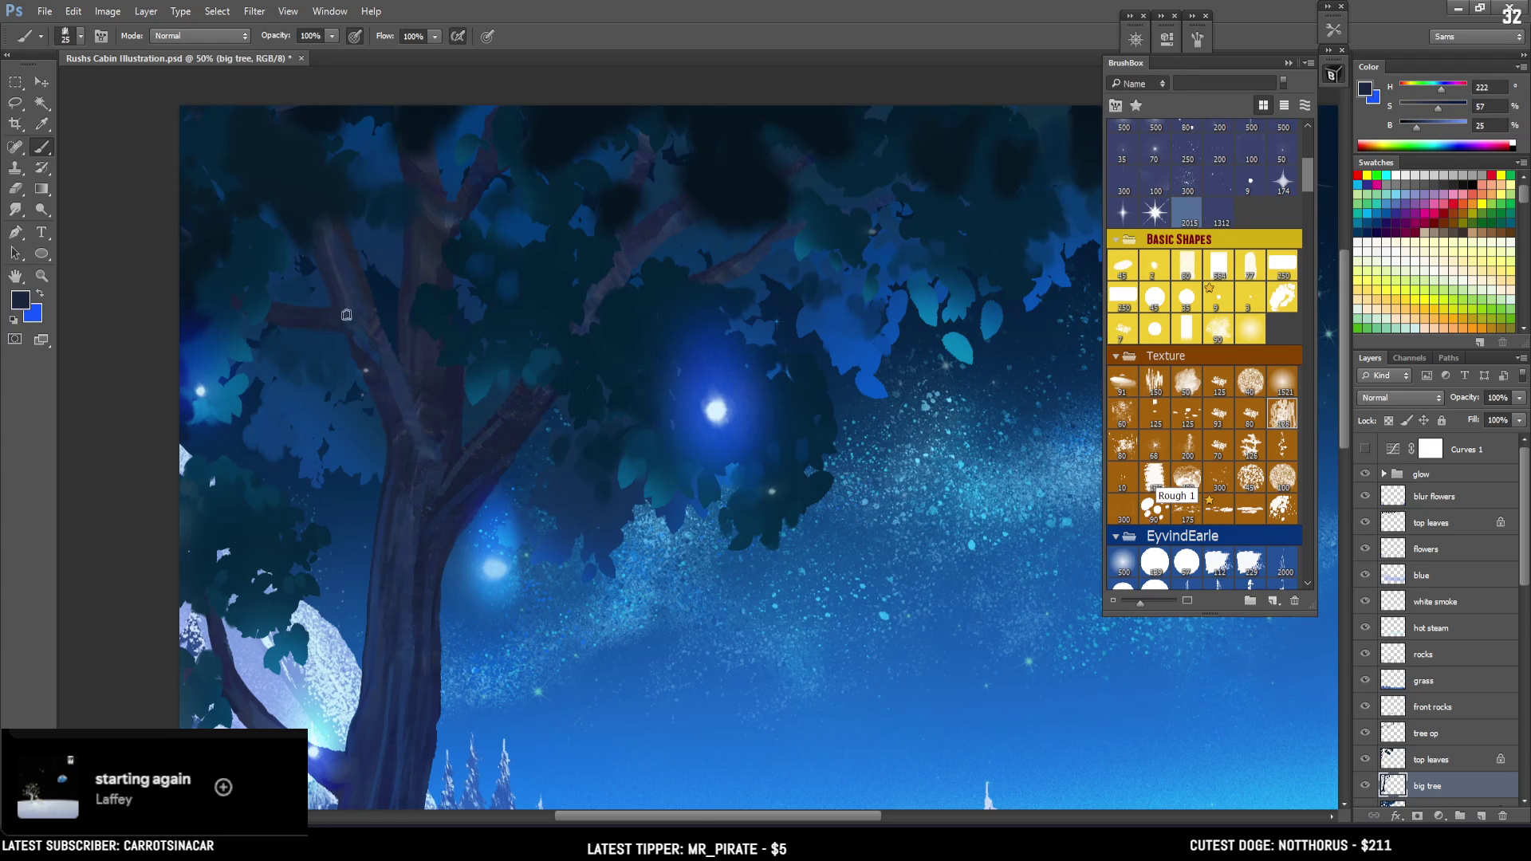
left_click(381, 351, "alt")
key("bracketleft")
key("bracketleft")
key("bracketleft")
key("bracketright")
key("bracketright")
Sample muted dark blues and darker tones along the lower trunk
left_click(355, 243, "alt")
left_click(427, 417, "alt")
left_click(430, 341, "alt")
left_click(512, 435, "alt")
Zoom out to check the mountains and cabin, then resample colours on the upper trunk
key("ctrl+minus")
left_click_drag(528, 444, 396, 306)
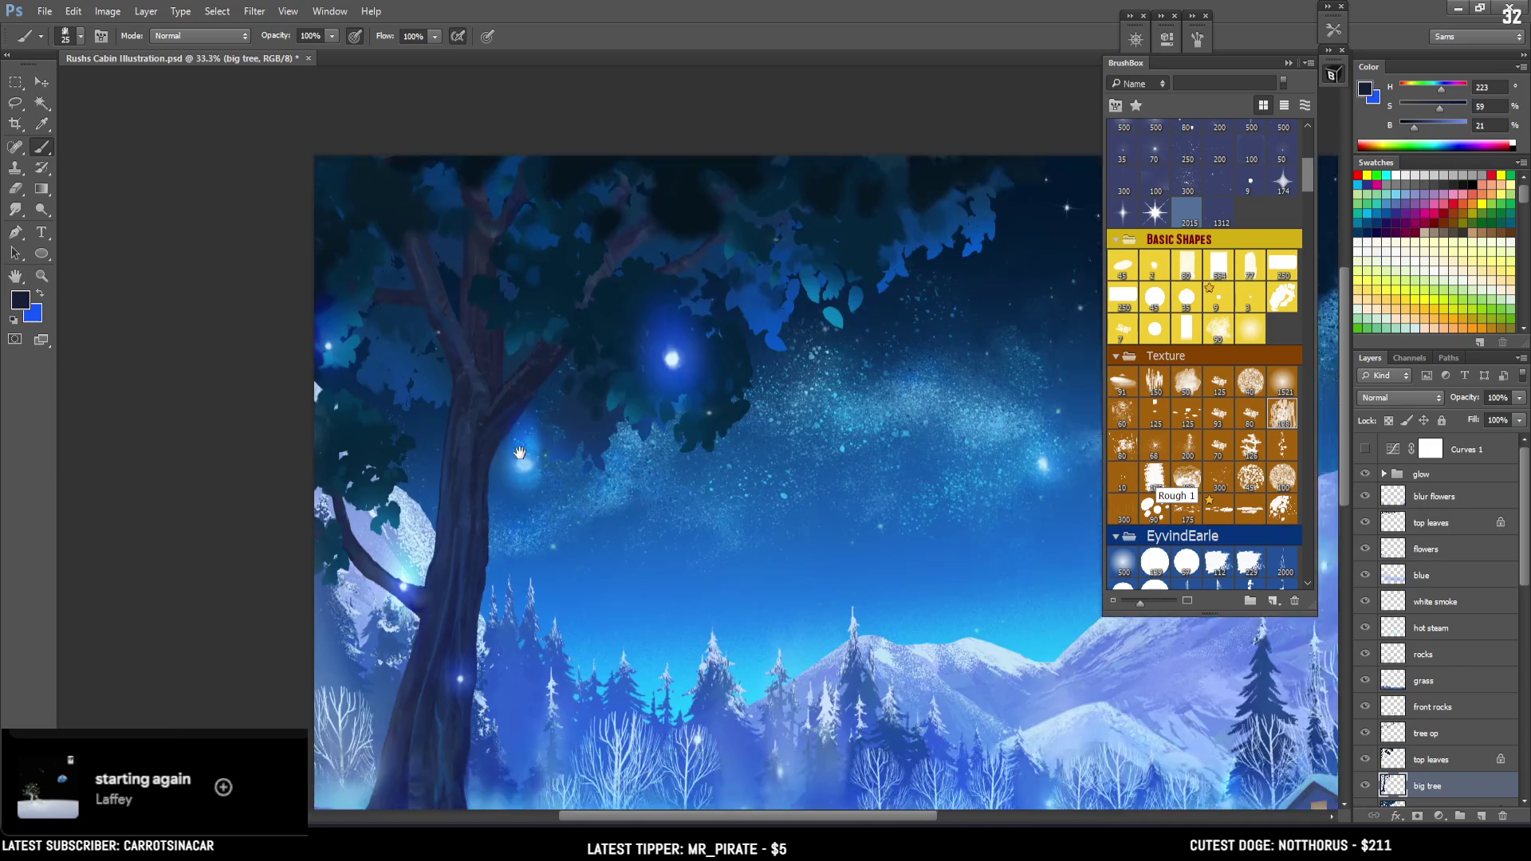
key("ctrl+minus")
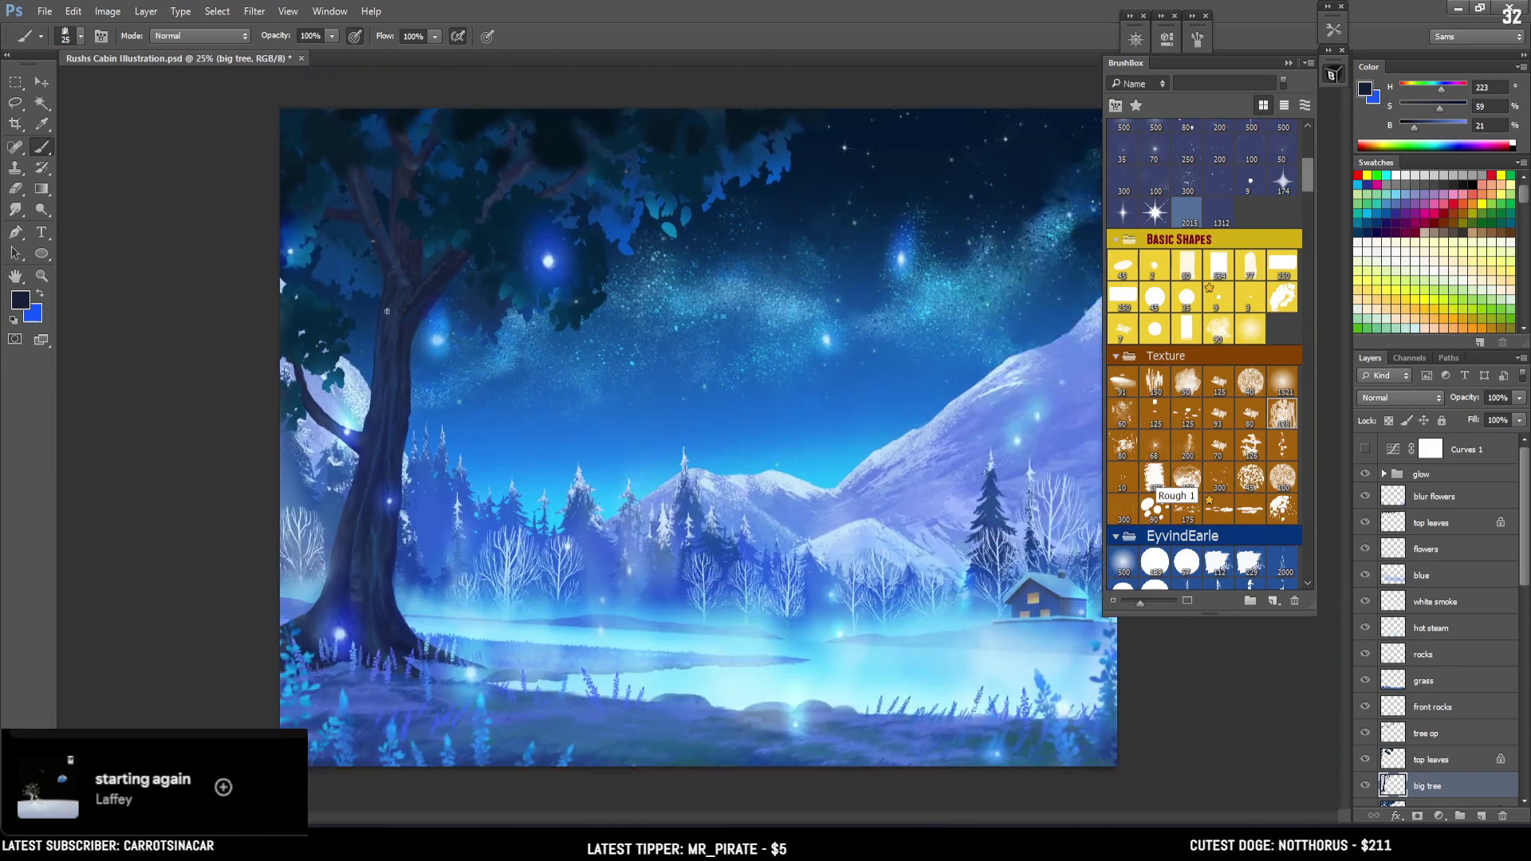
key("ctrl+plus")
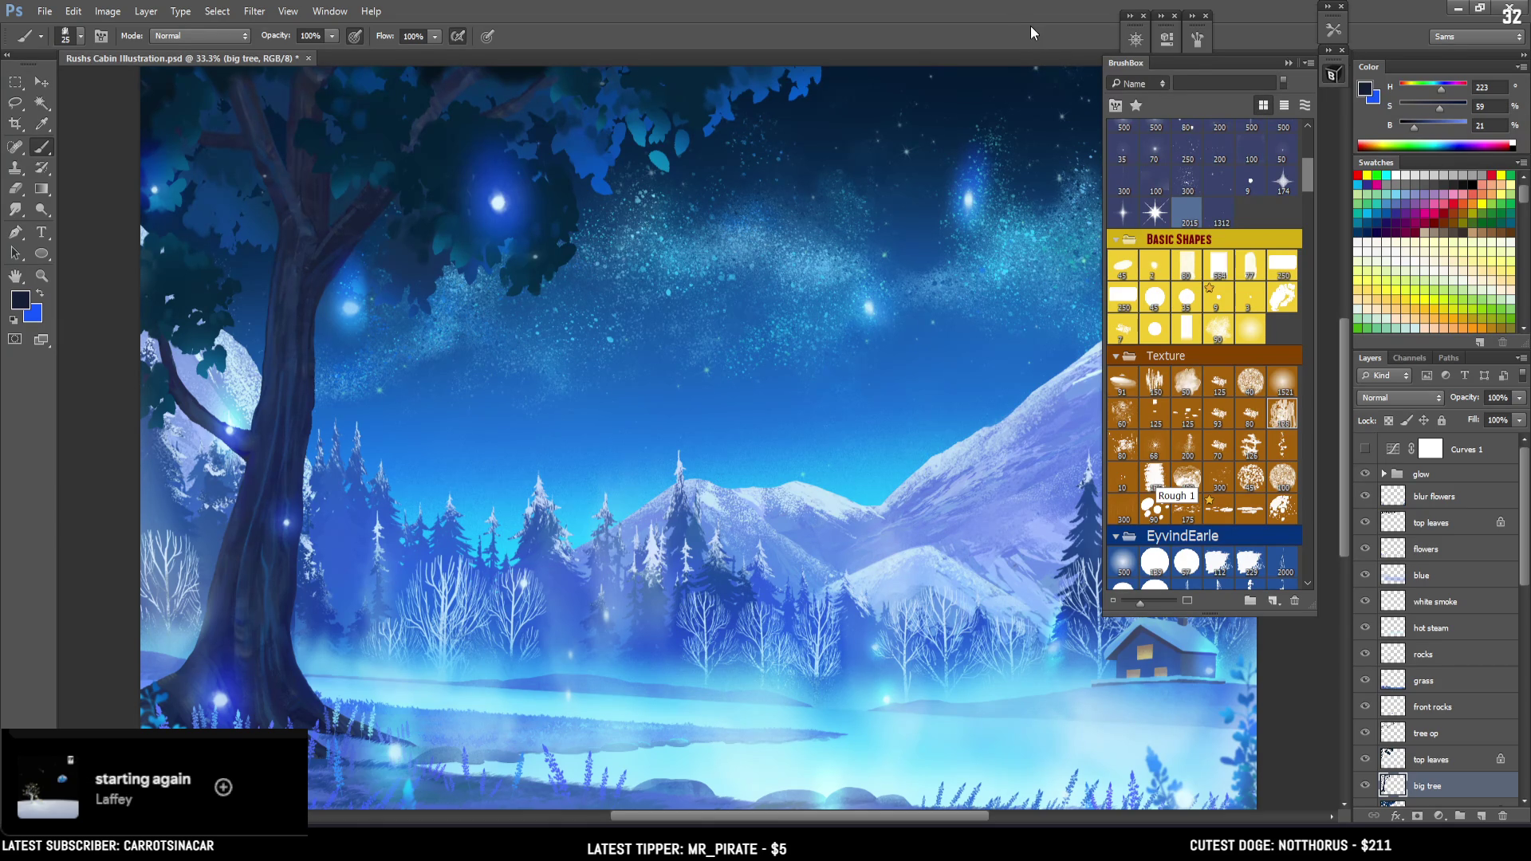
scroll(433, 330, "up", 1)
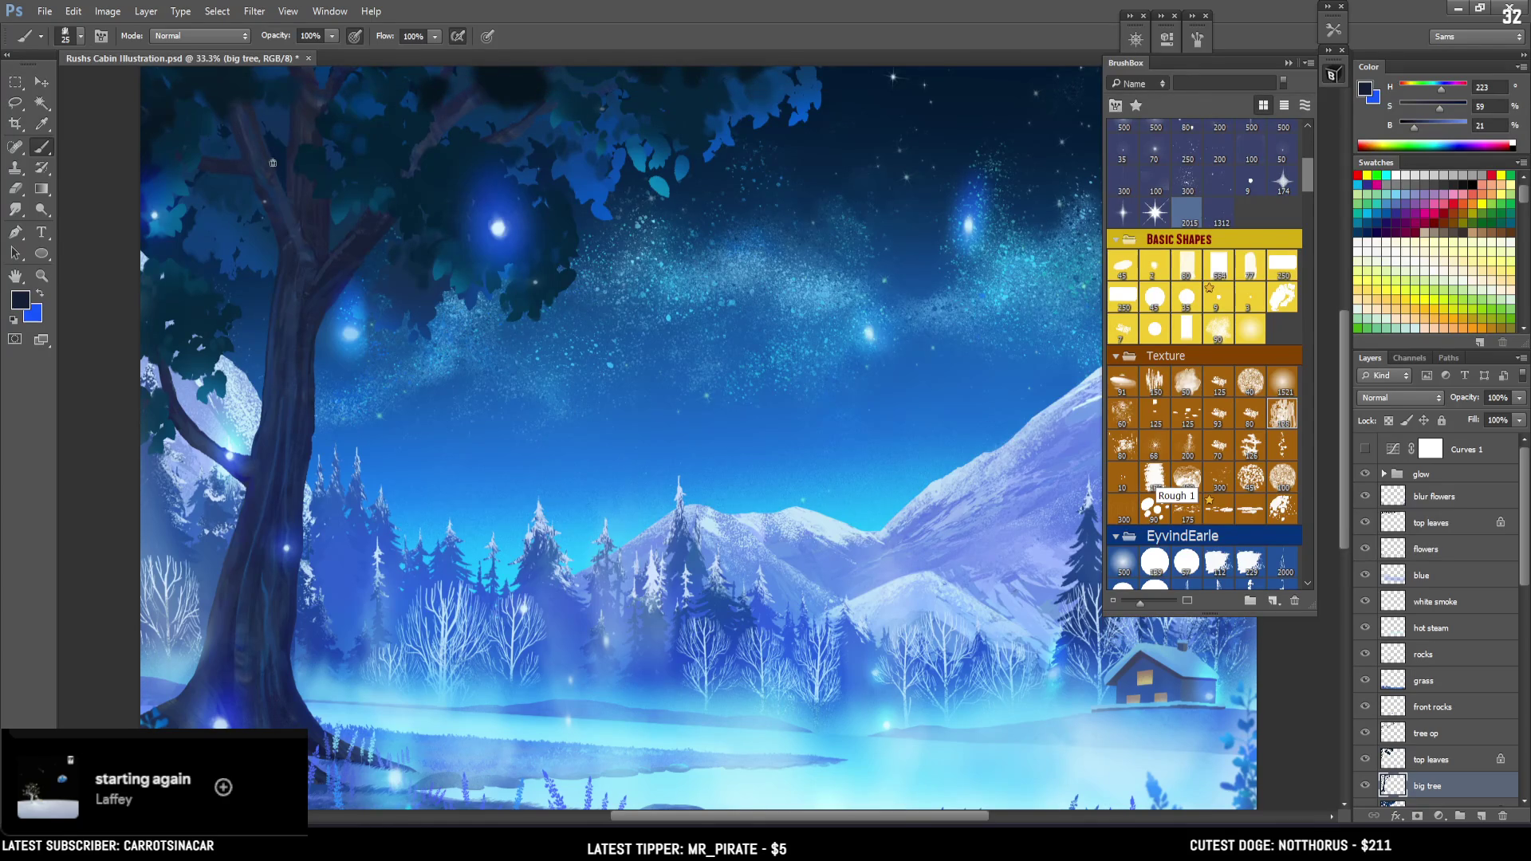
left_click(305, 232, "alt")
key("bracketleft")
key("bracketleft")
key("bracketright")
left_click(307, 239, "alt")
left_click_drag(307, 238, 314, 252)
With a larger brush, sample darker and brighter trunk shades
key("ctrl+minus")
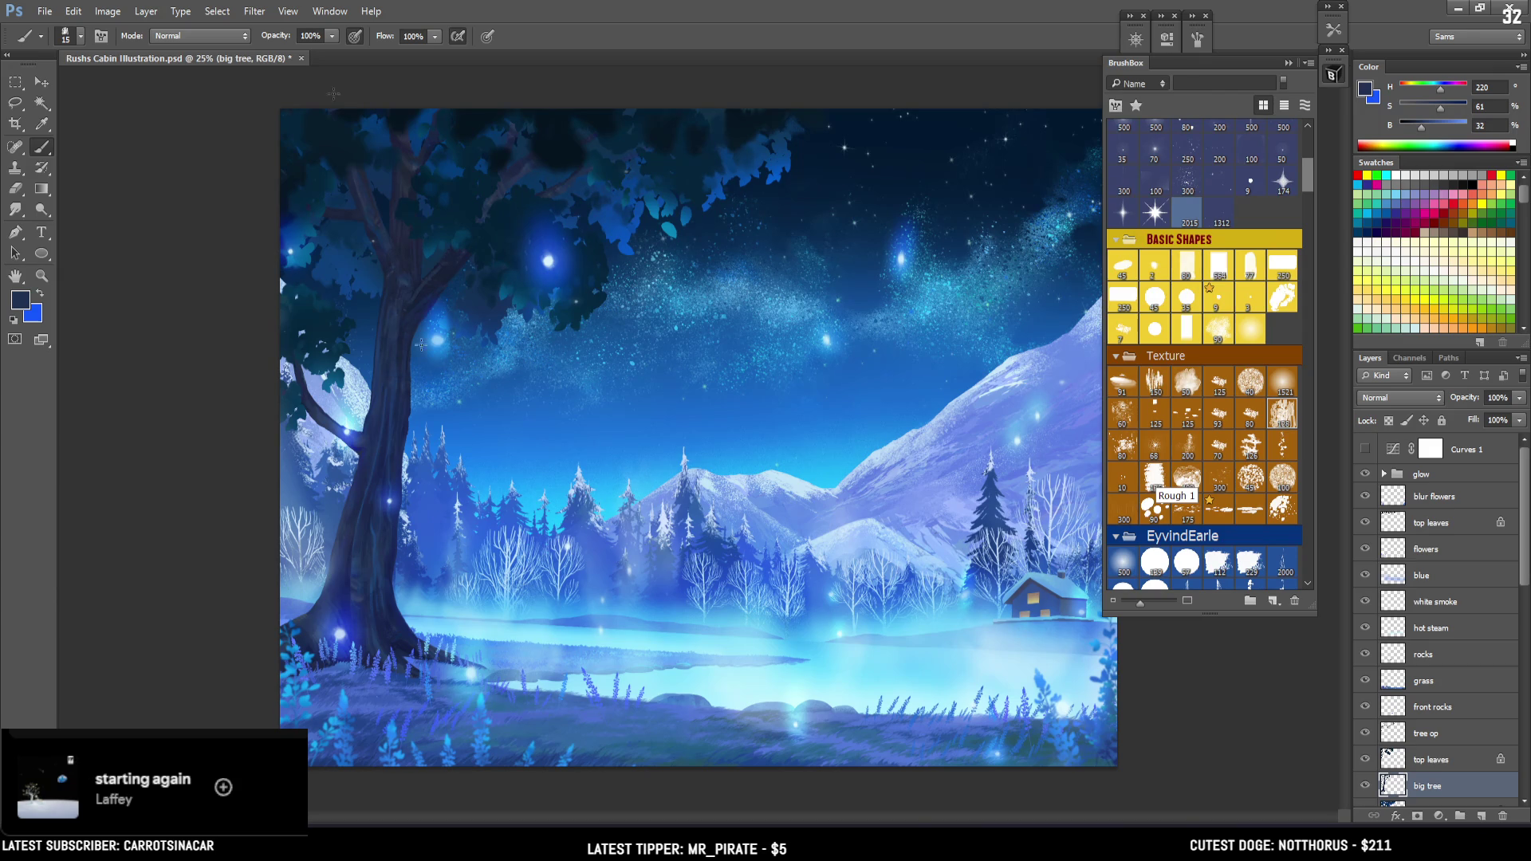
left_click(388, 284, "alt")
key("bracketright")
left_click(395, 300, "alt")
left_click(411, 300, "alt")
mouse_move(367, 478)
left_mouse_down()
mouse_move(362, 541)
mouse_move(316, 540)
left_mouse_up()
Sample a deep indigo blue (H 230, S 81, B 49), then collapse the BrushBox panel
key("bracketleft")
left_click(351, 581, "alt")
left_click(353, 578, "alt")
left_click(1334, 74)
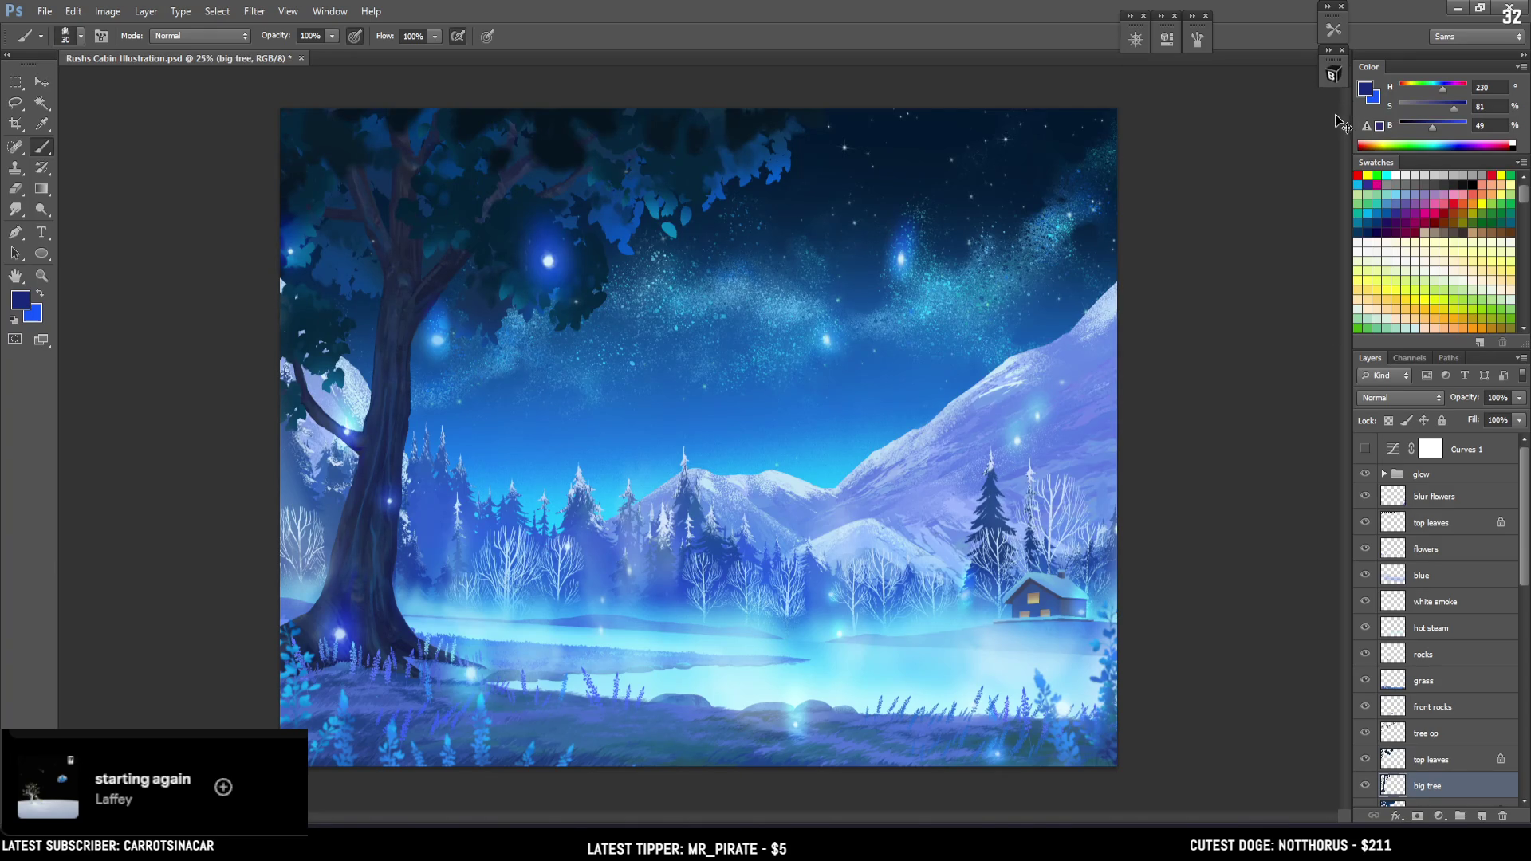
Flip the canvas horizontally twice to check the composition, zoom to 25%, and save
left_click(1334, 75)
key("h")
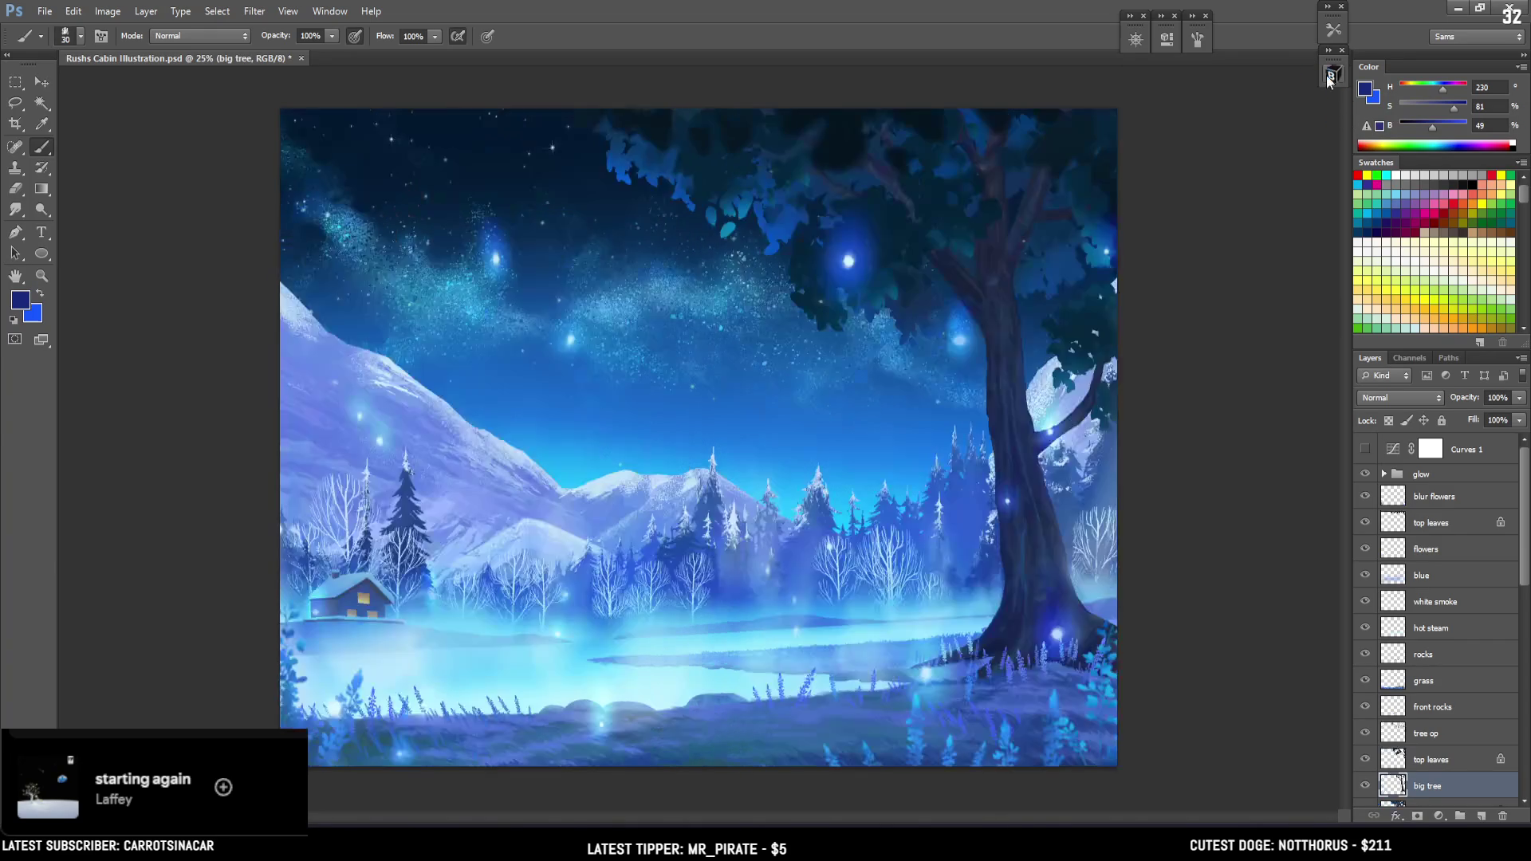
key("h")
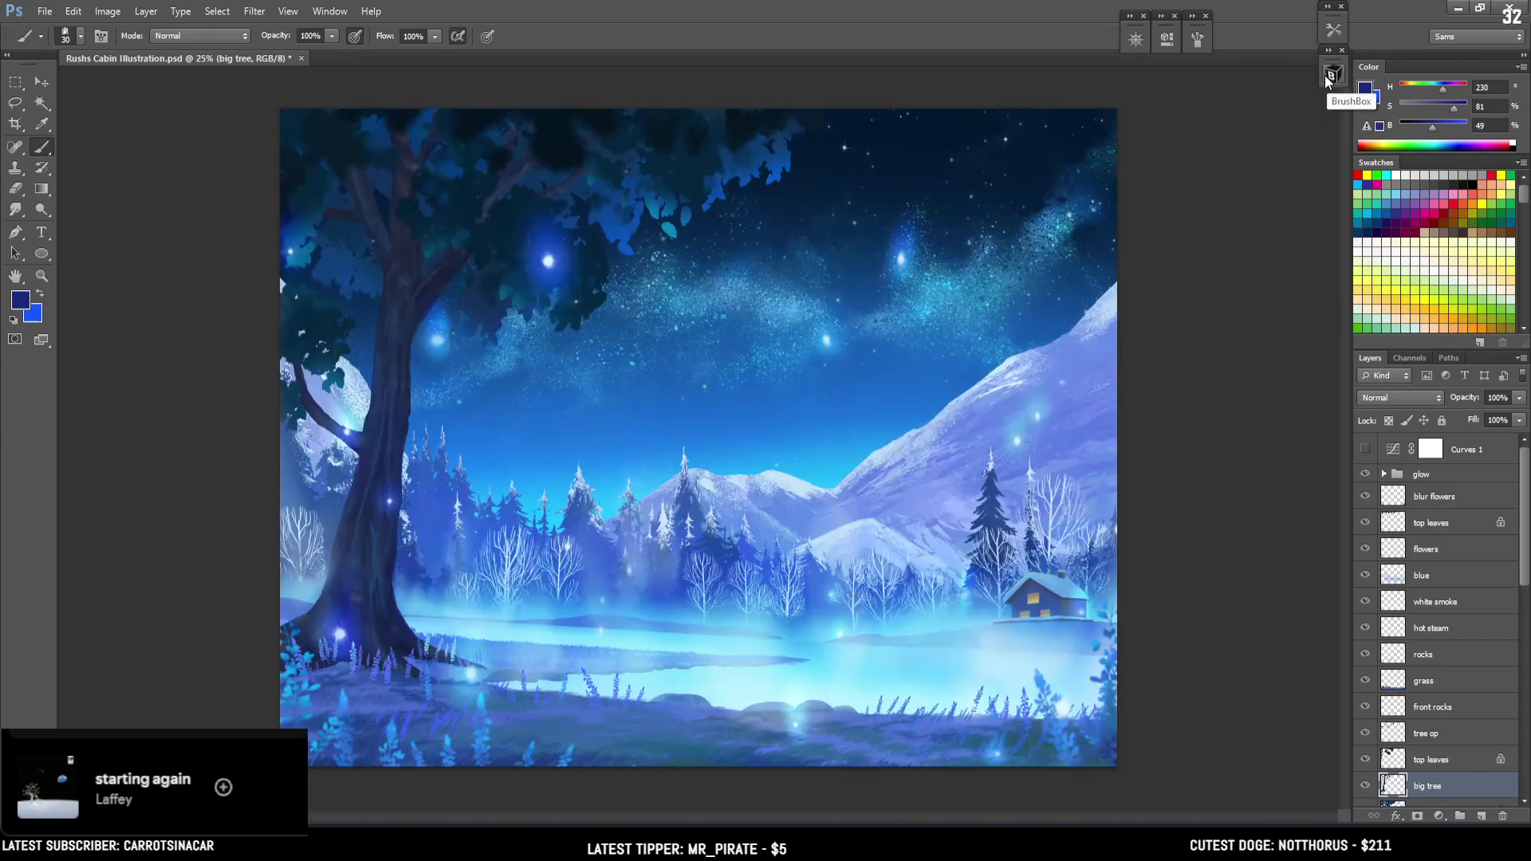
key("h")
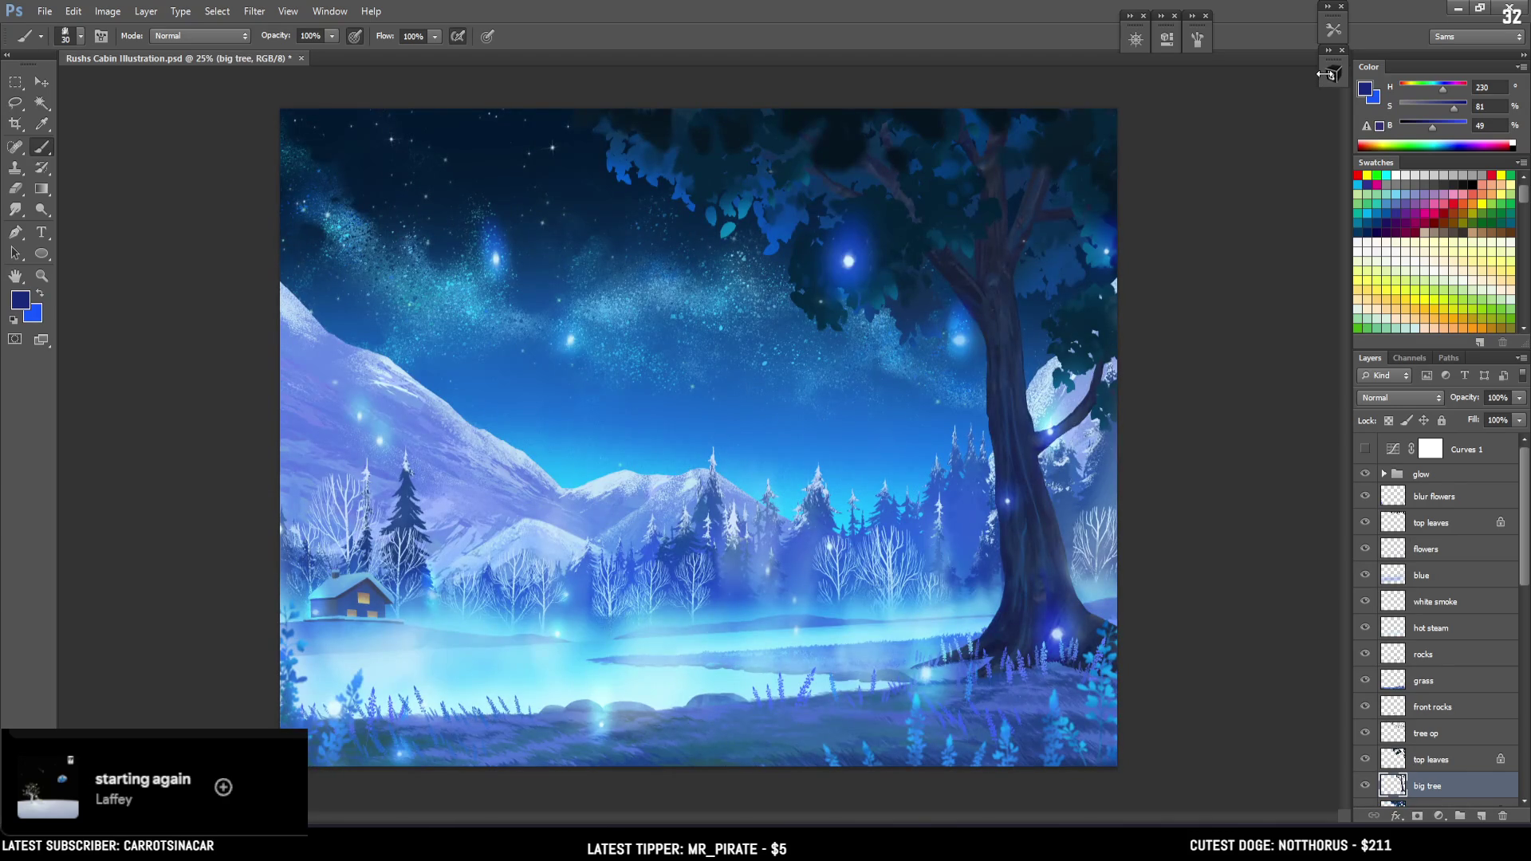
key("h")
left_click(1333, 74)
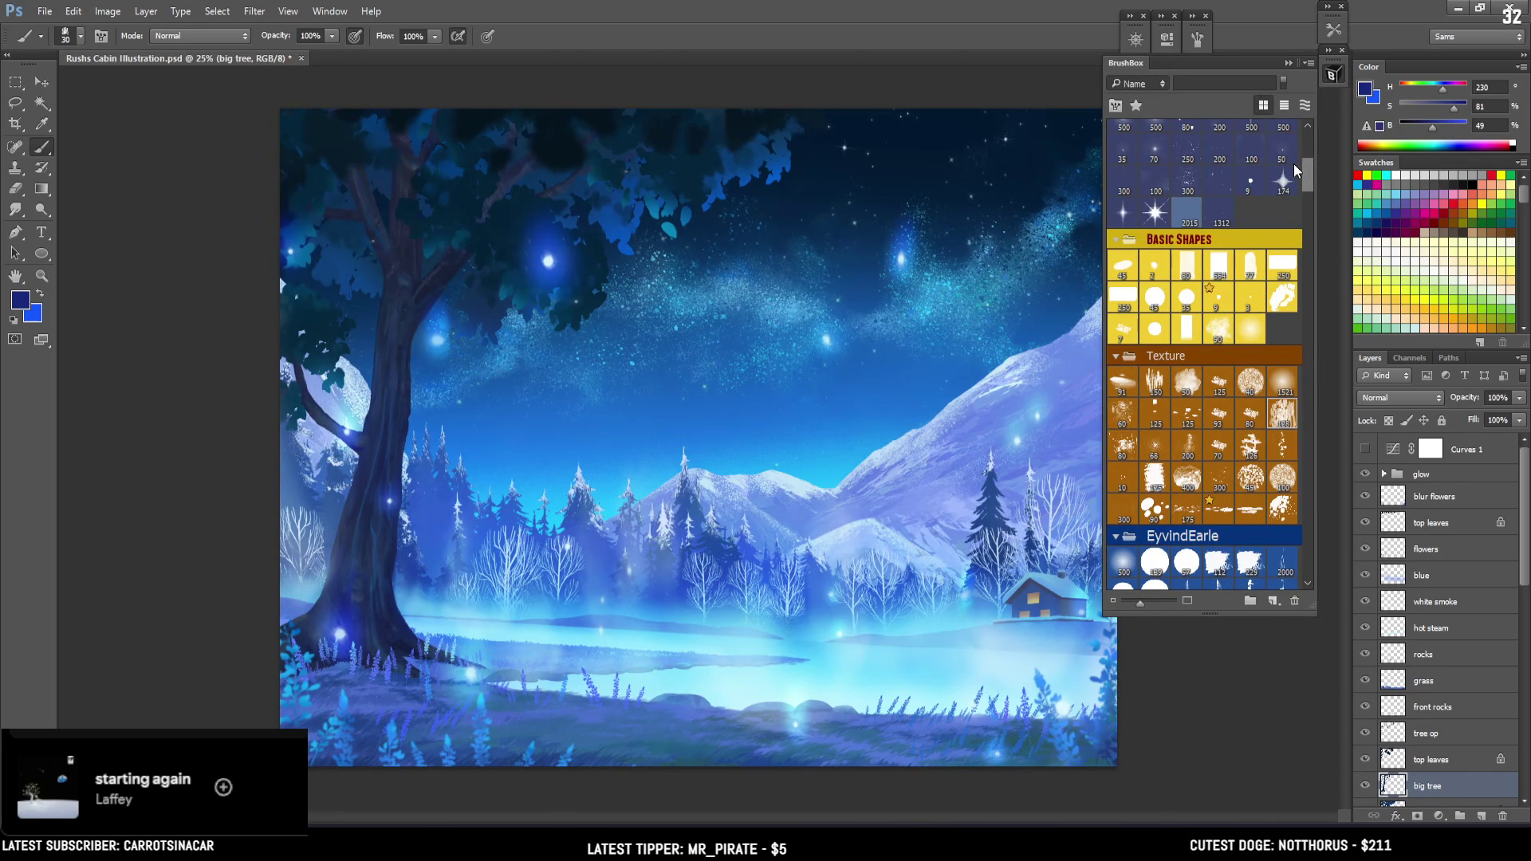
key("ctrl+minus")
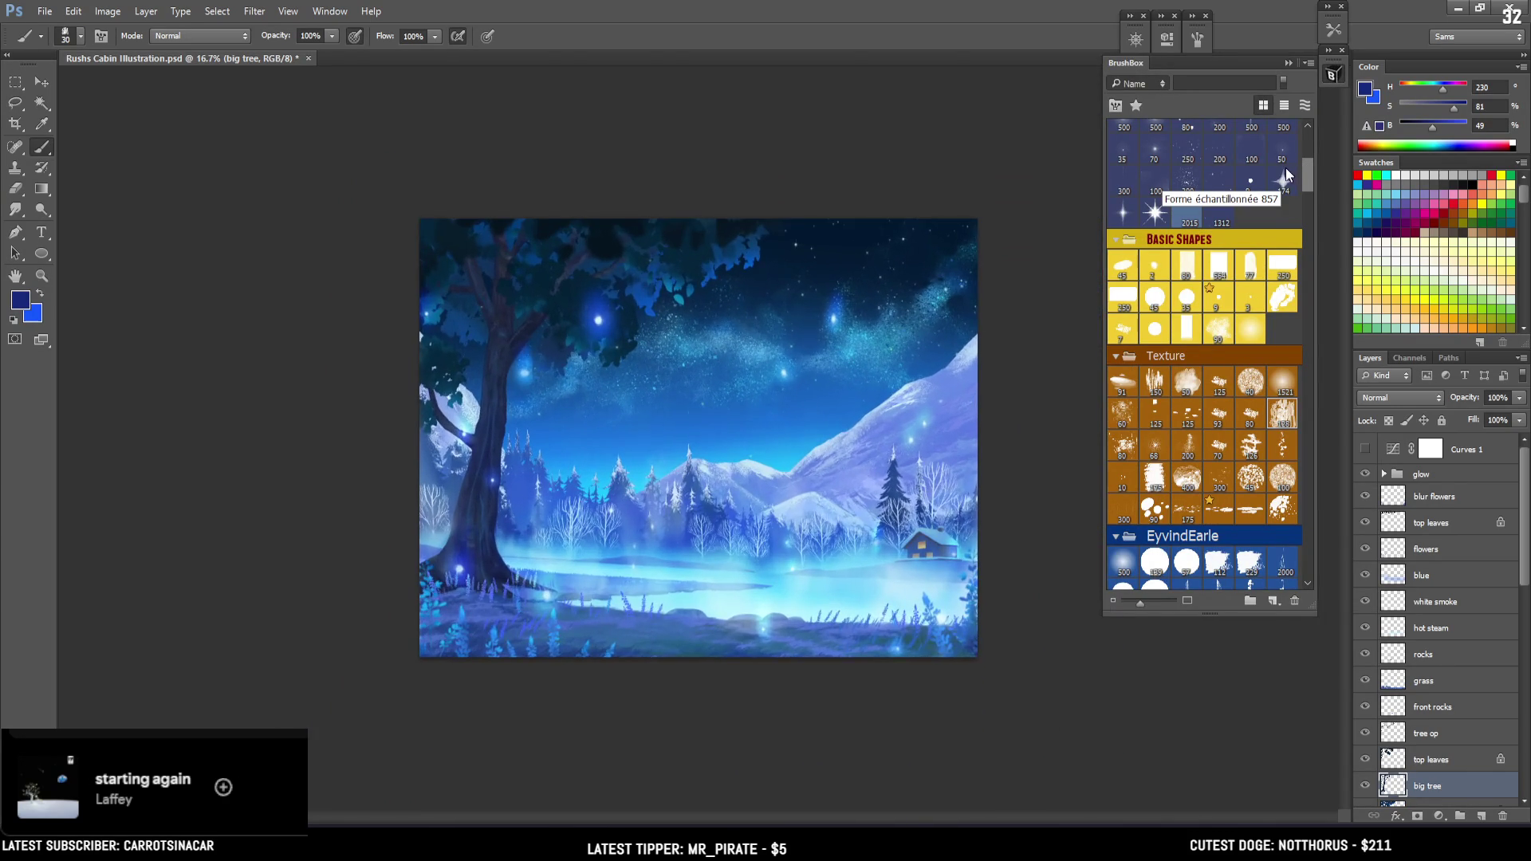
key("ctrl+plus")
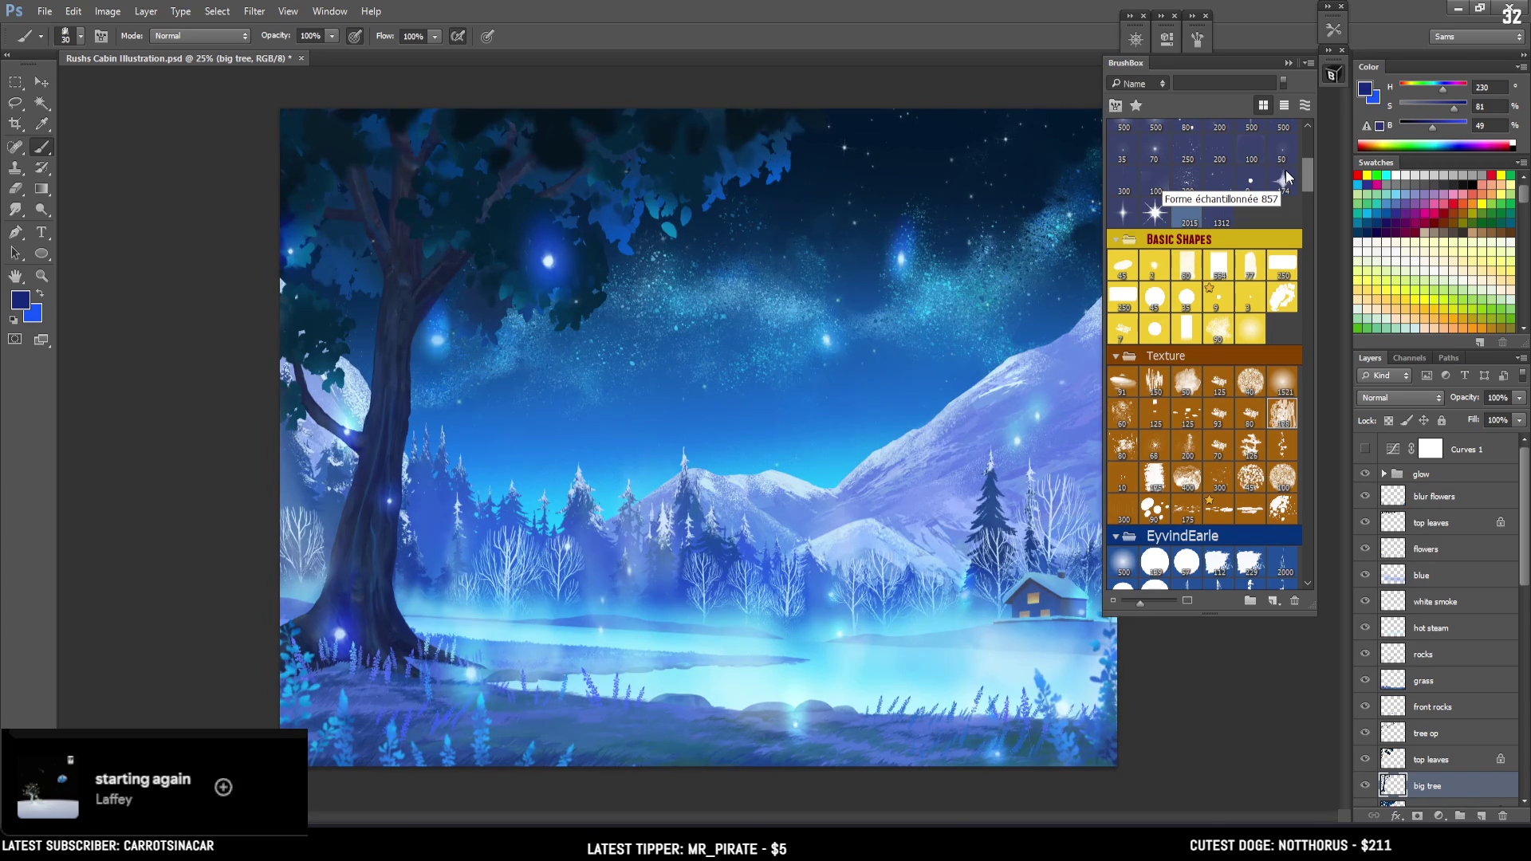
left_click(1334, 77)
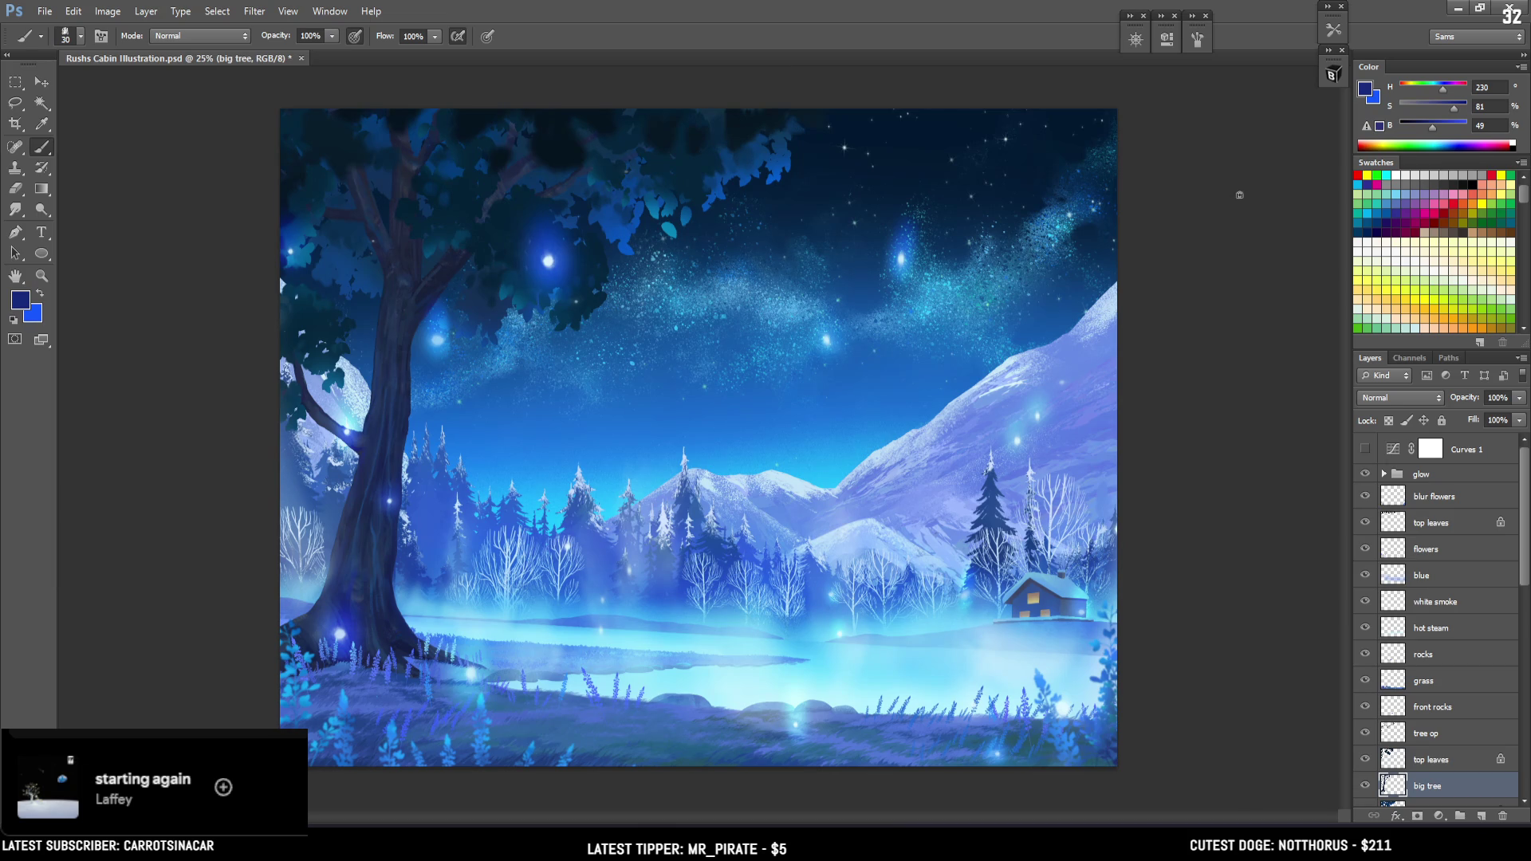
key("ctrl+s")
Choose the 500 px EyvindEarle brush from the BrushBox panel
left_click(1332, 74)
left_click(1123, 563)
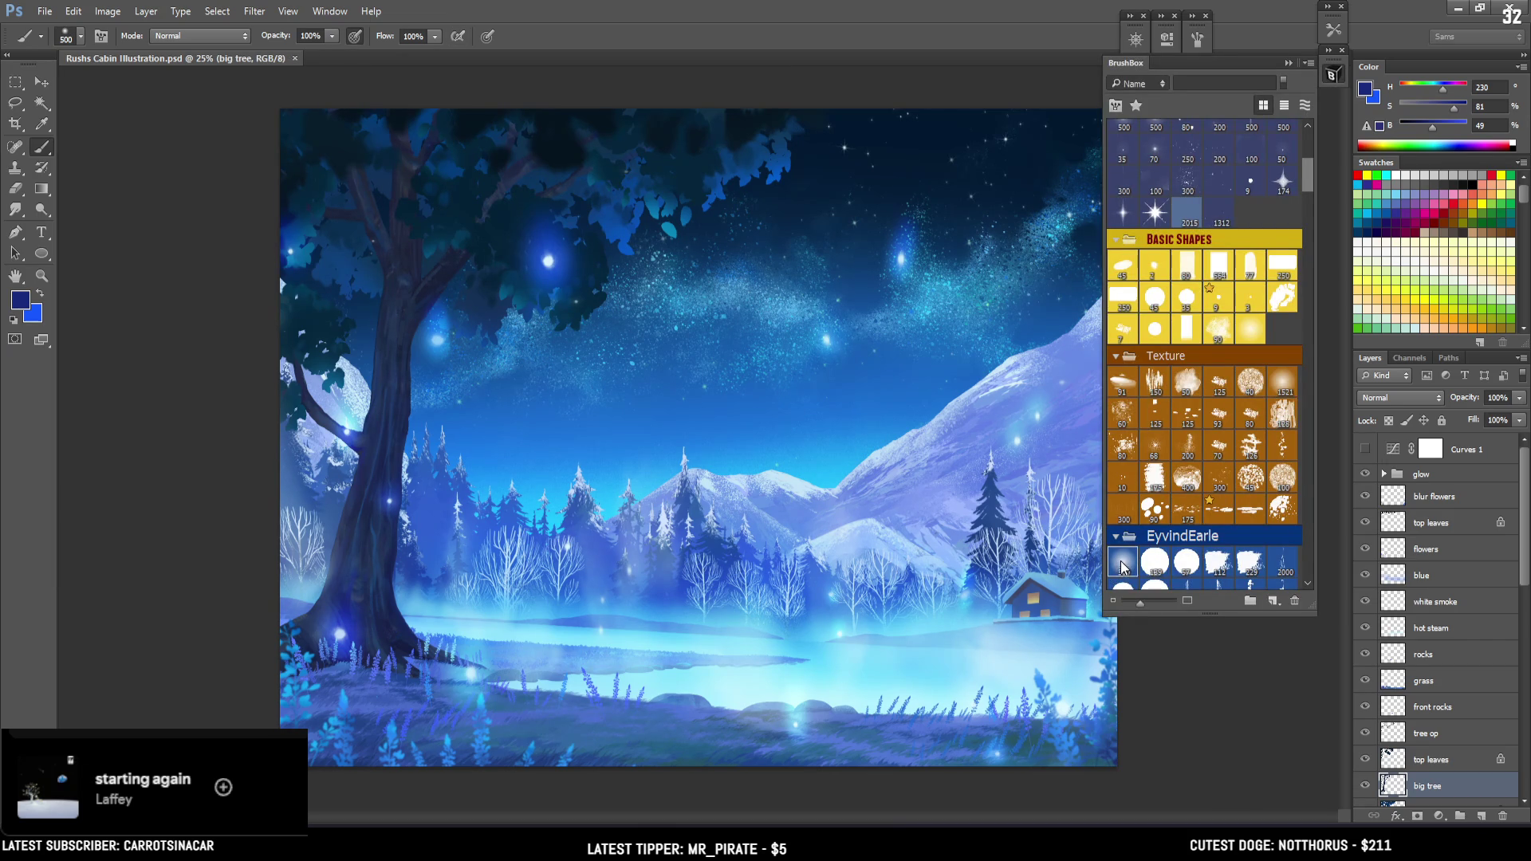
left_click(1331, 74)
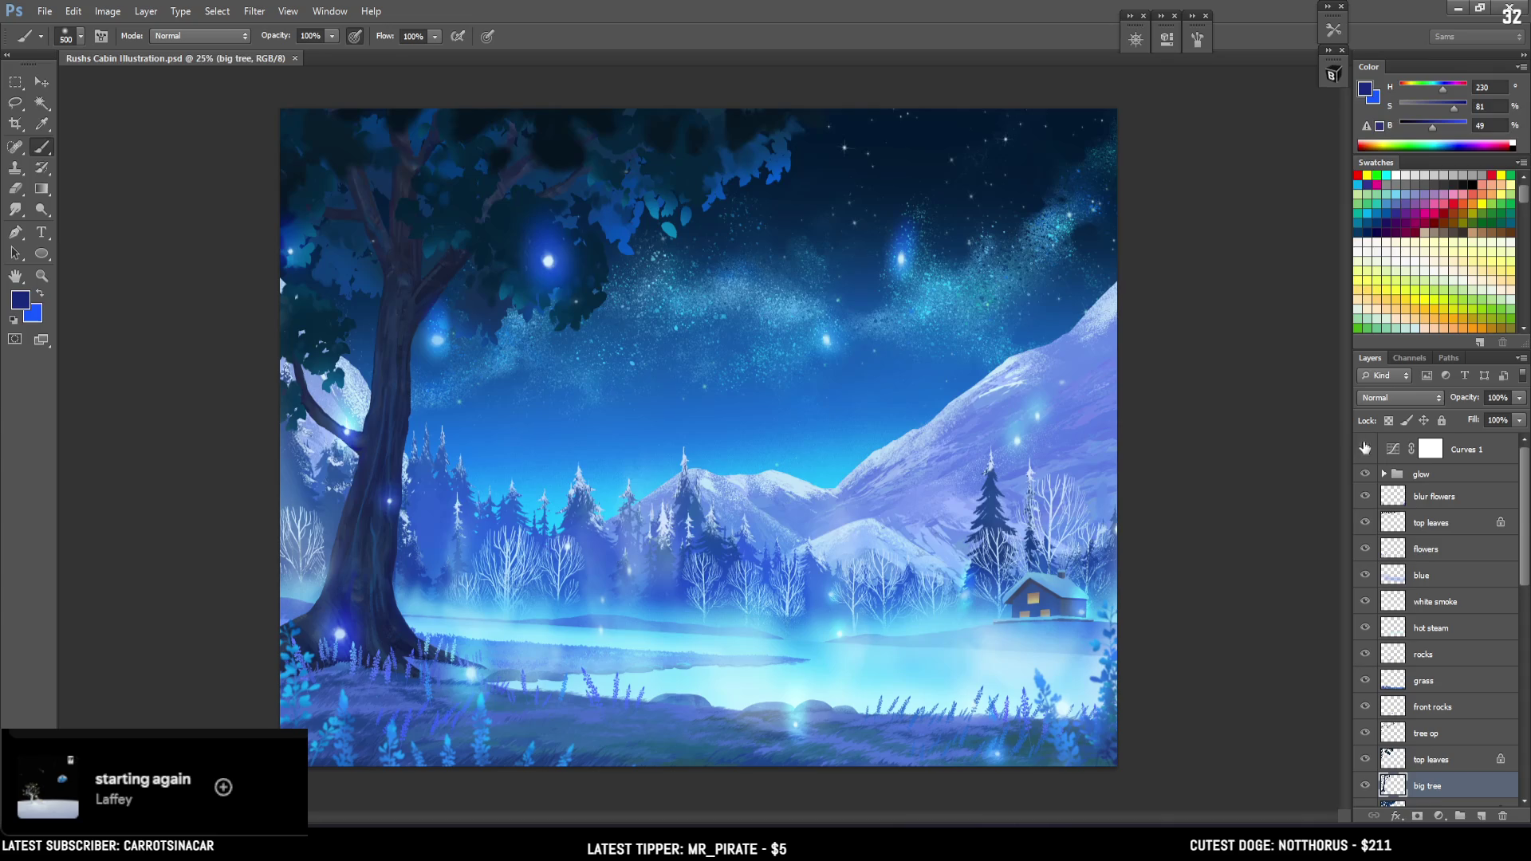
Turn on the Curves 1 adjustment and select the grass layer
left_click(1364, 450)
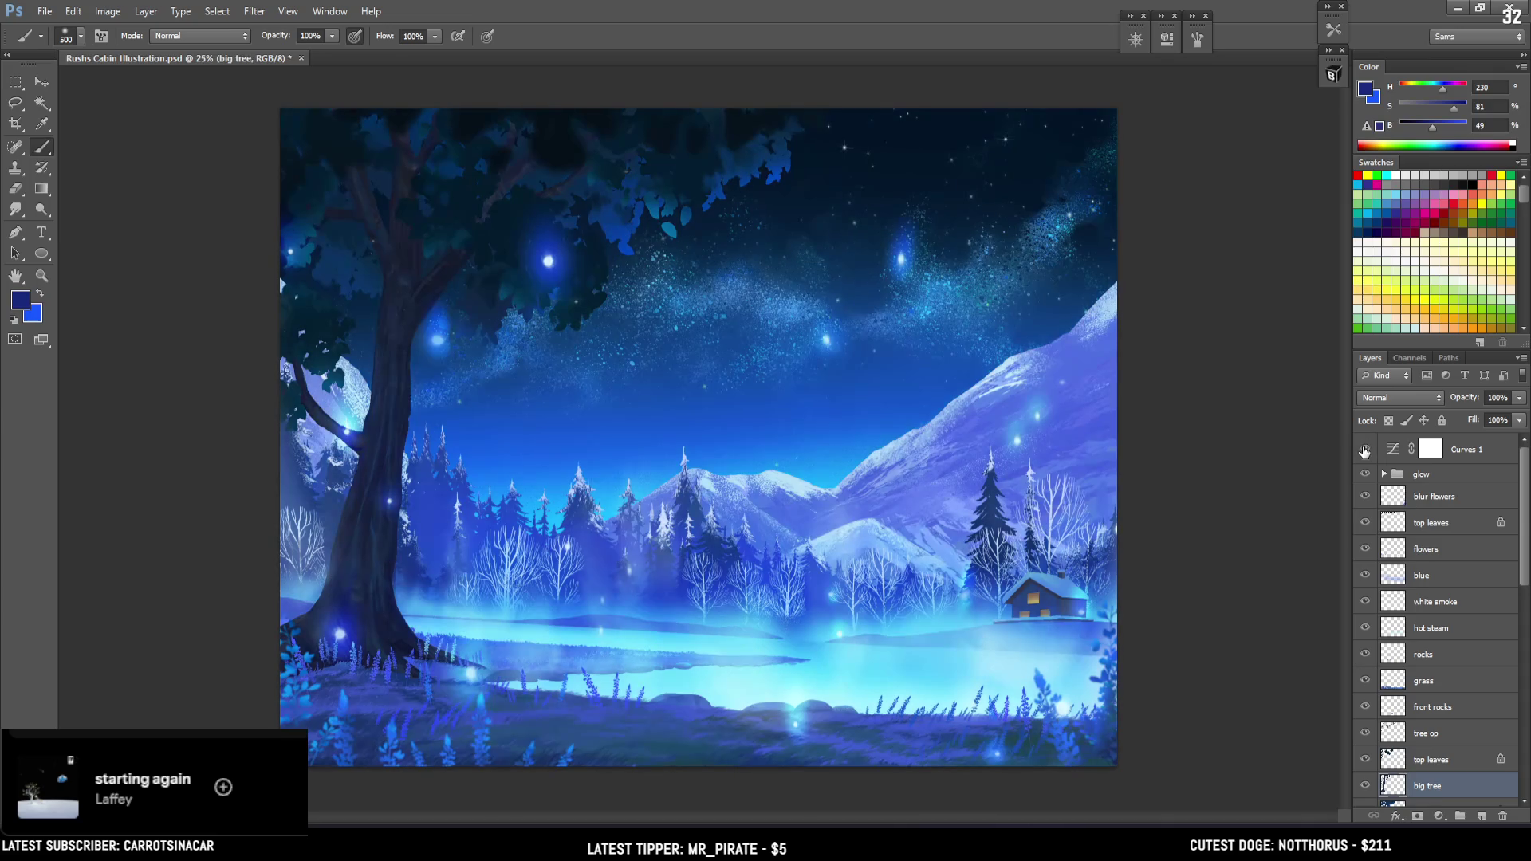
left_click(1427, 706)
left_click(1423, 686)
Select the flowers layer and add a new empty Layer 5 above it
scroll(1483, 702, "down", 3)
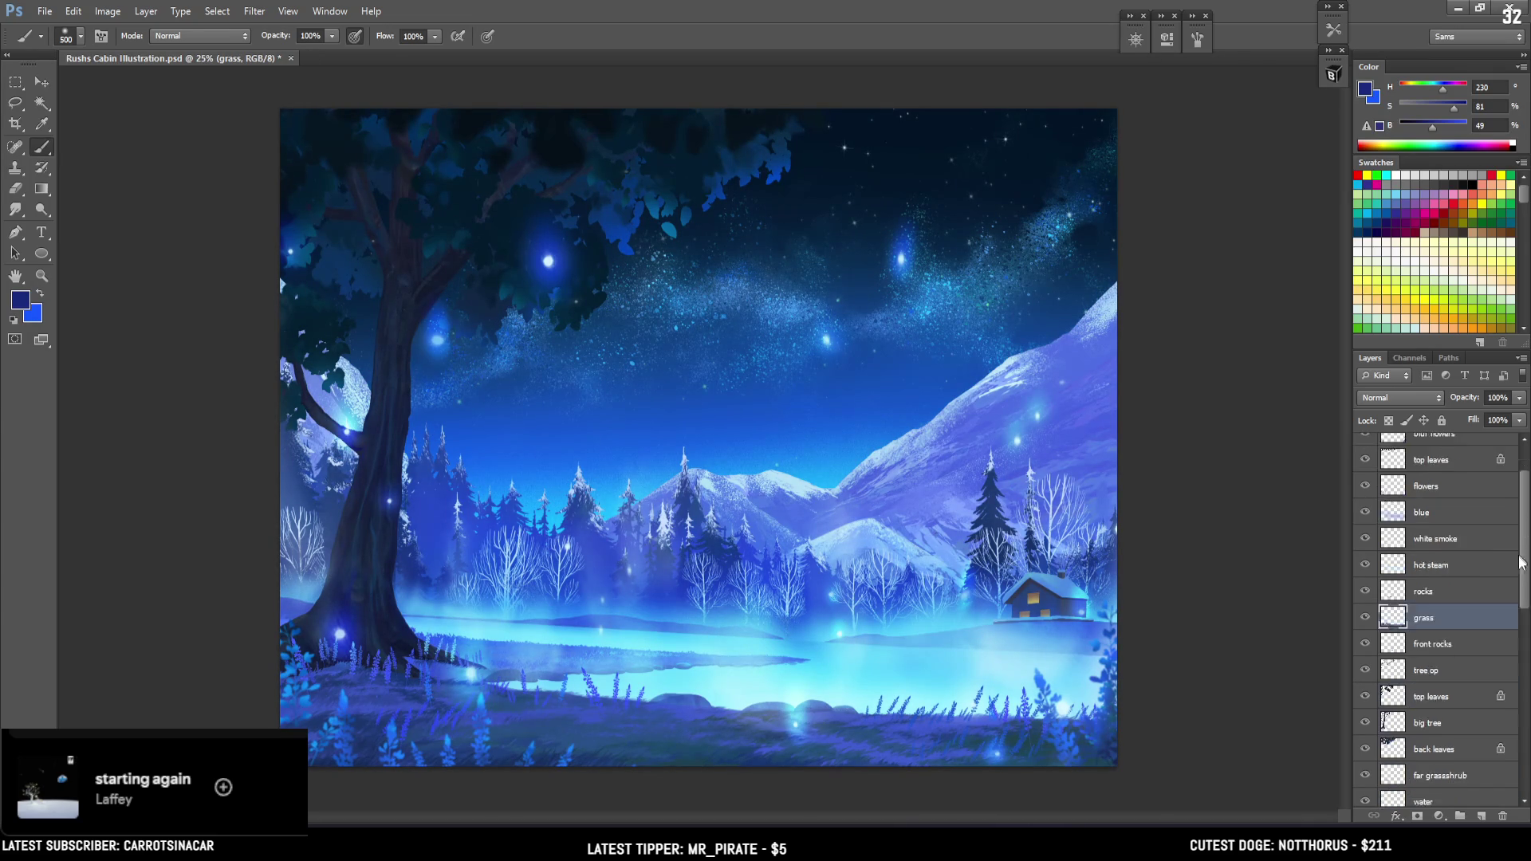
scroll(1491, 706, "down", 3)
scroll(1502, 710, "down", 3)
scroll(1499, 714, "down", 3)
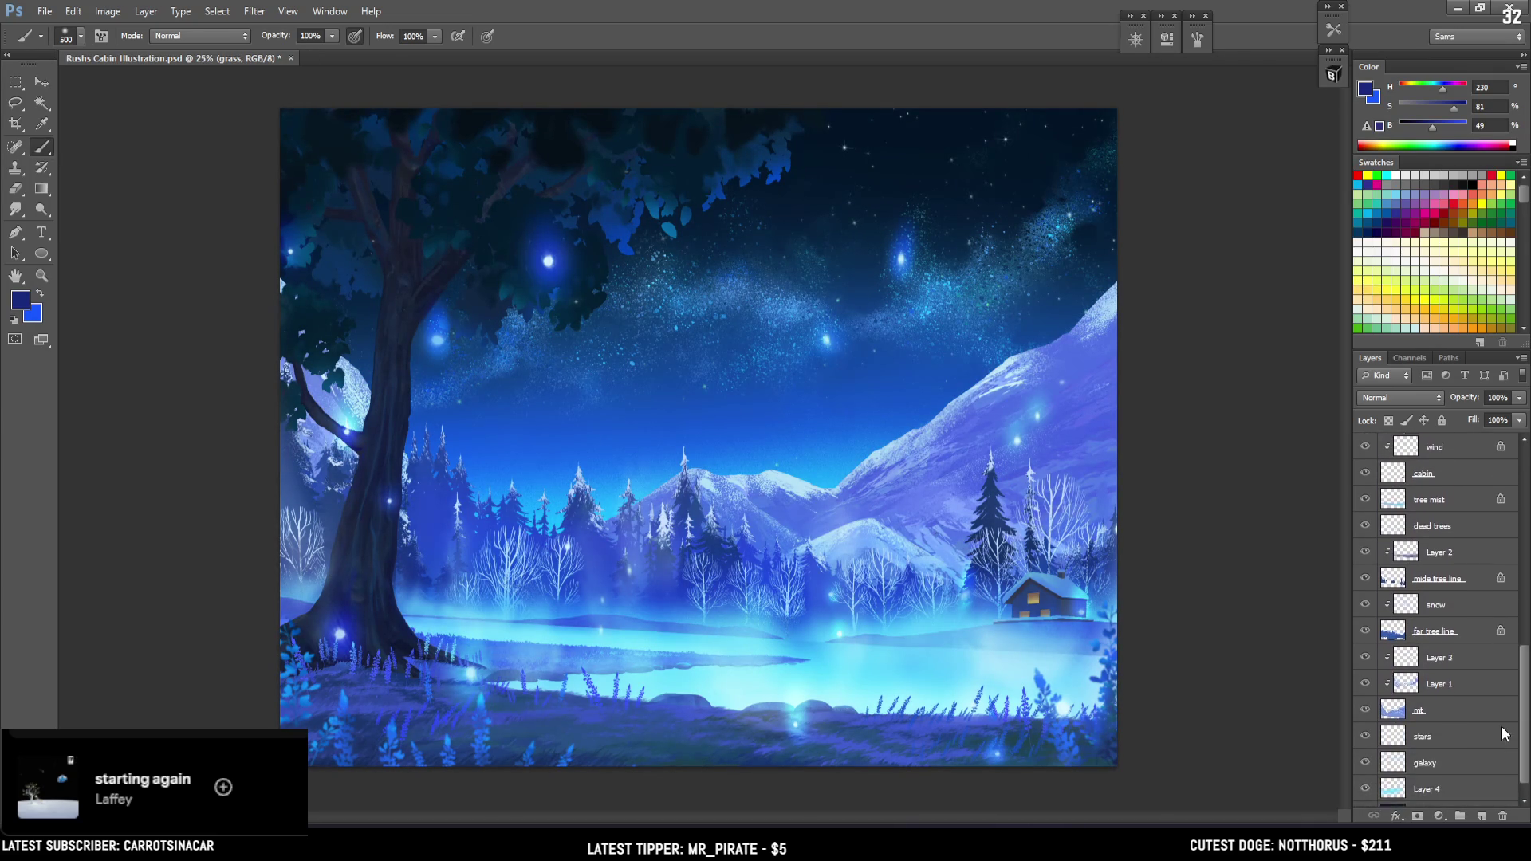
scroll(1507, 686, "up", 8)
scroll(1514, 650, "up", 1)
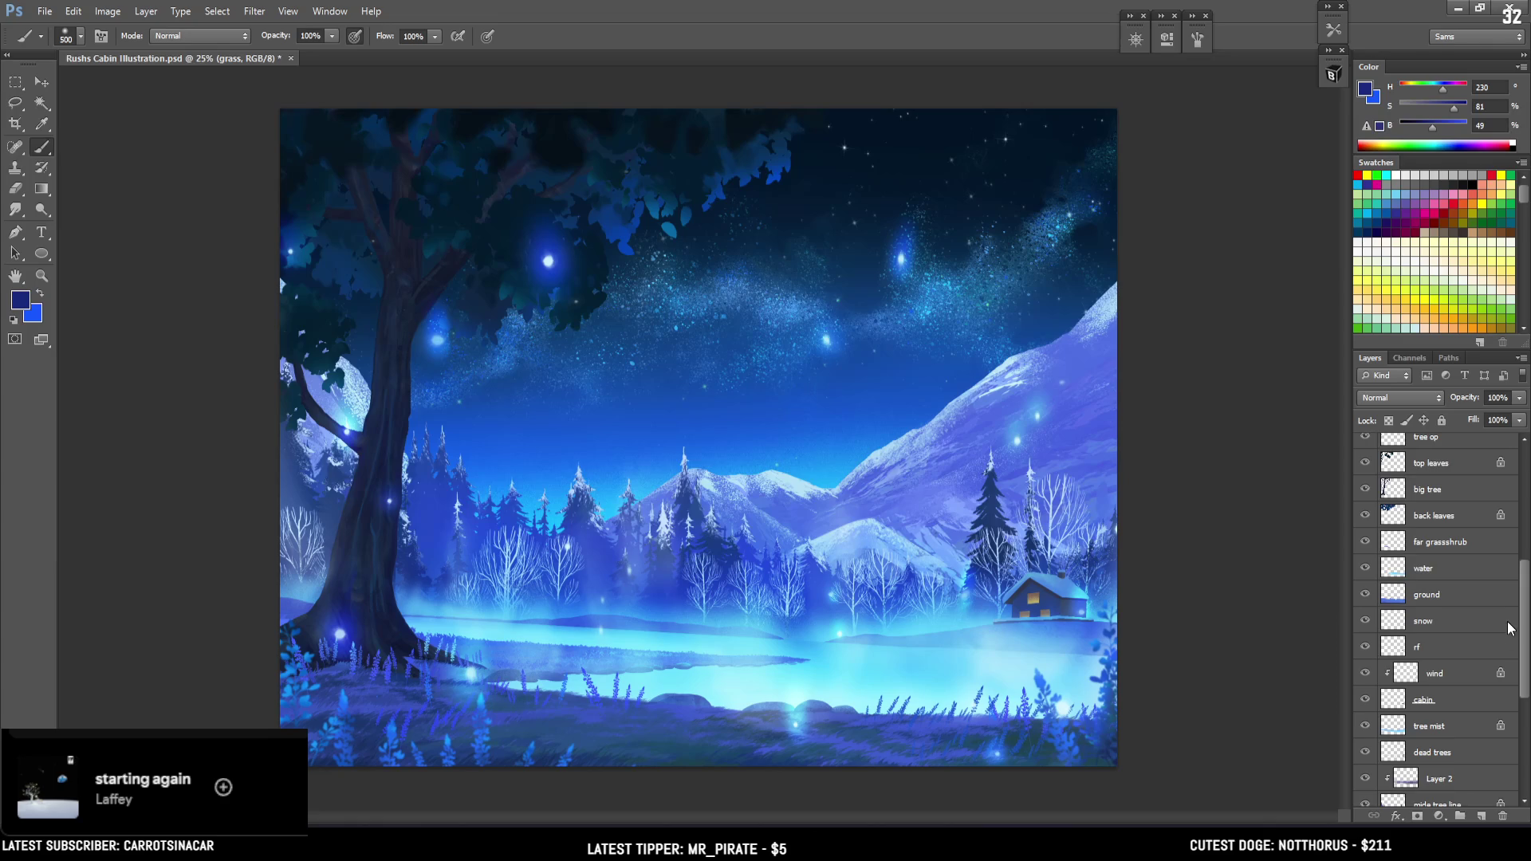
scroll(1513, 634, "up", 2)
scroll(1511, 618, "up", 2)
scroll(1512, 622, "down", 1)
scroll(1510, 630, "down", 1)
scroll(1509, 638, "down", 1)
scroll(1507, 646, "down", 1)
scroll(1507, 642, "up", 3)
scroll(1507, 622, "up", 3)
scroll(1506, 590, "up", 2)
scroll(1500, 558, "up", 2)
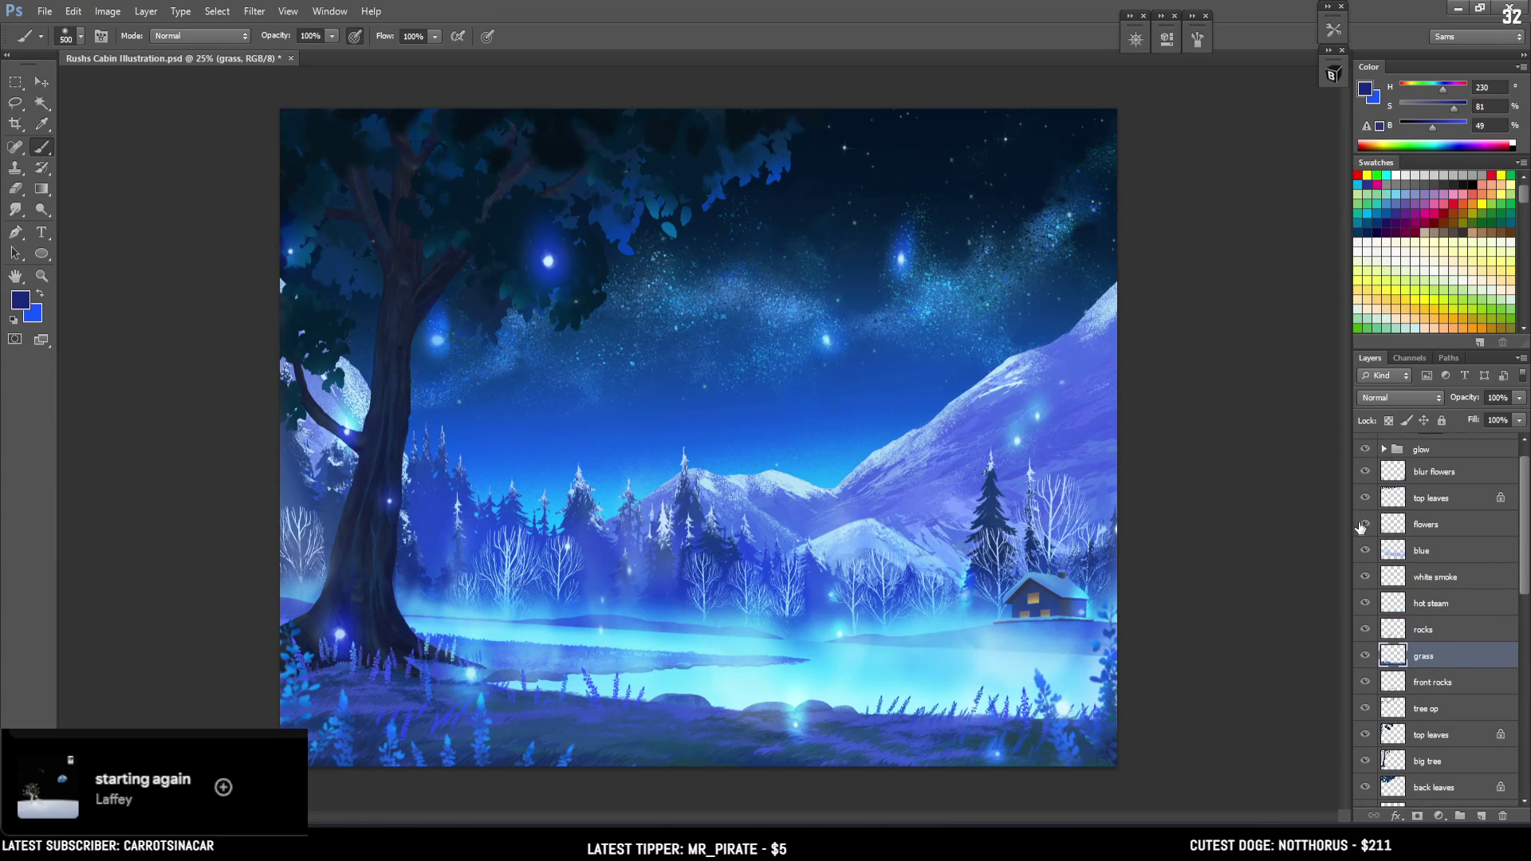
left_click(1395, 524)
left_click(1480, 815)
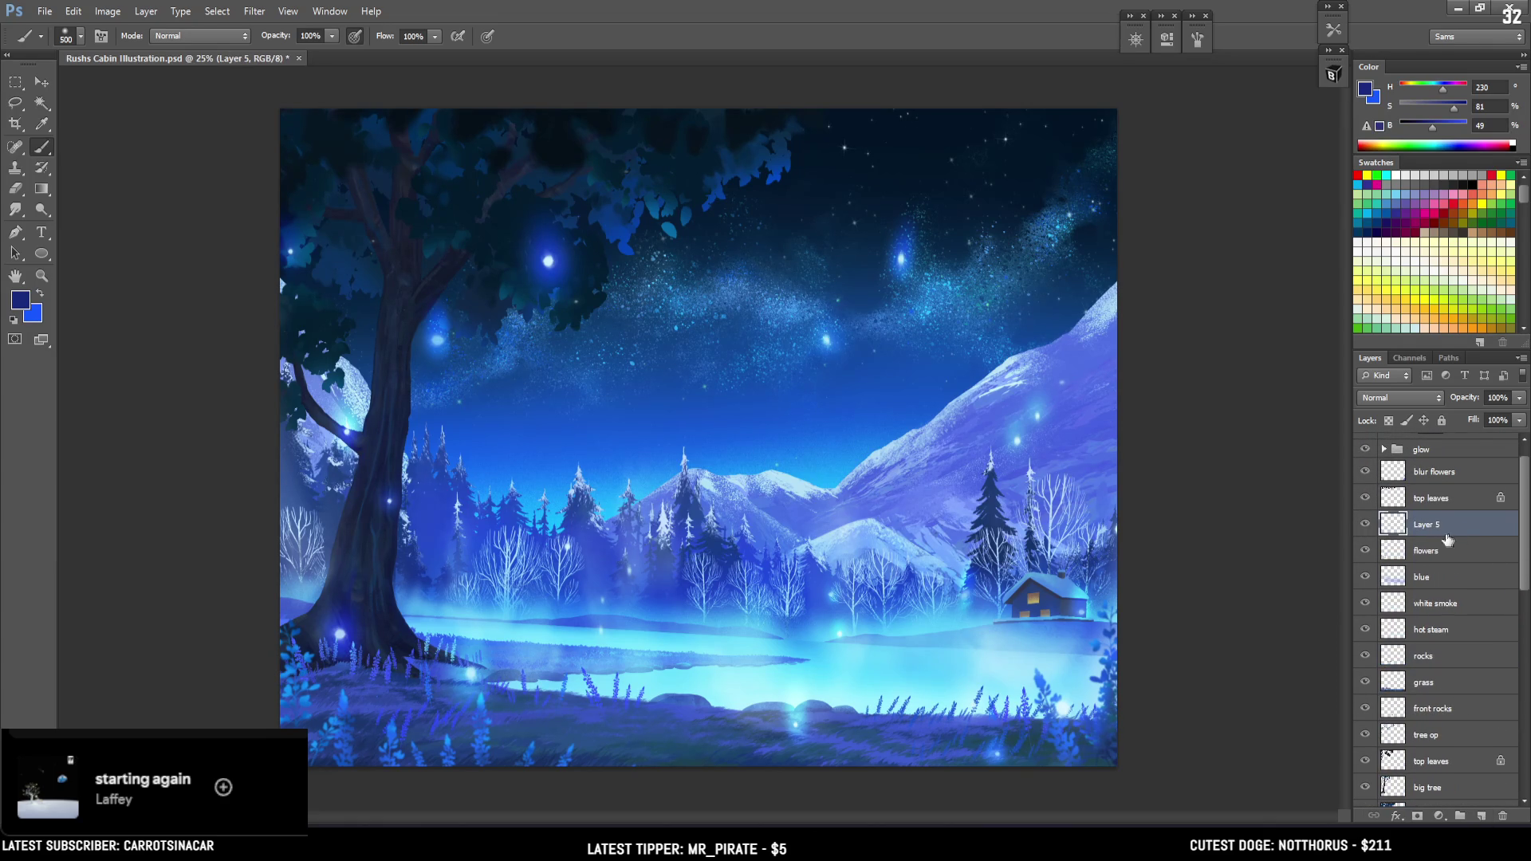
Clip Layer 5 to flowers and paint the grass with light blue sampled from the lake
left_click(1448, 537, "alt")
left_click(461, 641, "alt")
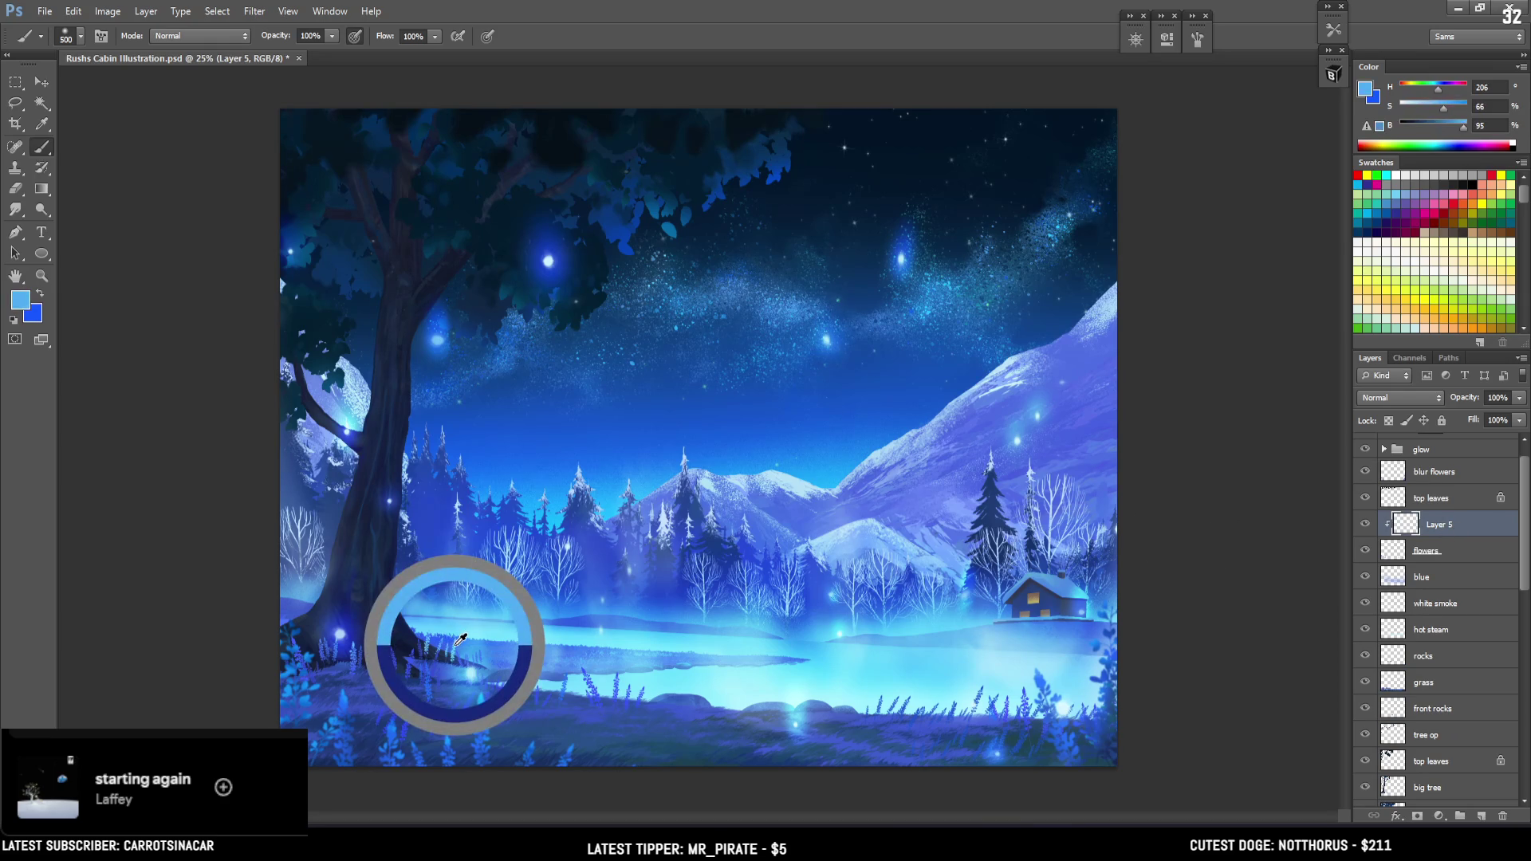
key("bracketleft")
key("bracketleft")
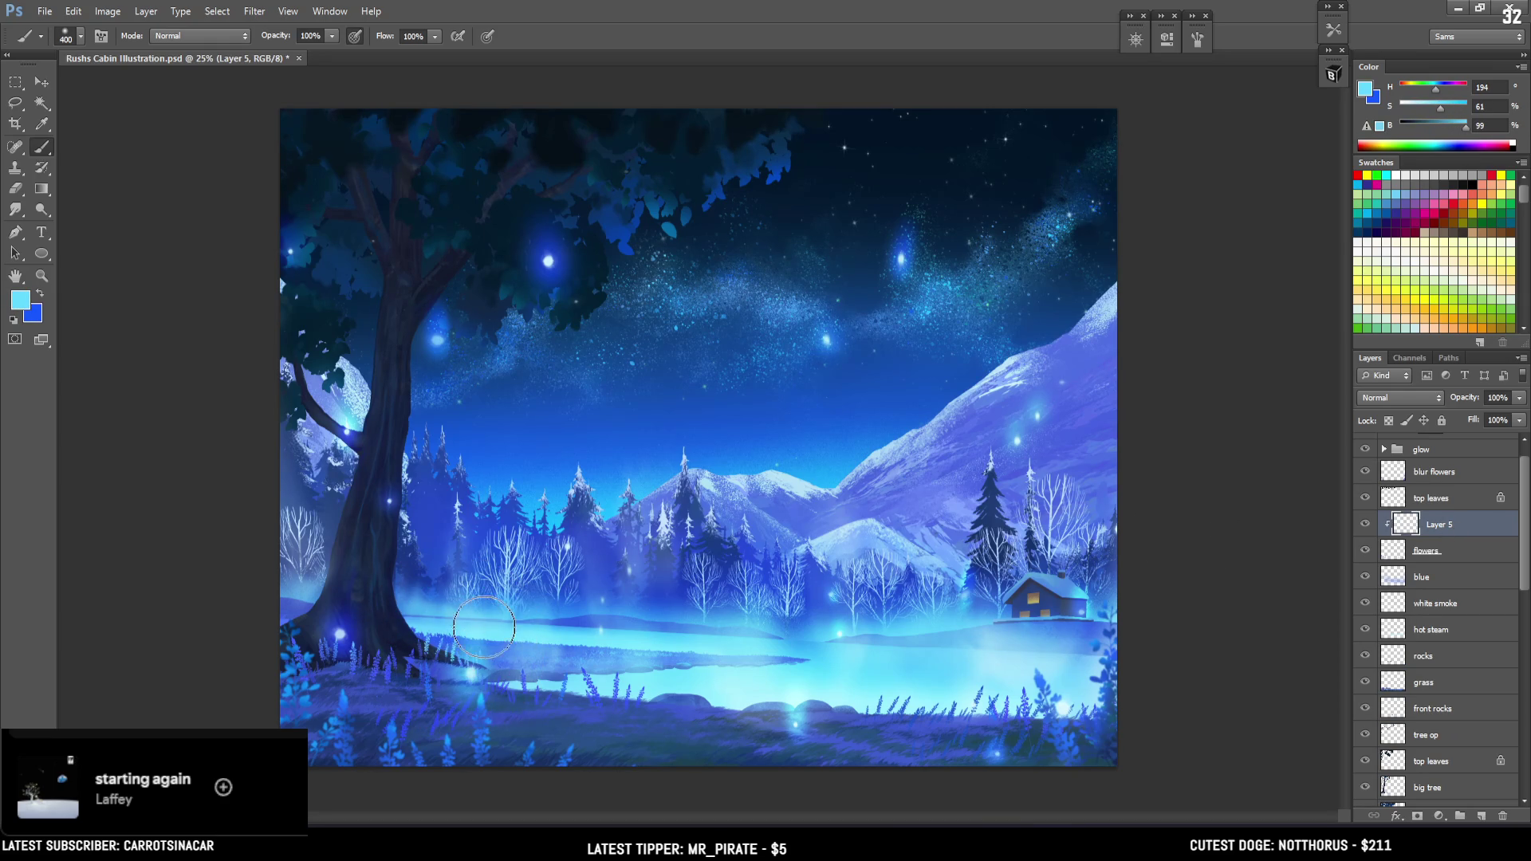
key("bracketleft")
key("bracketleft")
key("bracketleft")
key("bracketright")
key("bracketright")
key("bracketright")
key("bracketright")
key("alt")
key("ctrl+alt+z")
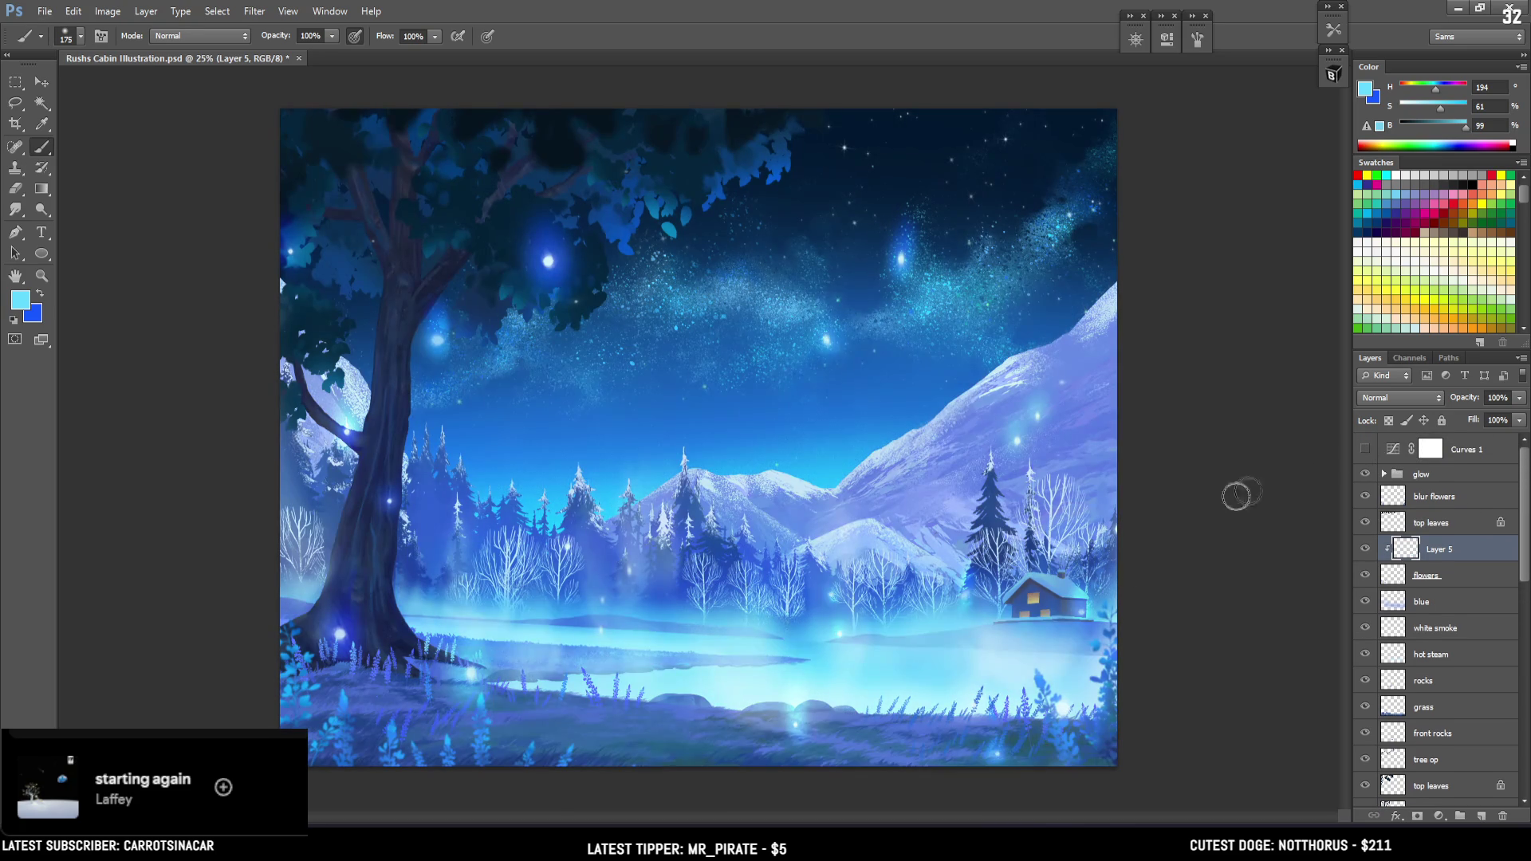
Paint the shoreline with a darkened blue from near the cabin and cyan from the glowing lake
left_click(1028, 685, "alt")
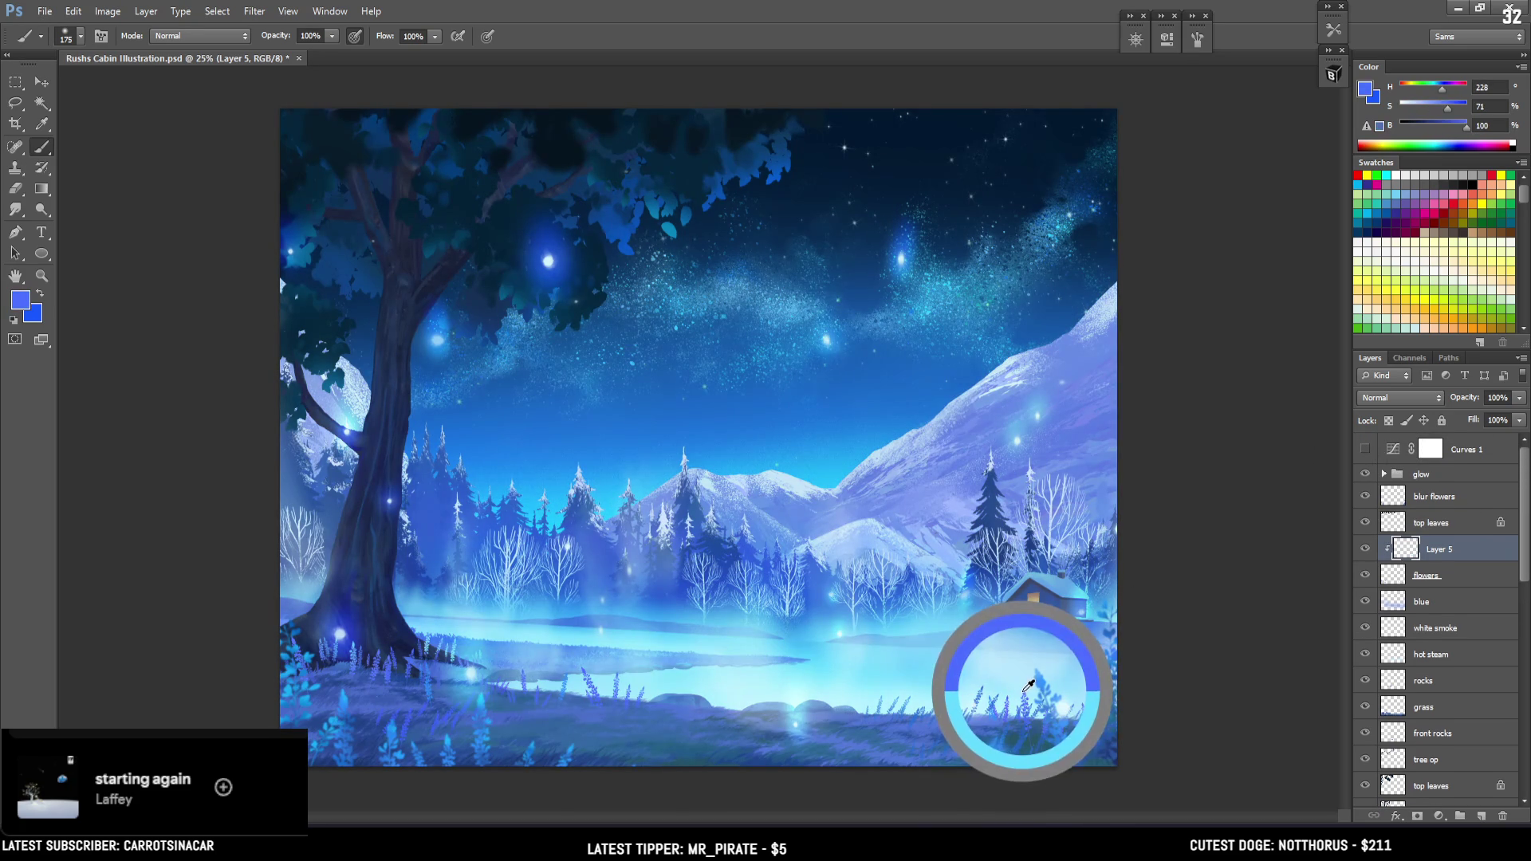
key("bracketleft")
key("bracketleft")
key("bracketleft")
key("bracketleft")
key("bracketleft")
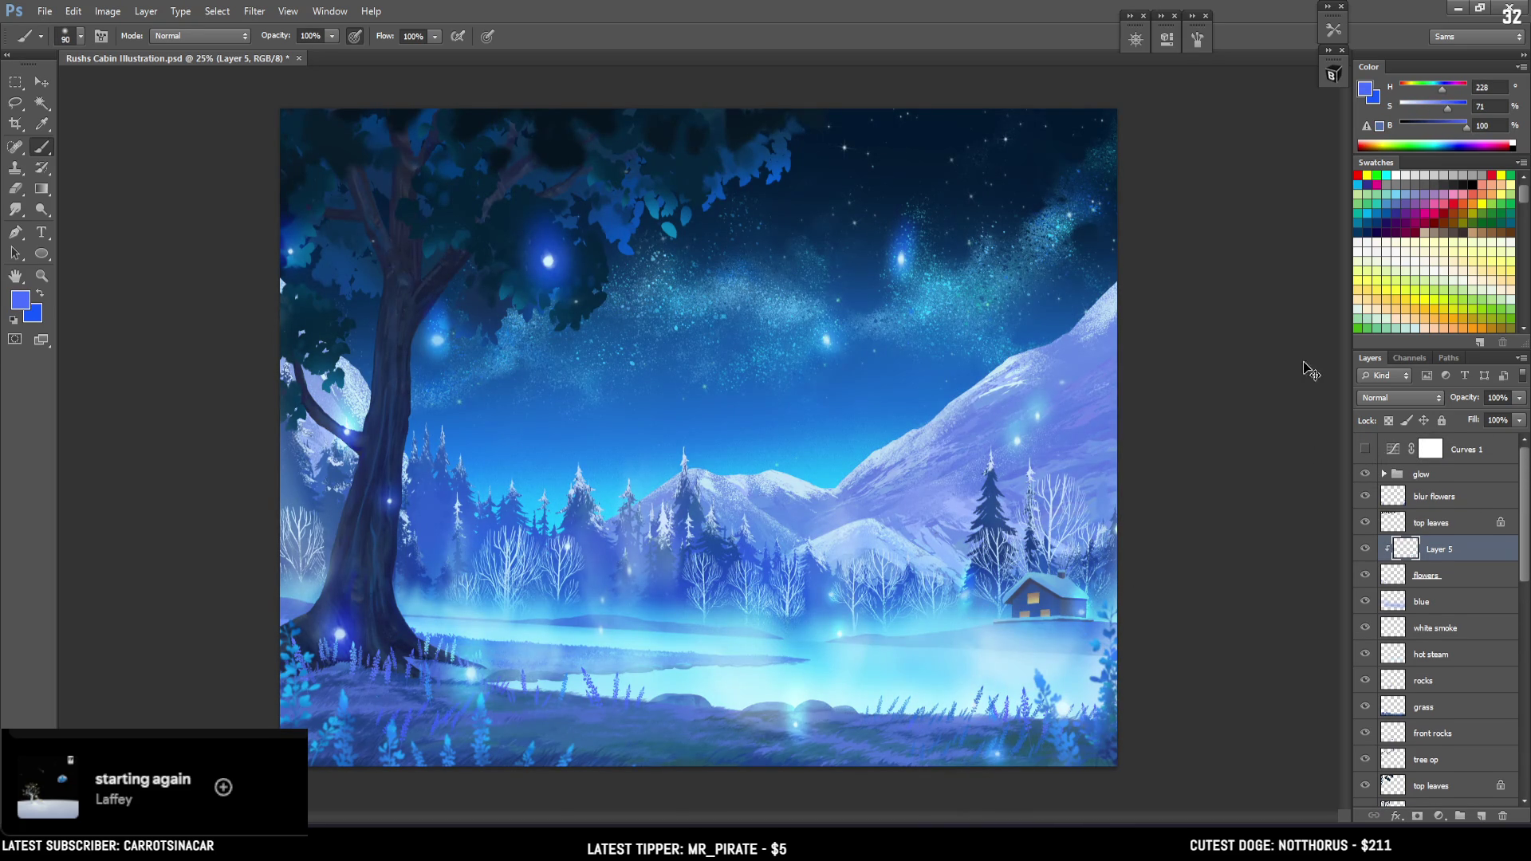
left_click(1447, 126)
key("bracketleft")
key("bracketleft")
key("bracketleft")
key("bracketright")
key("bracketright")
key("bracketright")
key("bracketright")
left_click(492, 697, "alt")
left_click(534, 508, "alt")
key("bracketleft")
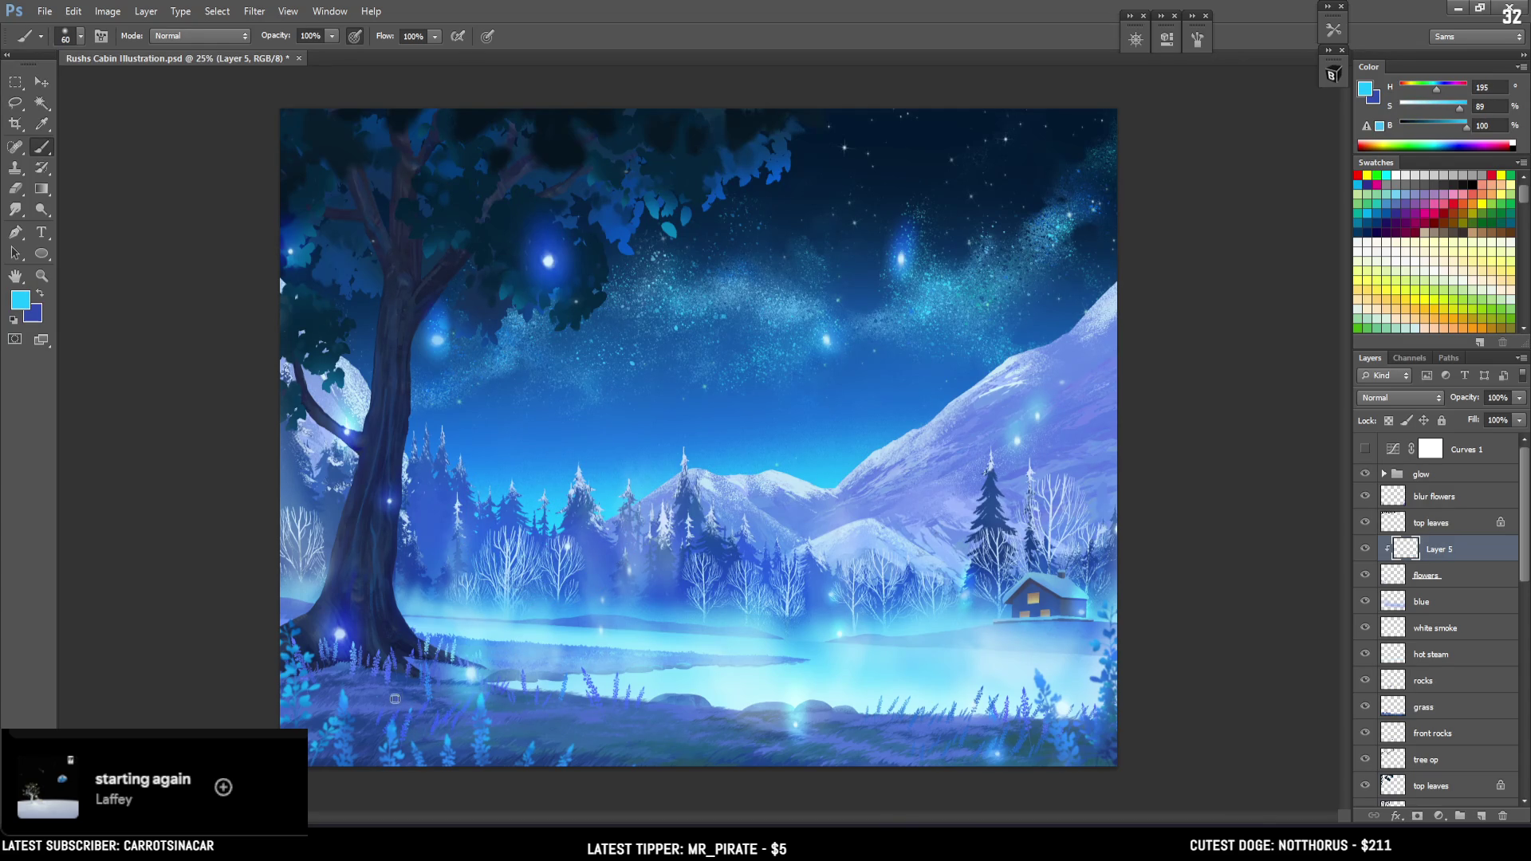
key("bracketleft")
With Curves 1 shown, paint with dark navy and mid blue sampled from the sky
left_click(1365, 449)
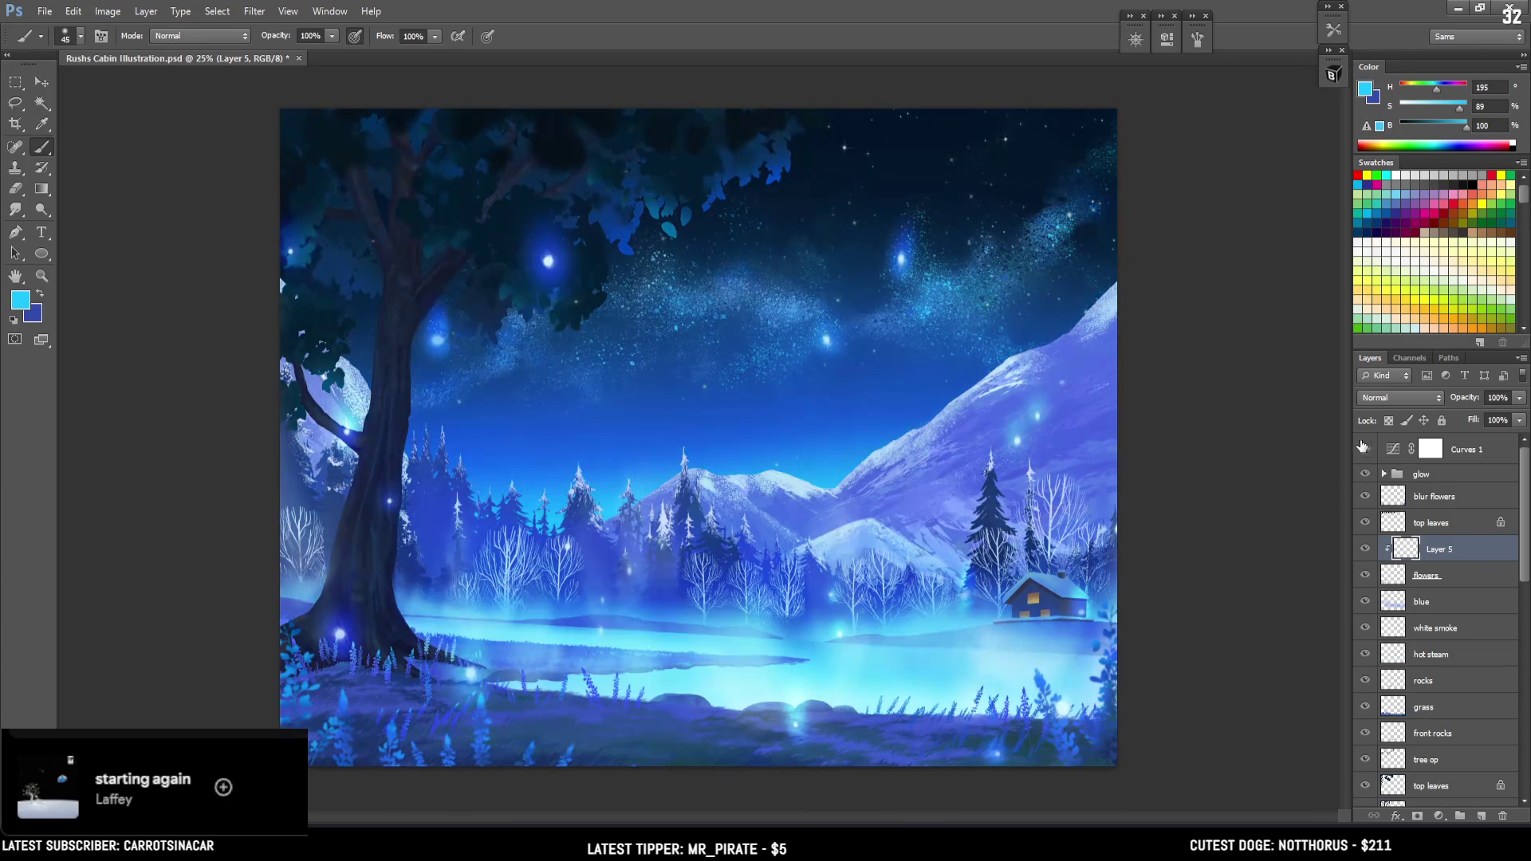
key("x")
left_click(1020, 157, "alt")
key("bracketright")
key("bracketright")
key("bracketright")
key("bracketright")
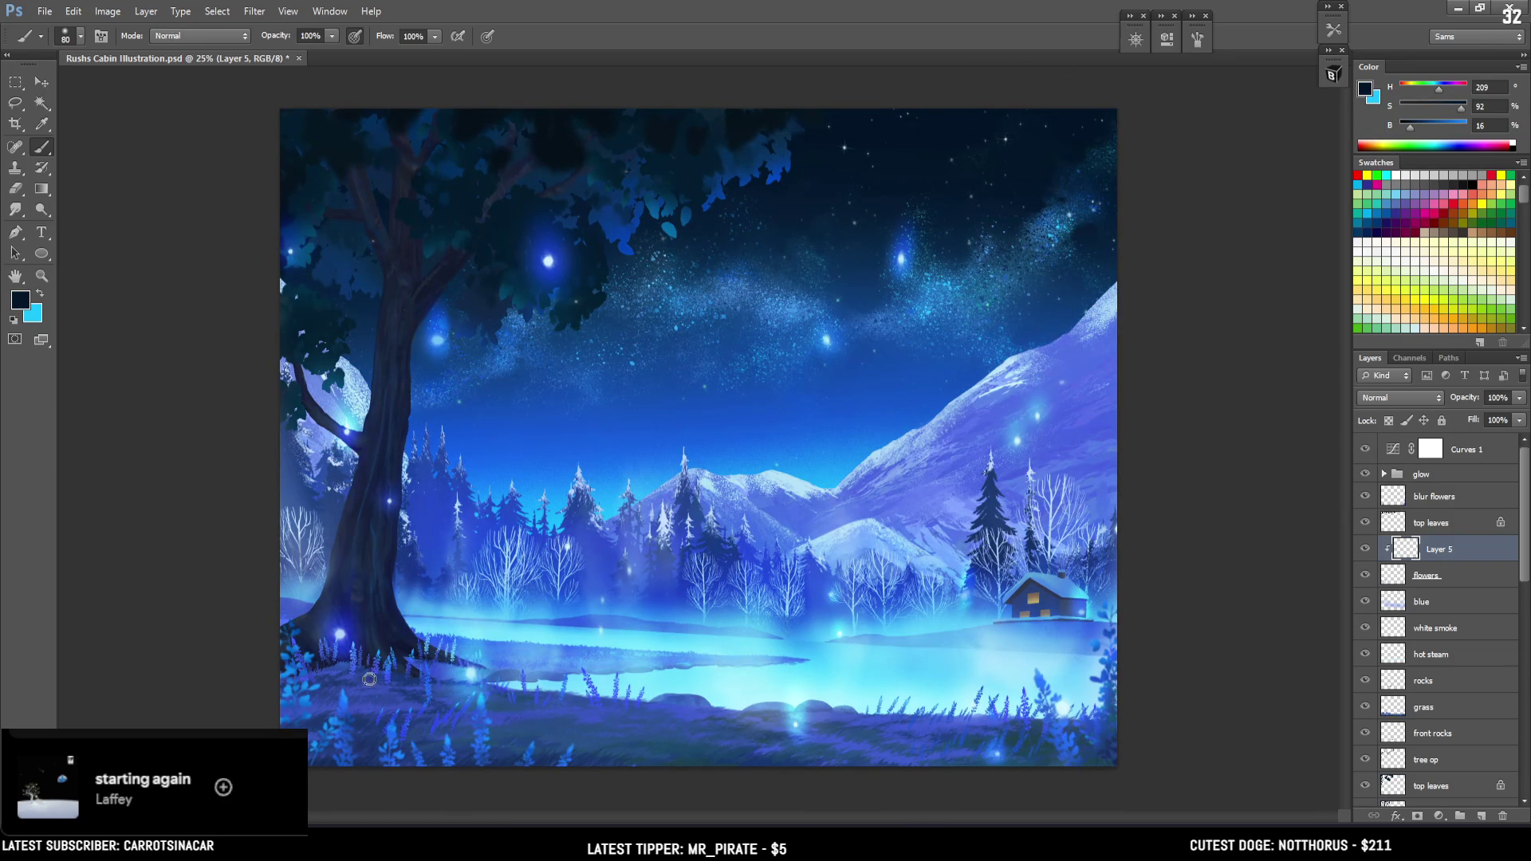
left_click(629, 373, "alt")
key("bracketleft")
key("bracketleft")
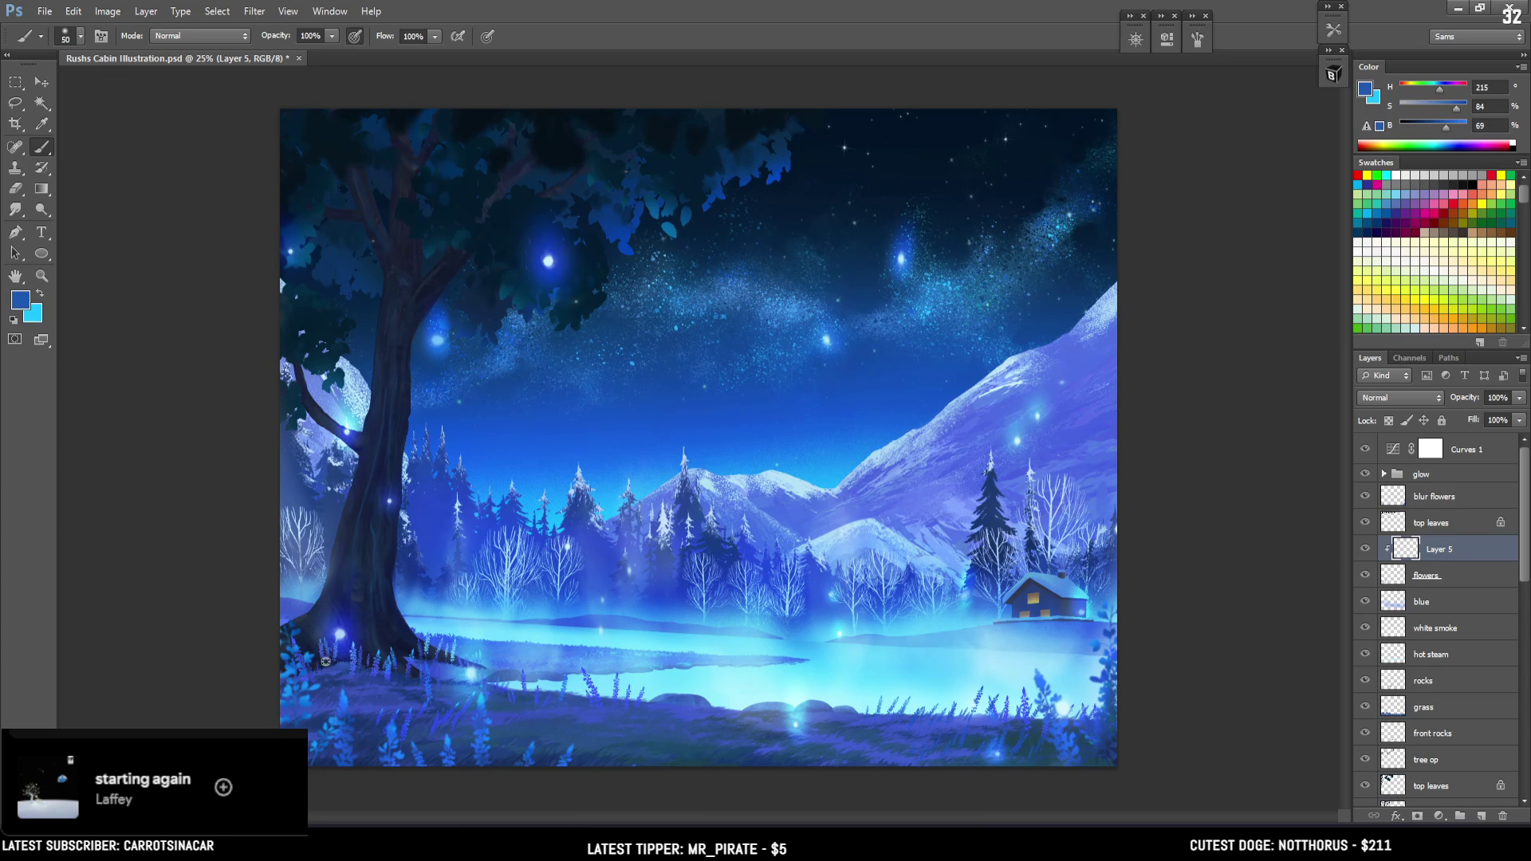
key("bracketright")
key("bracketleft")
key("bracketleft")
key("bracketleft")
key("x")
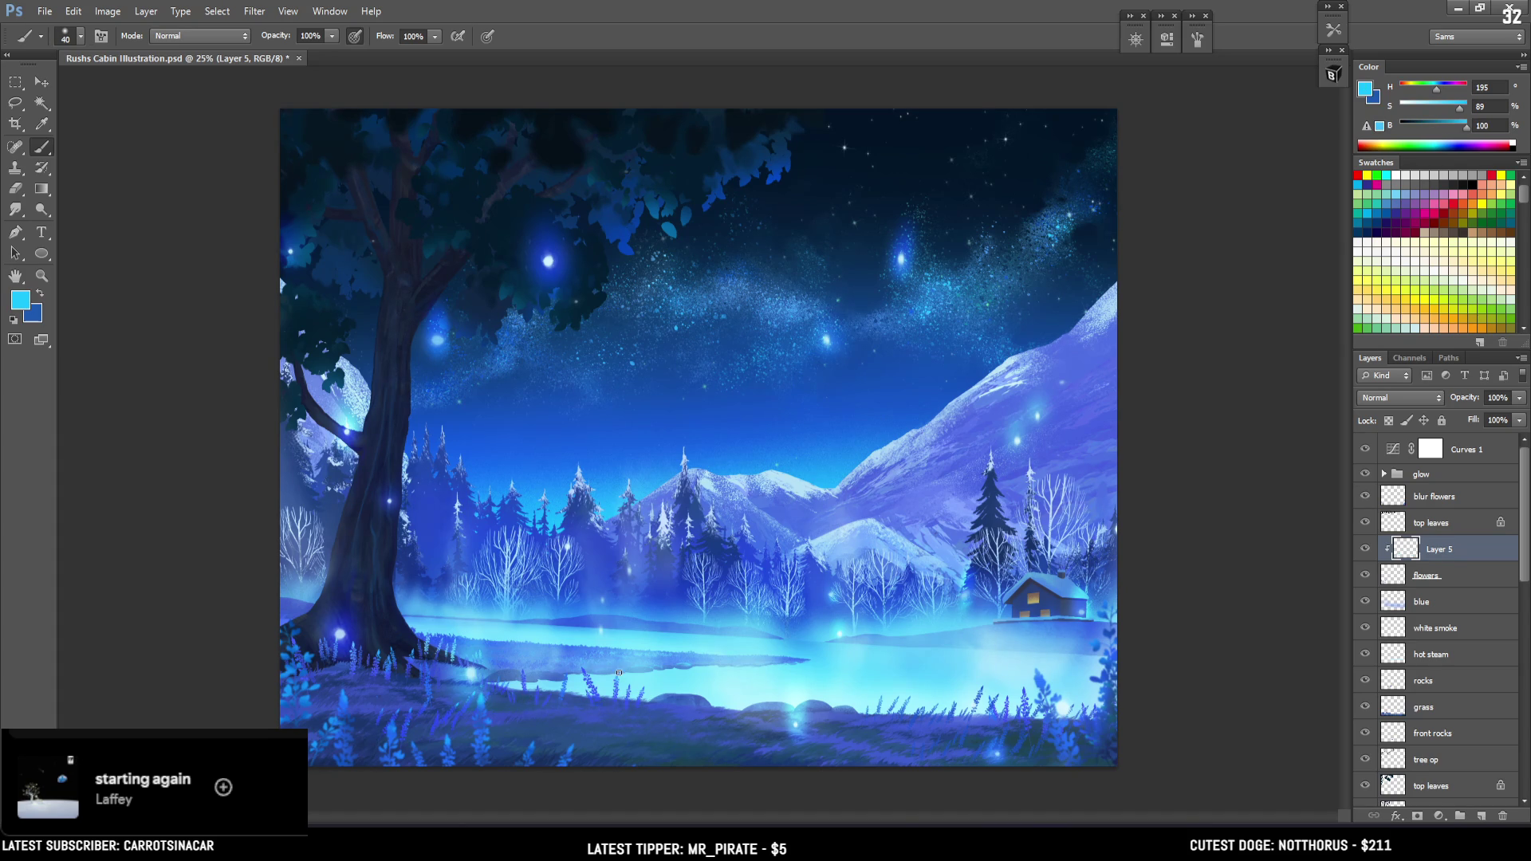
key("bracketright")
Zoom to 33.3% on the lake and cabin, then hide Curves 1 to compare
key("ctrl+minus")
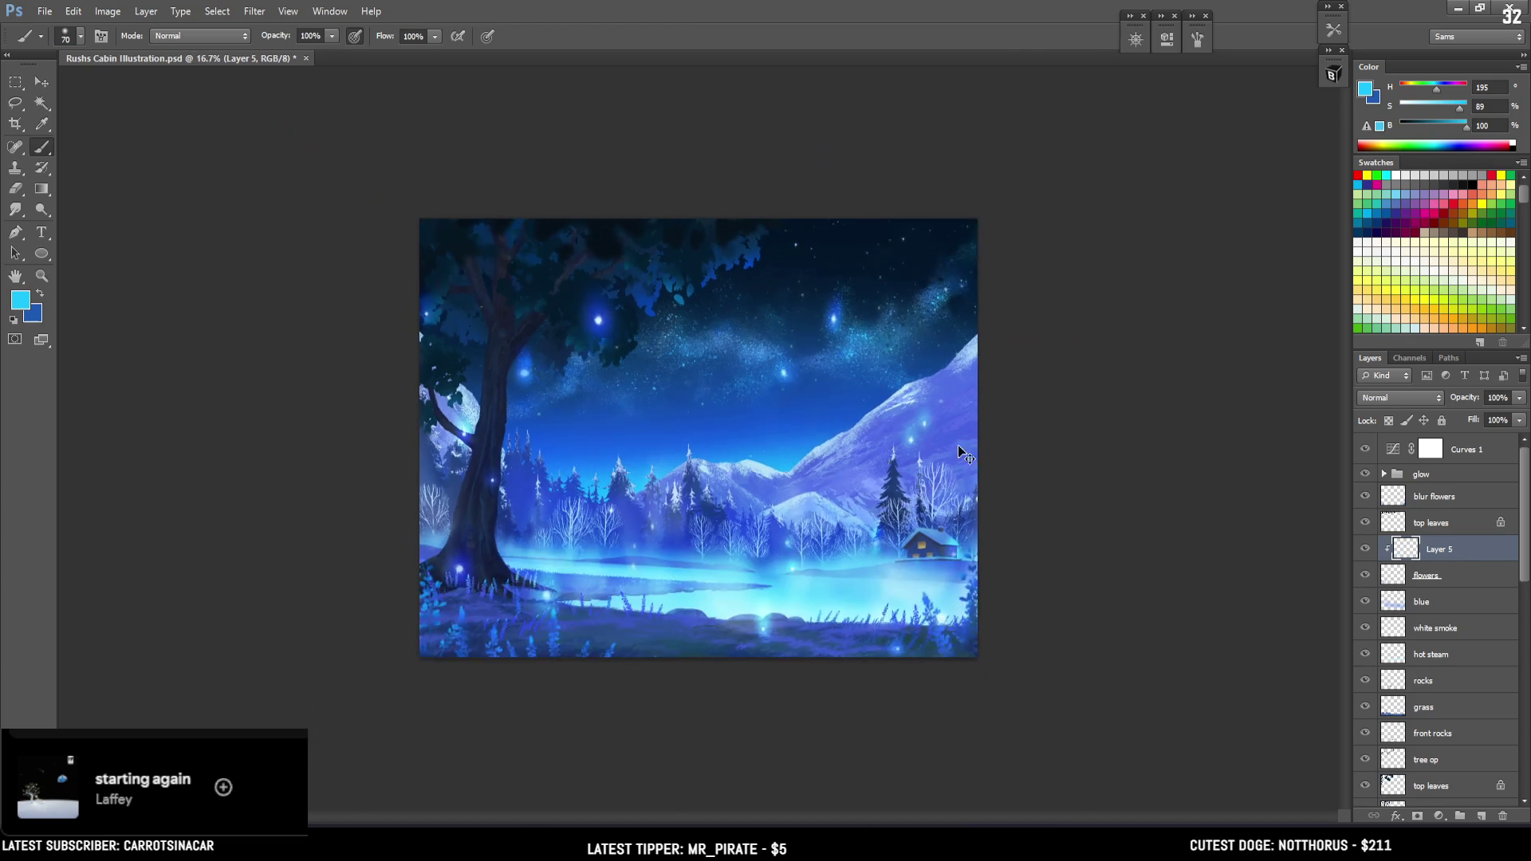
key("ctrl+plus")
key("ctrl+plus")
left_click_drag(918, 547, 873, 443)
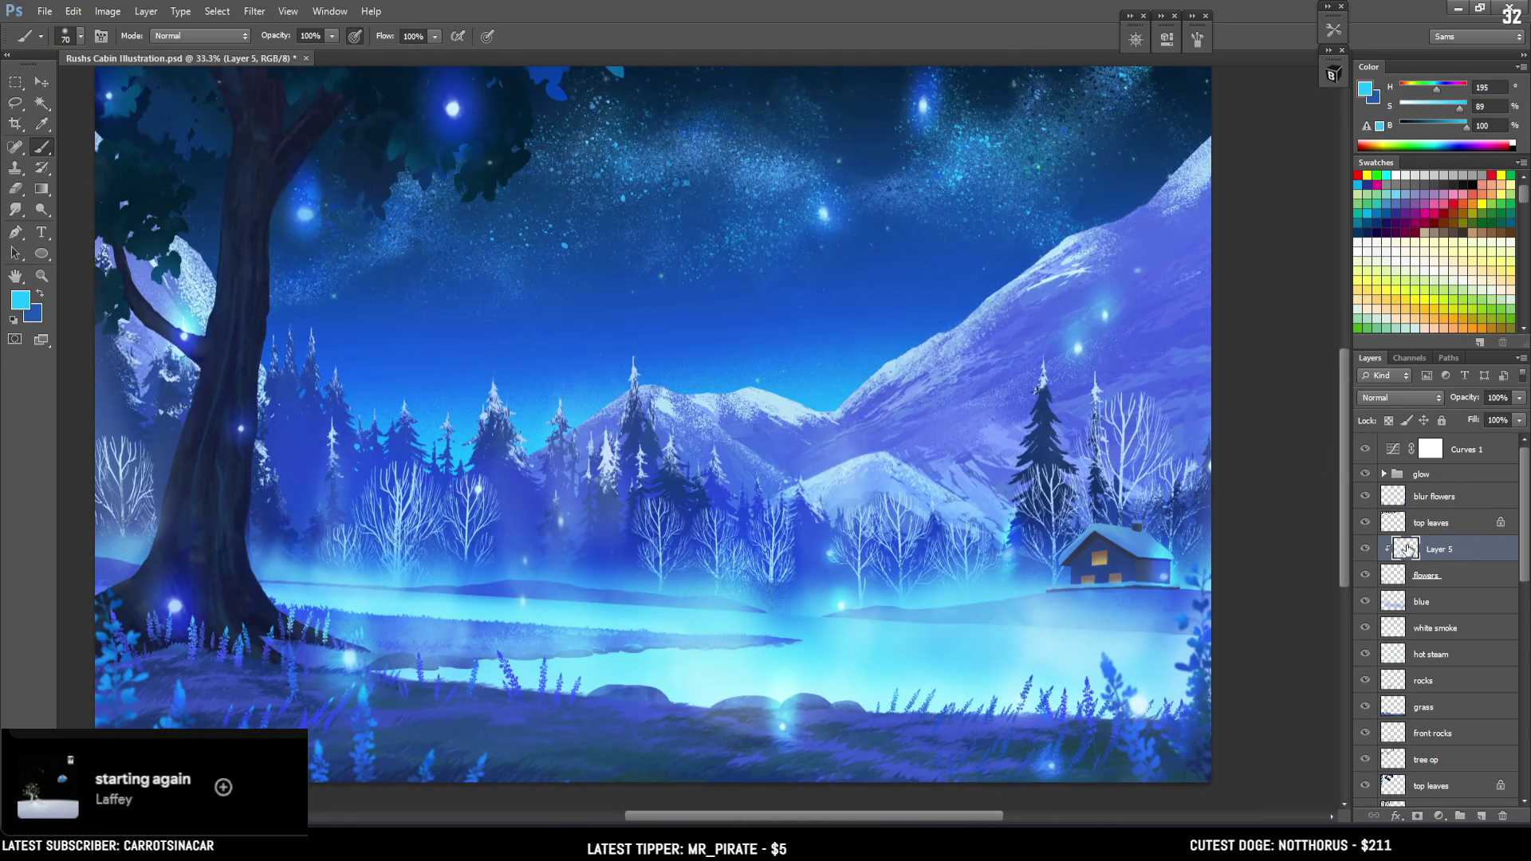
left_click(1365, 450)
Sample dark blue from the cabin and choose the Hard corners brush preset
left_click(1107, 532, "alt")
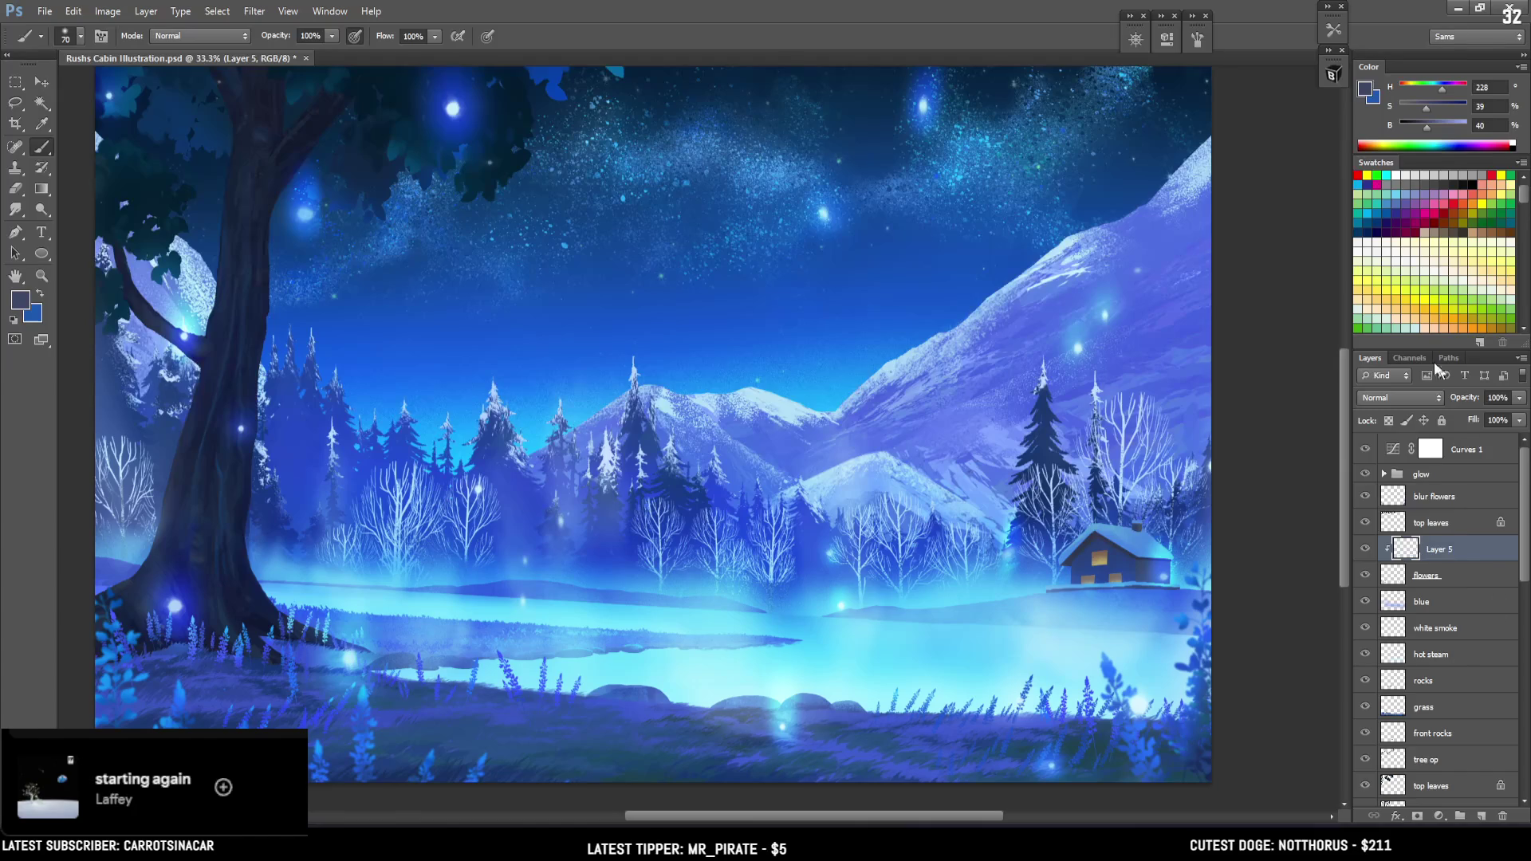
left_click(1333, 74)
left_click(1250, 269)
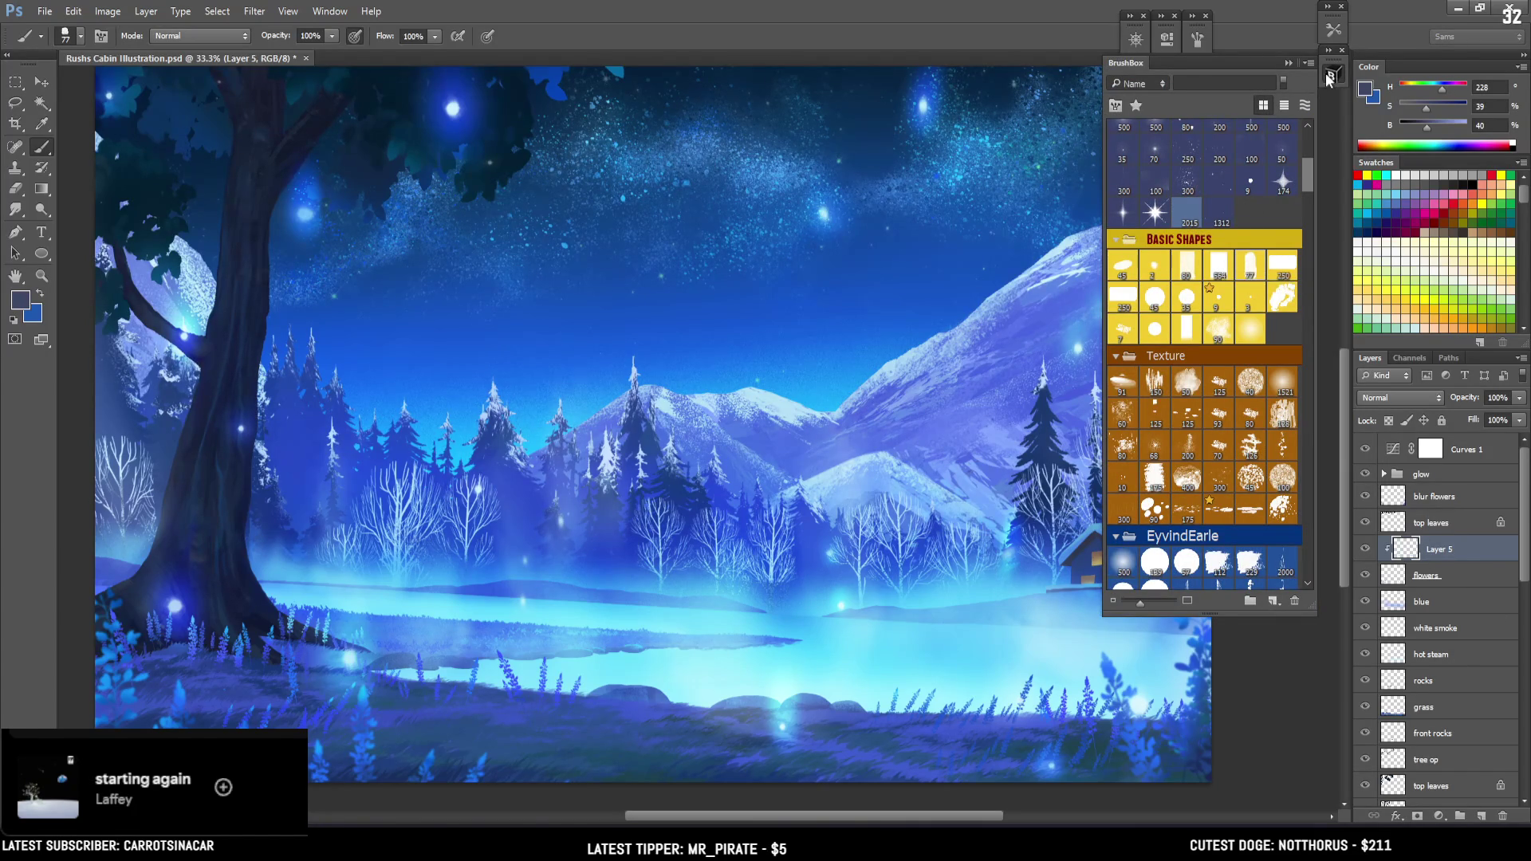
left_click(1333, 75)
Select the wind layer and turn off its Lock transparent pixels
left_click(1421, 734)
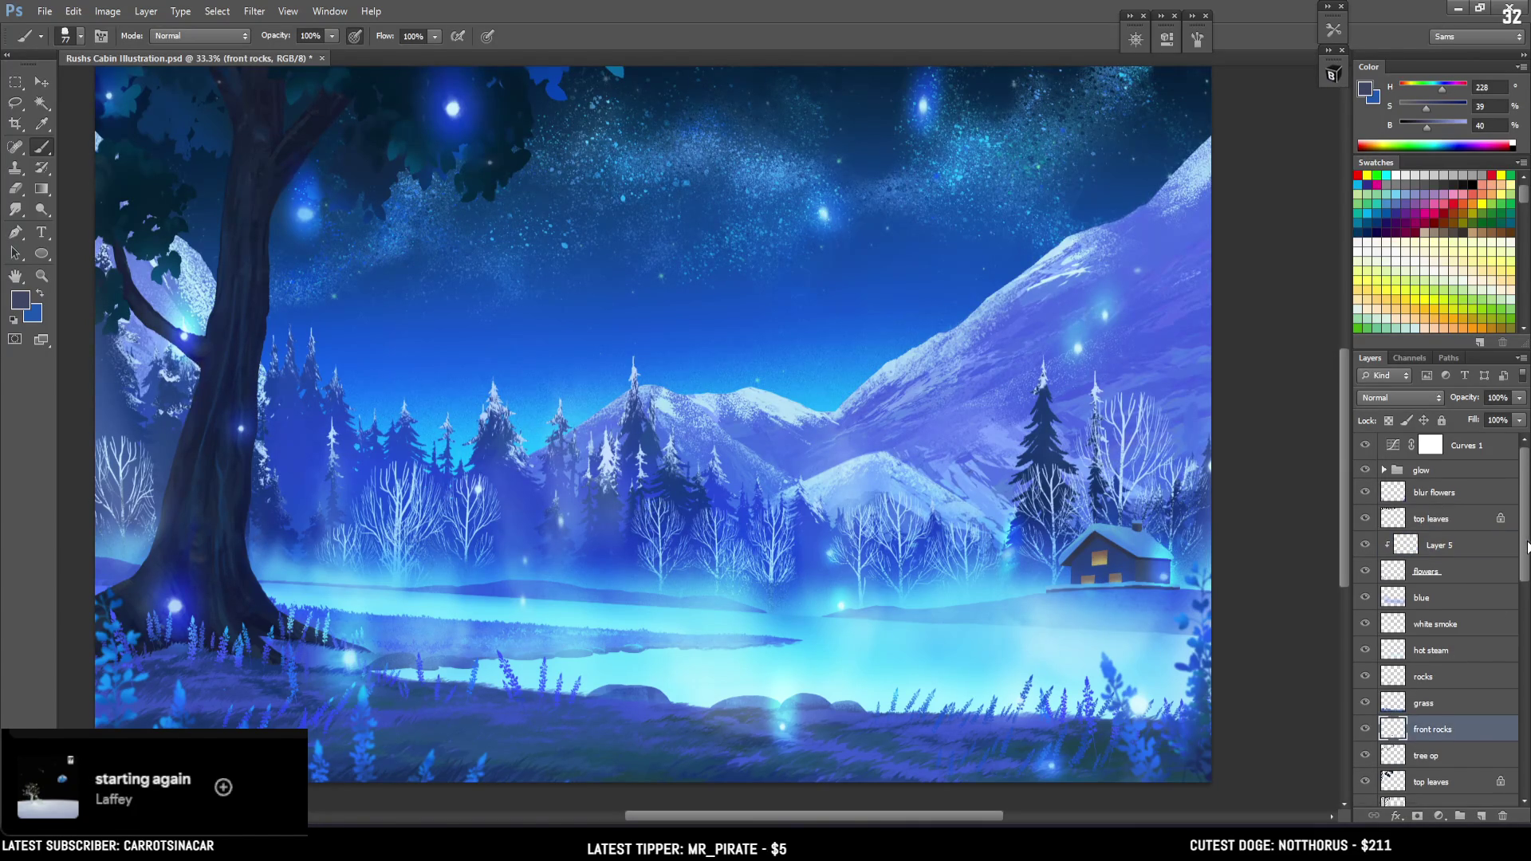
scroll(1515, 606, "down", 5)
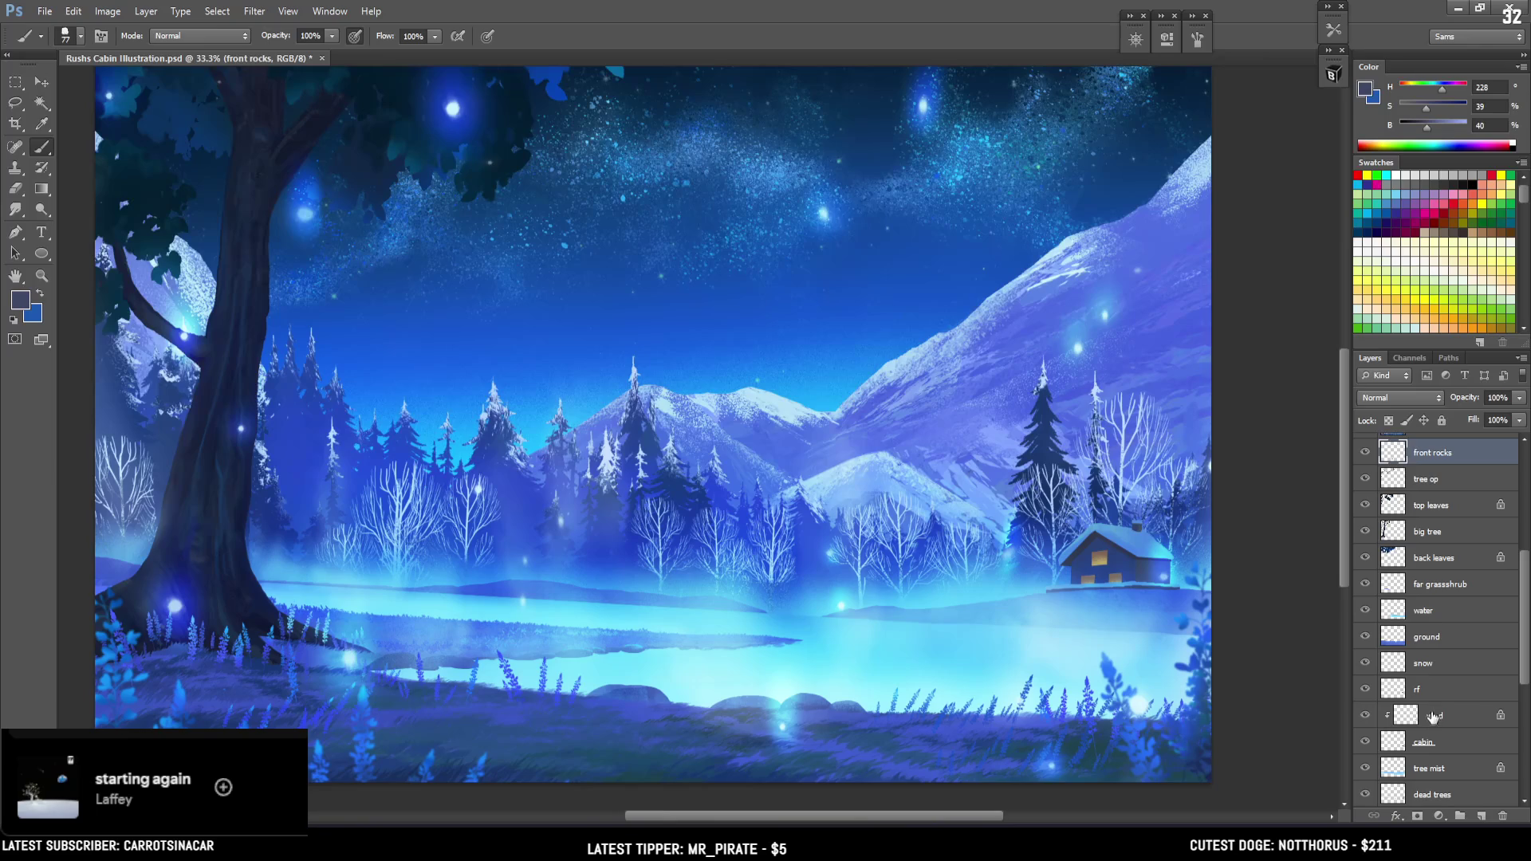
left_click(1433, 717)
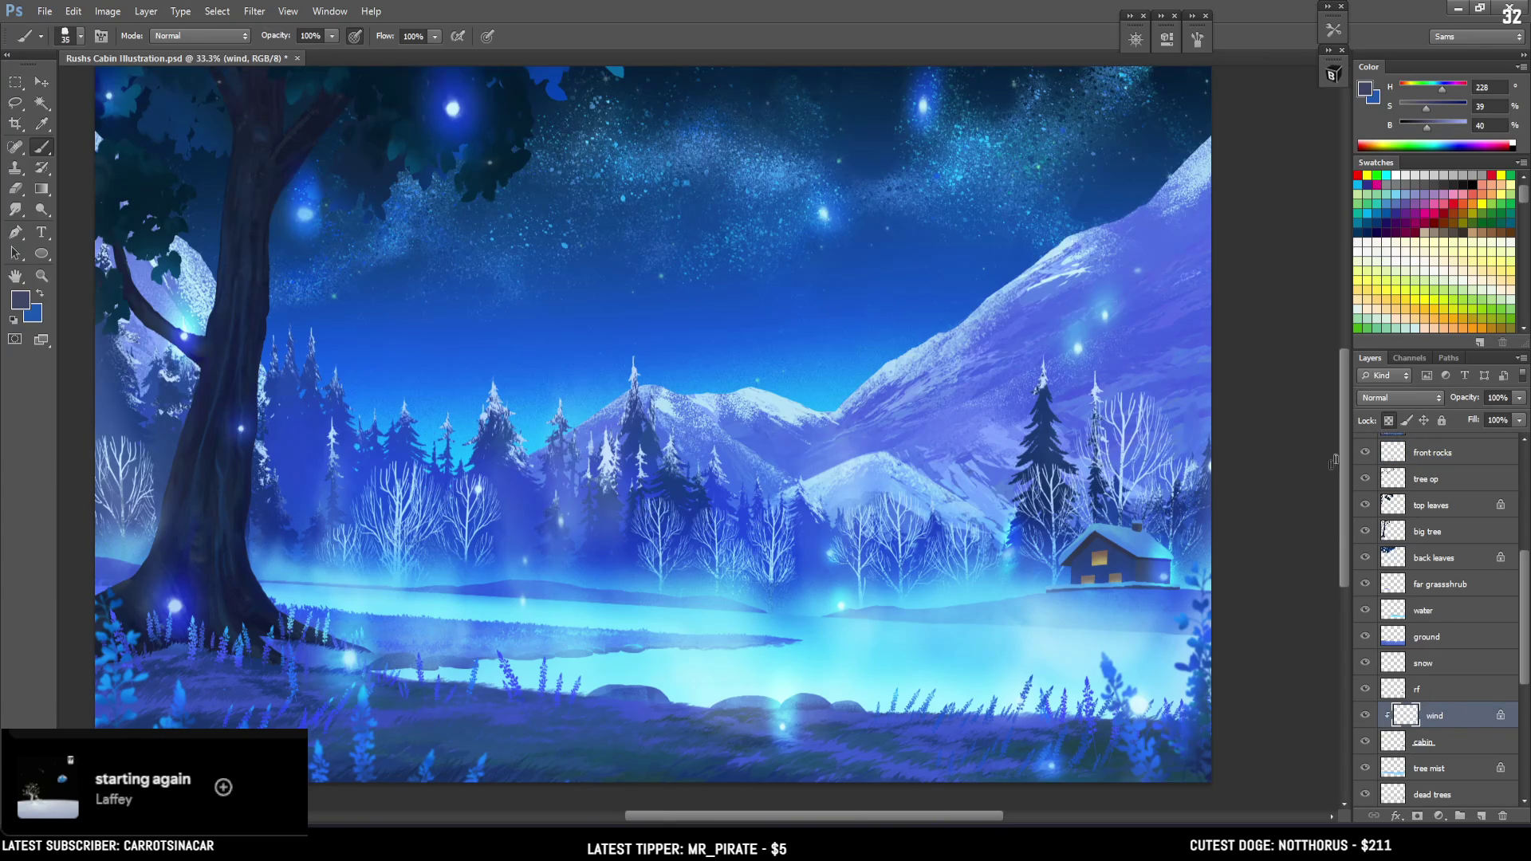
left_click(1388, 420)
scroll(1096, 553, "up", 2)
Paint thin dark vertical lines splitting the upper cabin window into two panes
left_click_drag(937, 548, 737, 507)
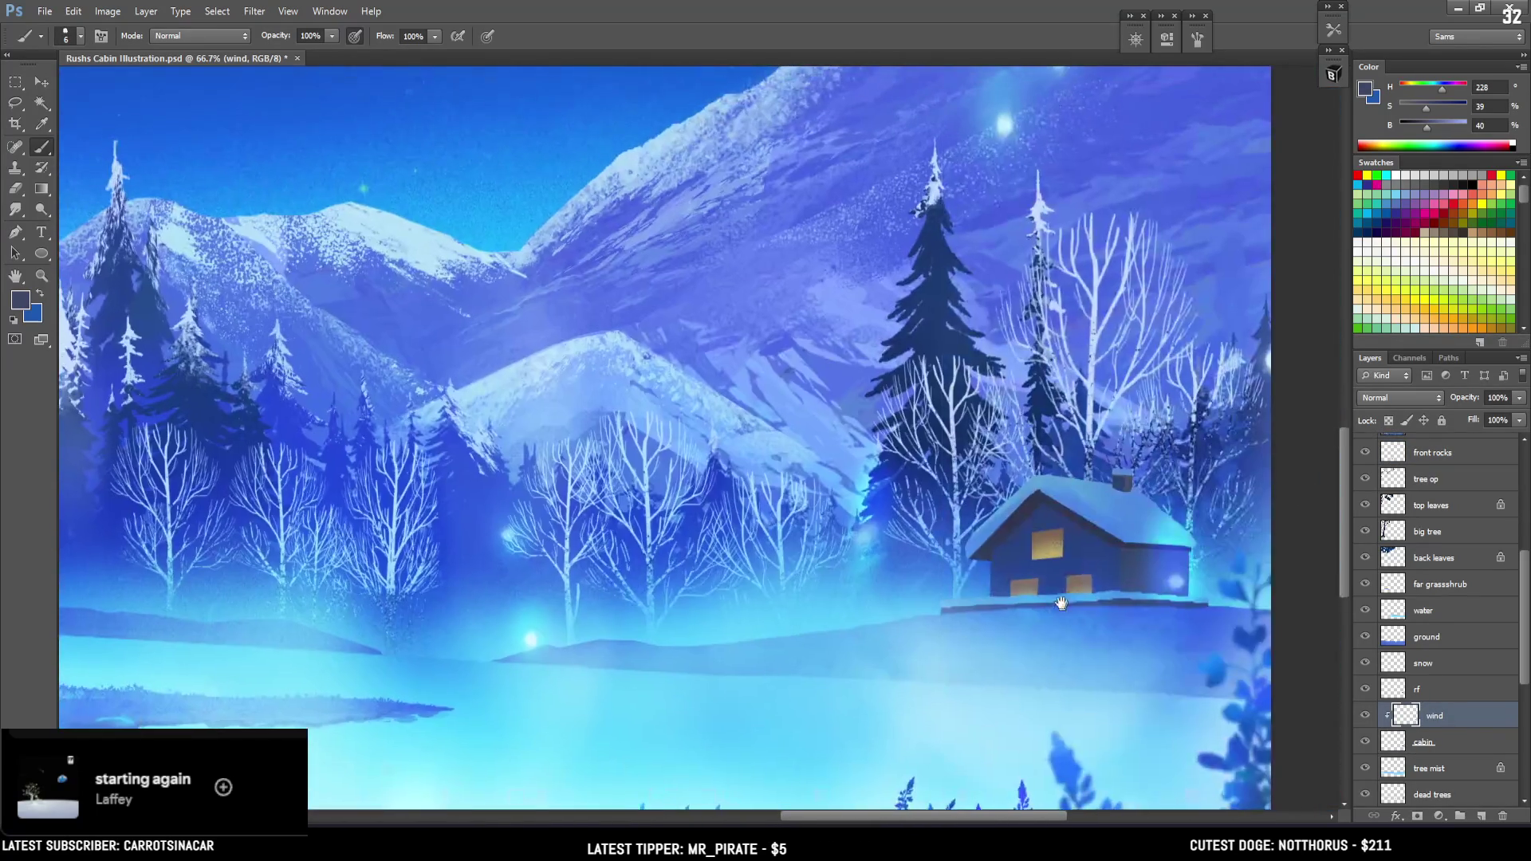
key("bracketright")
left_click_drag(1065, 528, 1062, 557)
left_click(1423, 124)
key("bracketright")
left_click_drag(1063, 532, 1063, 556)
key("Return")
left_click_drag(1047, 529, 1047, 559)
Erase stray marks, add a divider to the lower-right window, and lasso the lower windows' top
key("bracketleft")
key("e")
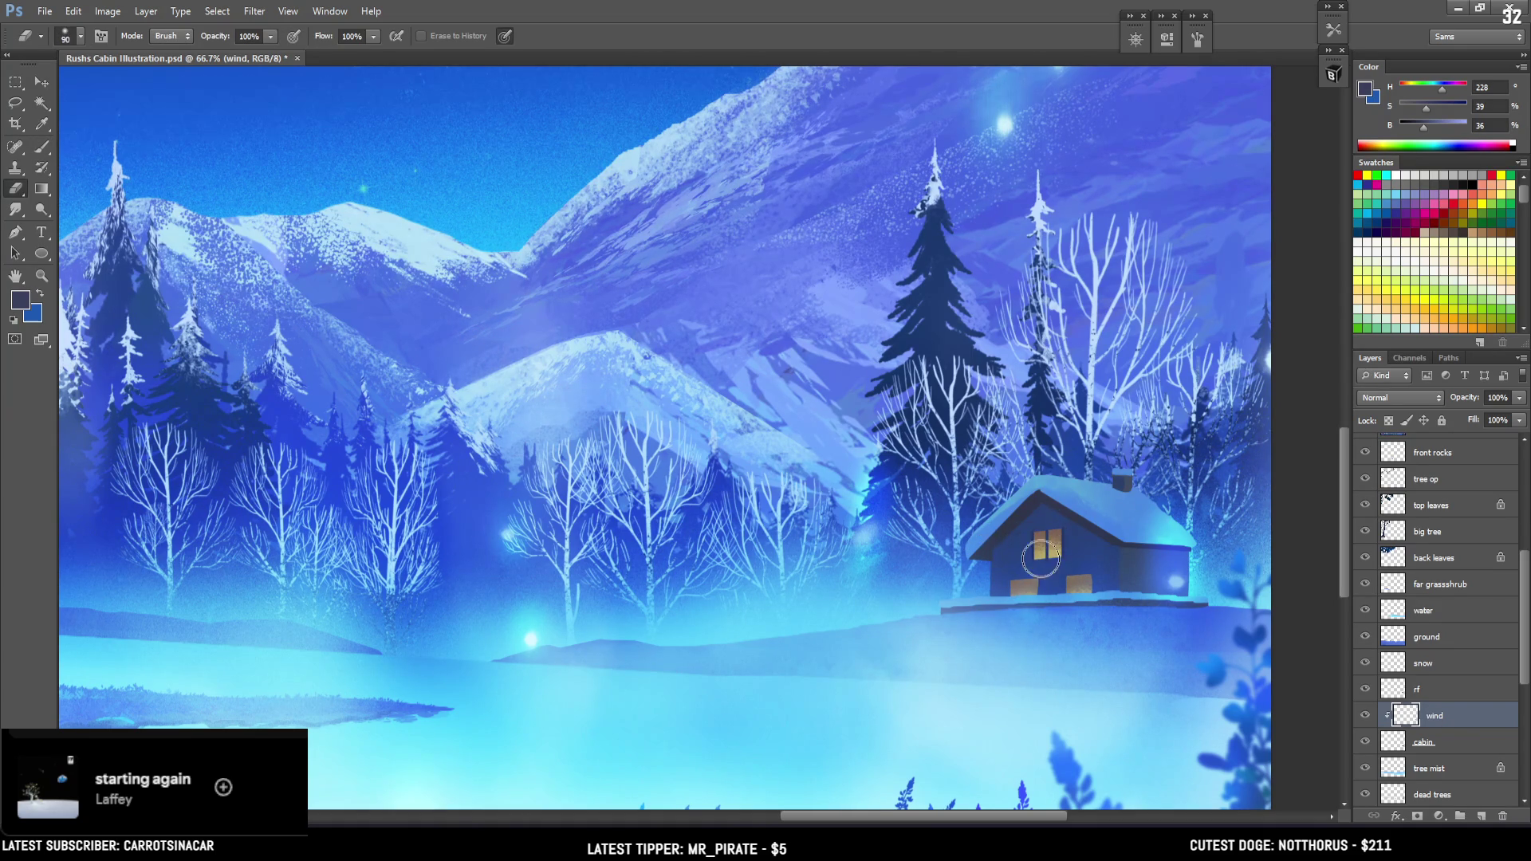
key("bracketleft")
key("bracketleft")
key("bracketleft")
key("b")
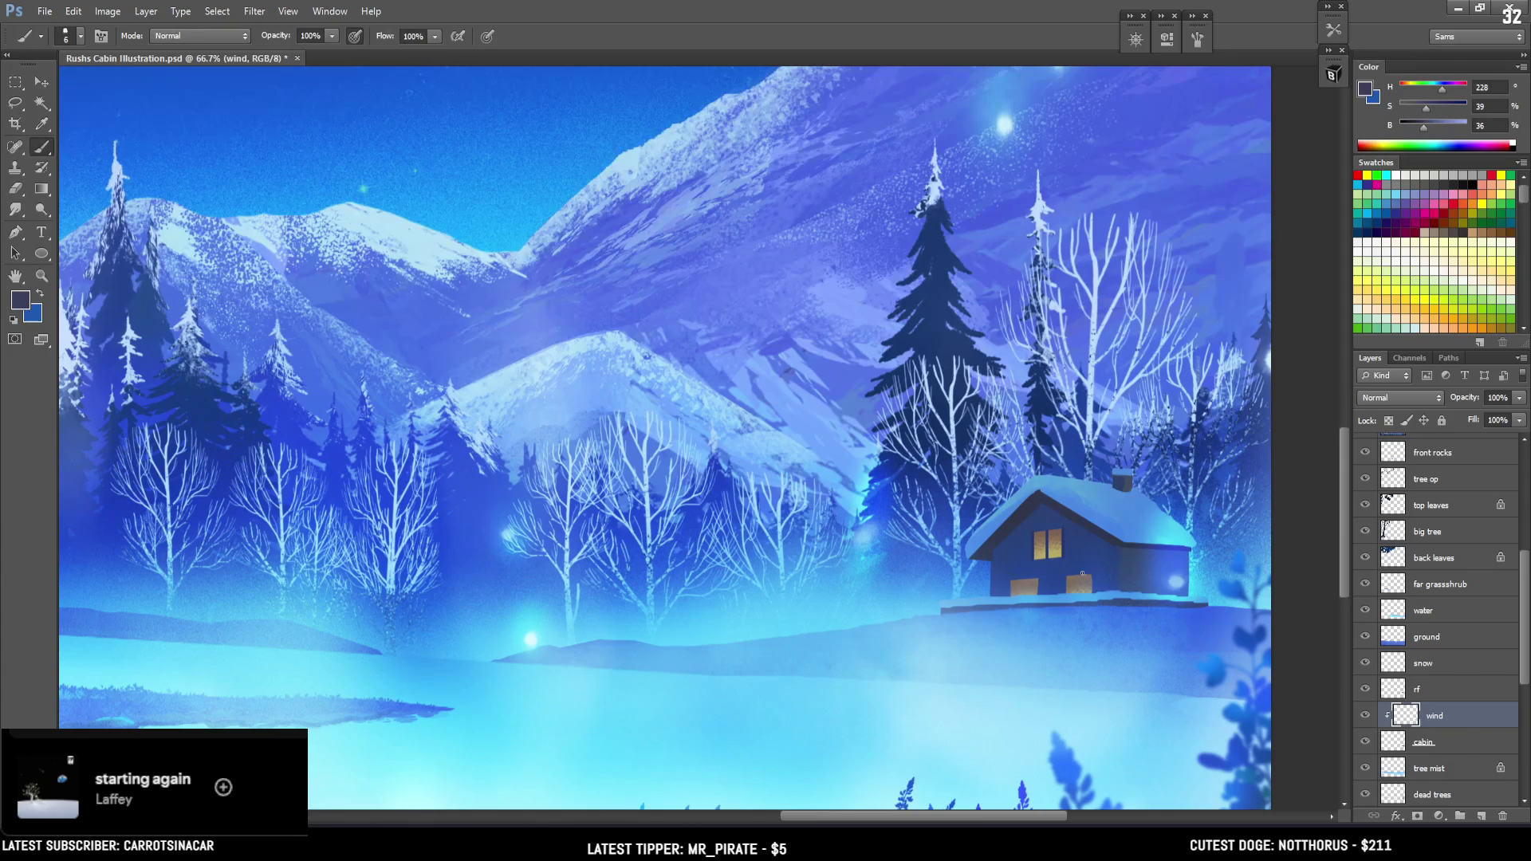
left_click_drag(1066, 578, 1083, 577)
key("l")
left_click_drag(1092, 573, 1007, 576)
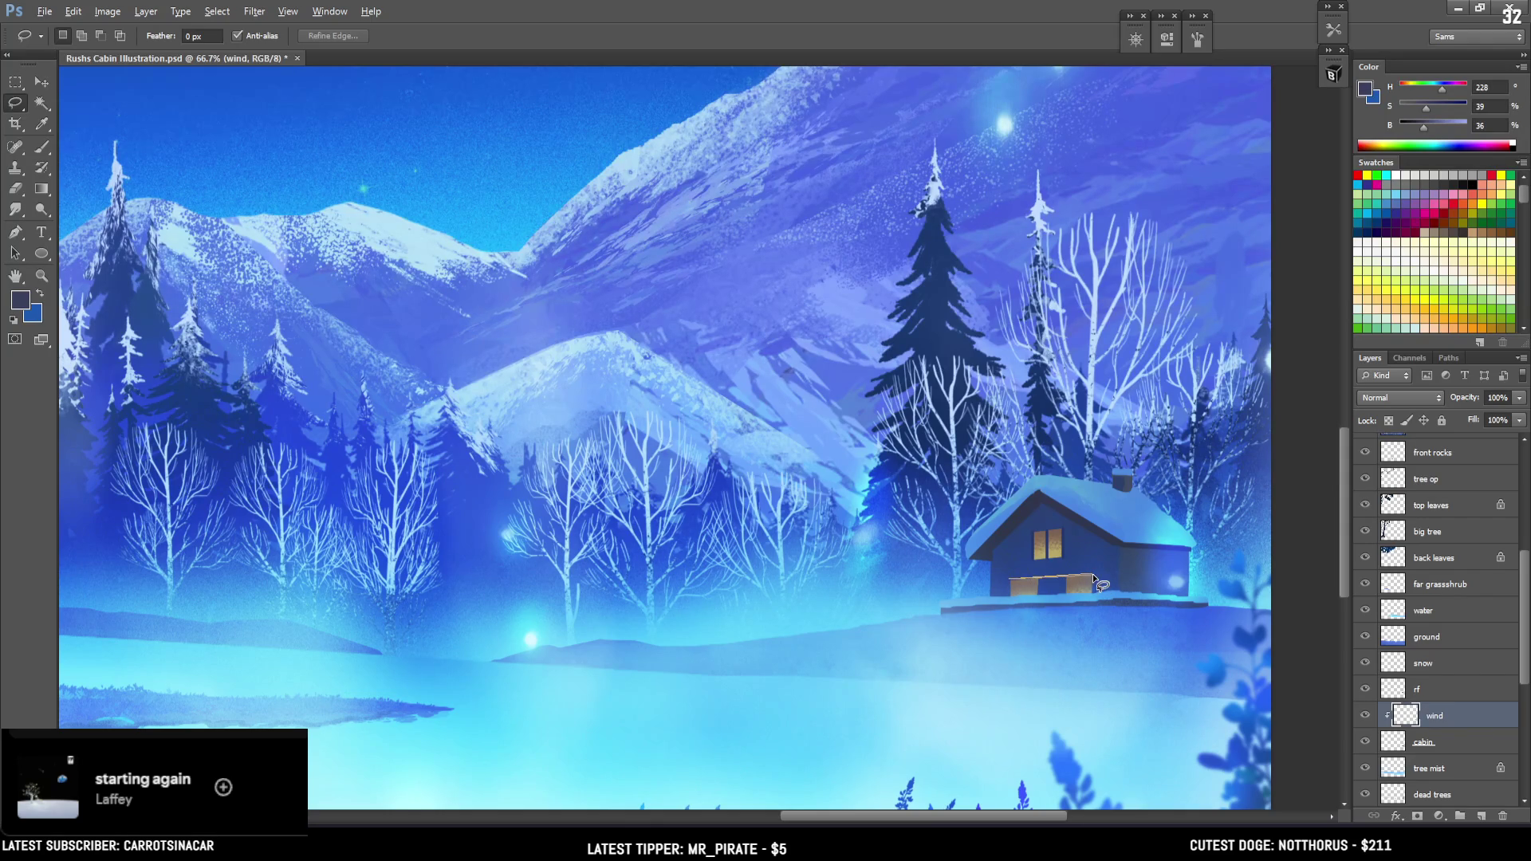
Lasso along the top edge of the lower cabin windows and paint inside the selection
key("b")
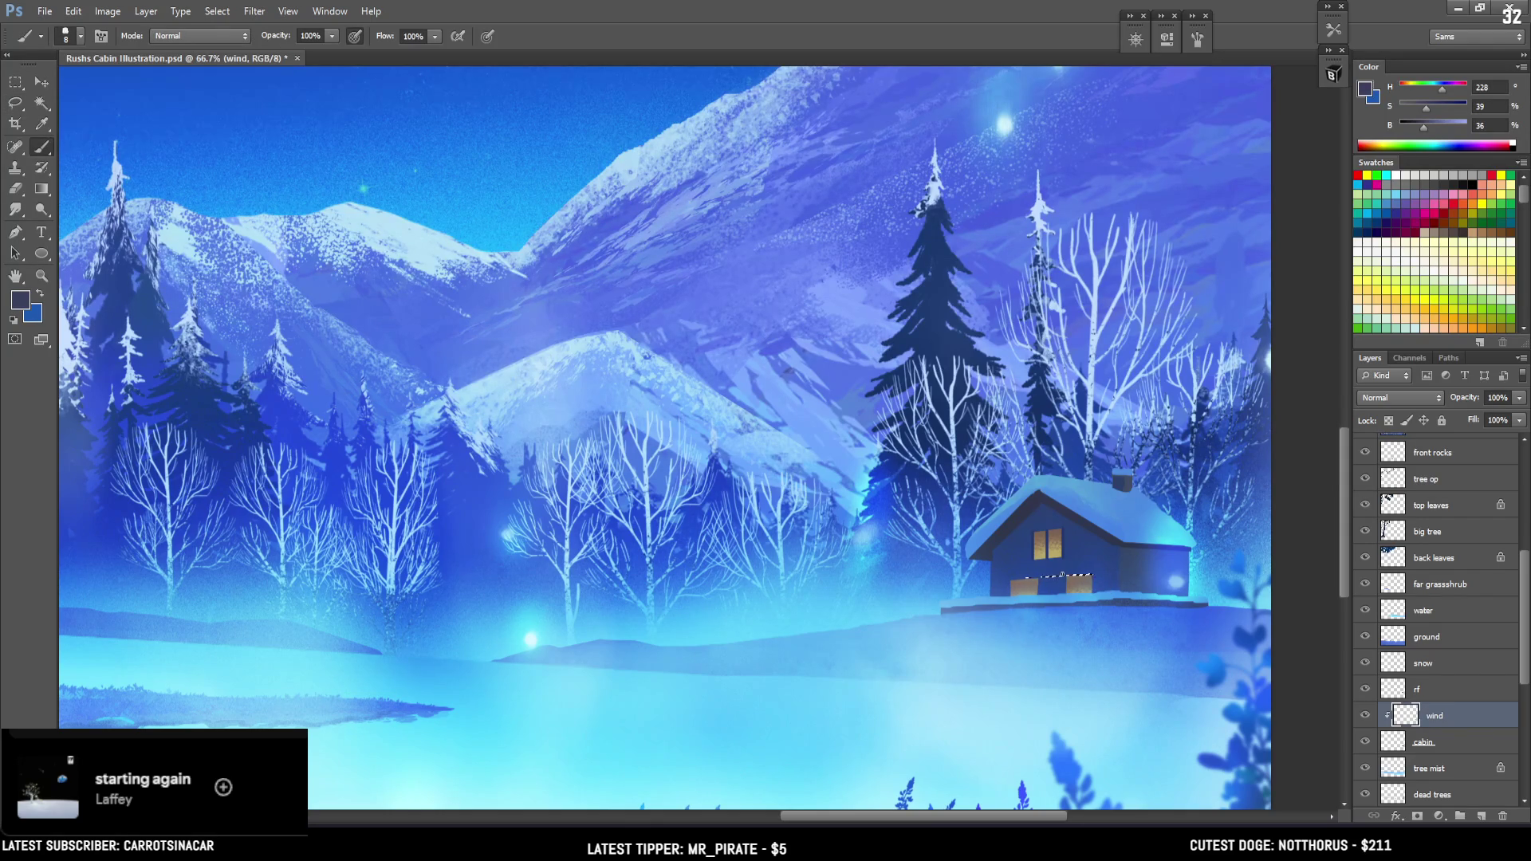
key("l")
left_click(1091, 577)
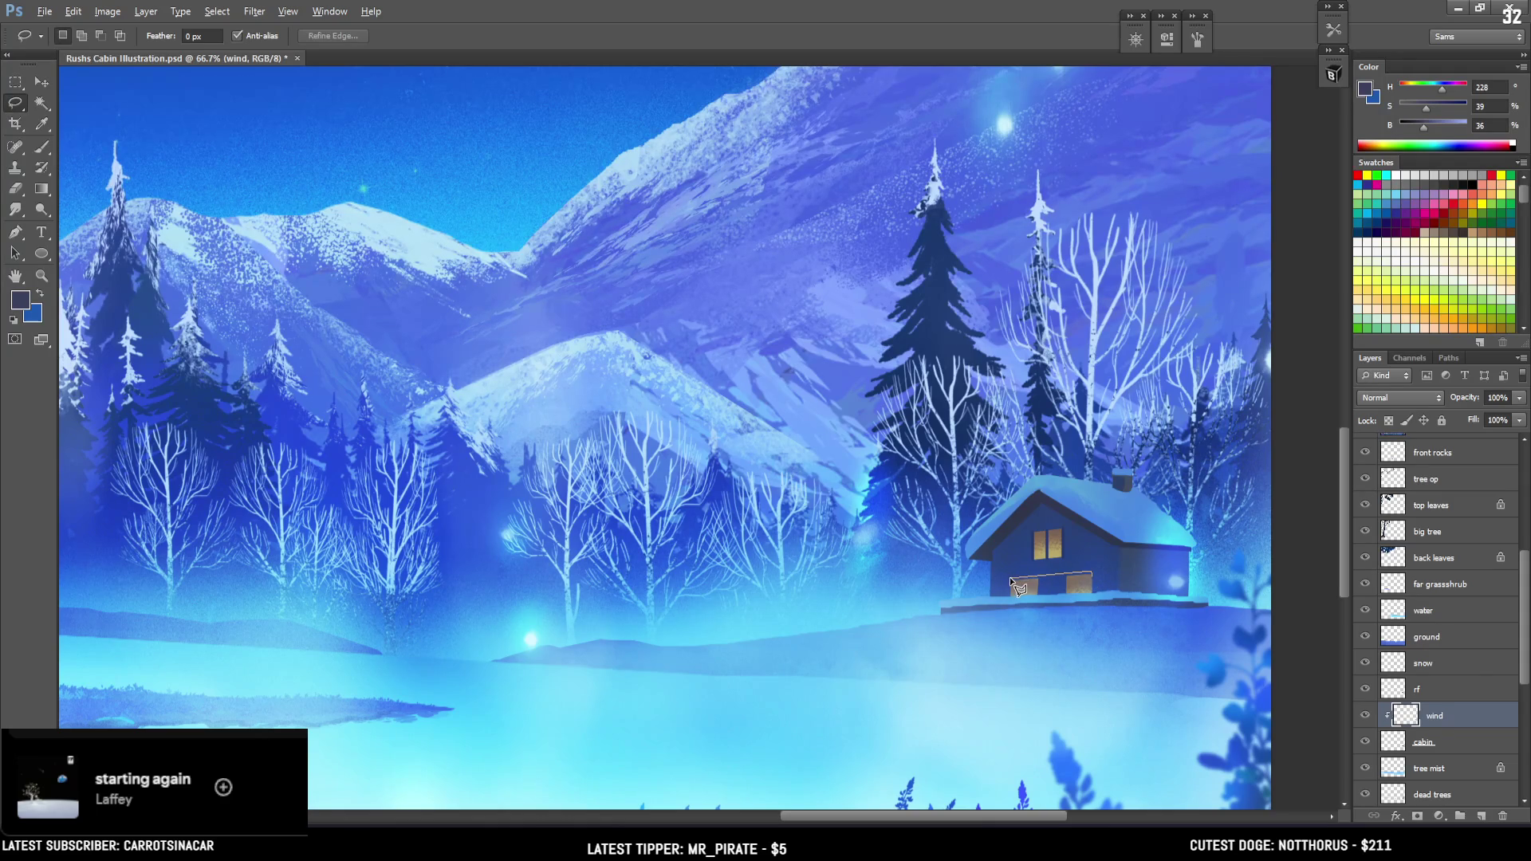
left_click_drag(1027, 580, 1091, 575)
key("b")
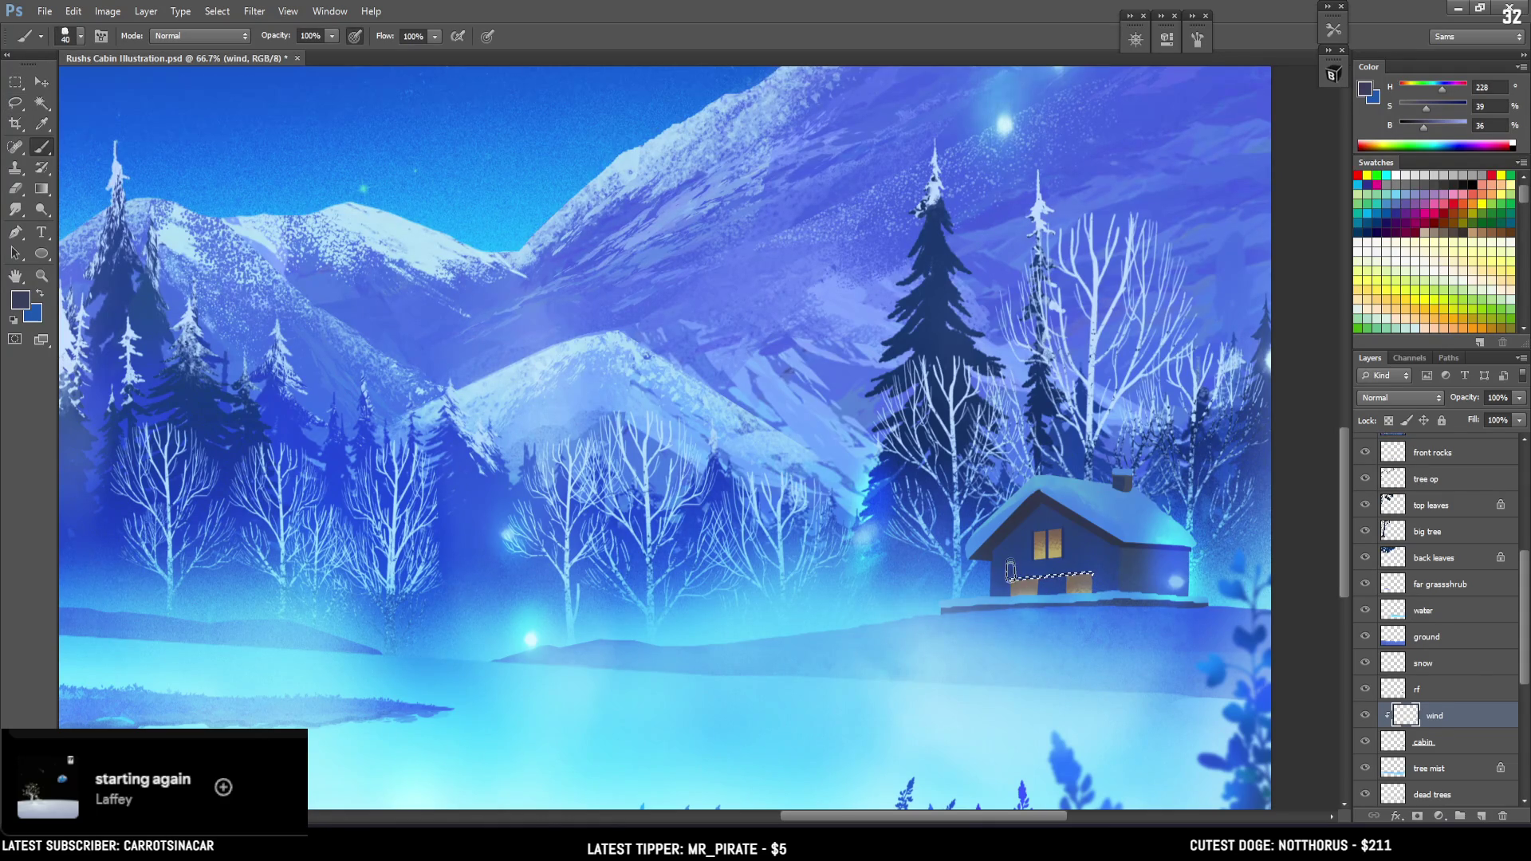
key("bracketleft")
Deselect and brush a thin dark vertical divider into the lower-right window
key("ctrl+d")
key("bracketleft")
key("bracketleft")
key("bracketleft")
key("bracketleft")
key("bracketleft")
key("bracketleft")
left_click_drag(1078, 576, 1077, 594)
key("bracketright")
key("bracketright")
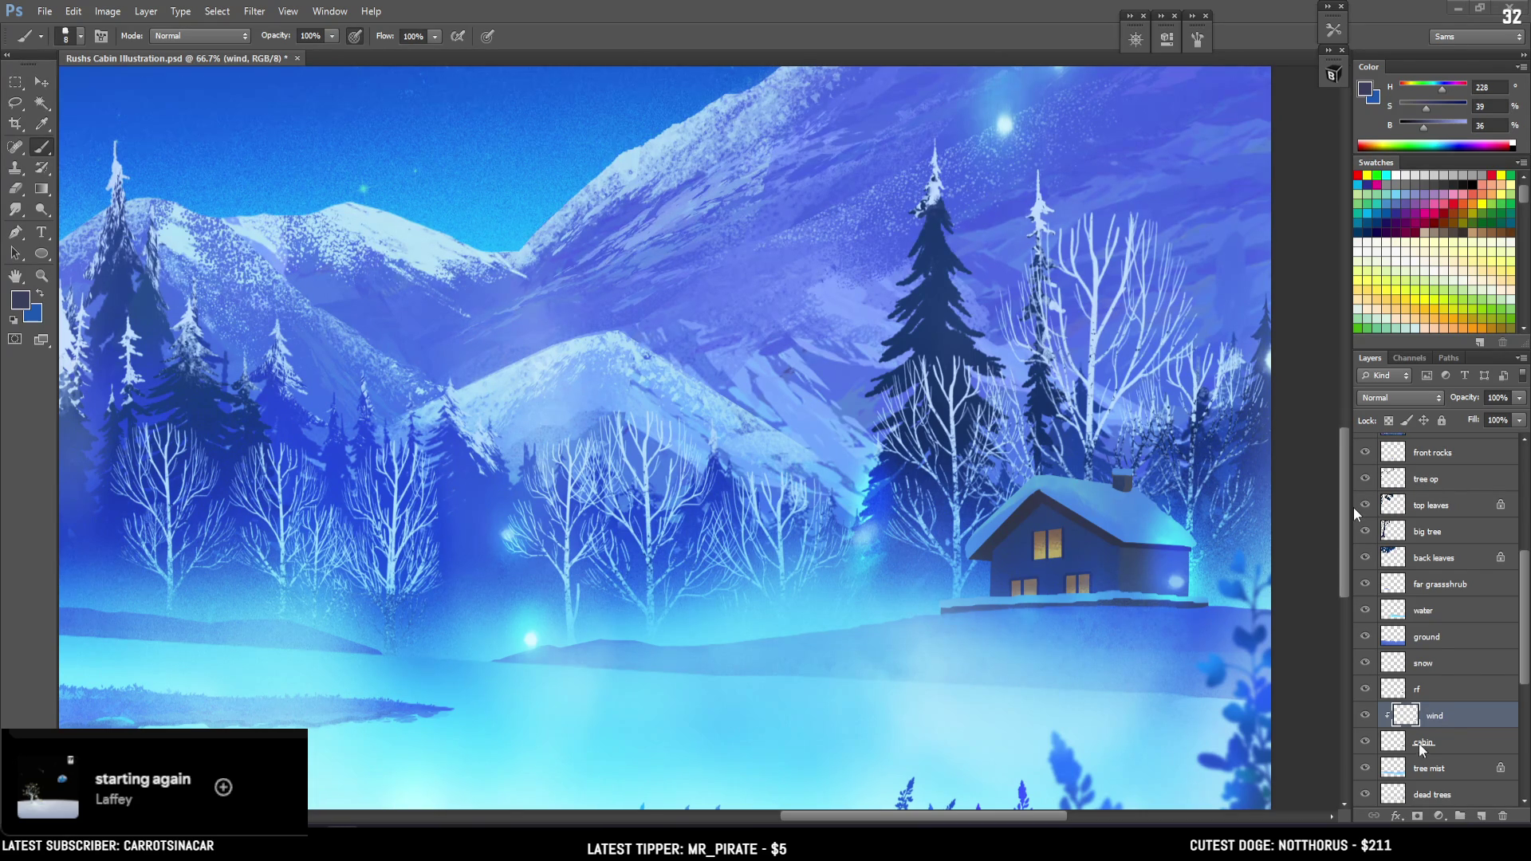
Select the cabin layer, lock its transparent pixels, and pick a large shape brush
left_click(1427, 743)
left_click(1389, 421)
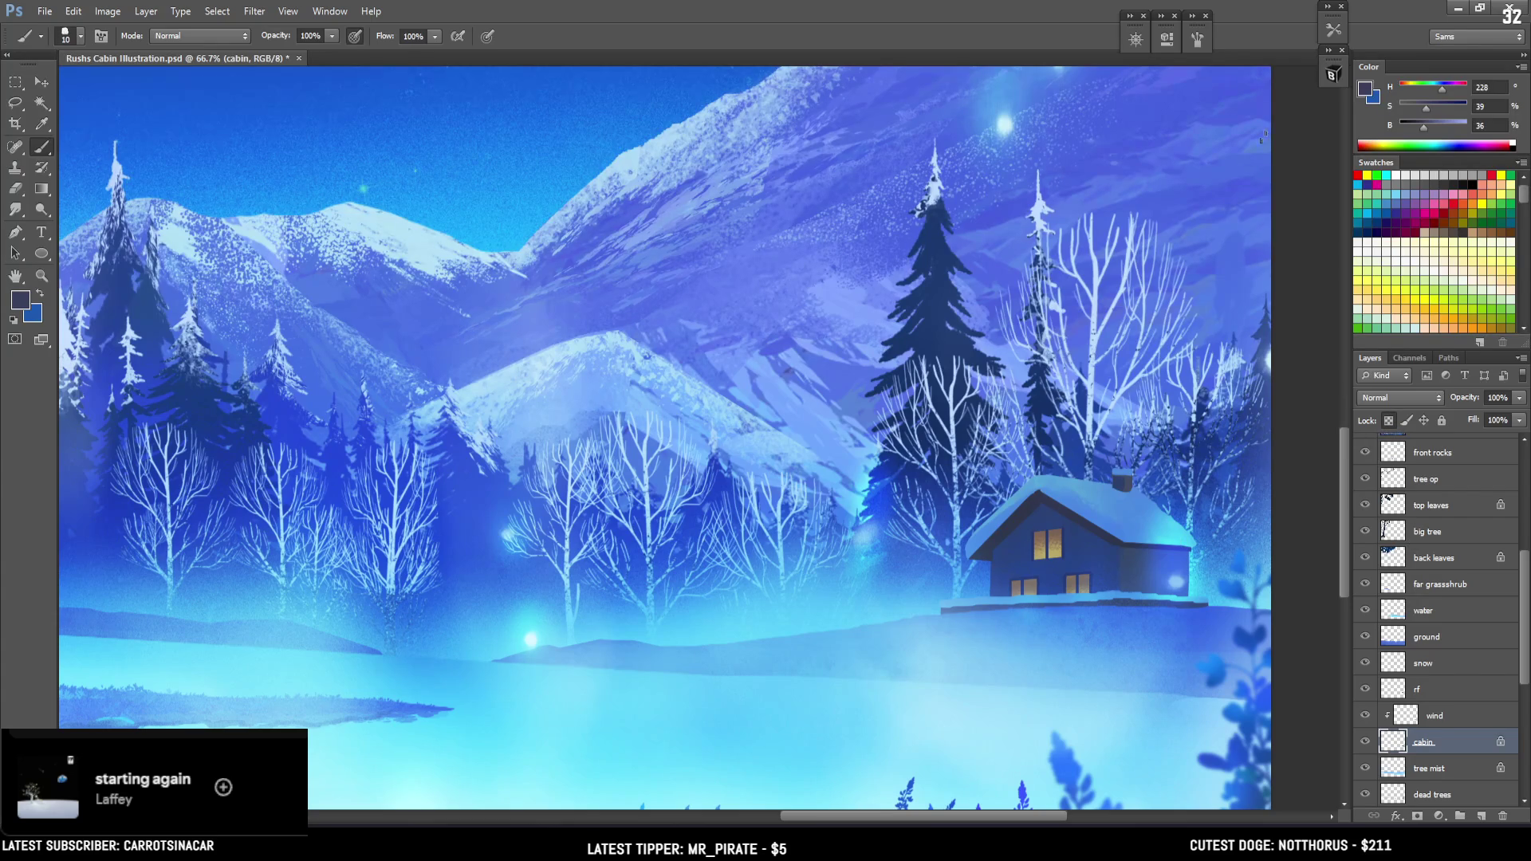
left_click(1333, 76)
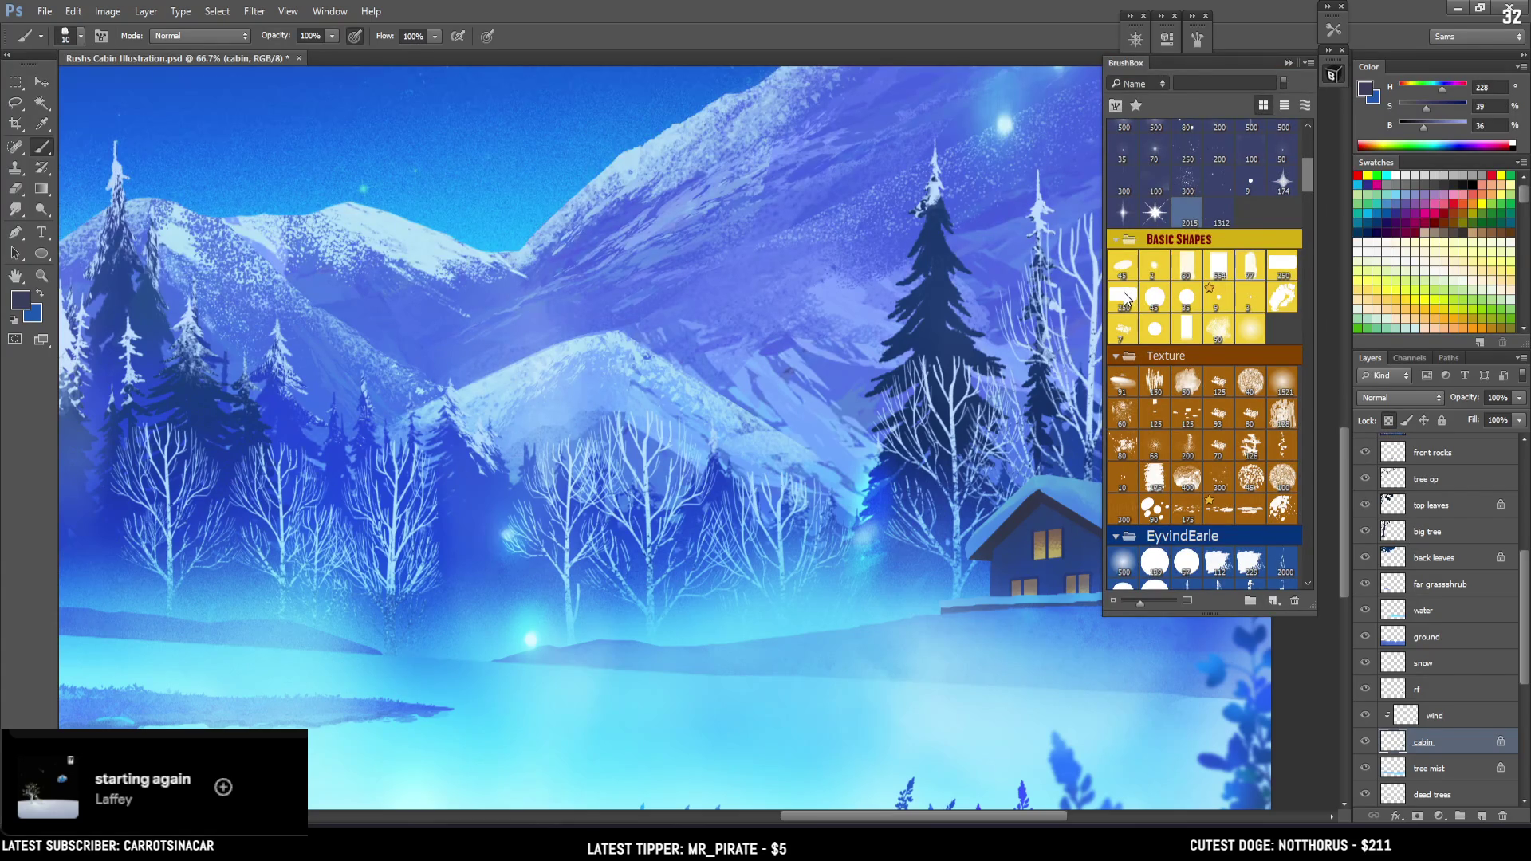
left_click(1150, 271)
left_click(1333, 76)
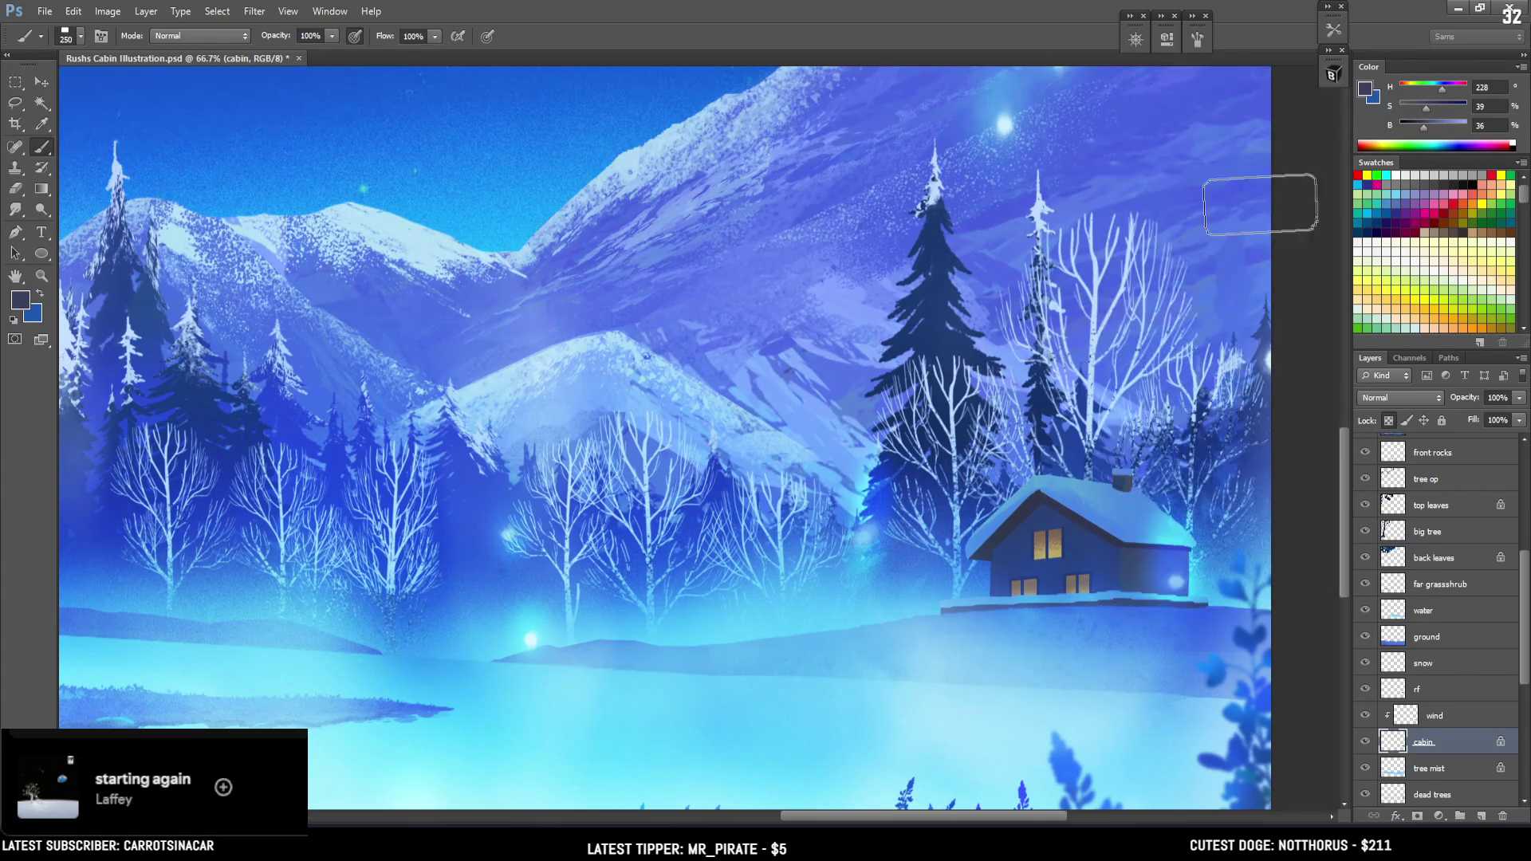
Sample a darker blue from the cabin and hide the Curves 1 tint layer
key("bracketleft")
key("bracketleft")
key("bracketleft")
left_click(1038, 496, "alt")
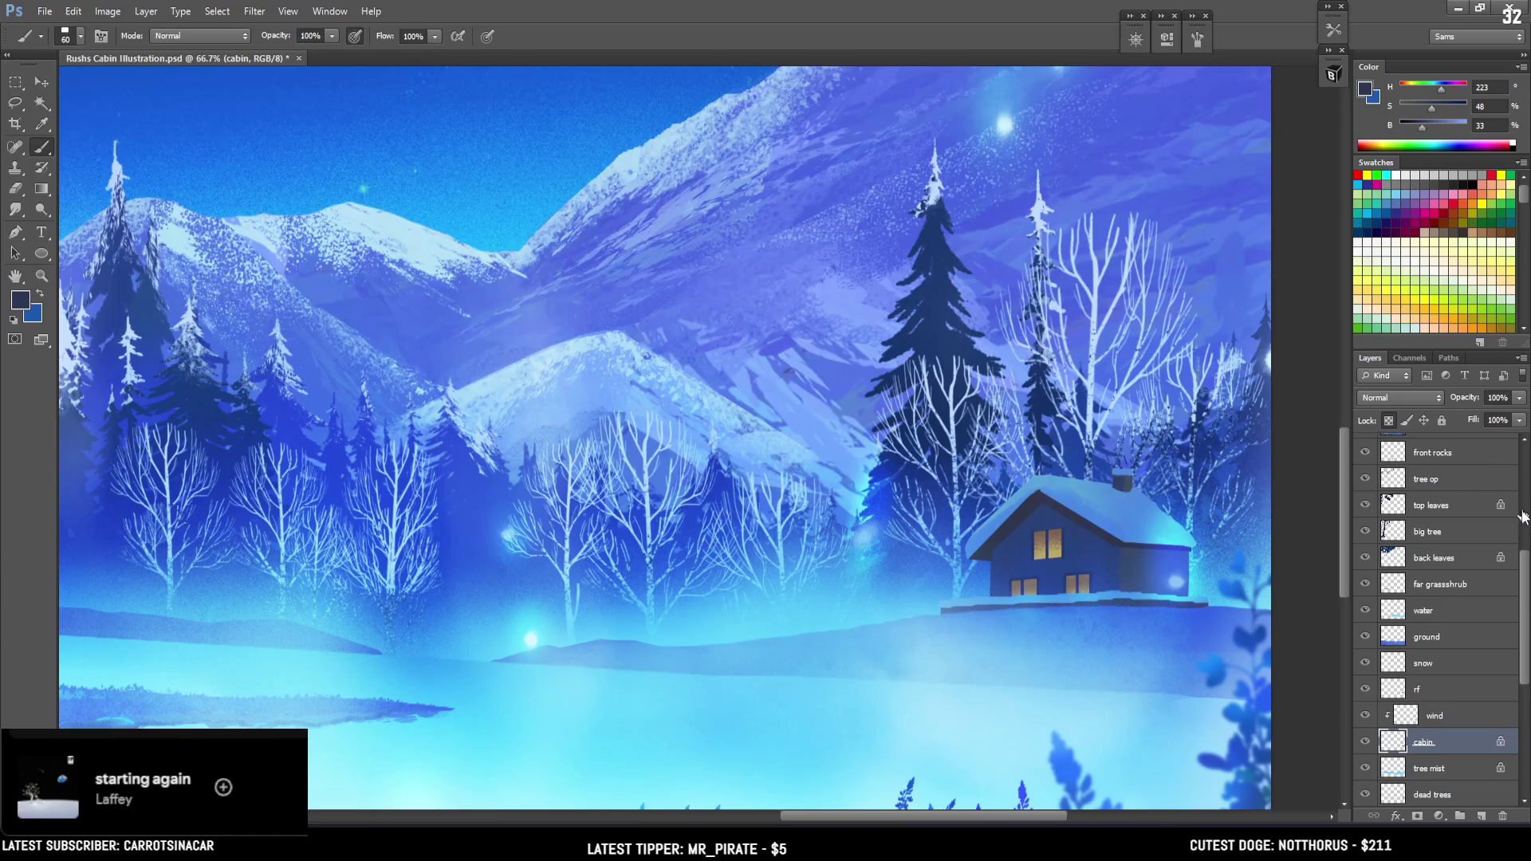
left_click(1523, 528)
left_click(1365, 449)
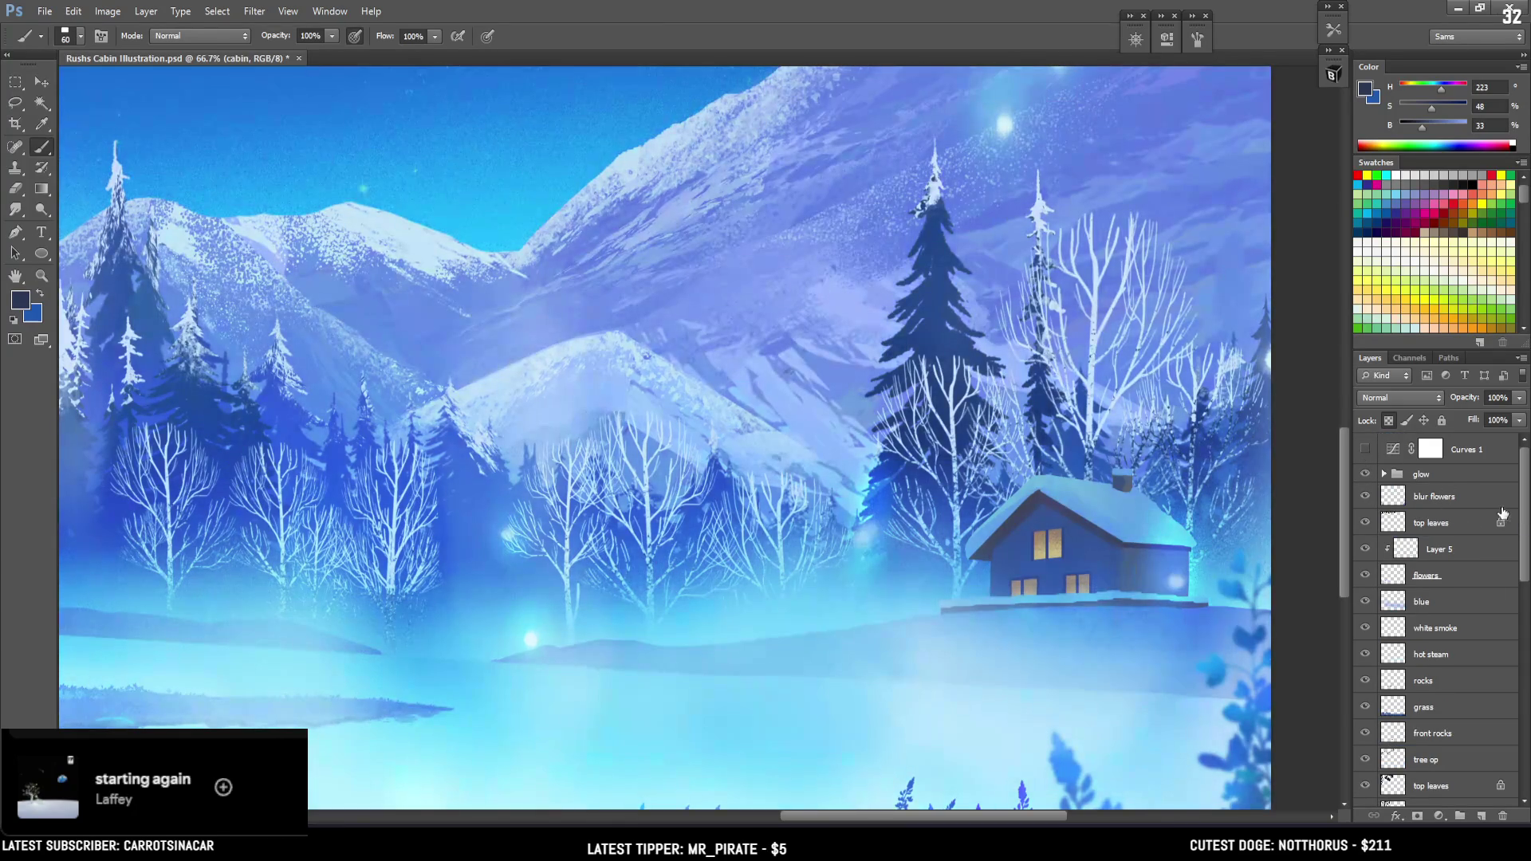
left_click_drag(1526, 498, 1525, 682)
Darken the paint colour in the Color panel, retouch the cabin, and hide the wind layer to compare
key("bracketleft")
key("bracketleft")
key("bracketleft")
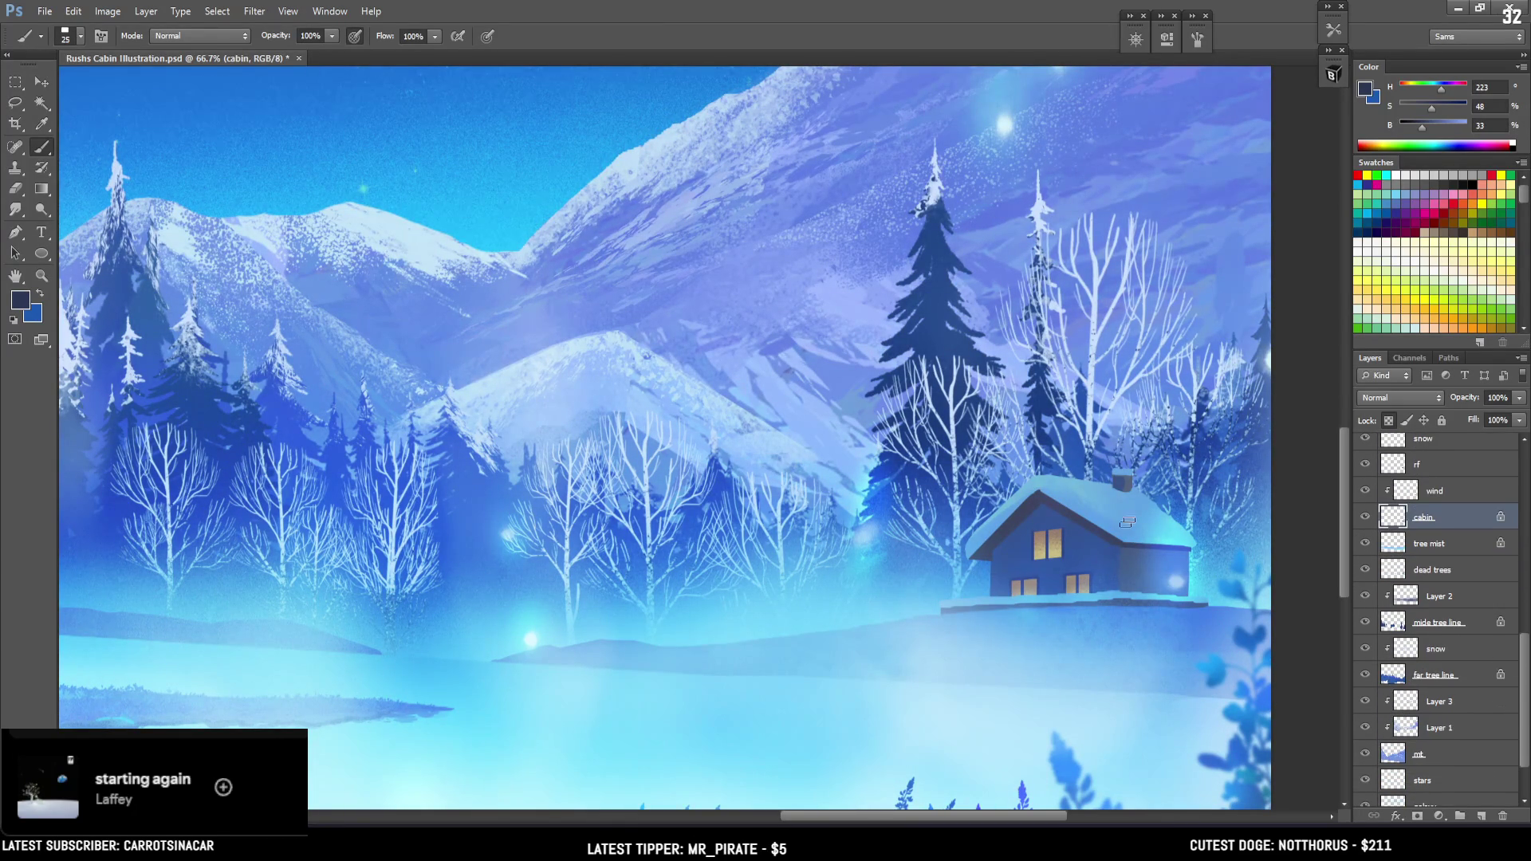
left_click(1426, 107)
left_click(1424, 126)
key("bracketleft")
left_click(1421, 128)
key("bracketleft")
key("bracketright")
key("bracketleft")
key("bracketleft")
key("bracketleft")
key("bracketleft")
key("bracketright")
key("bracketright")
key("bracketleft")
key("bracketleft")
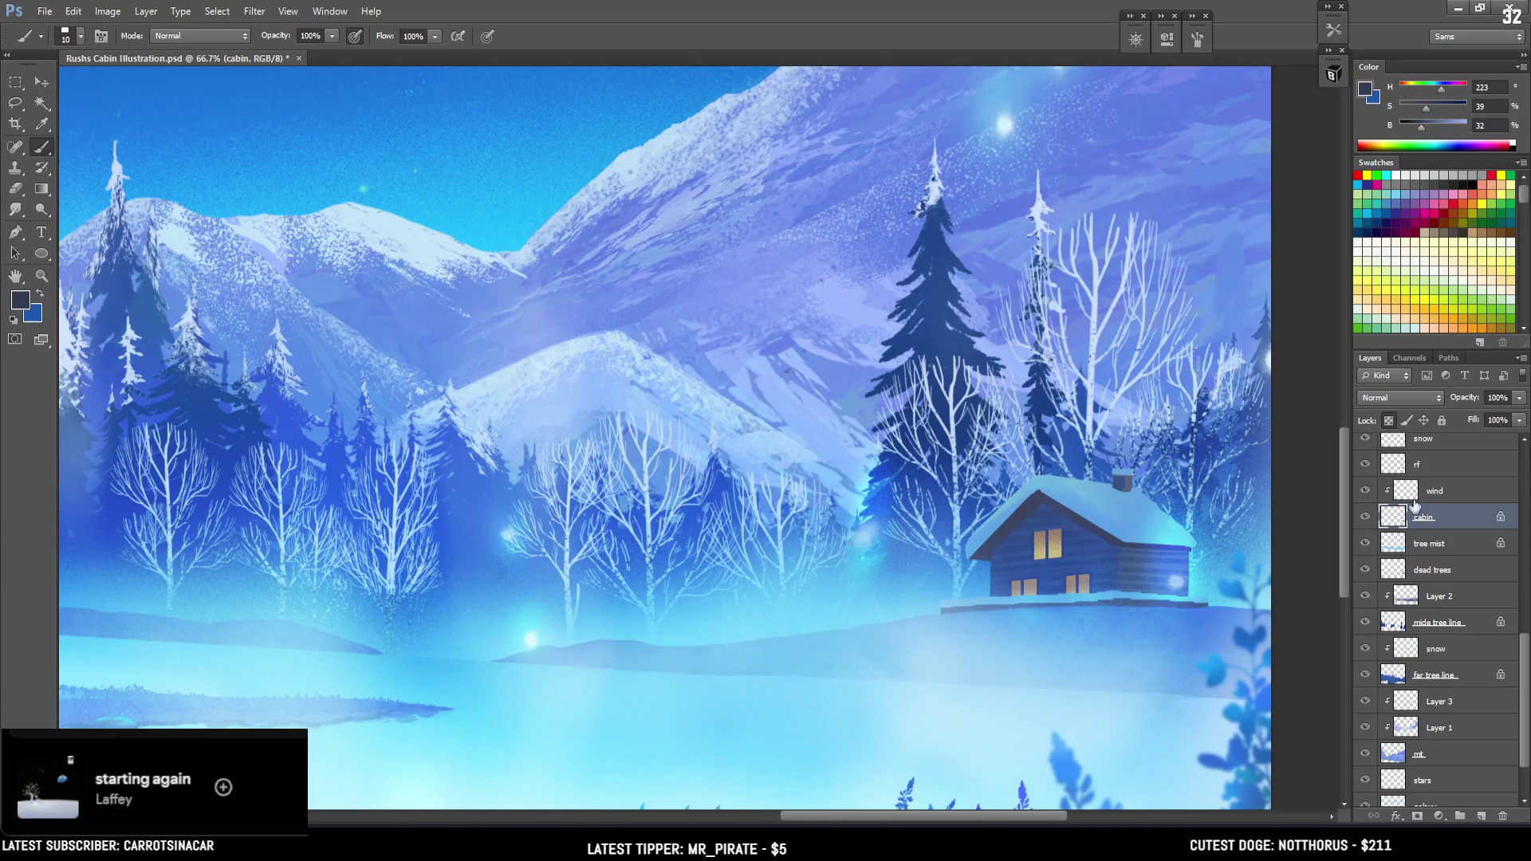
left_click(1365, 490)
Show the wind layer, select rf, and sample then brighten the cabin roof colour
left_click(1366, 490)
left_click(1402, 462)
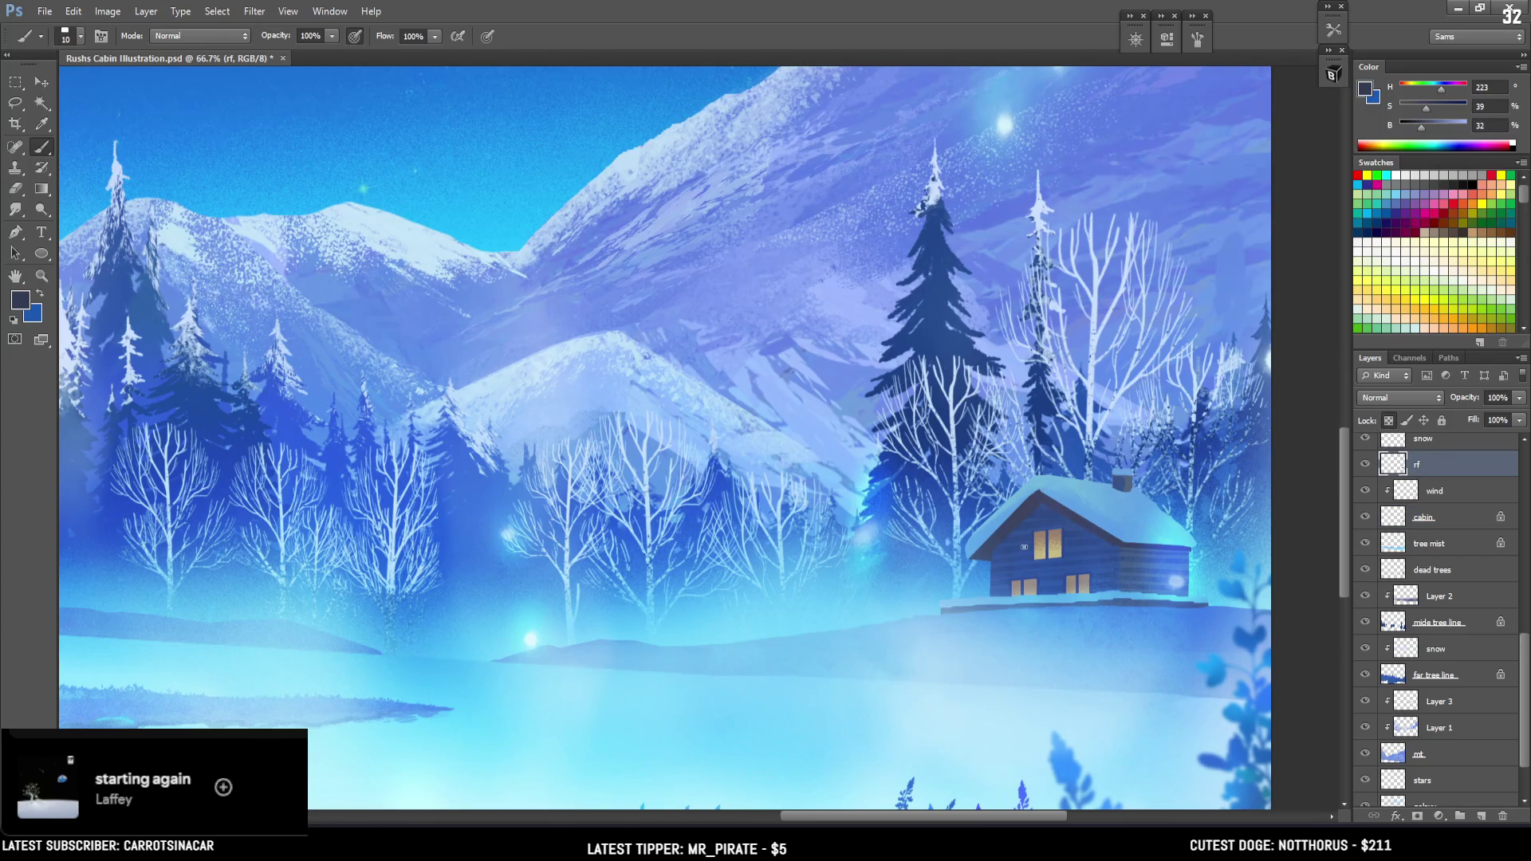
left_click(1040, 496, "alt")
left_click(1040, 494, "alt")
left_click_drag(1427, 127, 1432, 127)
key("bracketright")
key("bracketleft")
key("bracketright")
key("bracketright")
Lasso the cabin's left roof edge, paint a light line along it, and drop the selection
key("l")
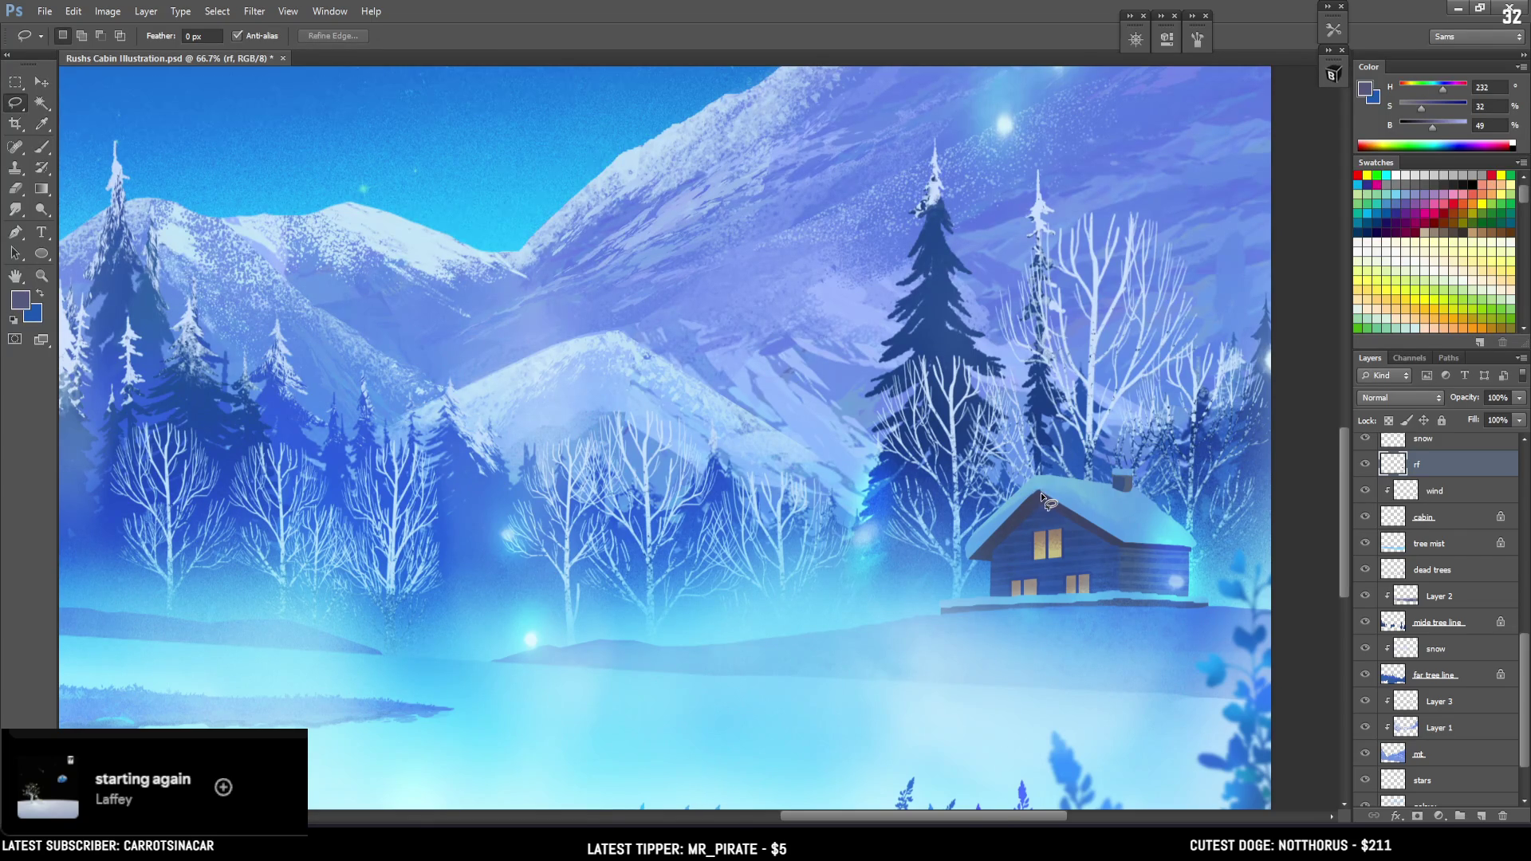
mouse_move(1041, 491)
left_mouse_down()
mouse_move(973, 560)
mouse_move(1043, 504)
left_mouse_up()
key("b")
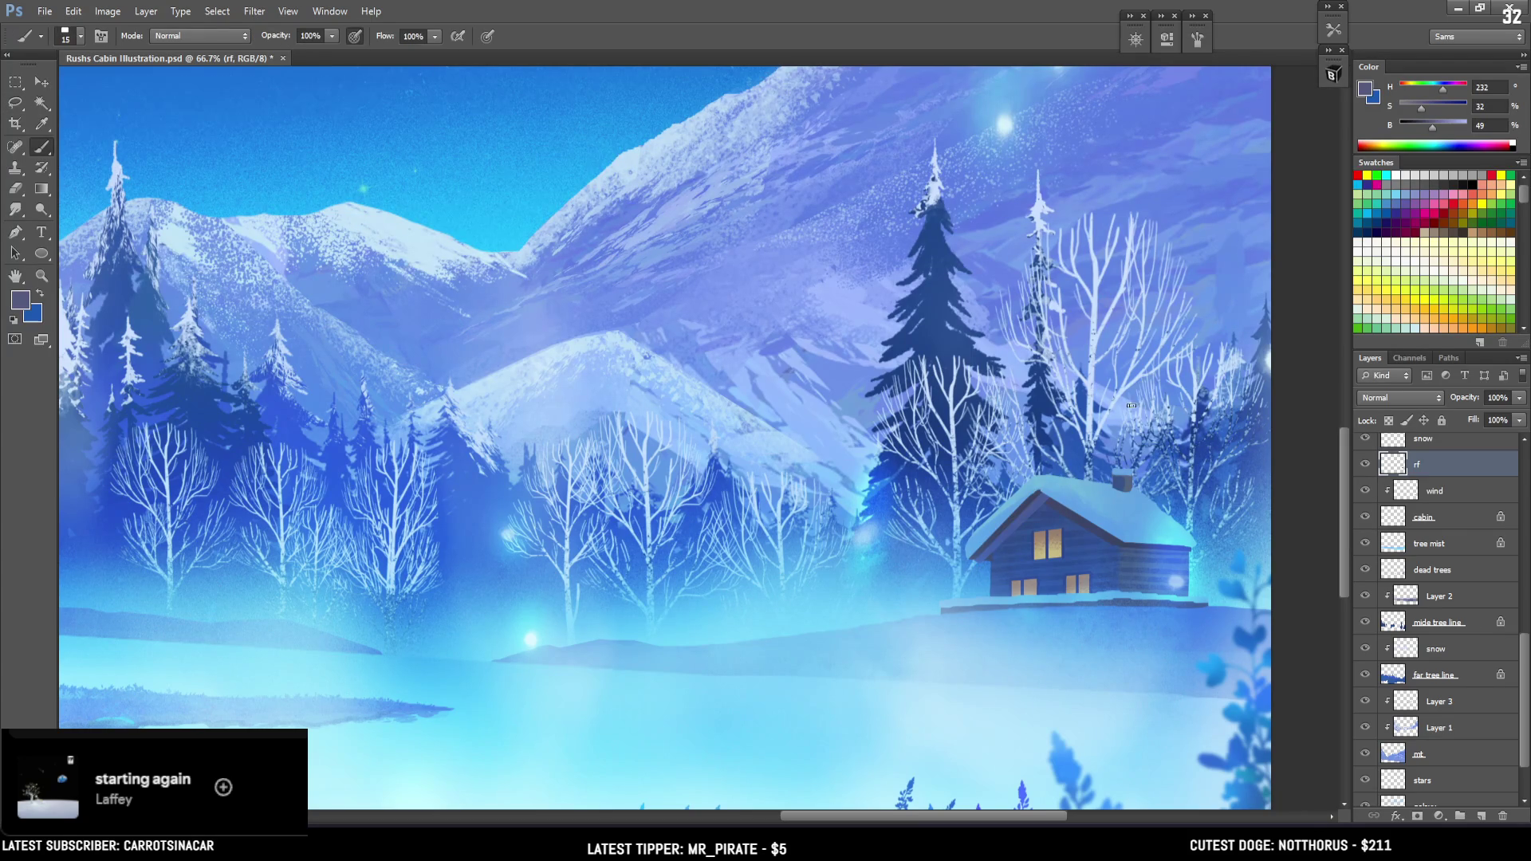
left_click_drag(1043, 494, 977, 560)
key("ctrl+d")
Lock transparent pixels on the rf layer, then zoom out and select the wind layer
key("slash")
left_click(1389, 421)
key("bracketright")
key("bracketleft")
key("ctrl+minus")
left_click(1390, 491)
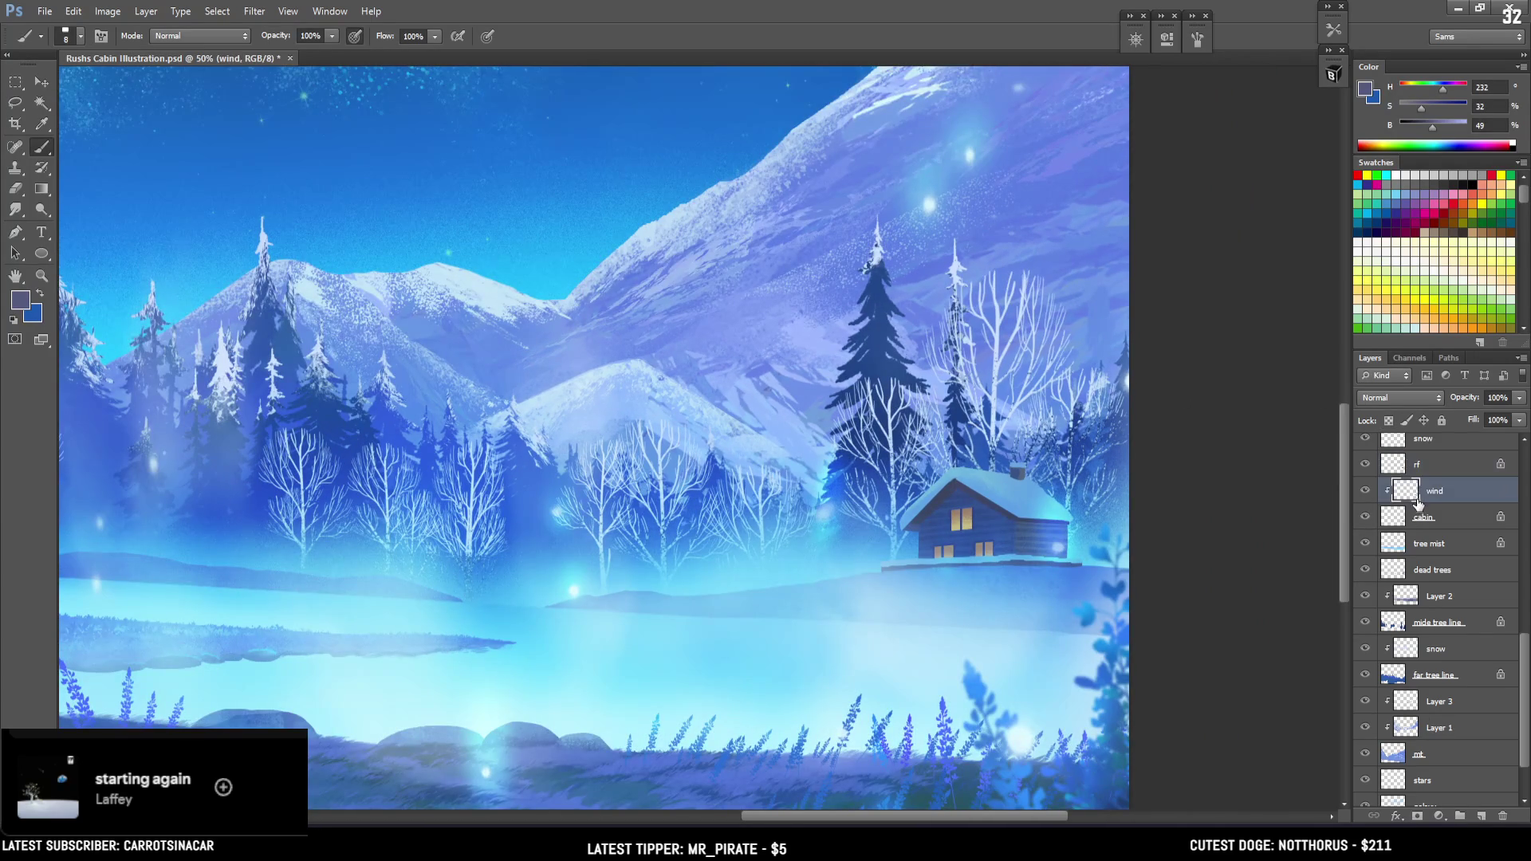
Zoom back in on the cabin and lock transparent pixels on the wind layer
key("ctrl+plus")
left_click(1388, 421)
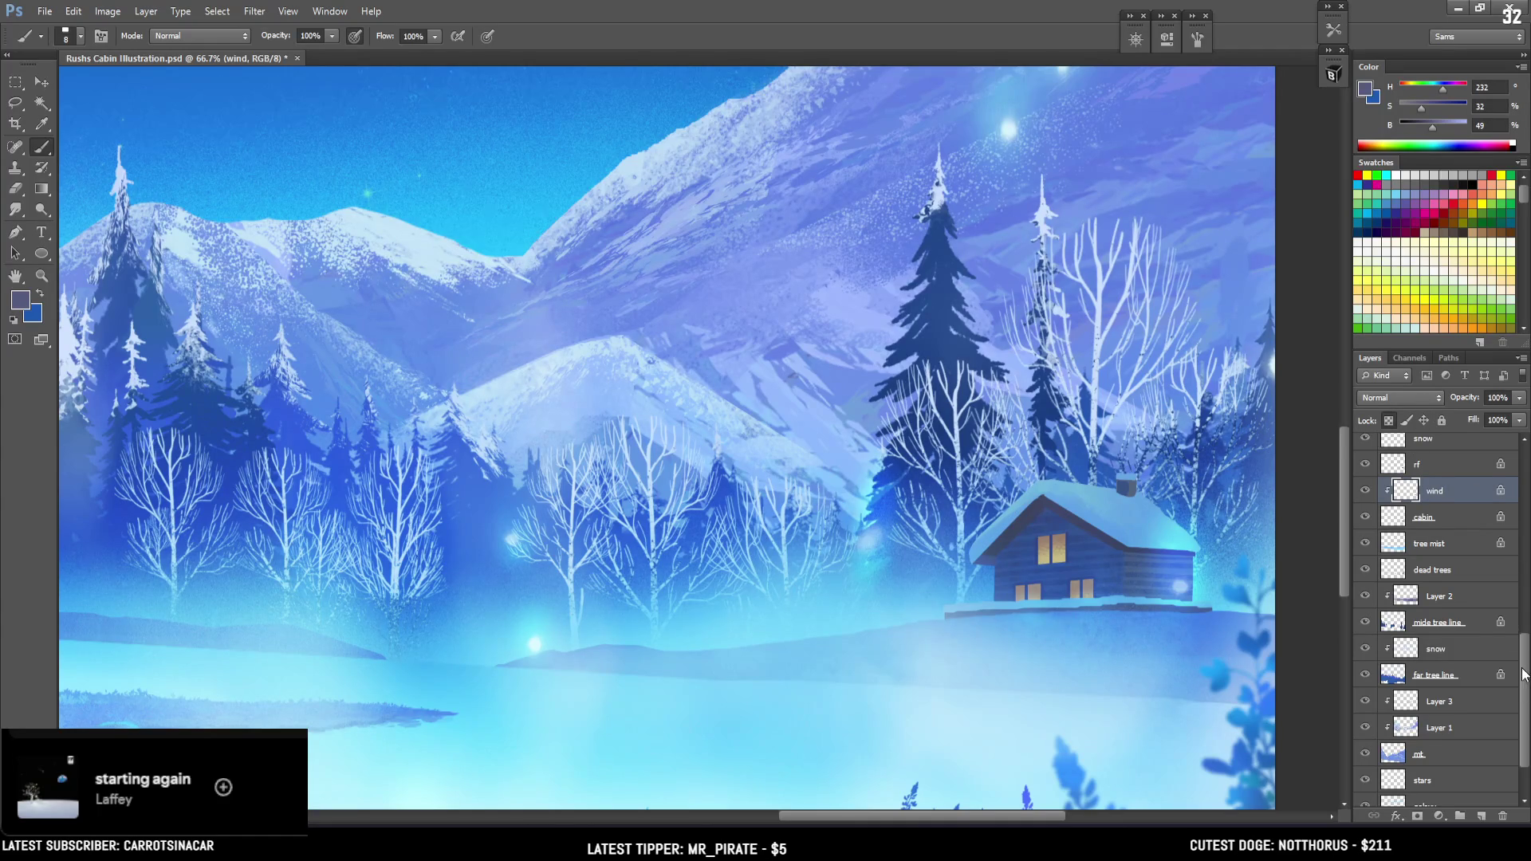
scroll(1524, 676, "up", 2)
scroll(1524, 676, "up", 1)
Make the snow layer active, sample a deep roof blue, and paint a dark stroke down the left roof edge
left_click(1366, 512)
left_click(1366, 513)
left_click(1408, 517)
left_click(1131, 483, "alt")
left_click(1097, 471, "alt")
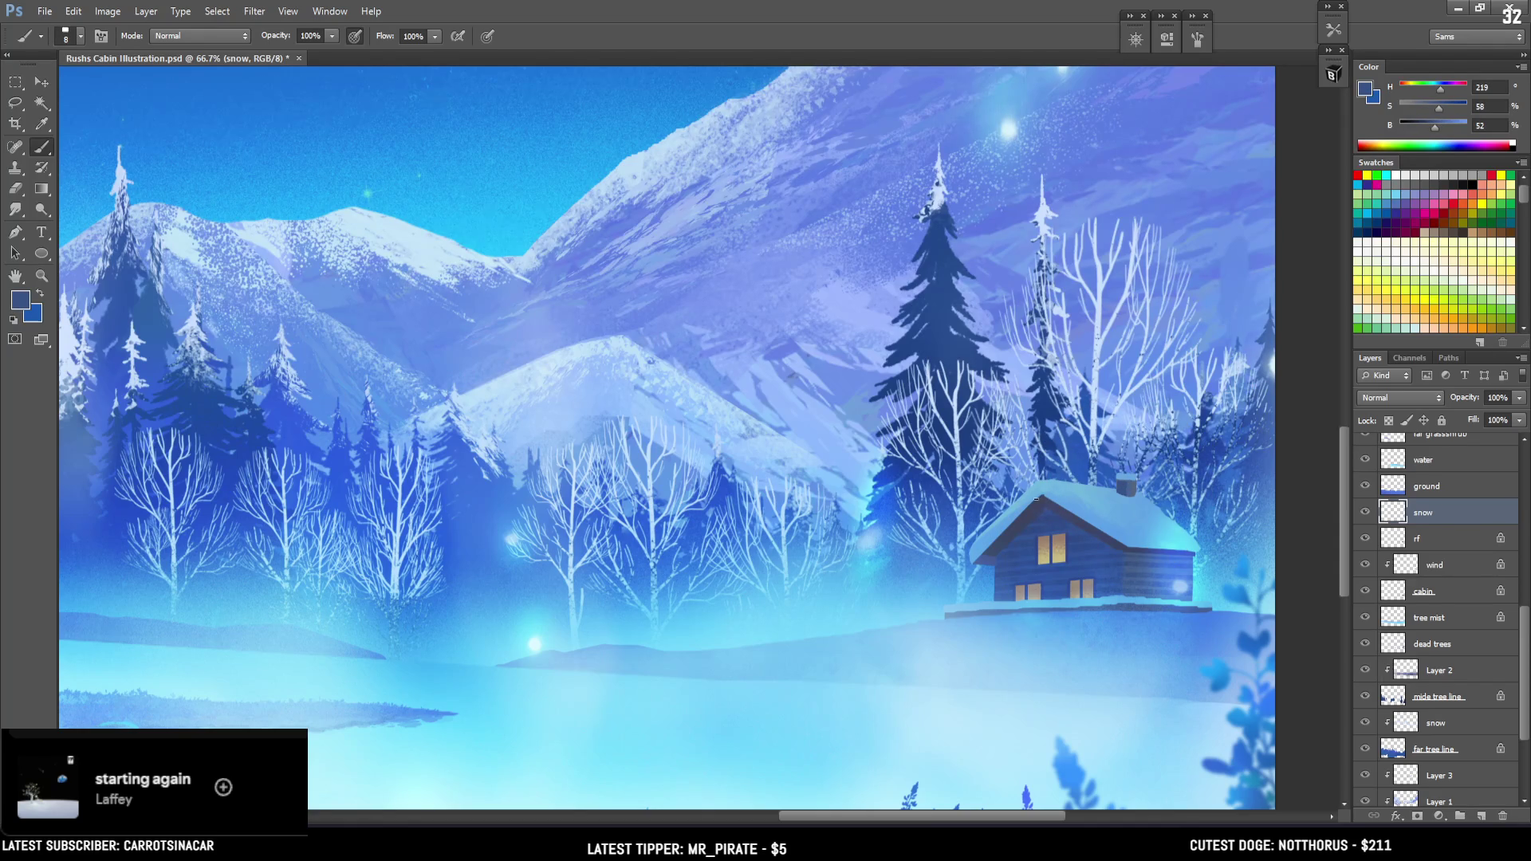
left_click_drag(1042, 495, 972, 565)
Lasso the left roof edge, then sample the roof and window colours, ending on mid blue (H 226, S 63, B 53)
key("l")
mouse_move(1046, 494)
left_mouse_down()
mouse_move(973, 566)
mouse_move(1047, 498)
left_mouse_up()
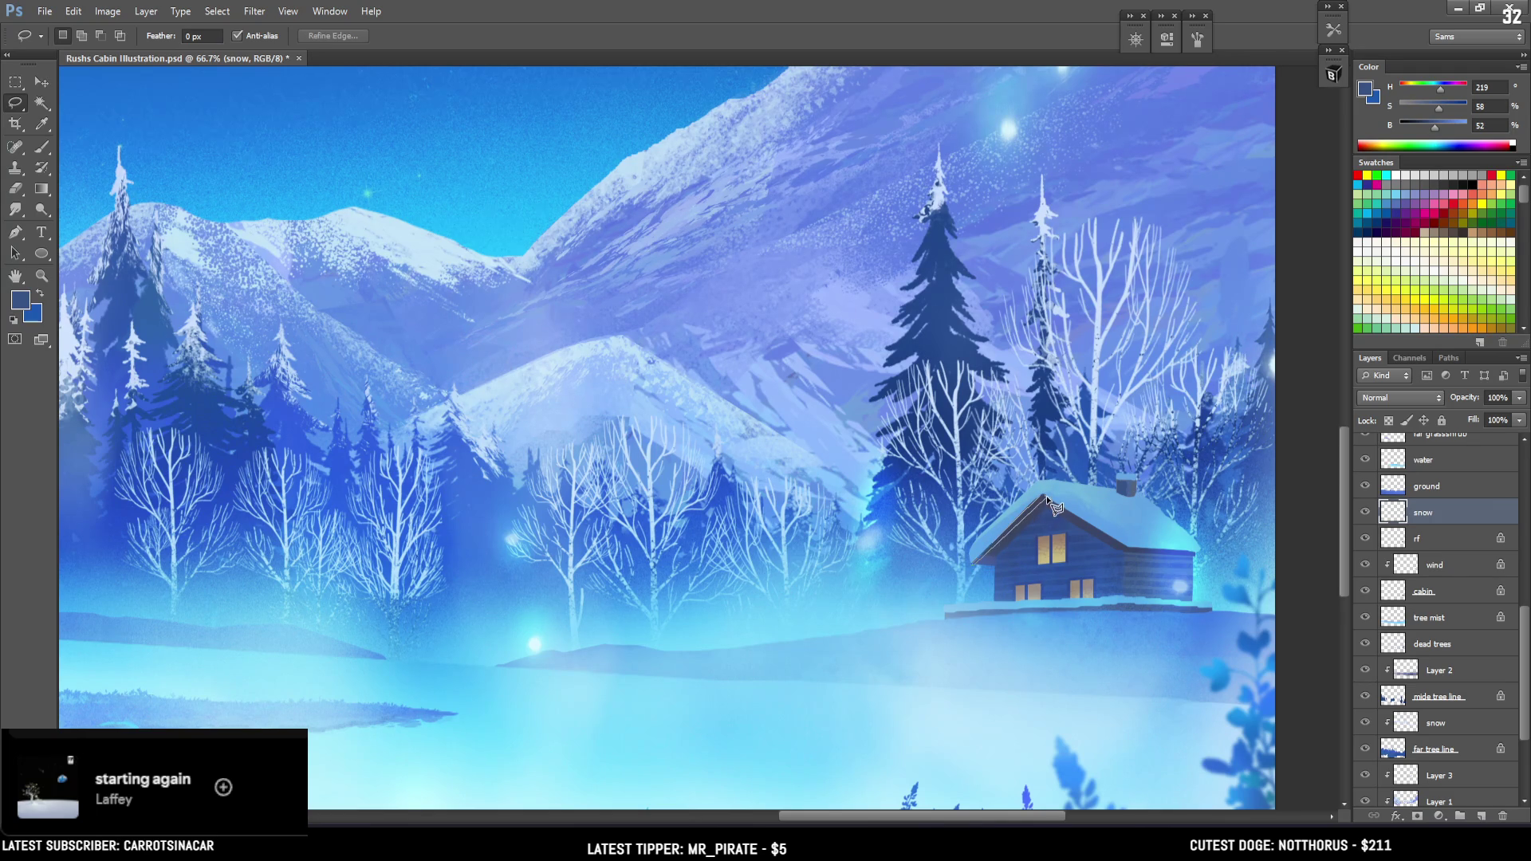
key("b")
left_click(1048, 501, "alt")
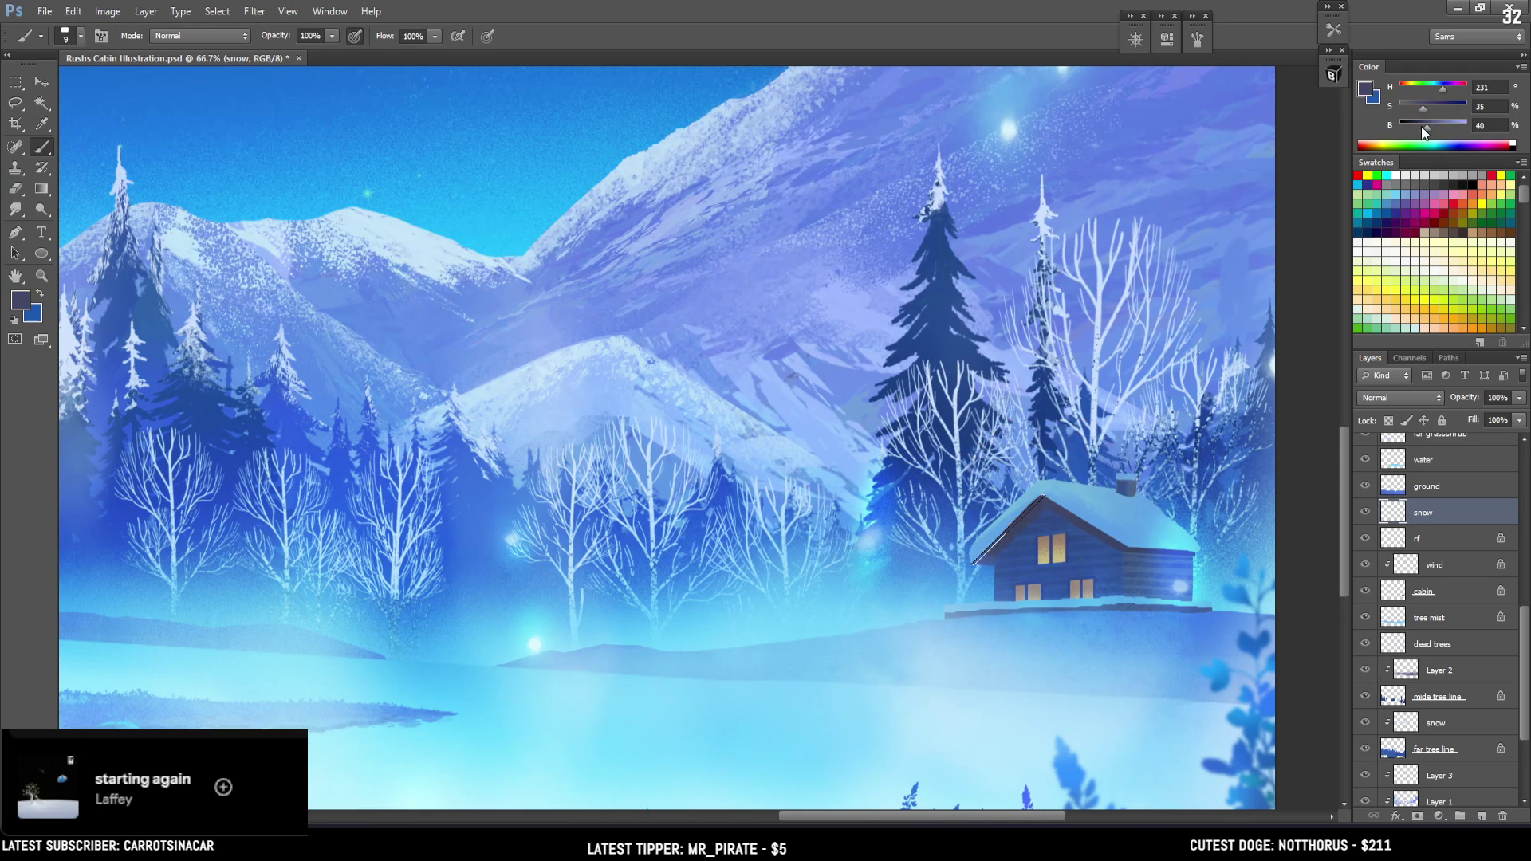
left_click_drag(1422, 127, 1431, 128)
left_click(1042, 534, "alt")
key("ctrl+minus")
key("ctrl+minus")
key("ctrl+minus")
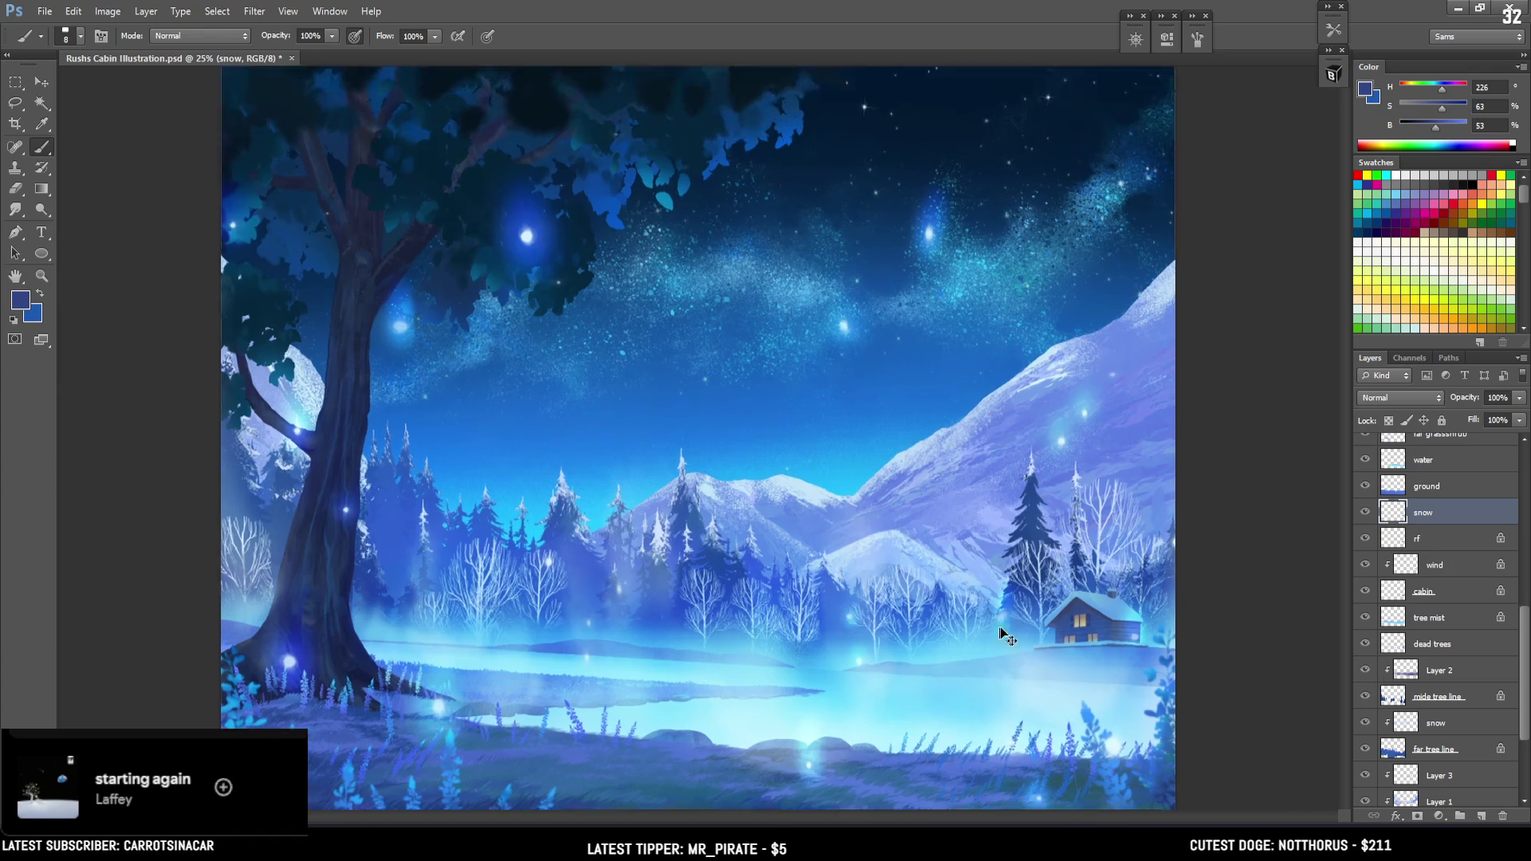
Zoom in on the cabin, sample the pale roof snow colour, and lower its saturation and brightness slightly
scroll(825, 585, "up", 3)
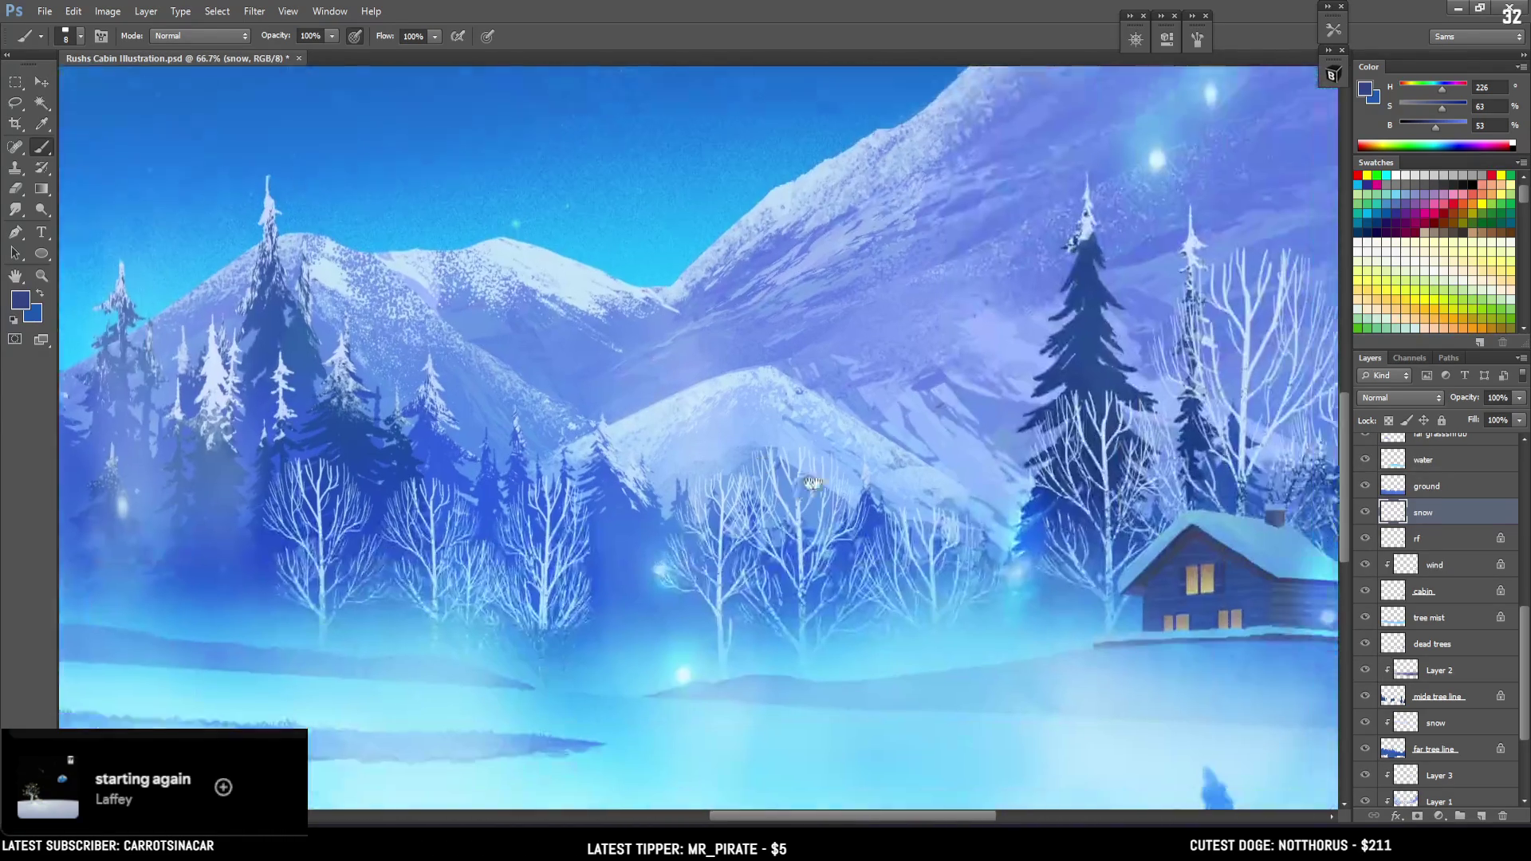
left_click_drag(813, 482, 574, 421)
scroll(654, 415, "up", 1)
left_click(1094, 462, "alt")
left_click(1464, 128)
left_click(1463, 128)
key("bracketright")
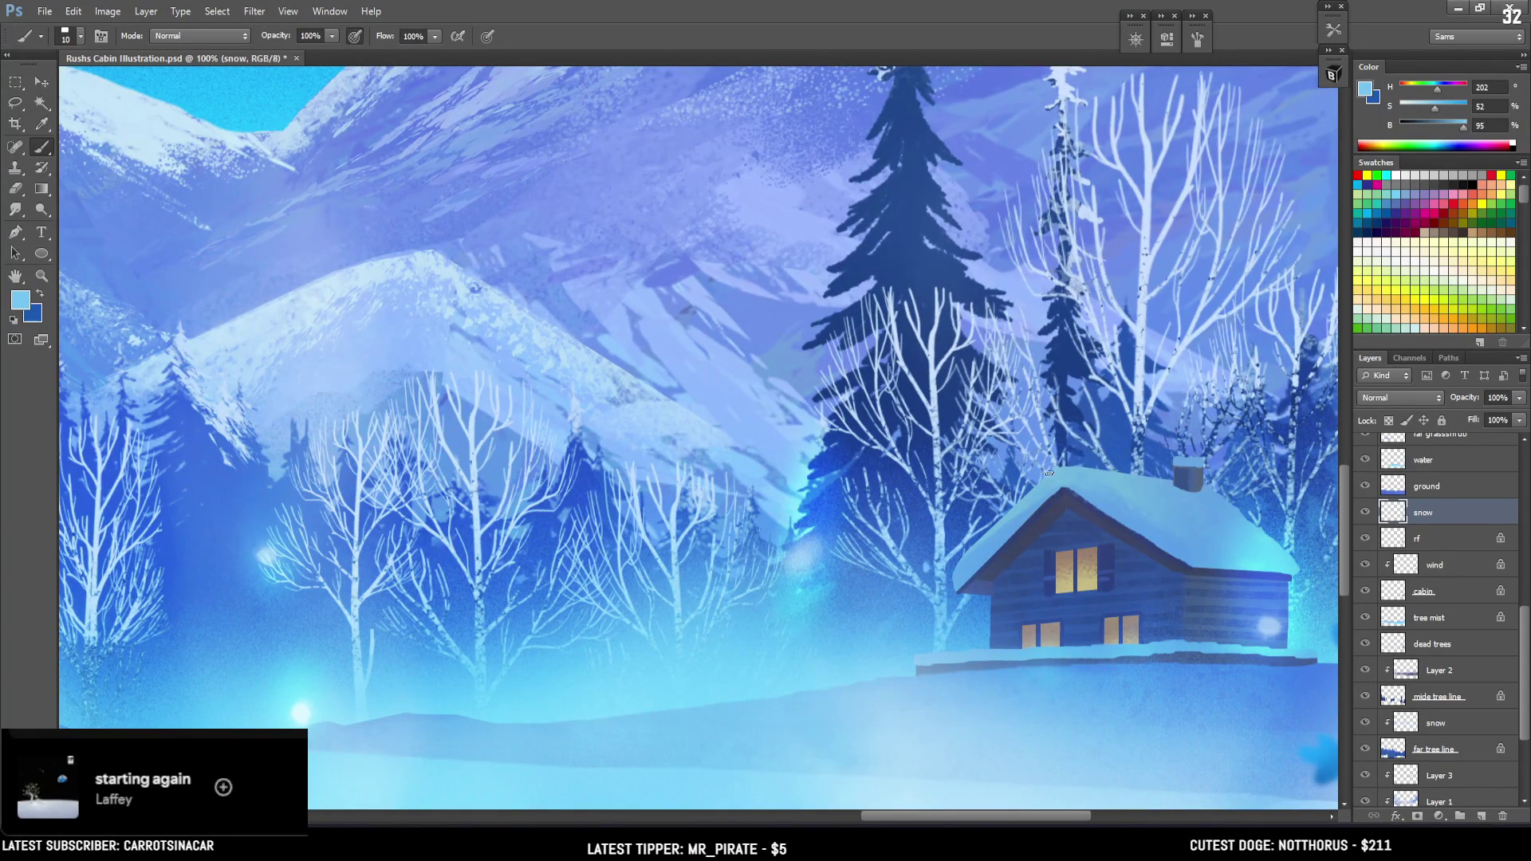
left_click(1428, 107)
key("bracketleft")
Try painting snow down the cabin's left roof slope with a smaller brush, undoing the strokes
left_click_drag(1053, 469, 957, 567)
key("ctrl+z")
key("bracketleft")
left_click_drag(1037, 481, 954, 579)
key("ctrl+z")
Lasso the roof edge and softly erase the snow along the roof's left edge with a larger eraser
key("l")
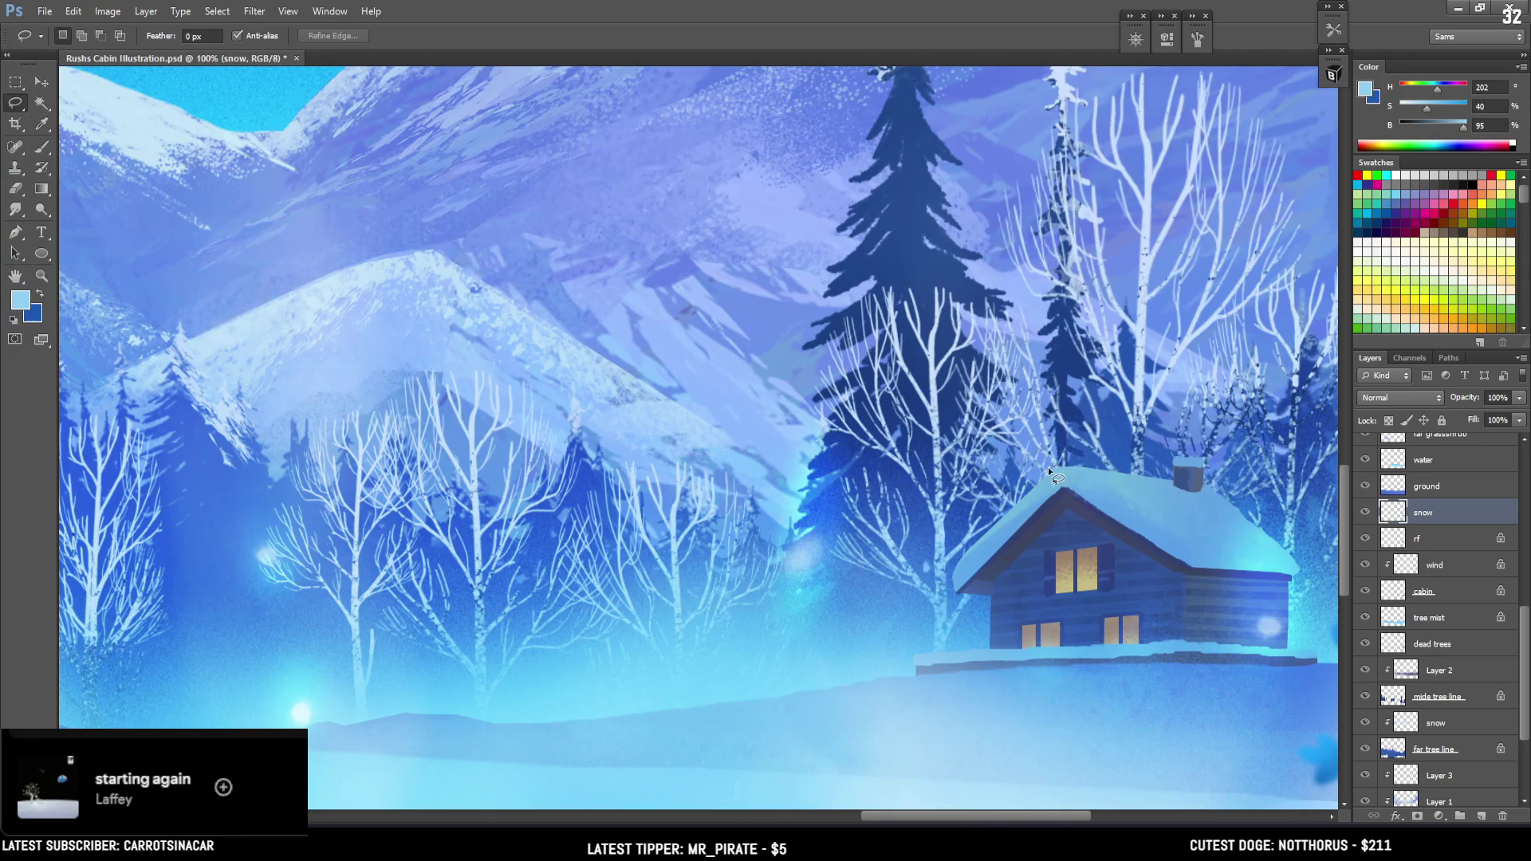
mouse_move(959, 558)
left_mouse_down()
mouse_move(1043, 480)
mouse_move(974, 542)
left_mouse_up()
key("b")
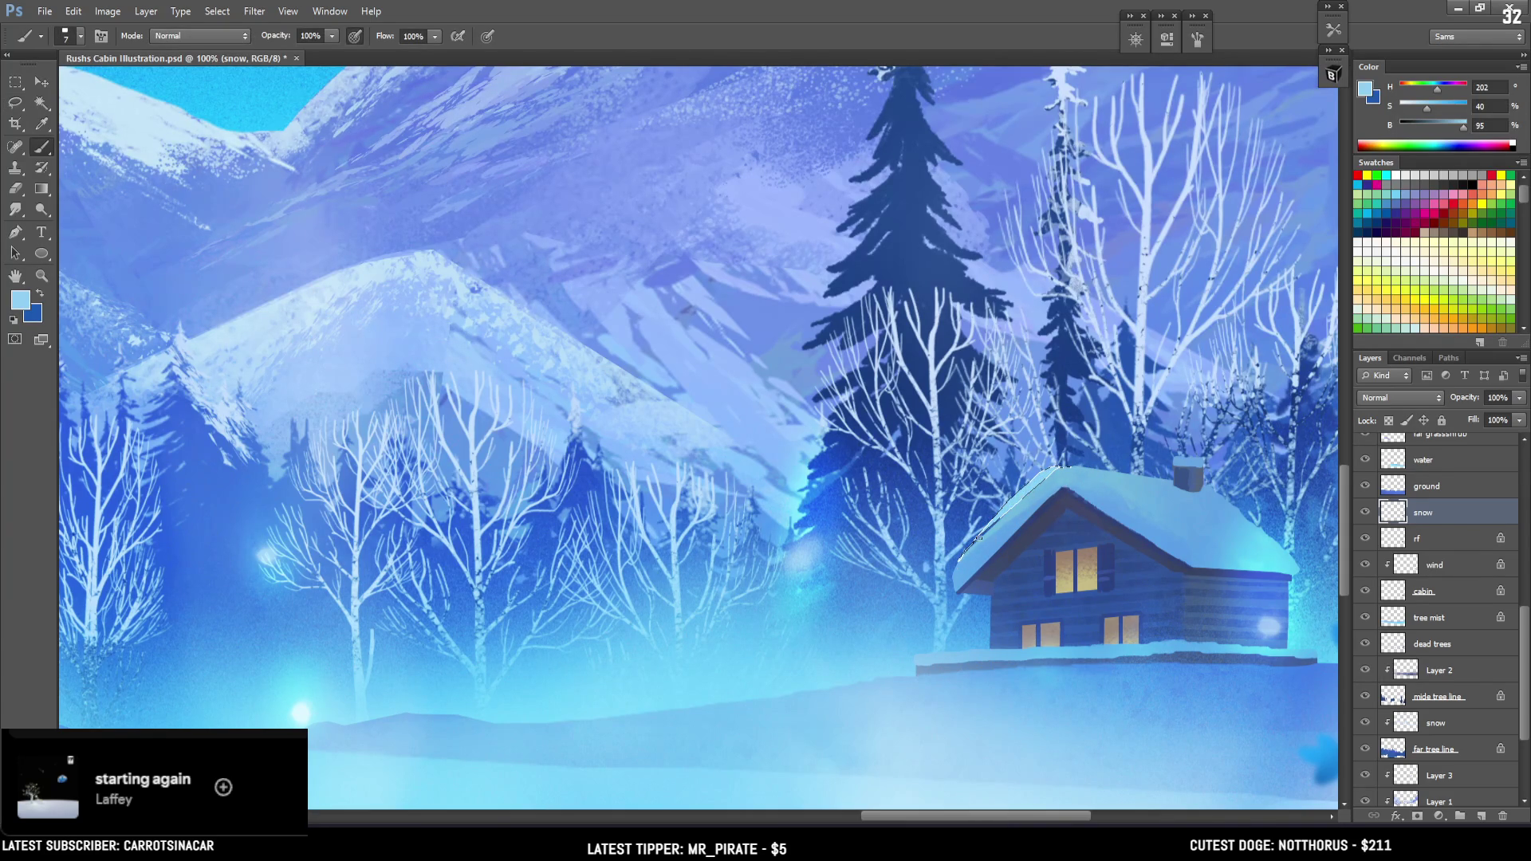
key("e")
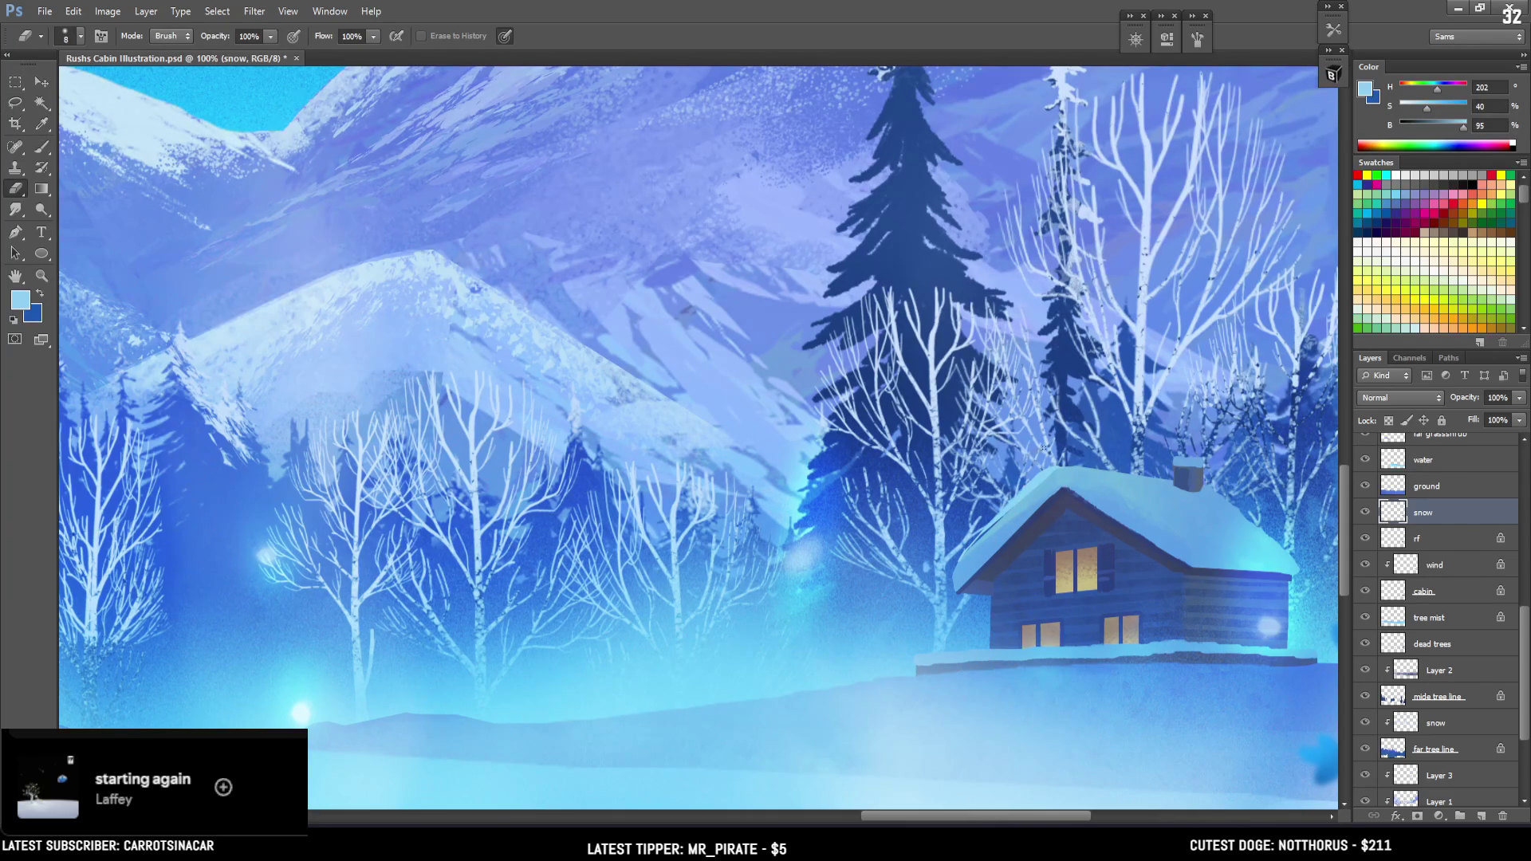
key("bracketright")
key("bracketright")
key("bracketright")
left_click_drag(1064, 466, 960, 558)
Deselect, then lasso-select the top of the cabin roof for more snow
key("l")
key("ctrl+d")
left_click_drag(1059, 466, 1169, 472)
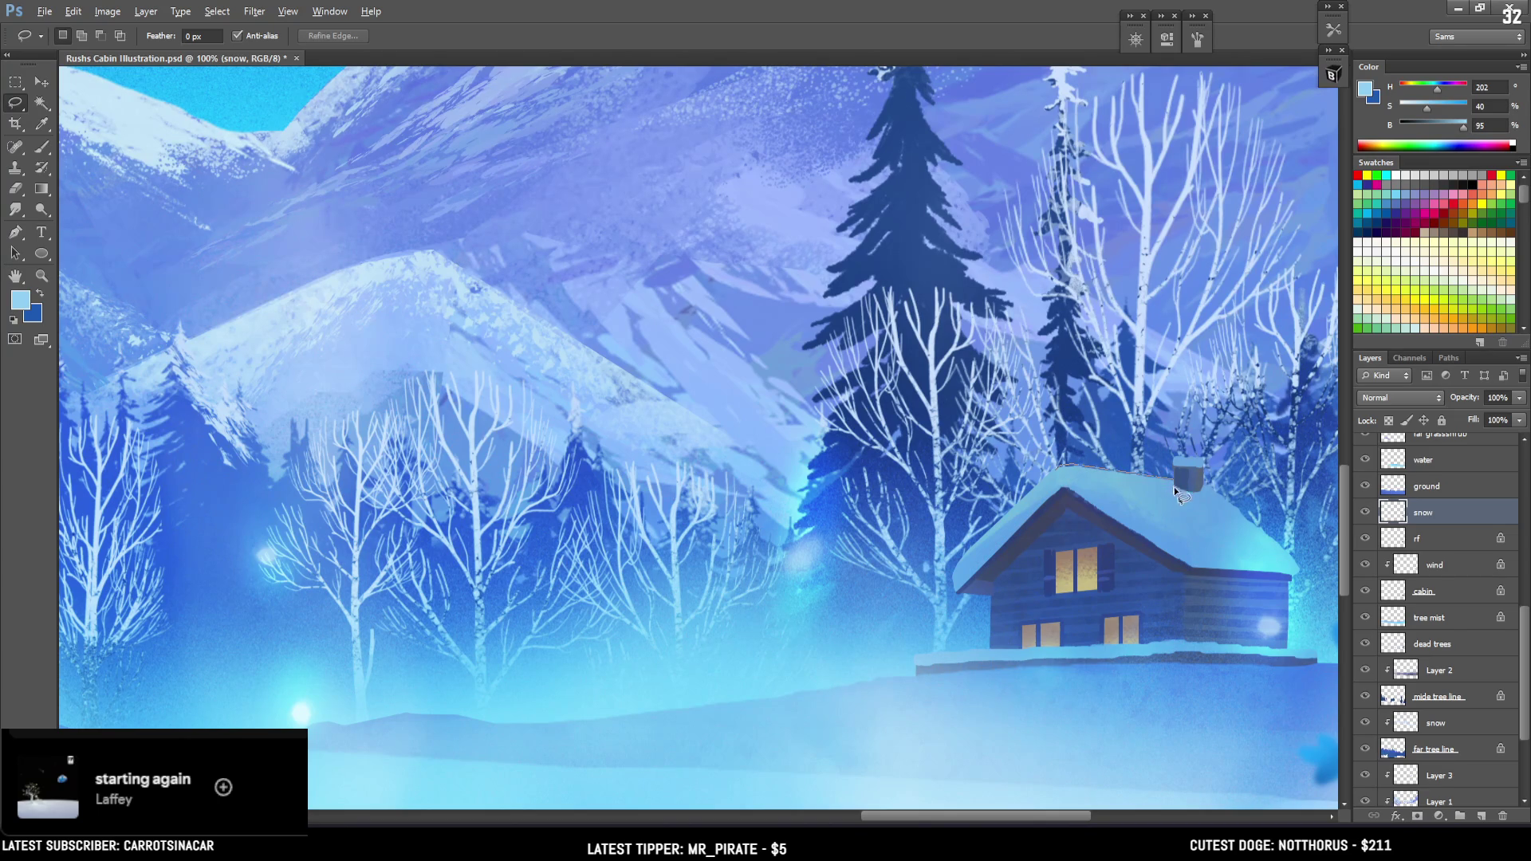
left_click_drag(1183, 531, 1057, 467)
key("ctrl+minus")
key("F5")
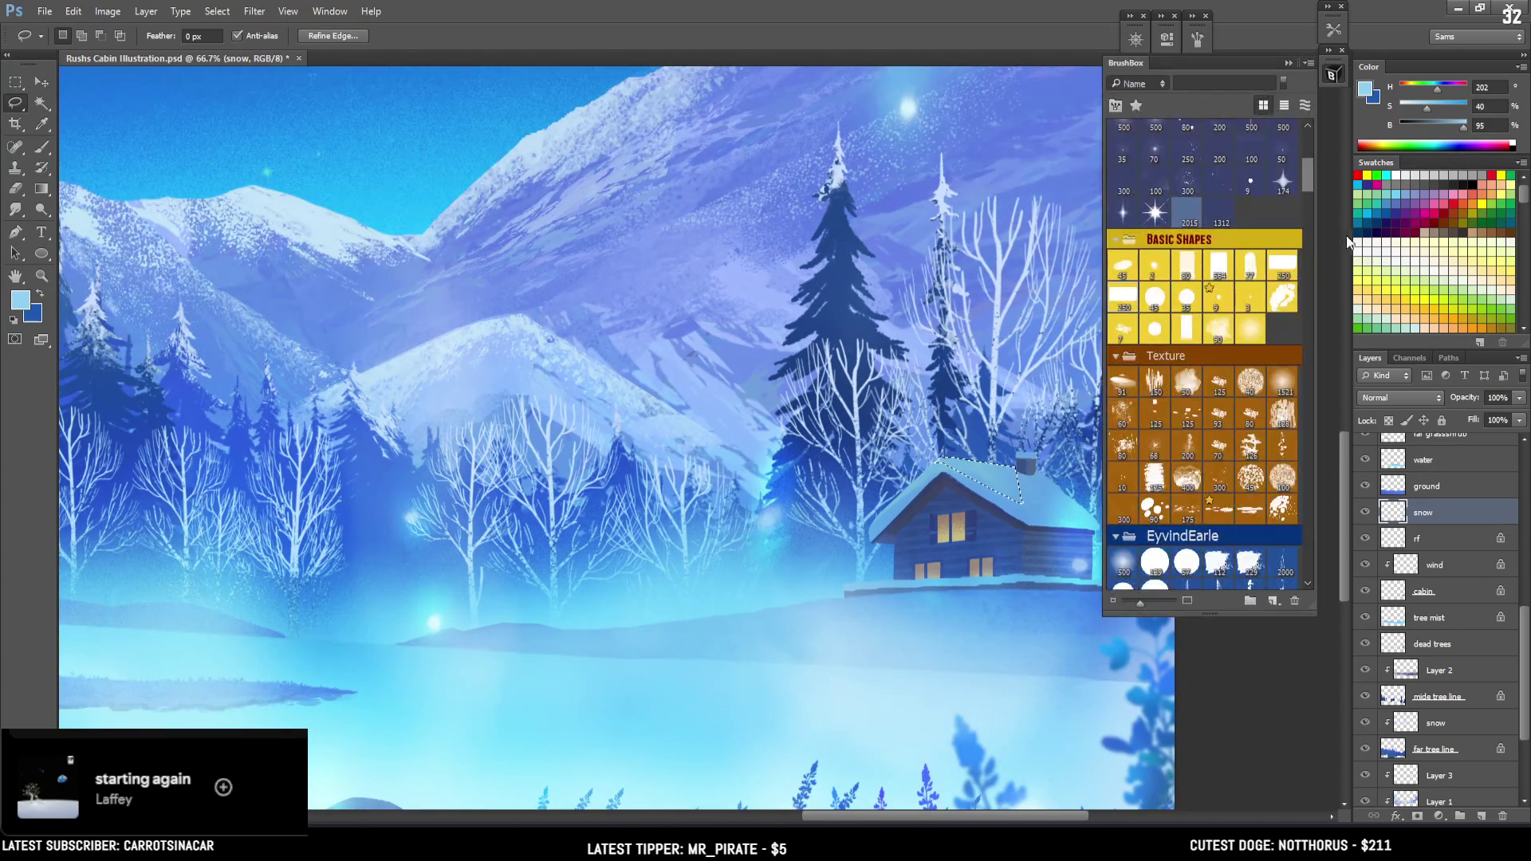
Pan to the cabin and pick a larger textured brush preset from the brush library
left_click_drag(1311, 165, 1304, 337)
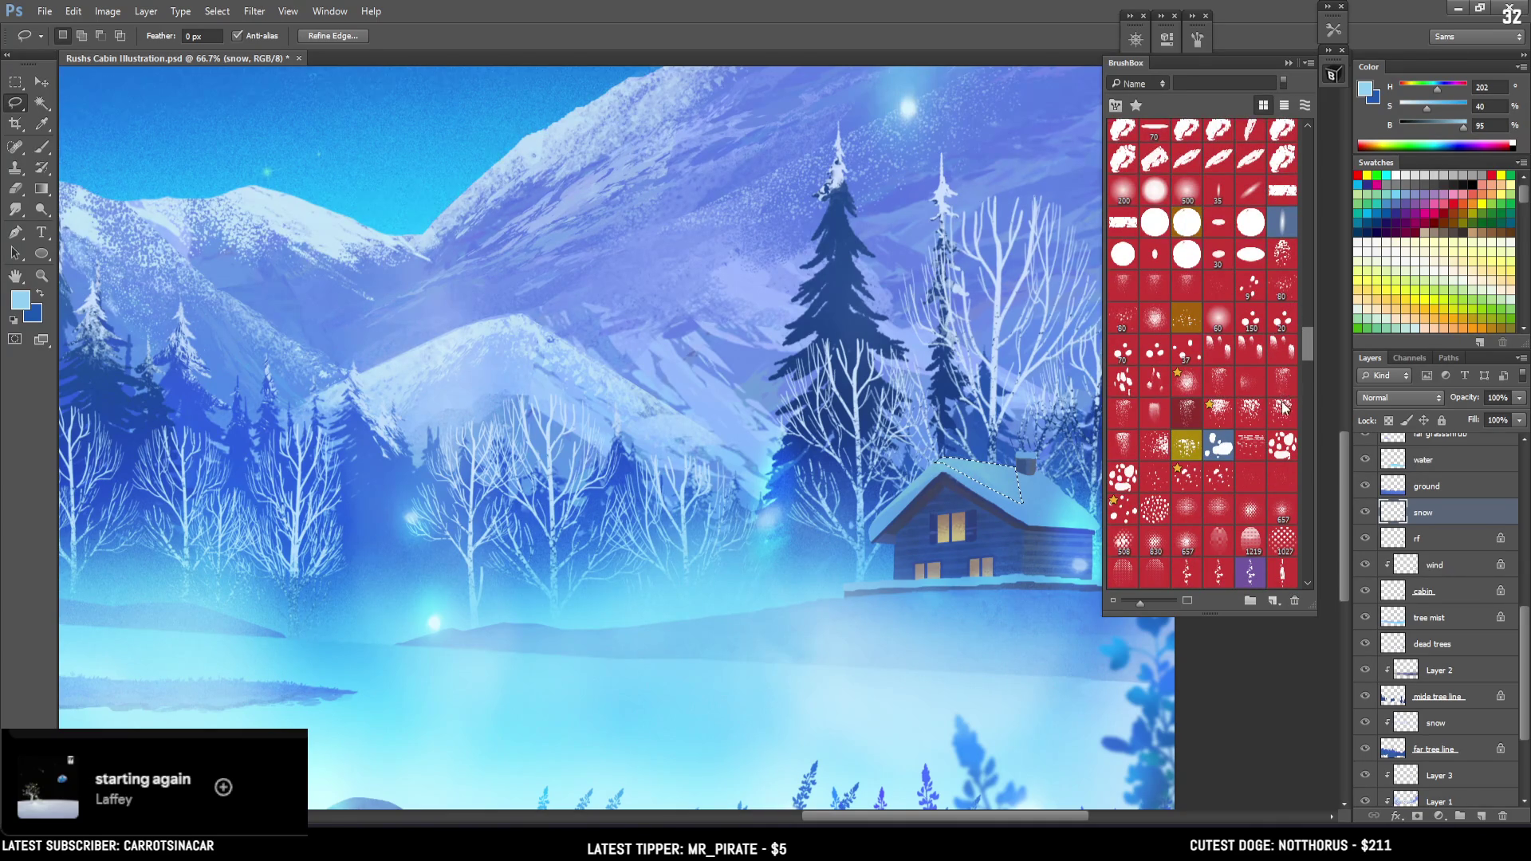
left_click(1330, 80)
mouse_move(953, 436)
left_mouse_down()
mouse_move(750, 524)
mouse_move(732, 550)
left_mouse_up()
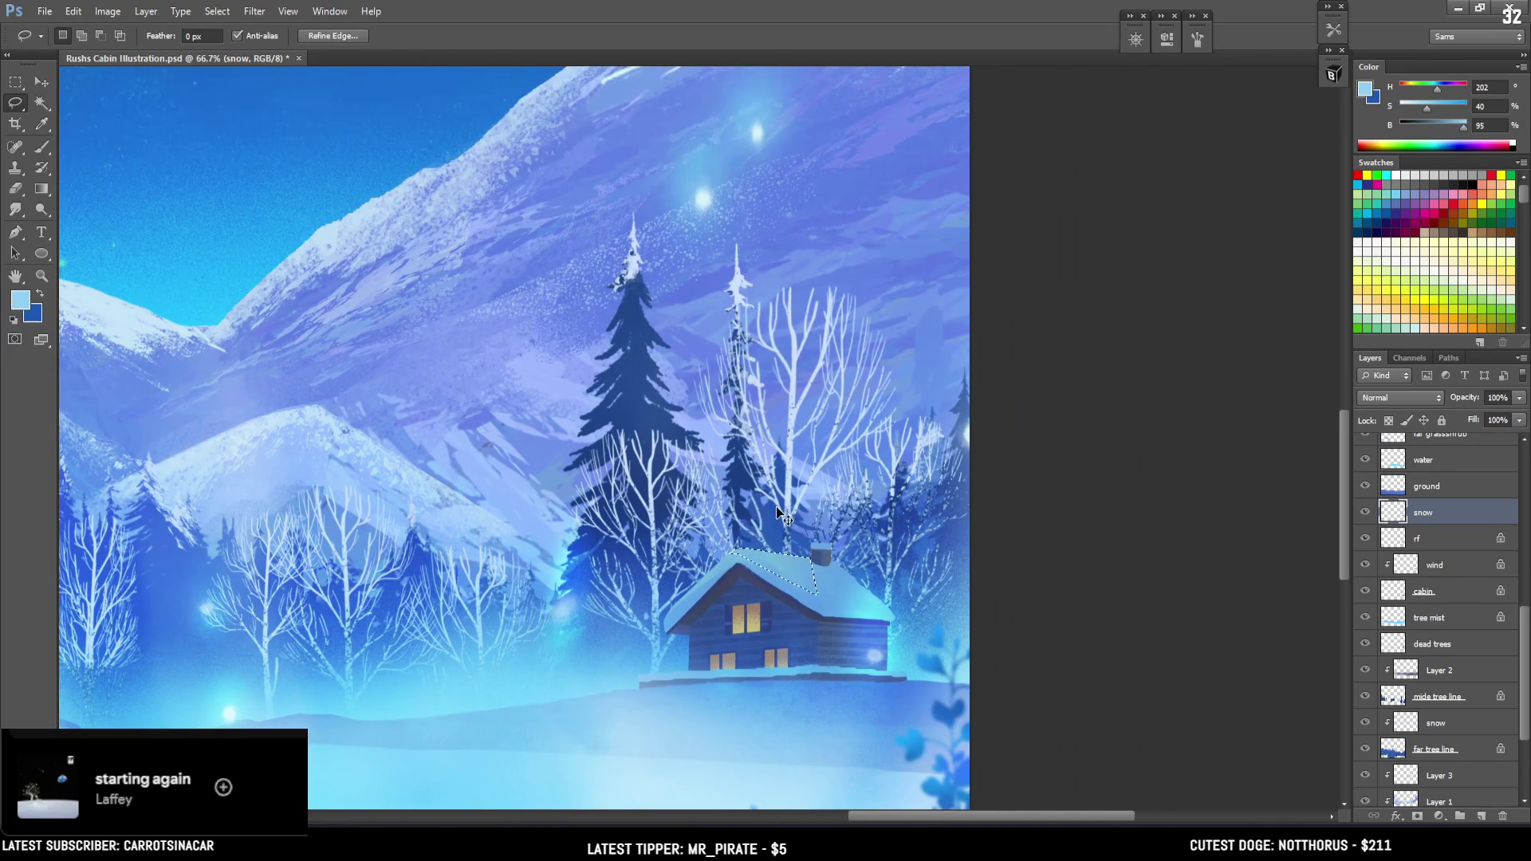
key("b")
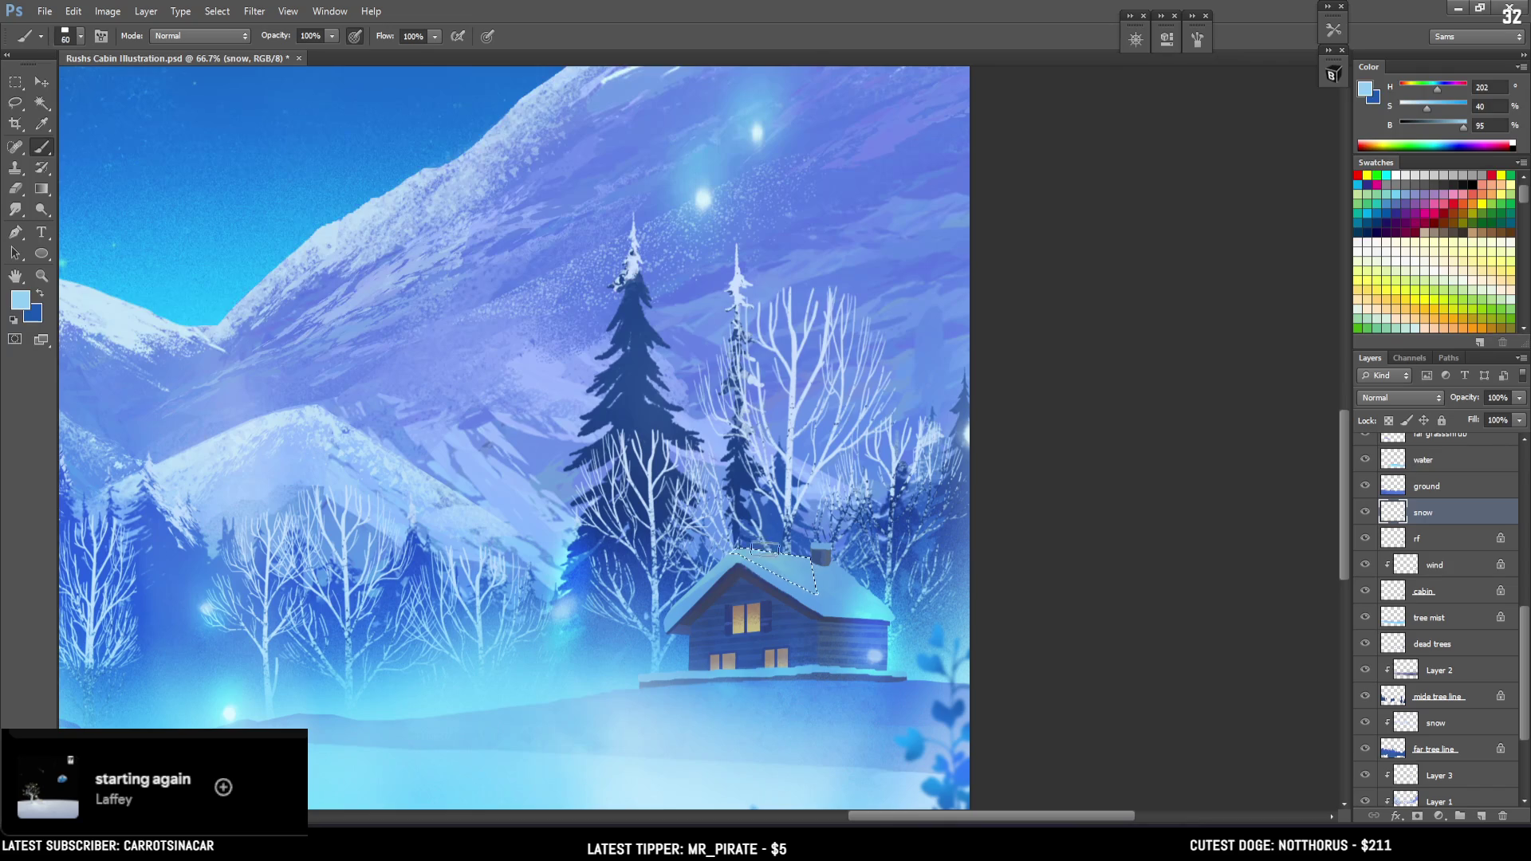
left_click(1332, 74)
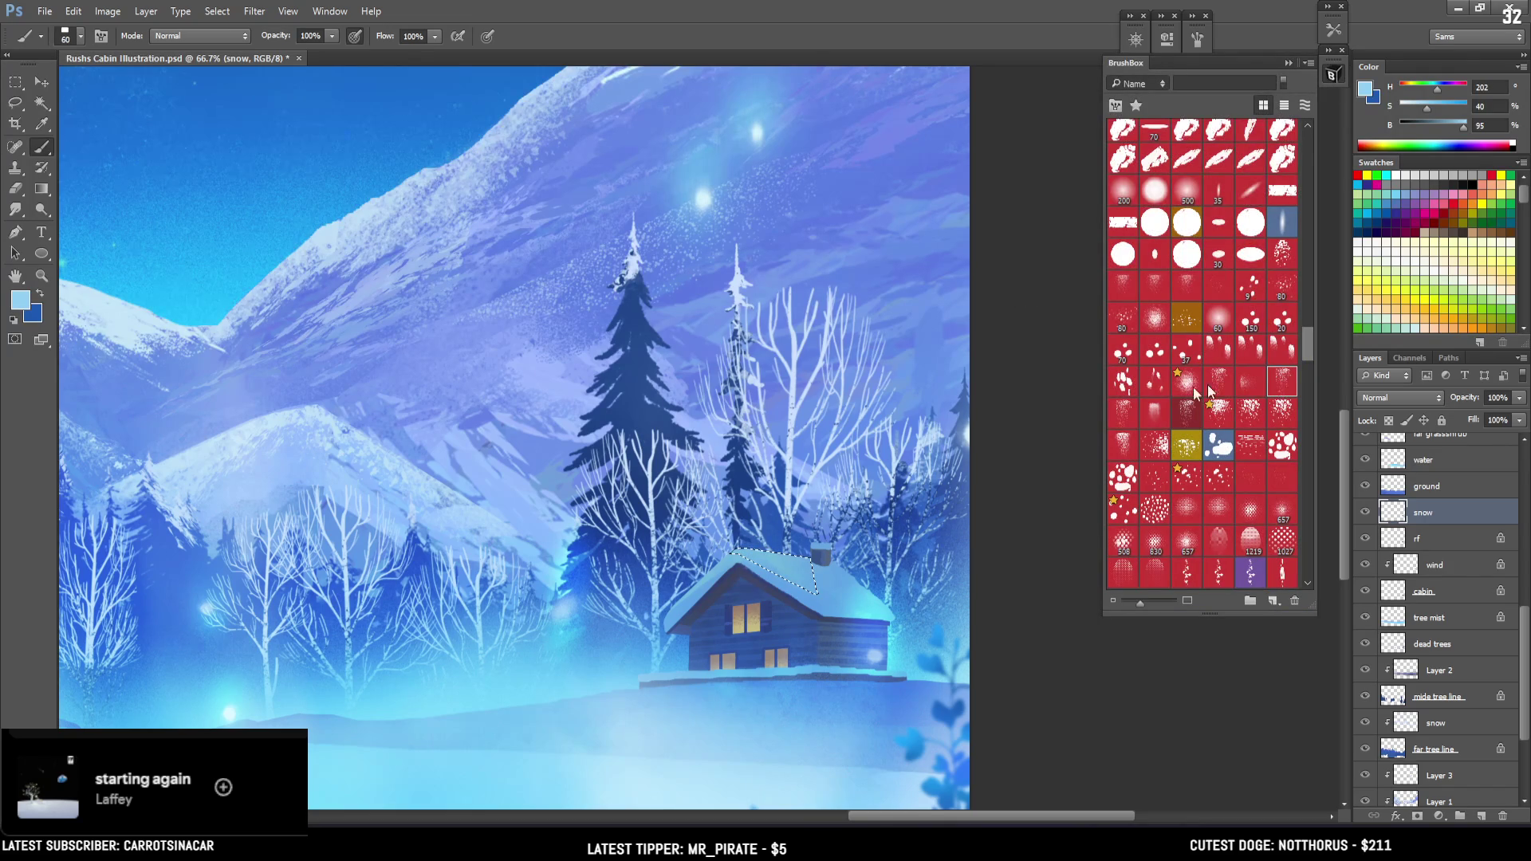
left_click(1219, 411)
key("bracketright")
key("bracketright")
key("bracketright")
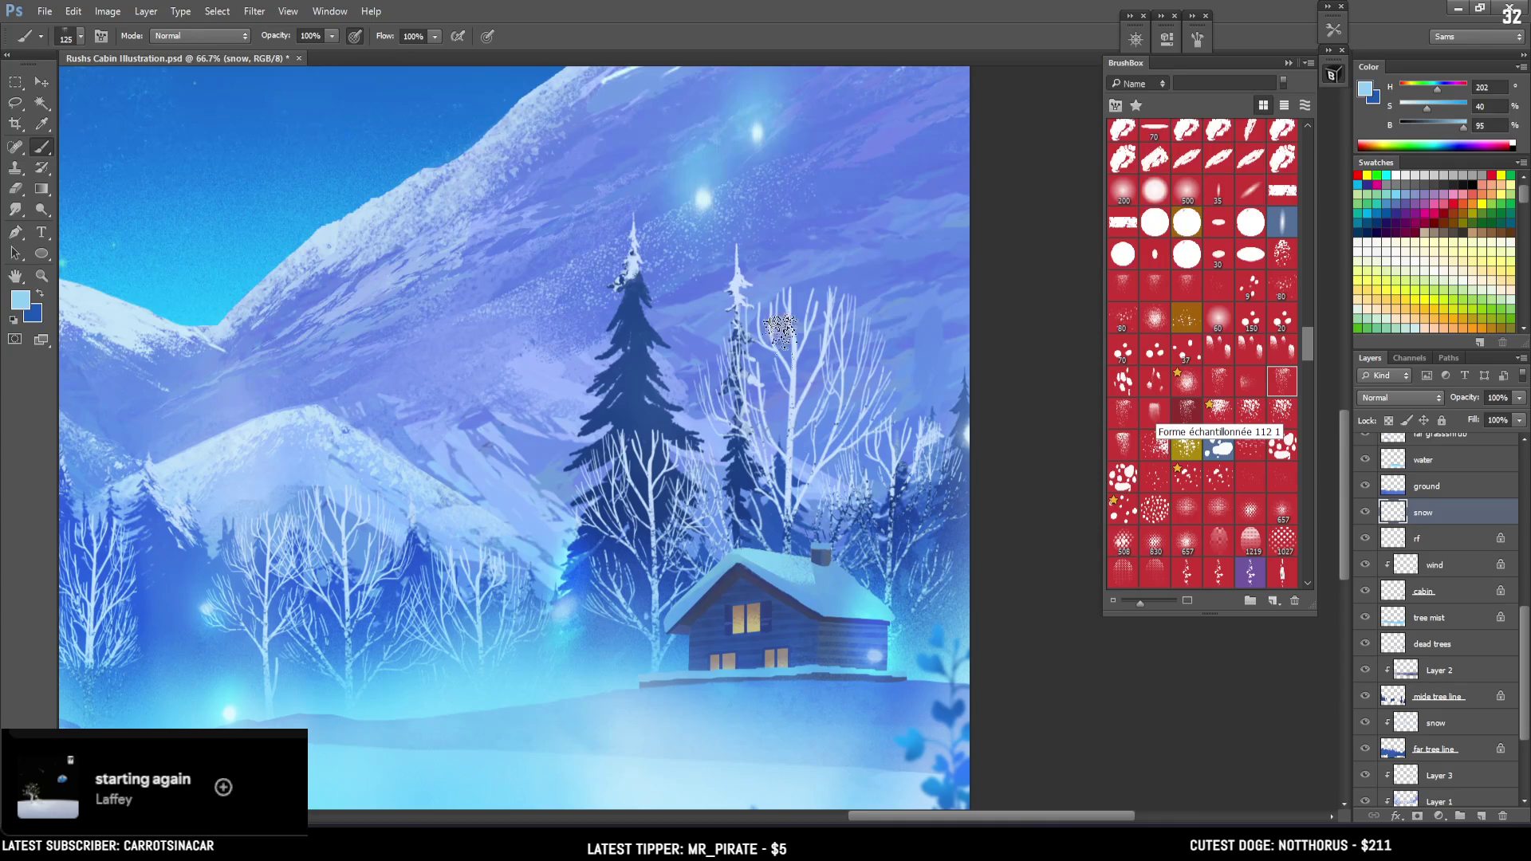
Re-lasso the cabin roof edge, sample its colour, and choose a darker blue (#4e86c2) as foreground
key("ctrl+d")
key("l")
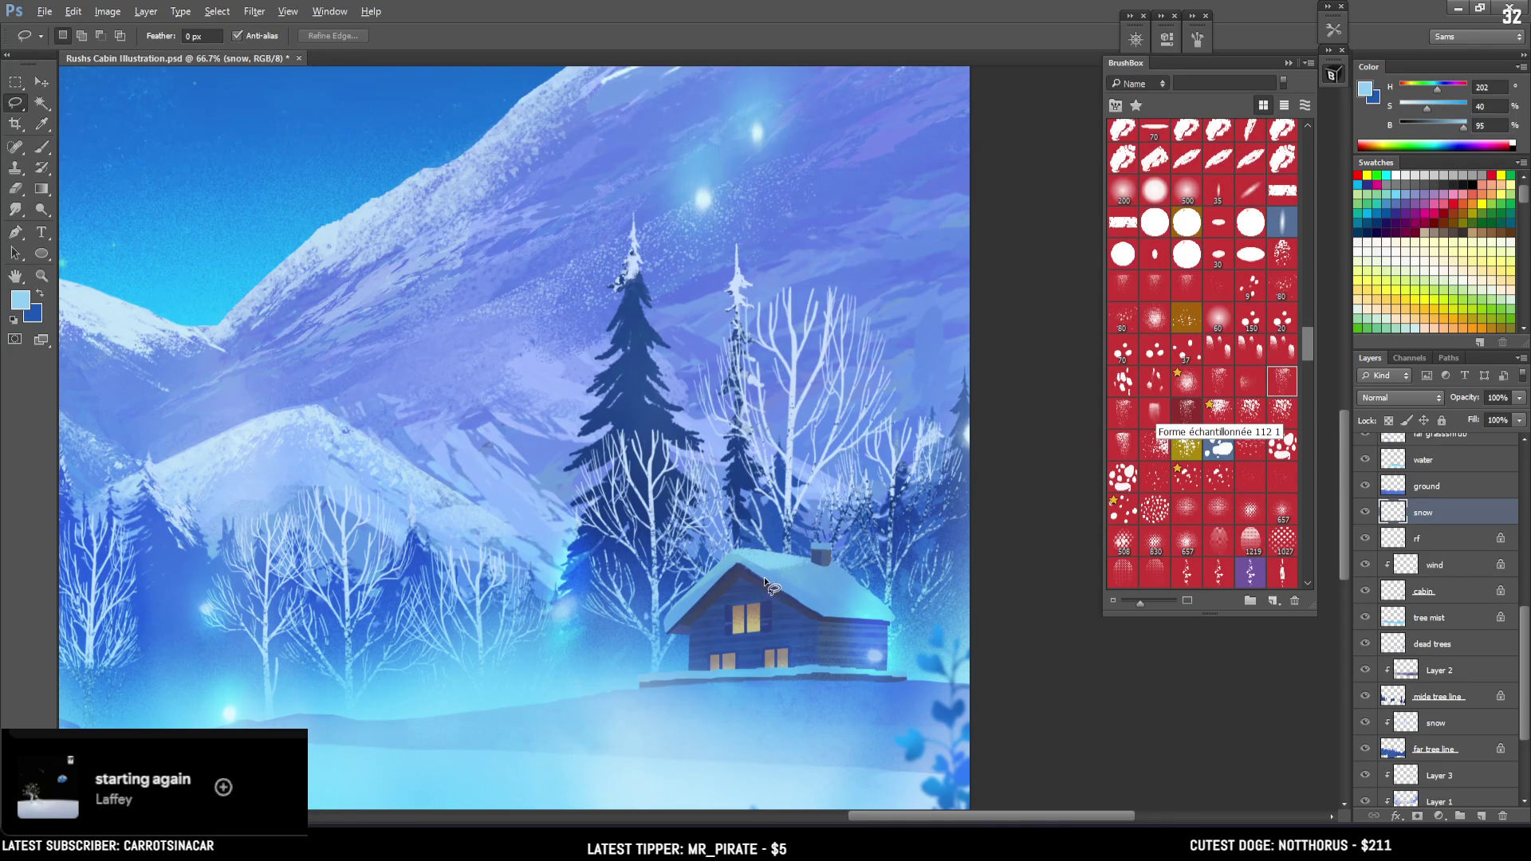
mouse_move(764, 579)
left_mouse_down()
mouse_move(828, 622)
mouse_move(894, 621)
mouse_move(850, 573)
left_mouse_up()
key("b")
left_click(810, 557, "alt")
key("bracketright")
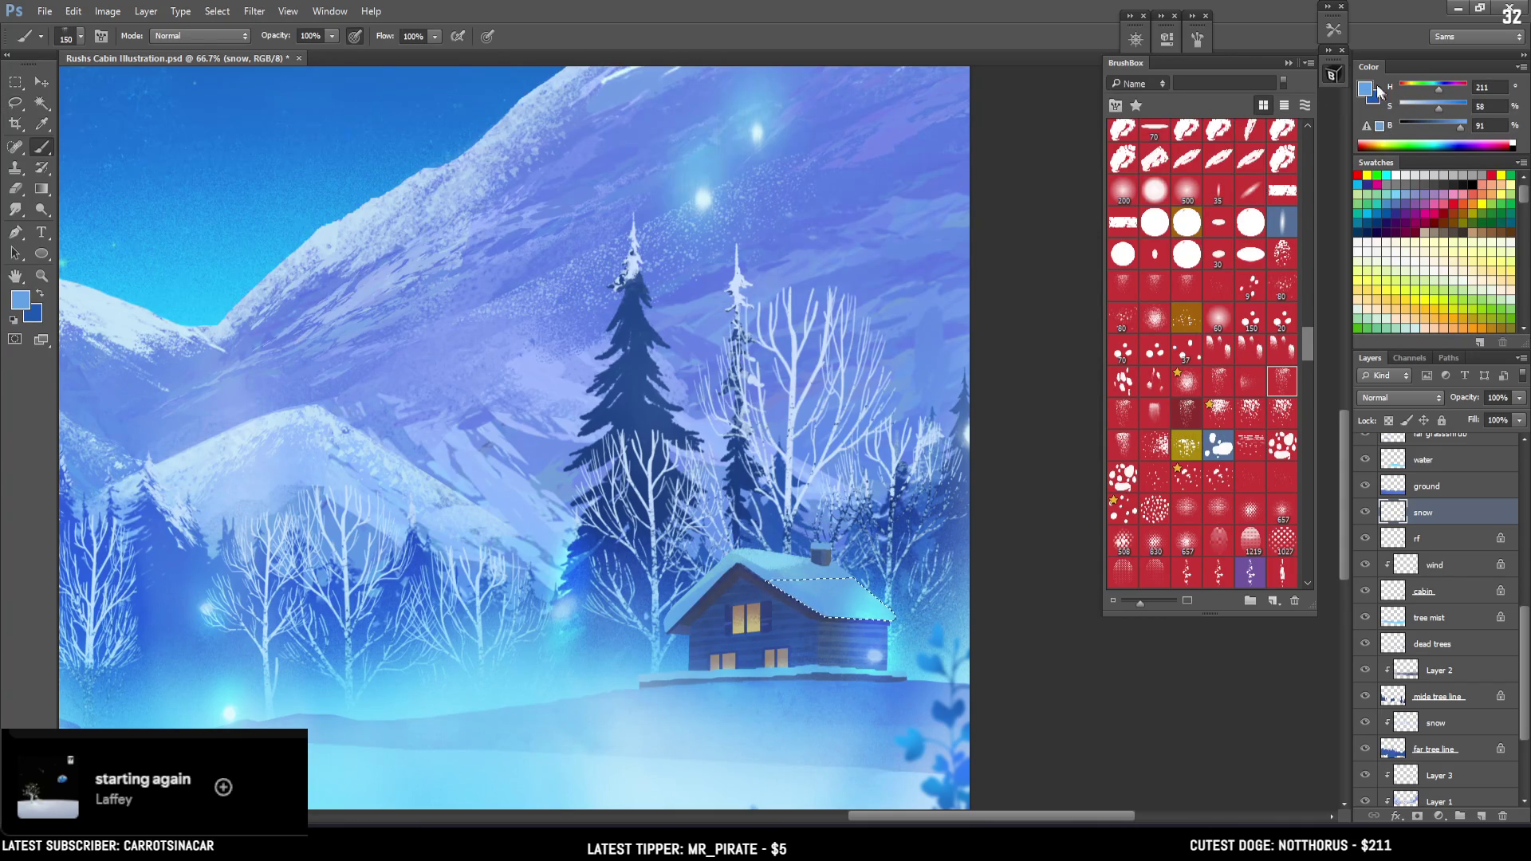
left_click(1367, 90)
left_click(761, 256)
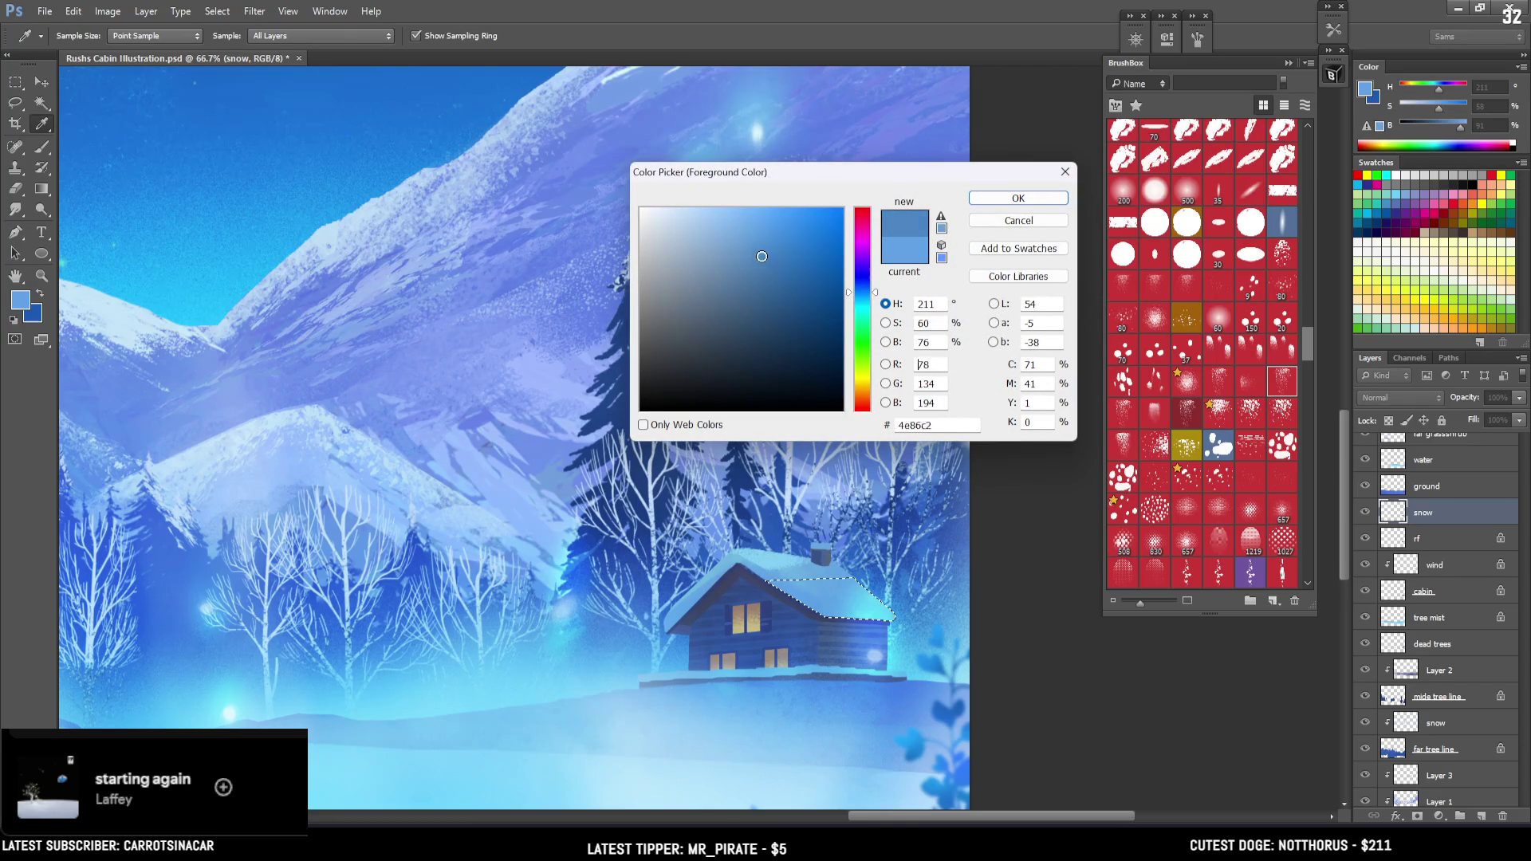
Confirm the mid blue (H 211, S 59, B 76), spray speckles over the cabin roof at varying sizes, then deselect
left_click(1013, 197)
left_click_drag(926, 375, 916, 434)
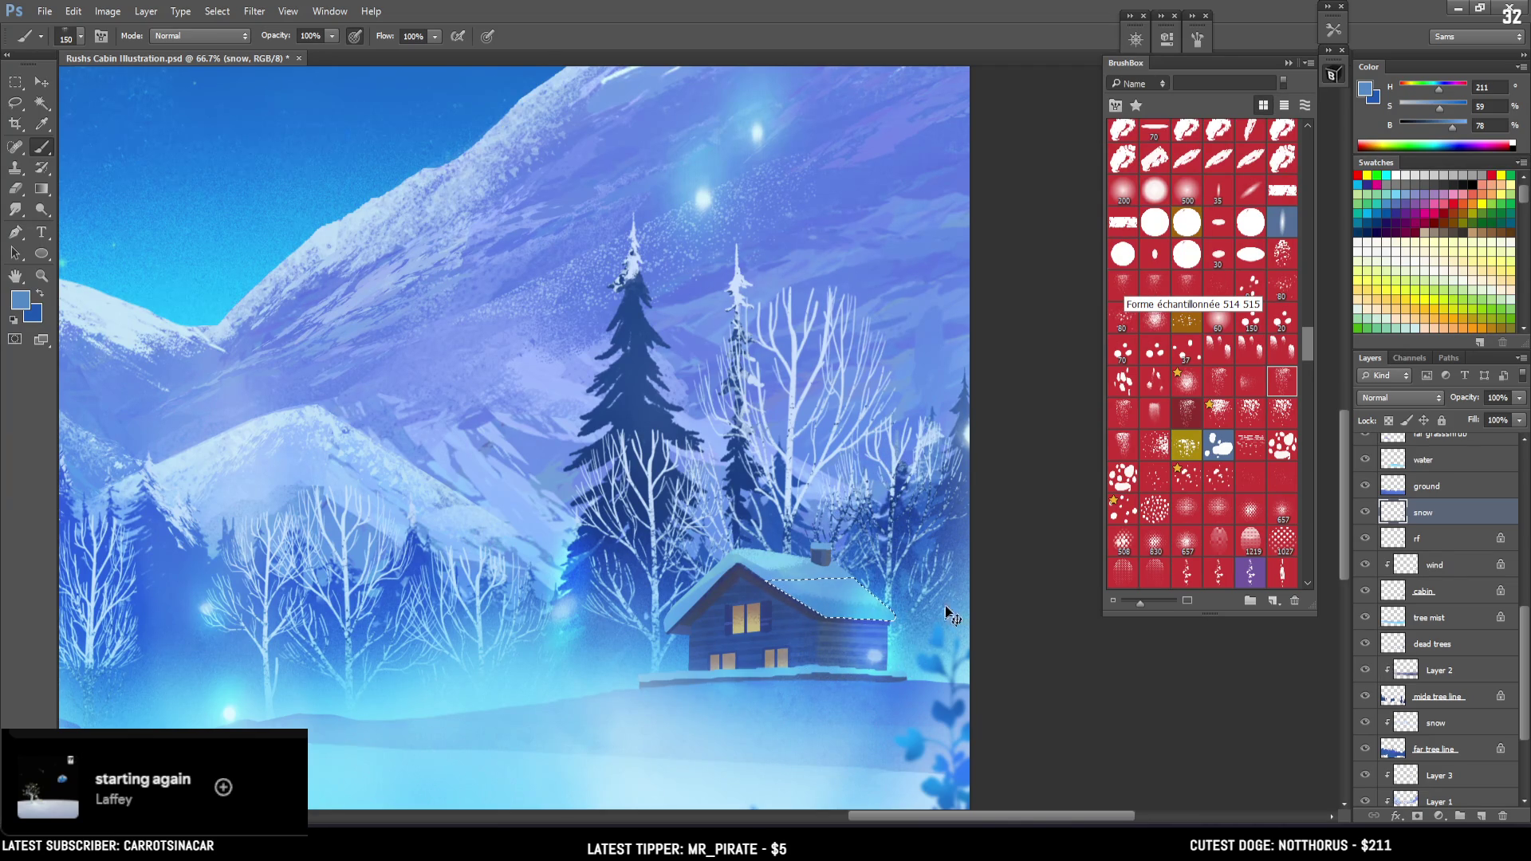
key("bracketright")
key("bracketright")
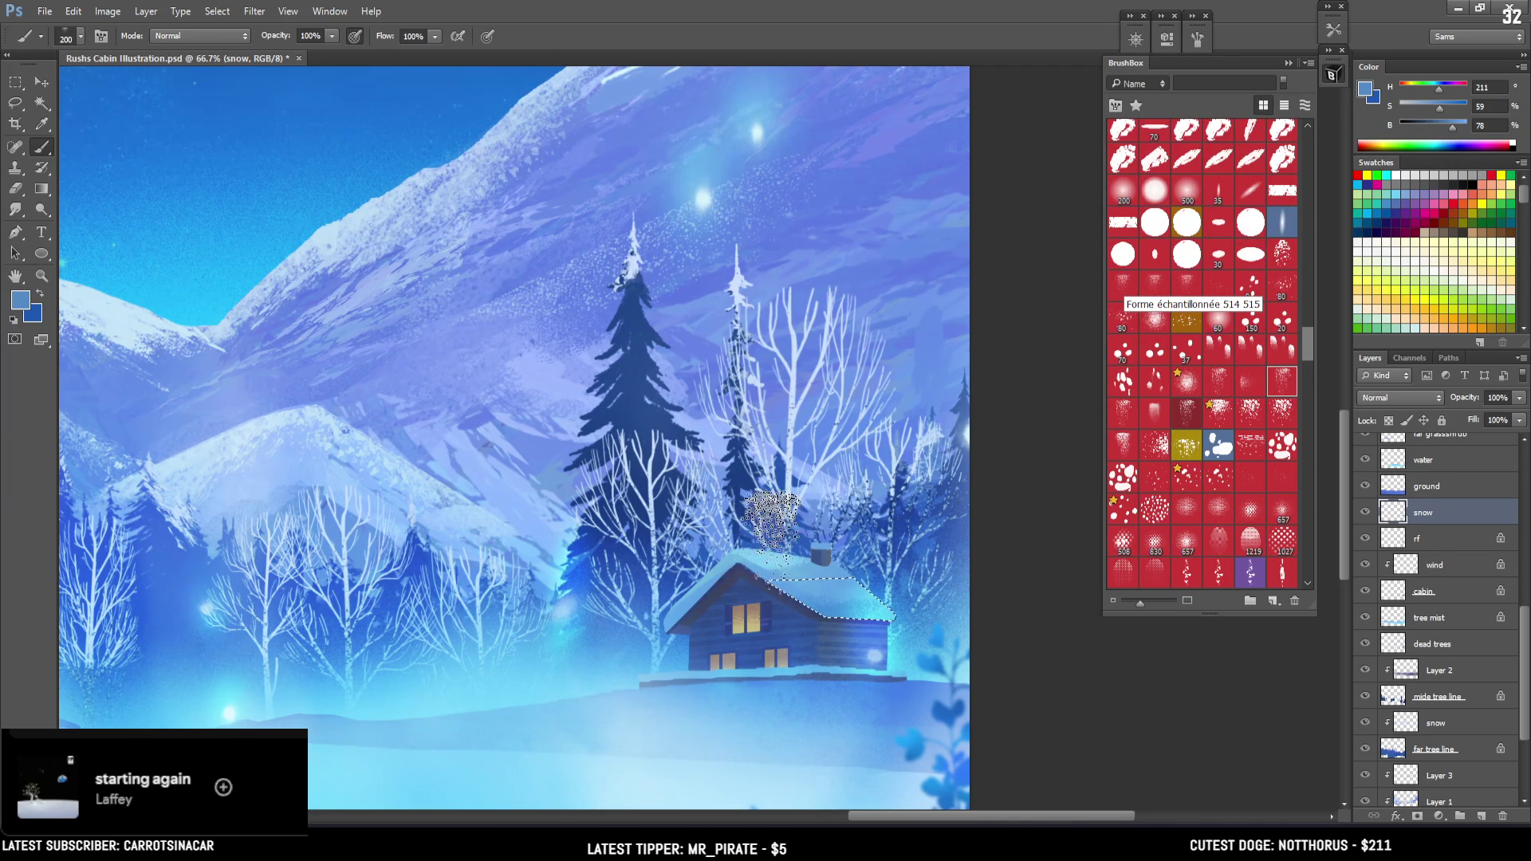
key("bracketright")
key("bracketright")
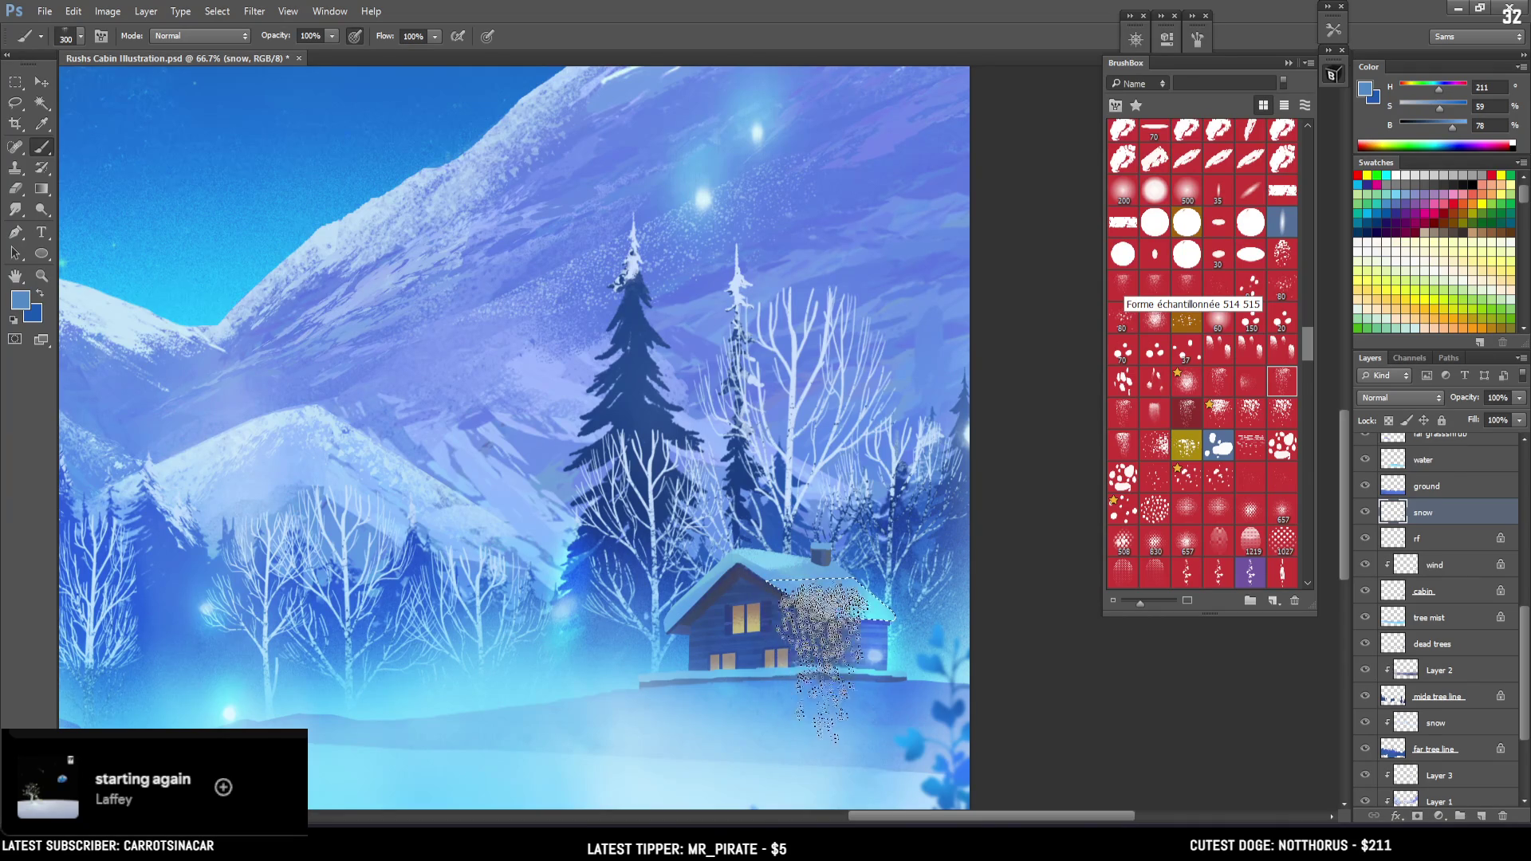
key("bracketleft")
key("bracketleft")
key("bracketleft")
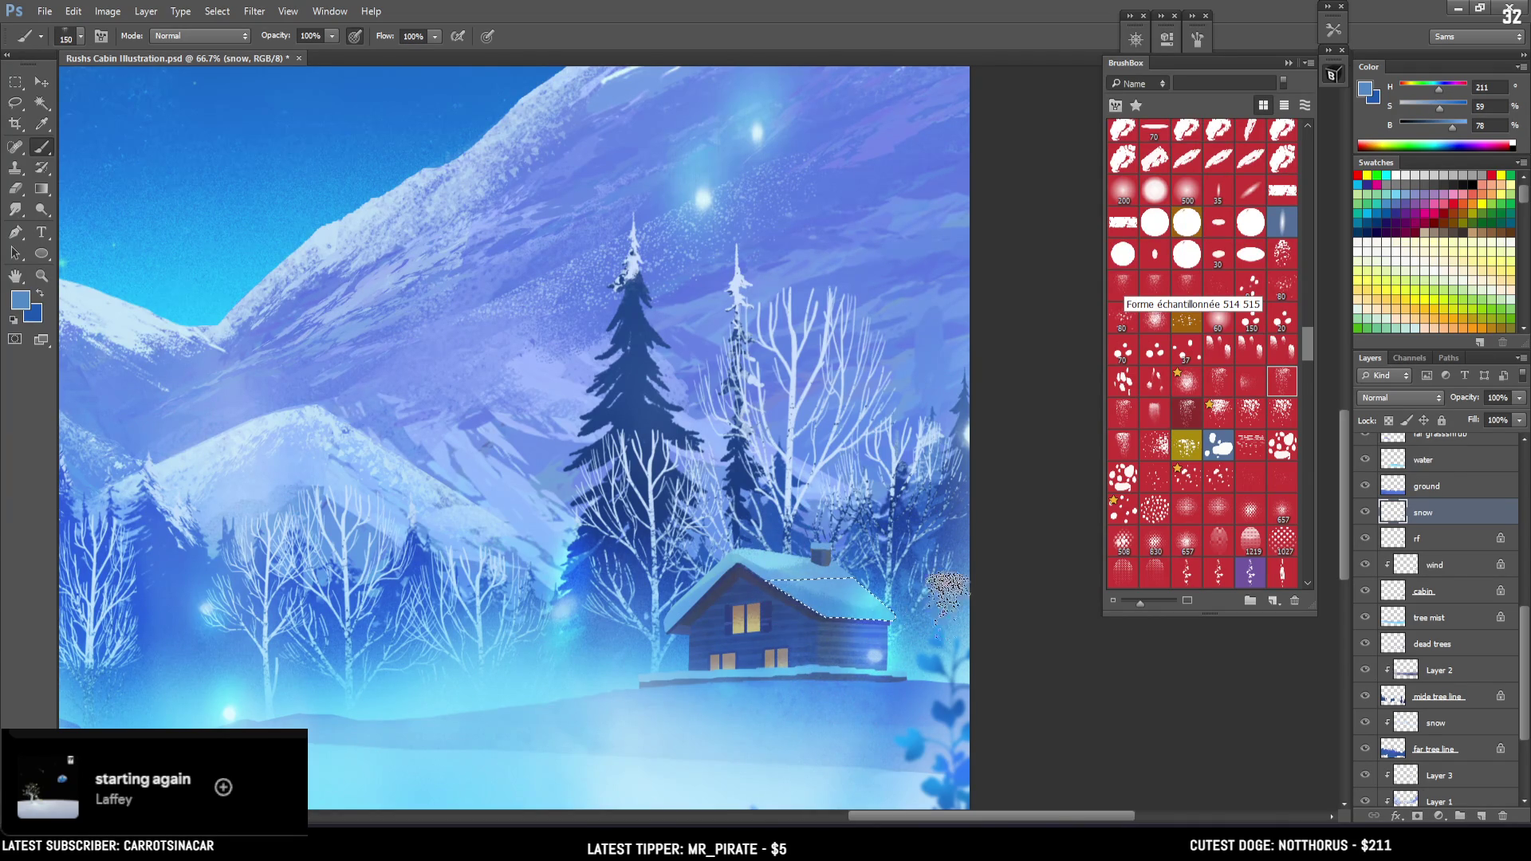
key("ctrl+d")
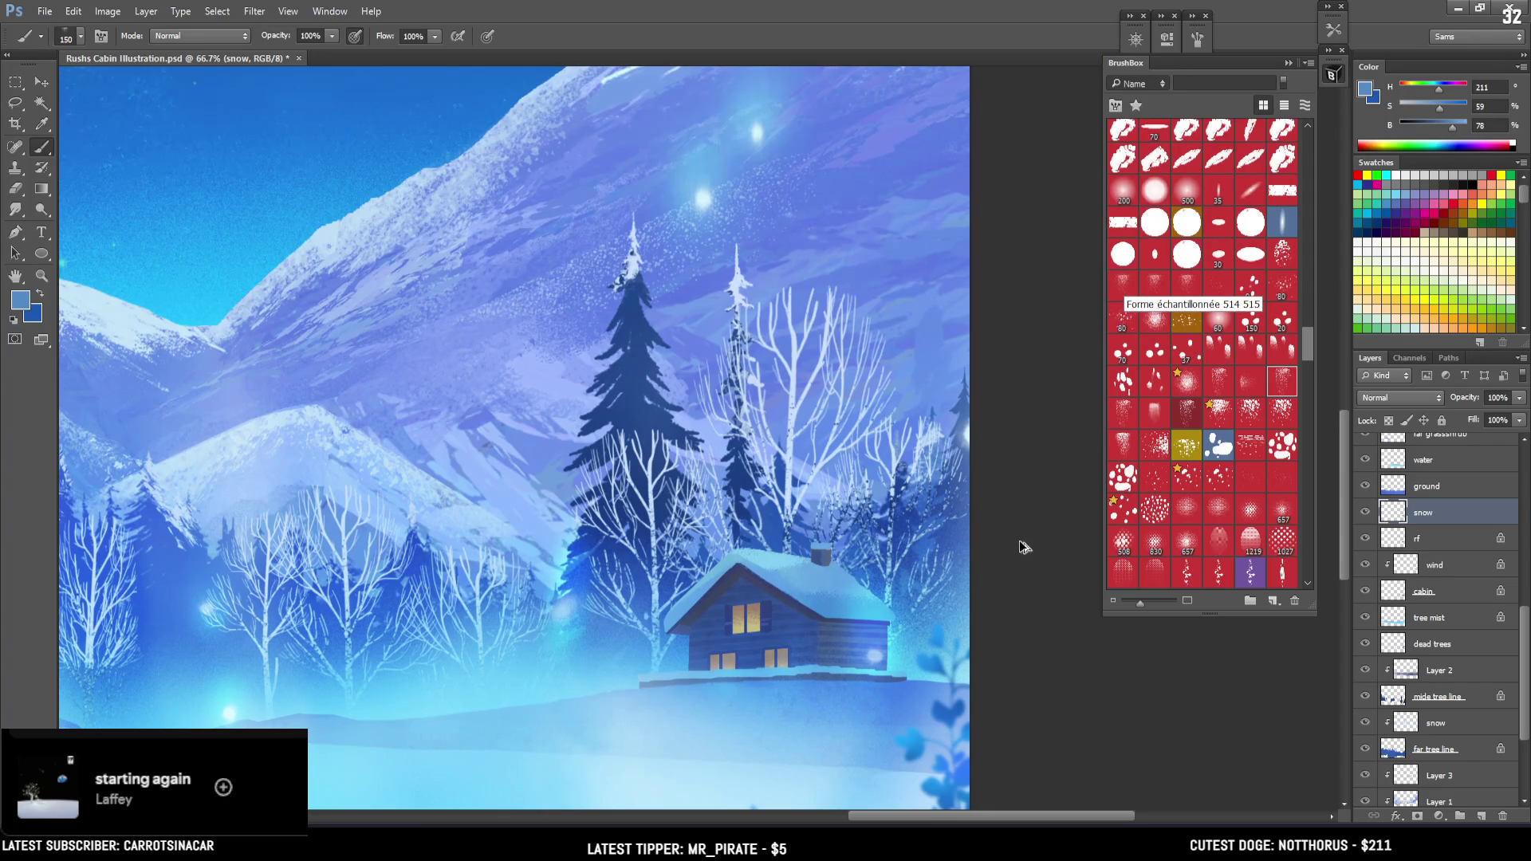
key("ctrl+minus")
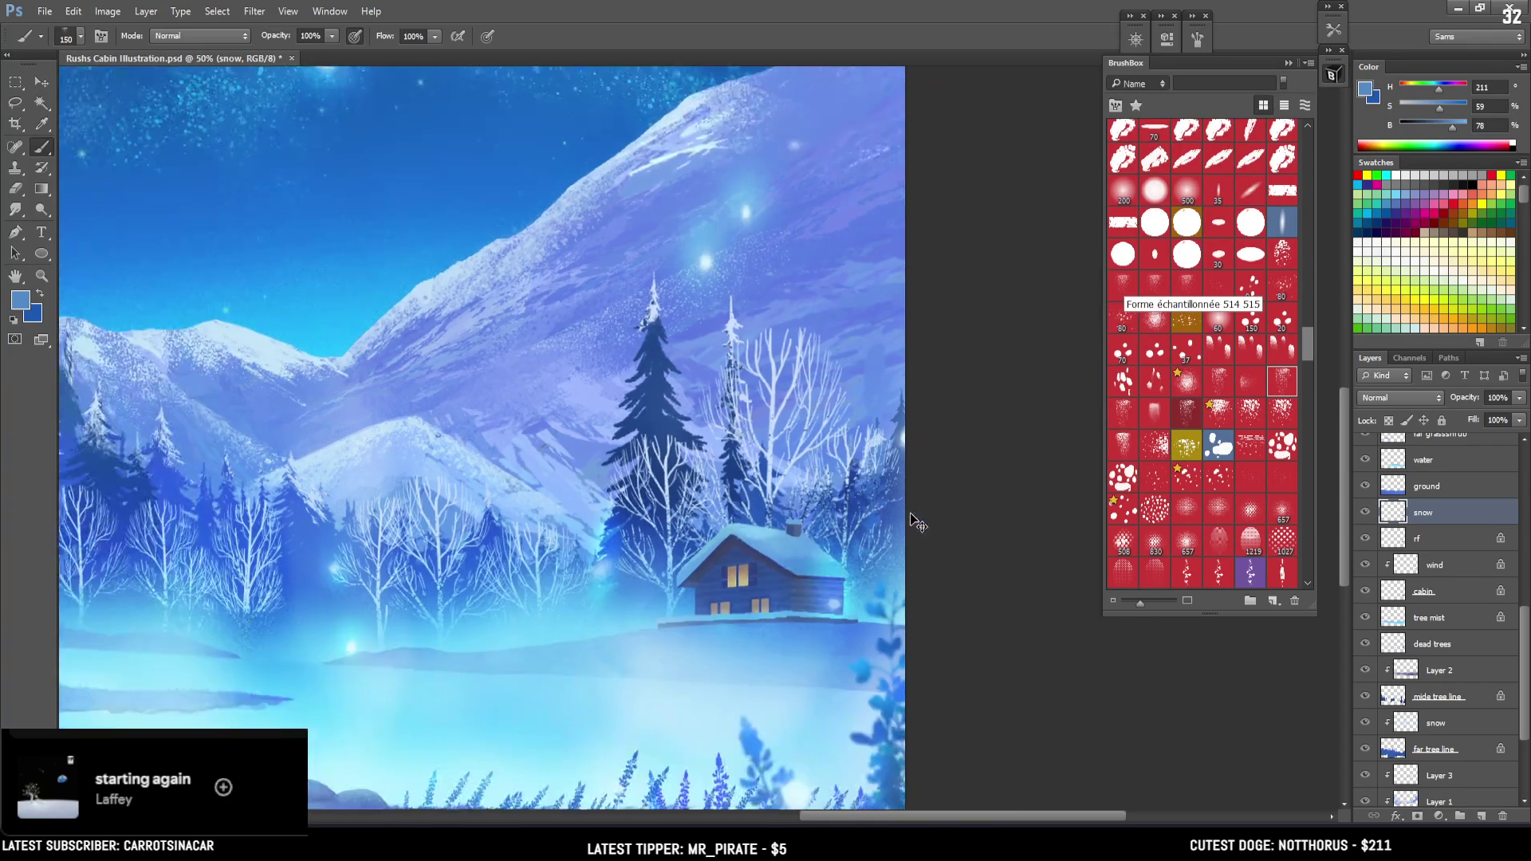
Zoom out to 25% to view the whole landscape and switch to the Lasso tool
key("ctrl+minus")
key("bracketleft")
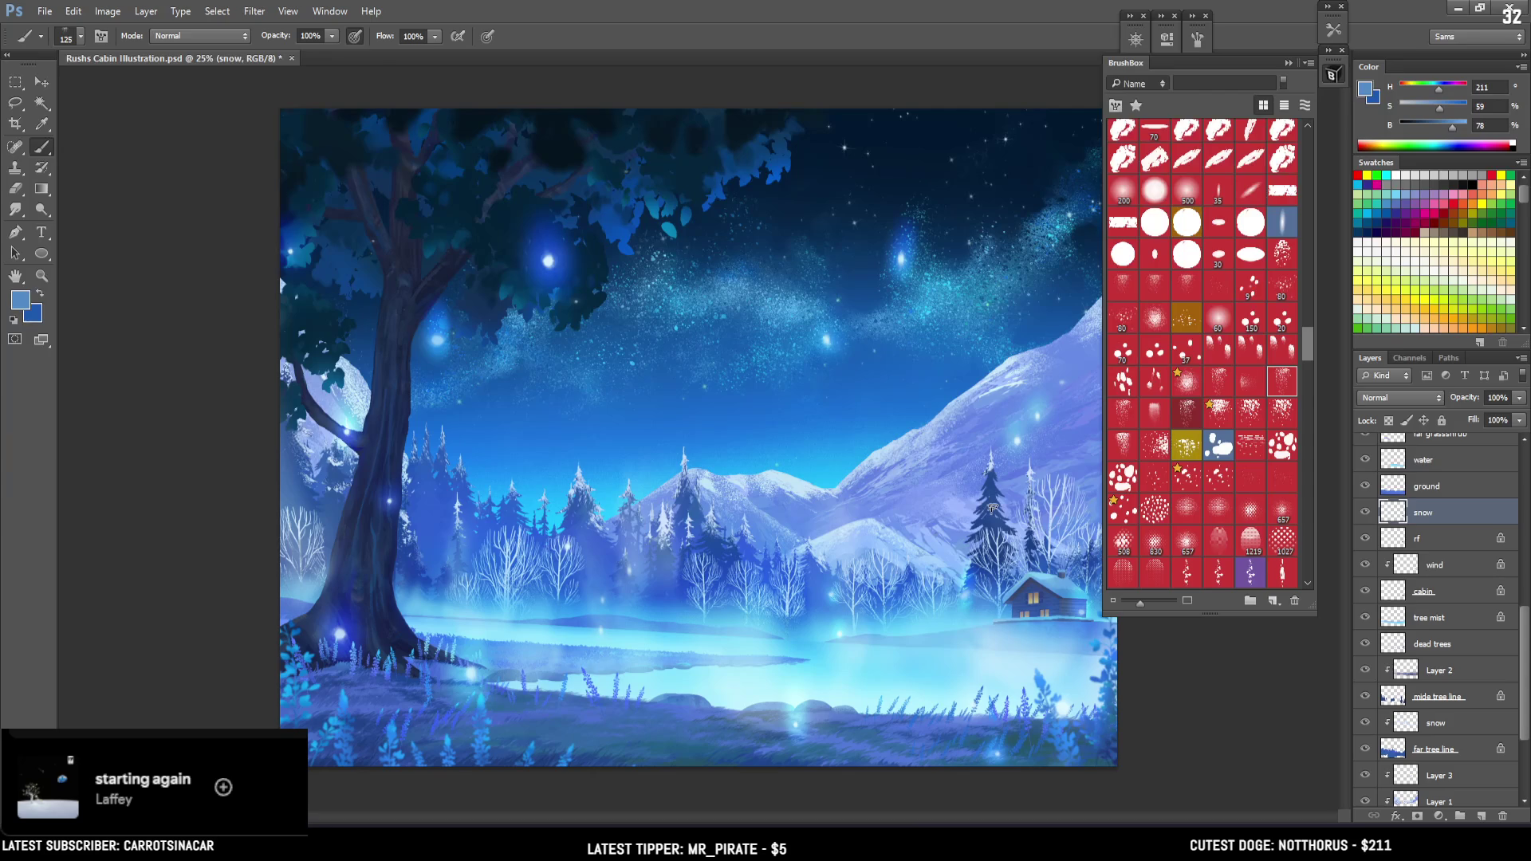
key("l")
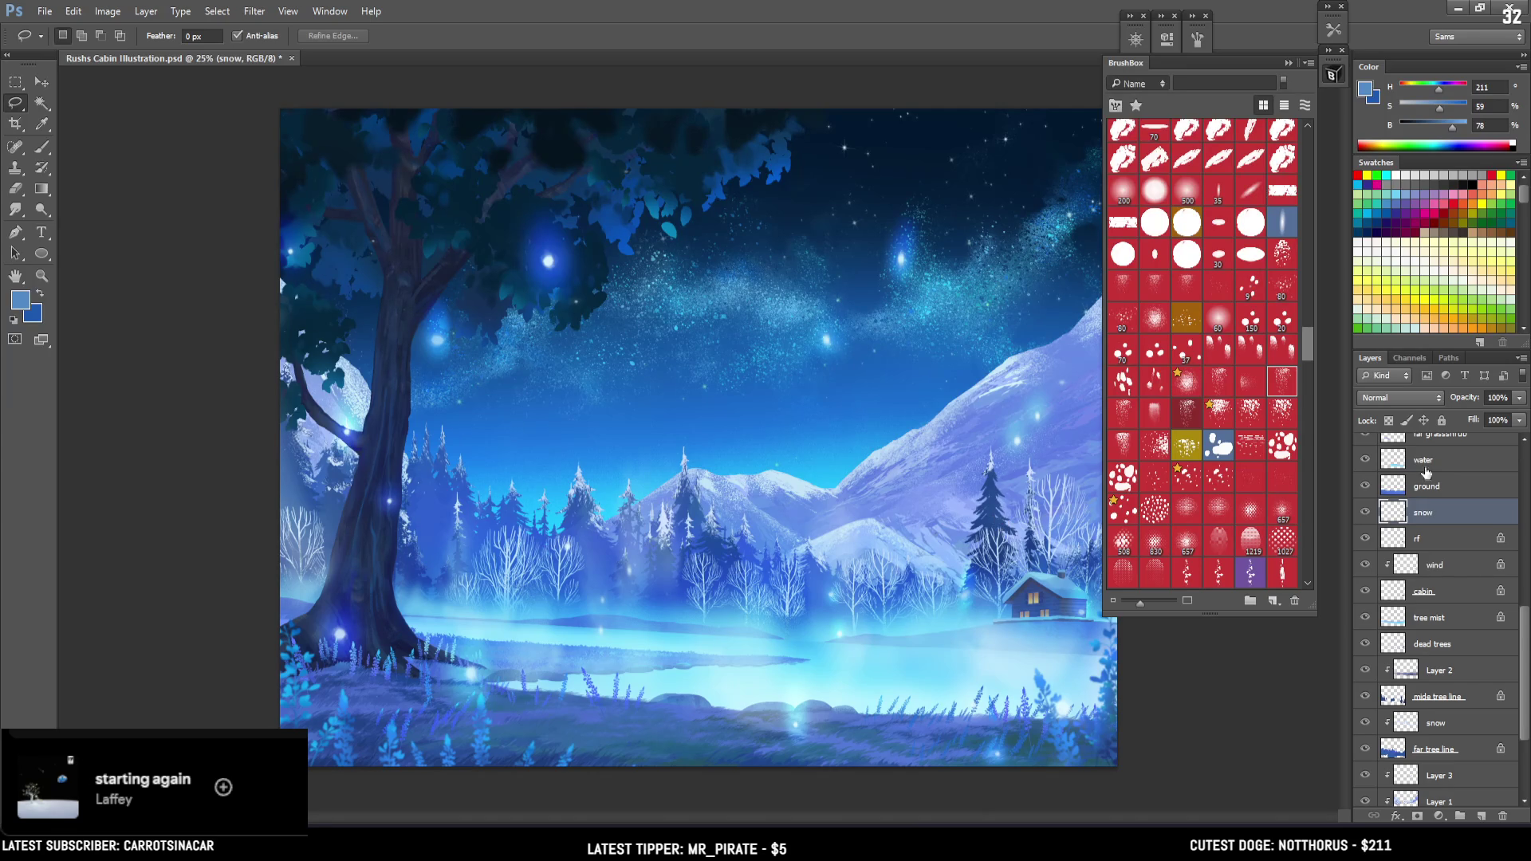
Toggle the Curves 1 darkening on and off to compare the scene, leaving it on
left_click_drag(1526, 628, 1491, 433)
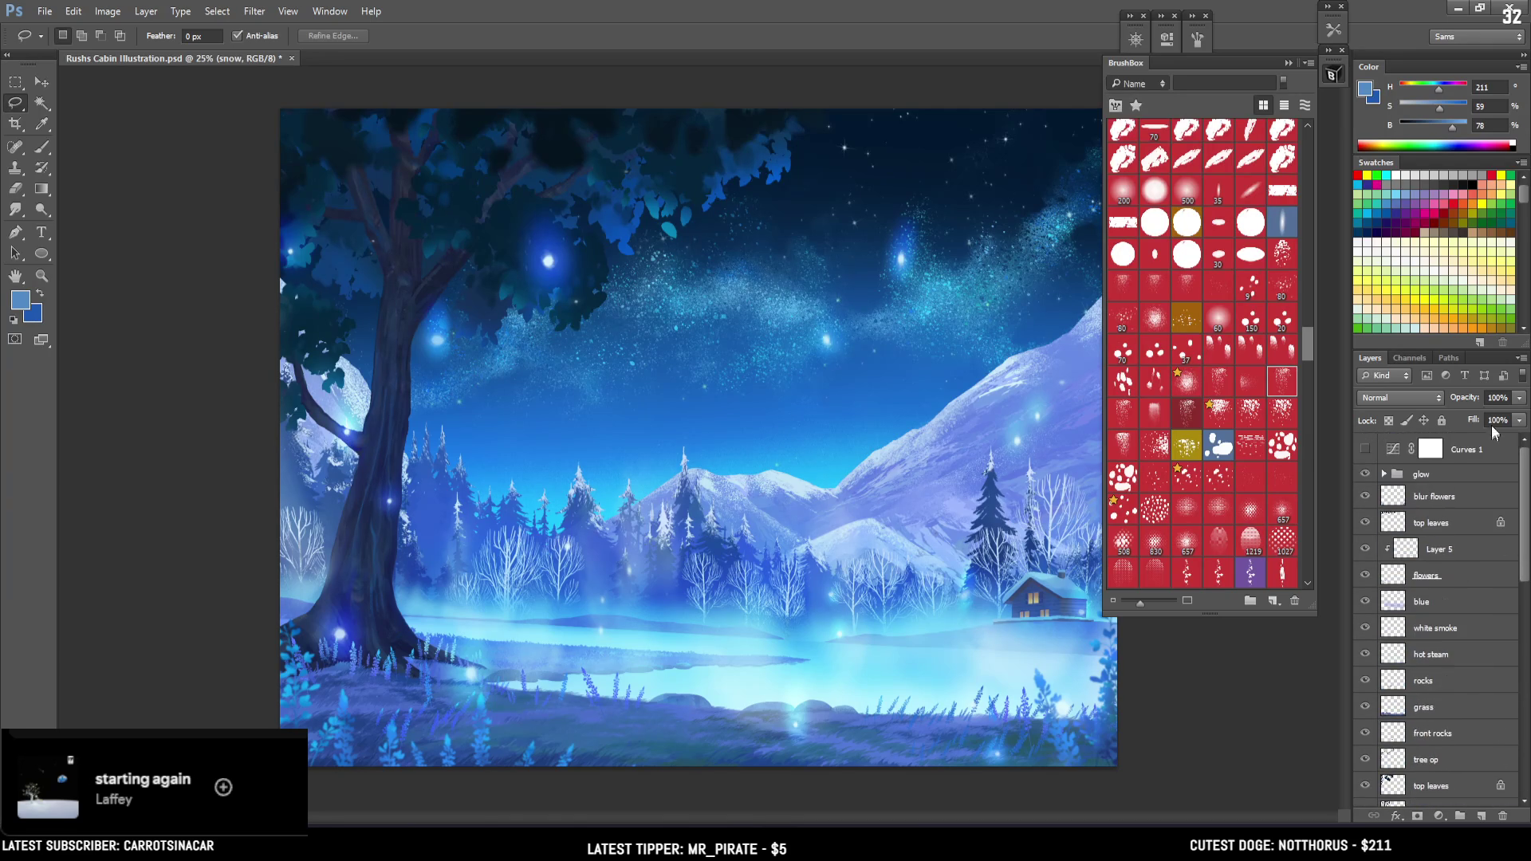
left_click(1369, 452)
left_click(1368, 453)
left_click(1368, 453)
left_click(1369, 453)
left_click(1368, 453)
Target the Curves 1 layer mask and choose the soft round brush from the EyvindEarle set
left_click(1458, 450)
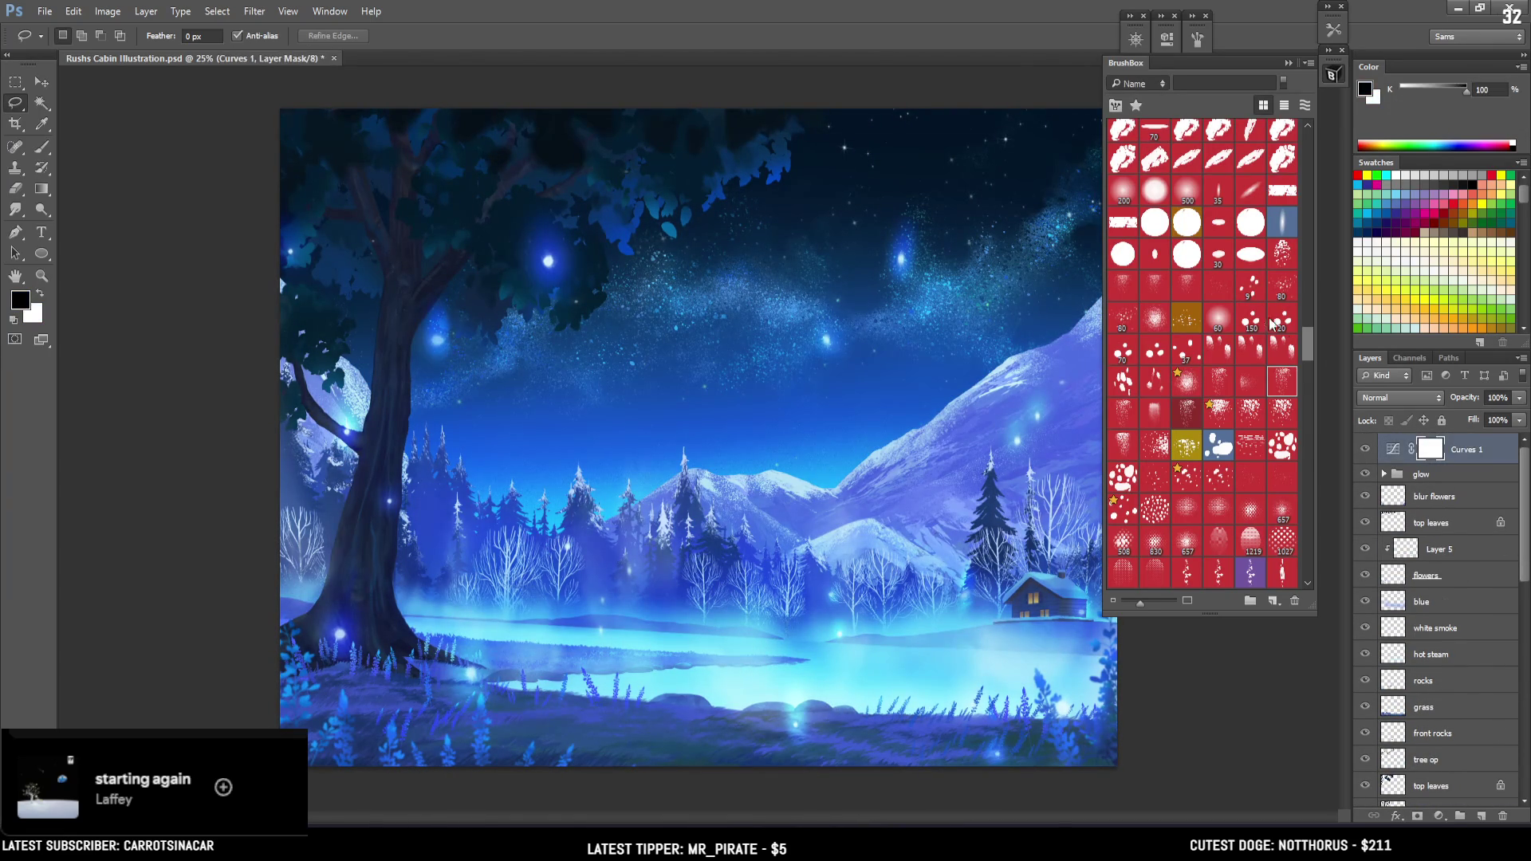
left_click_drag(1301, 341, 1271, 196)
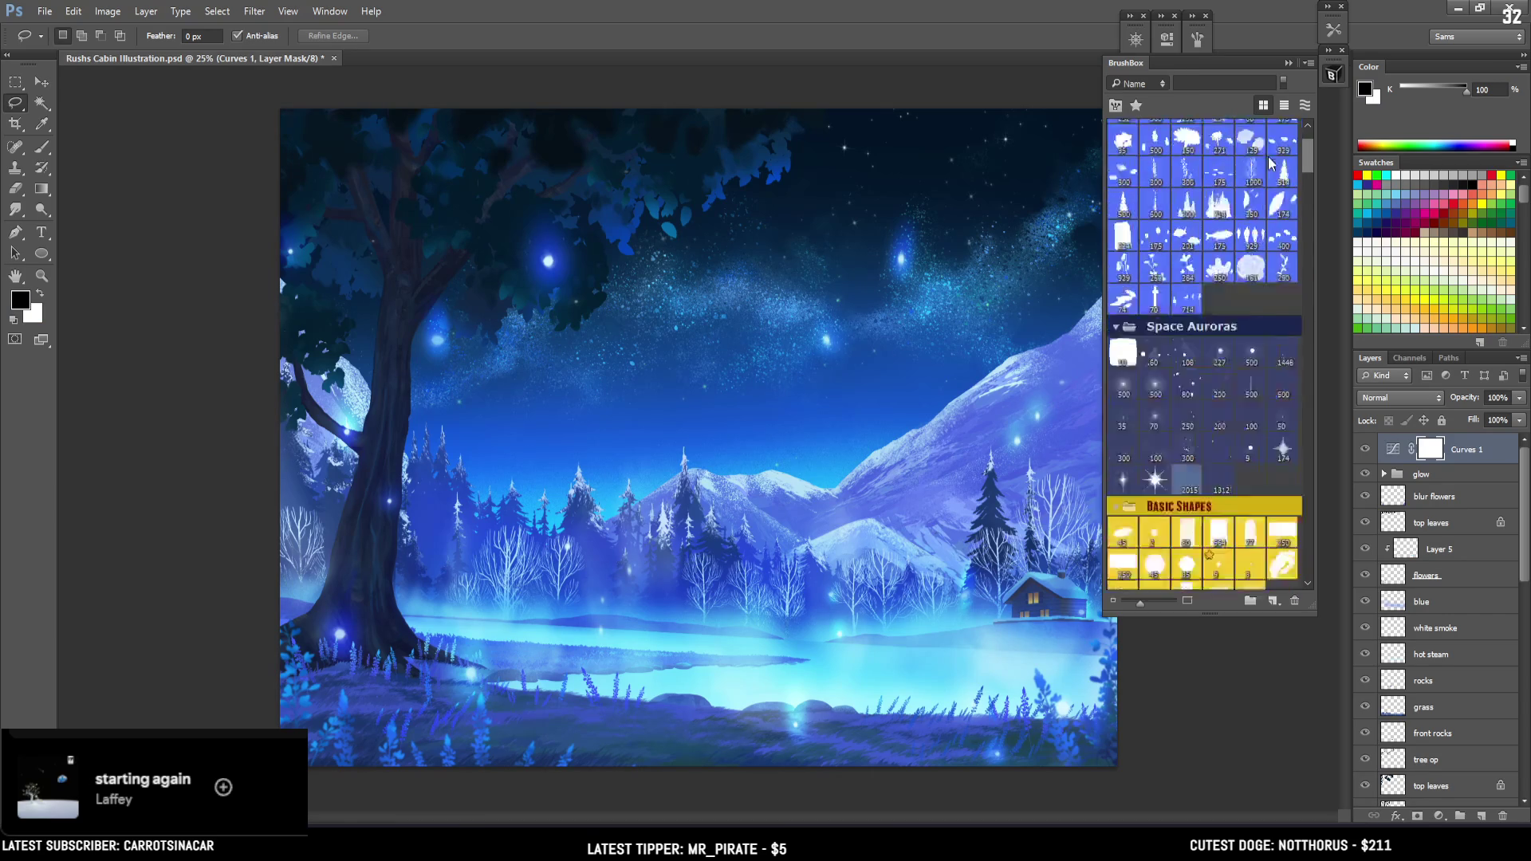
scroll(1271, 196, "down", 3)
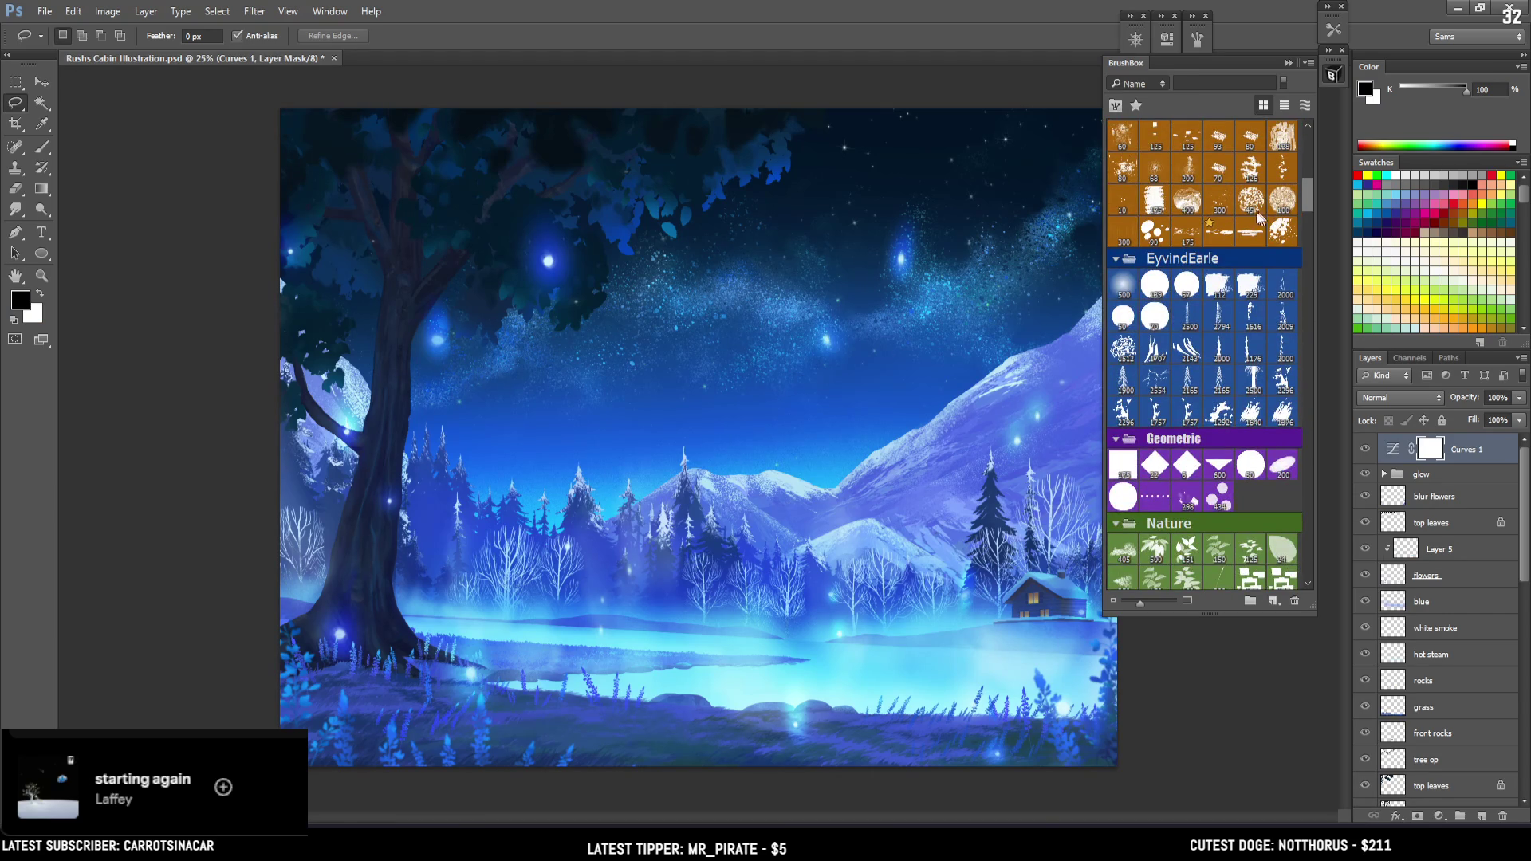
left_click(1123, 285)
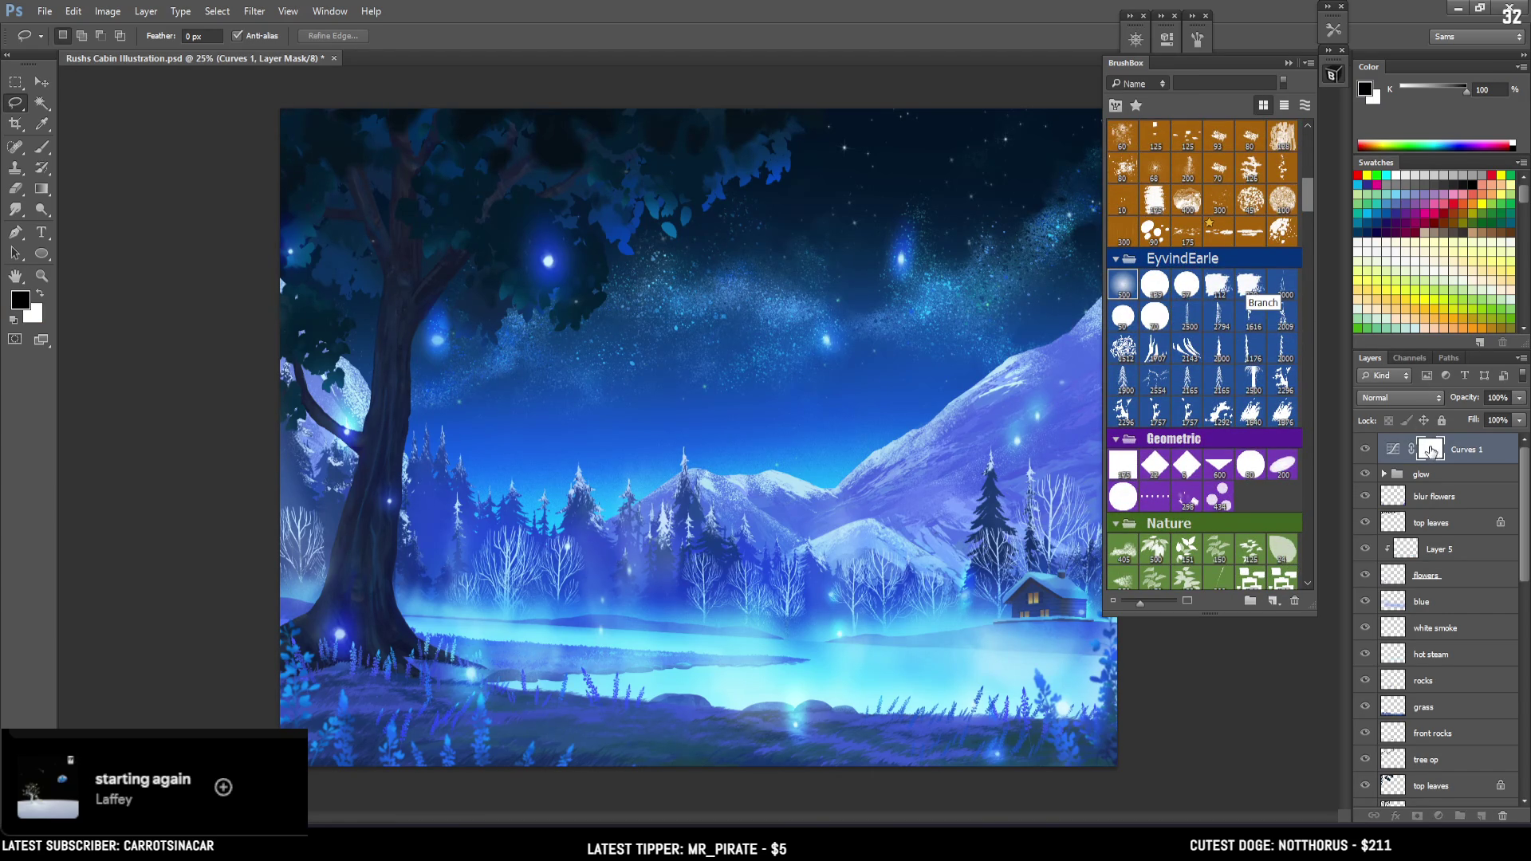
With a large soft brush, mask the Curves 1 darkening off the mountains and galaxy band
key("b")
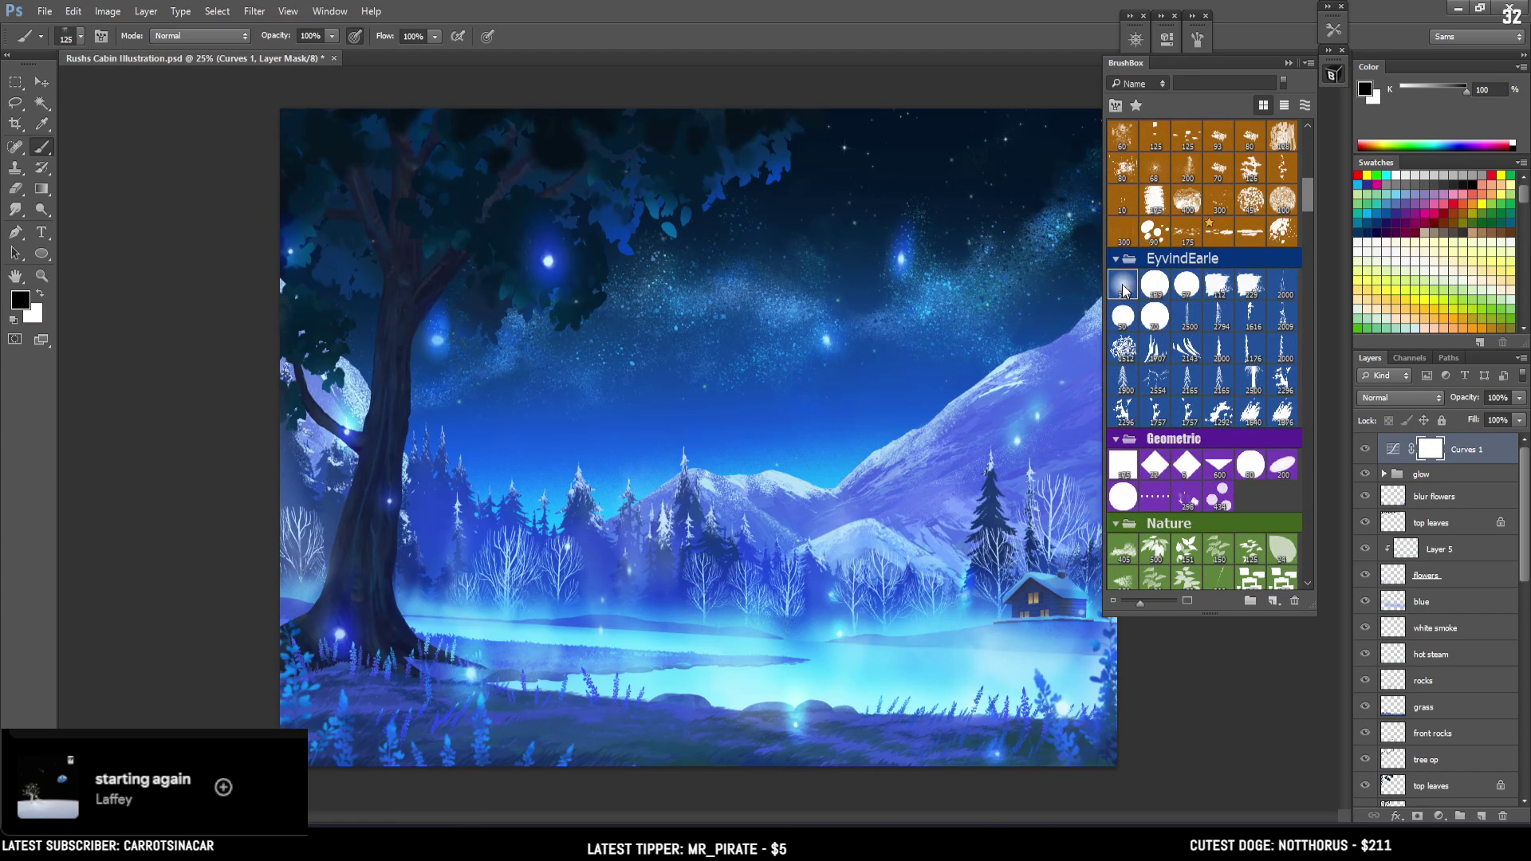
key("bracketright")
key("bracketright")
key("bracketright")
key("bracketright")
key("bracketright")
key("bracketright")
key("bracketright")
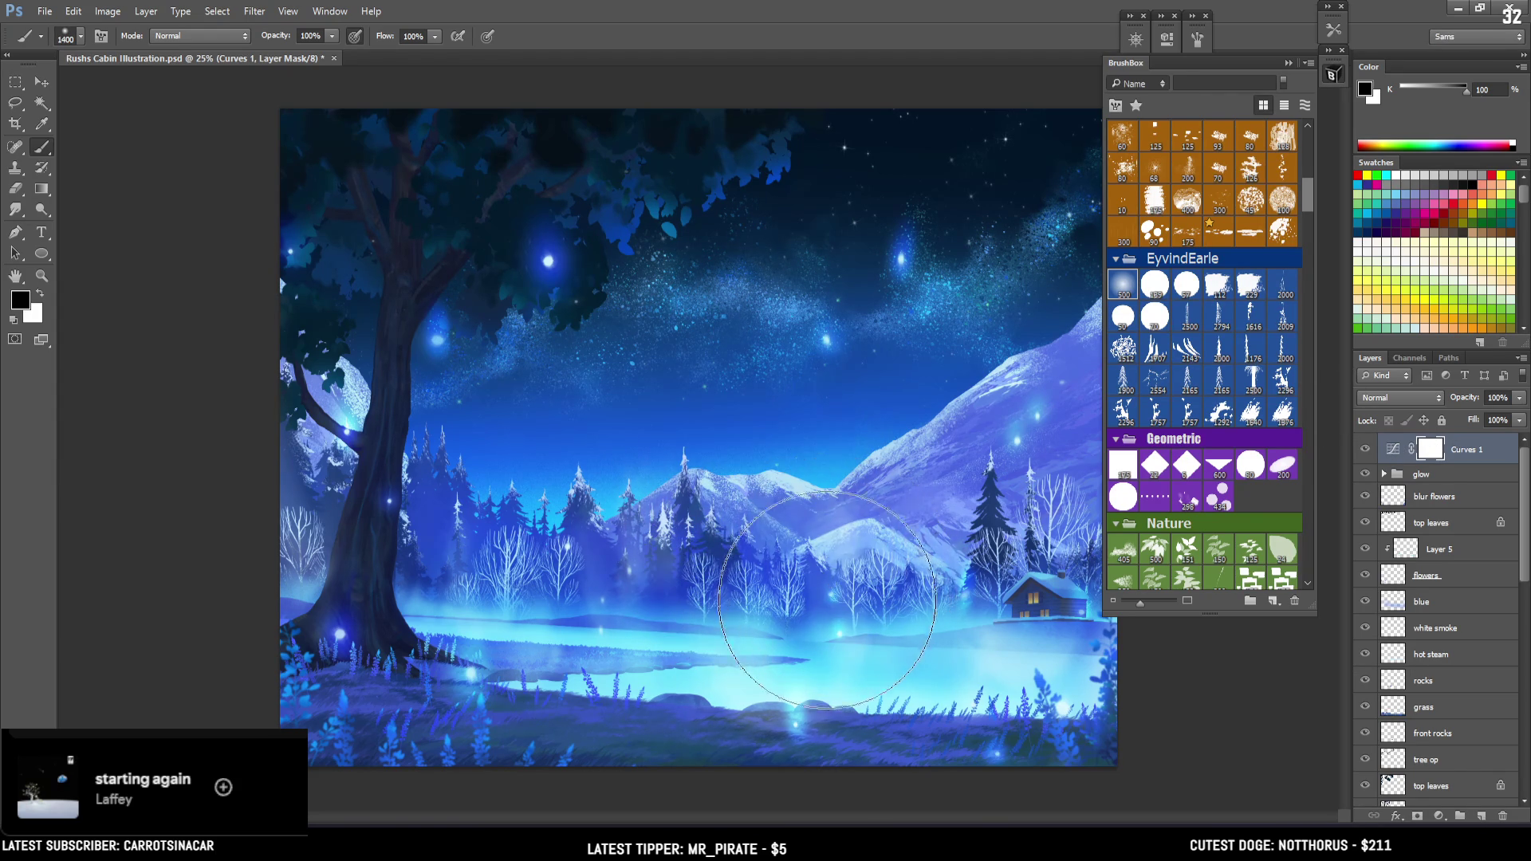
left_click_drag(849, 567, 917, 383)
key("bracketleft")
mouse_move(880, 200)
left_mouse_down()
mouse_move(768, 278)
mouse_move(771, 402)
mouse_move(745, 352)
left_mouse_up()
Lighten around the treetop, undo the stroke beside the trunk, and save the illustration
key("bracketright")
key("bracketleft")
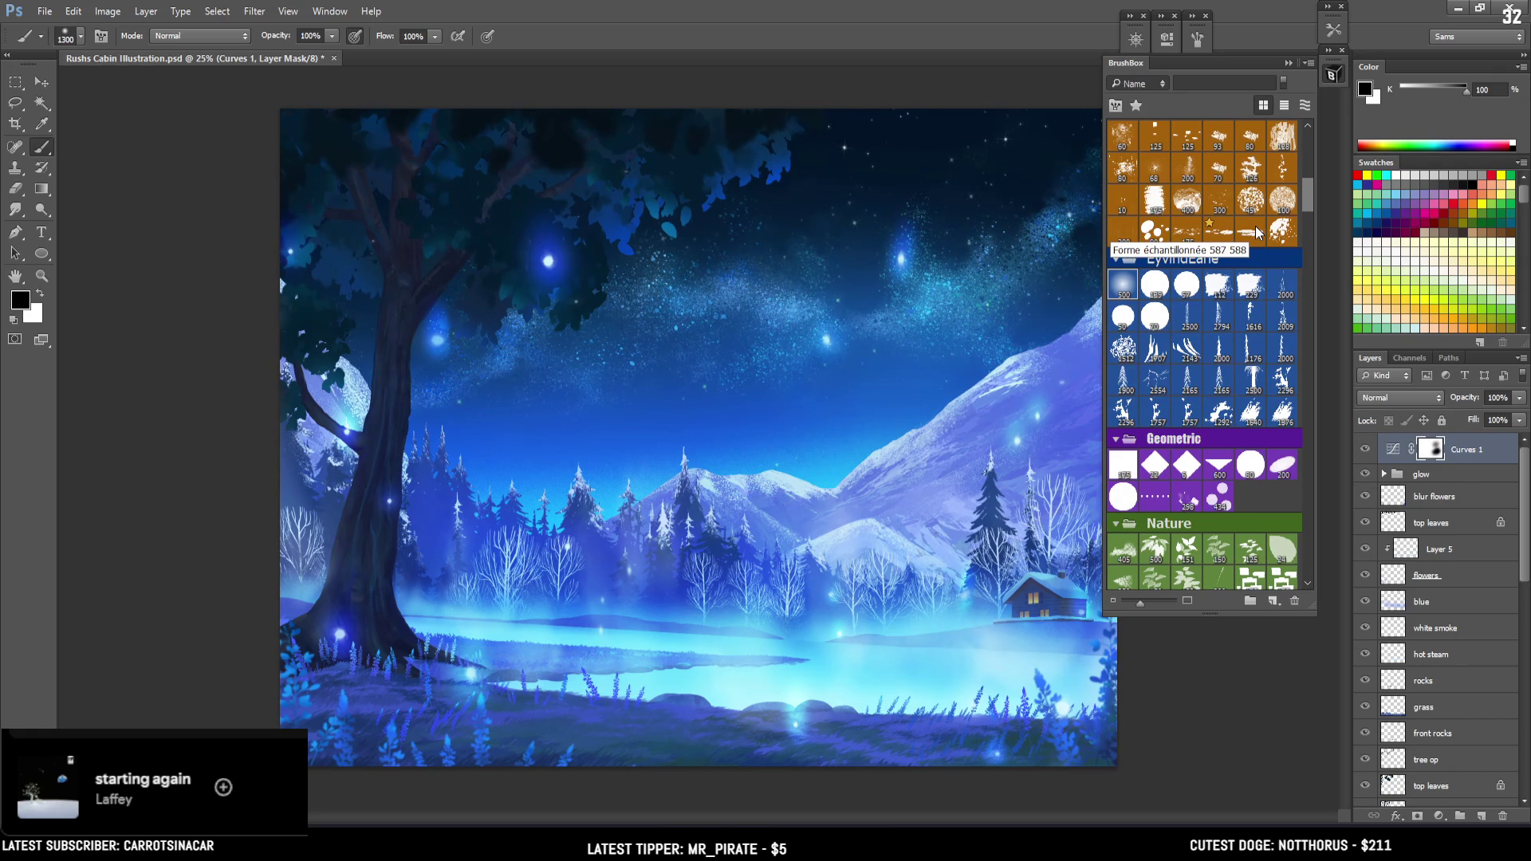
mouse_move(444, 393)
left_mouse_down()
mouse_move(455, 301)
mouse_move(547, 239)
mouse_move(592, 257)
left_mouse_up()
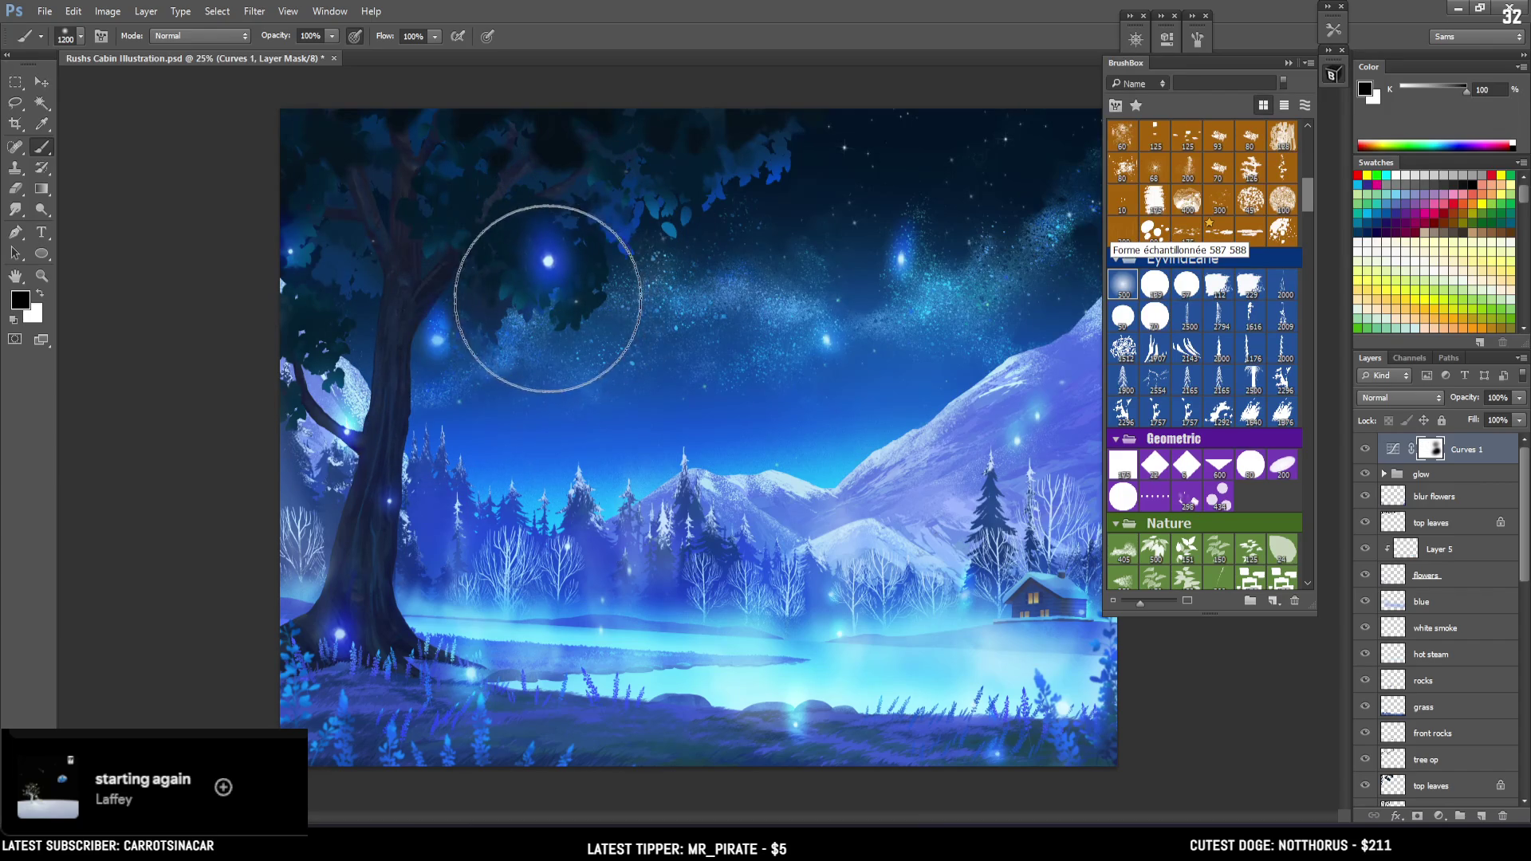
key("bracketleft")
key("bracketleft")
key("bracketleft")
mouse_move(515, 419)
left_mouse_down()
mouse_move(478, 359)
mouse_move(479, 444)
left_mouse_up()
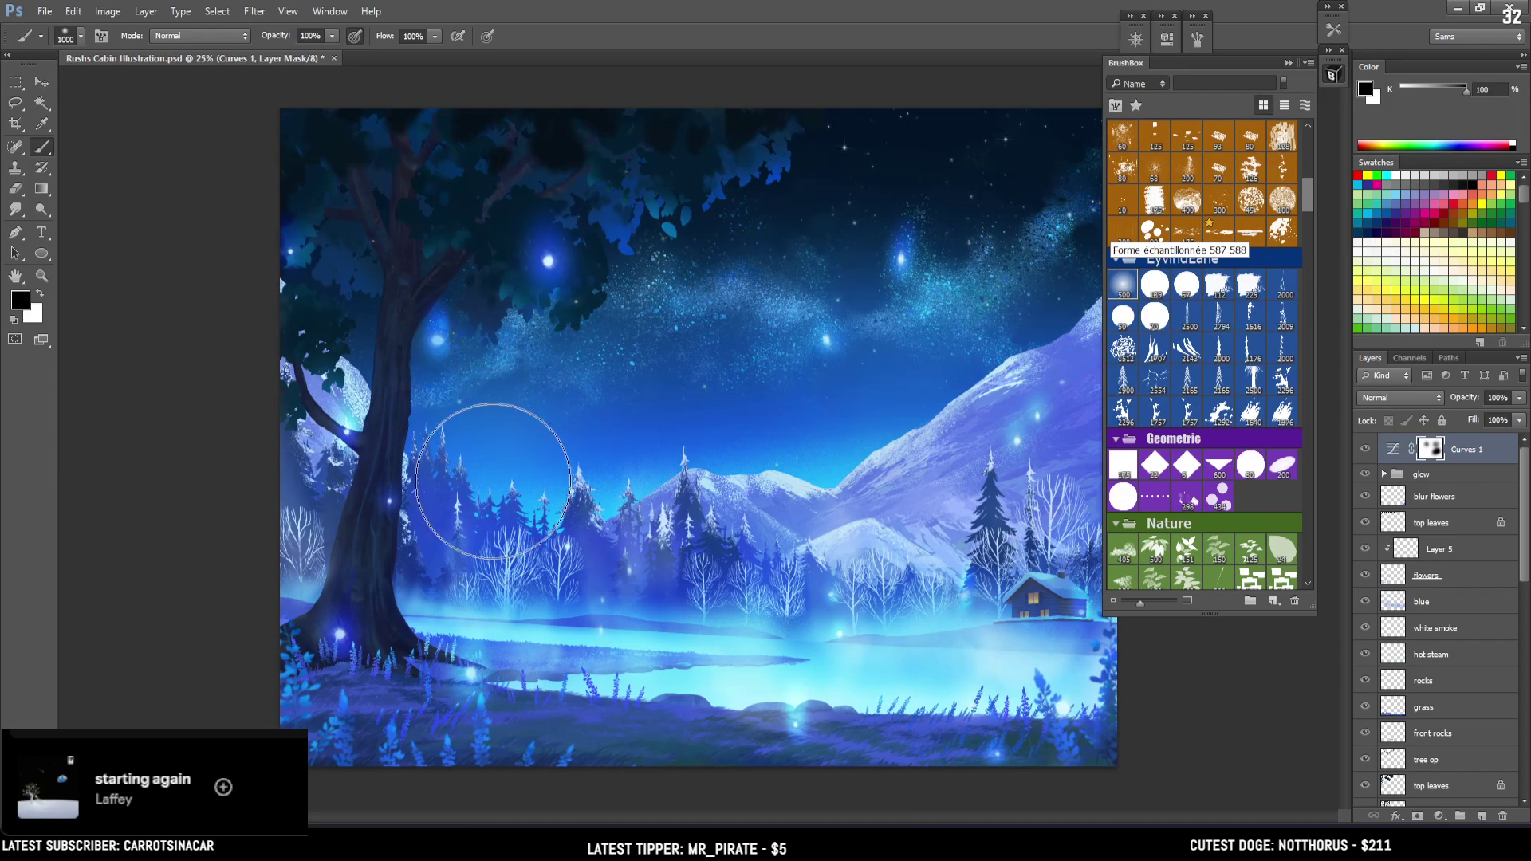
key("ctrl+z")
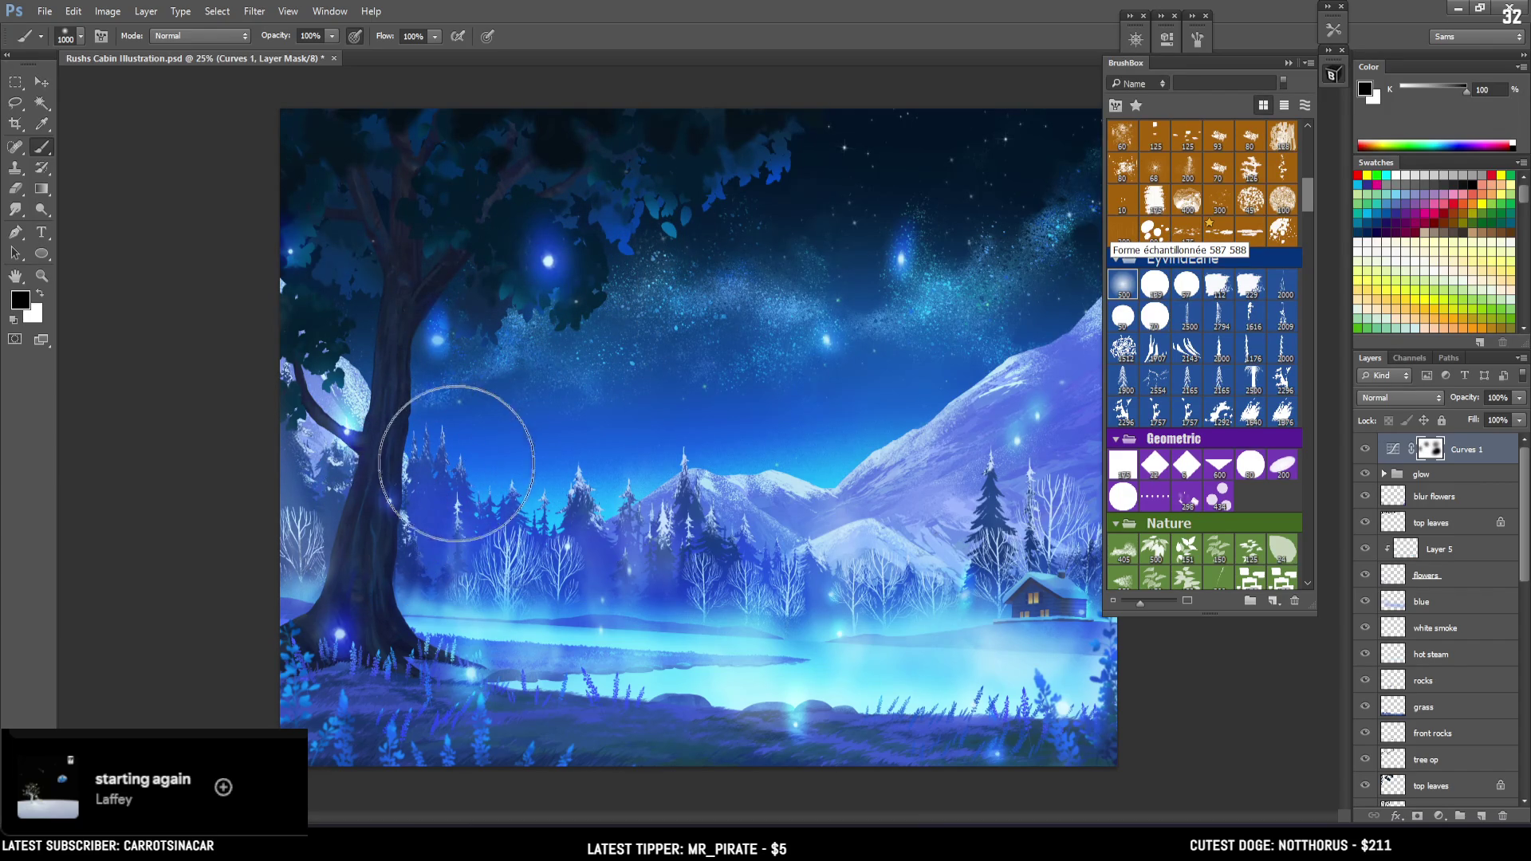
key("ctrl+s")
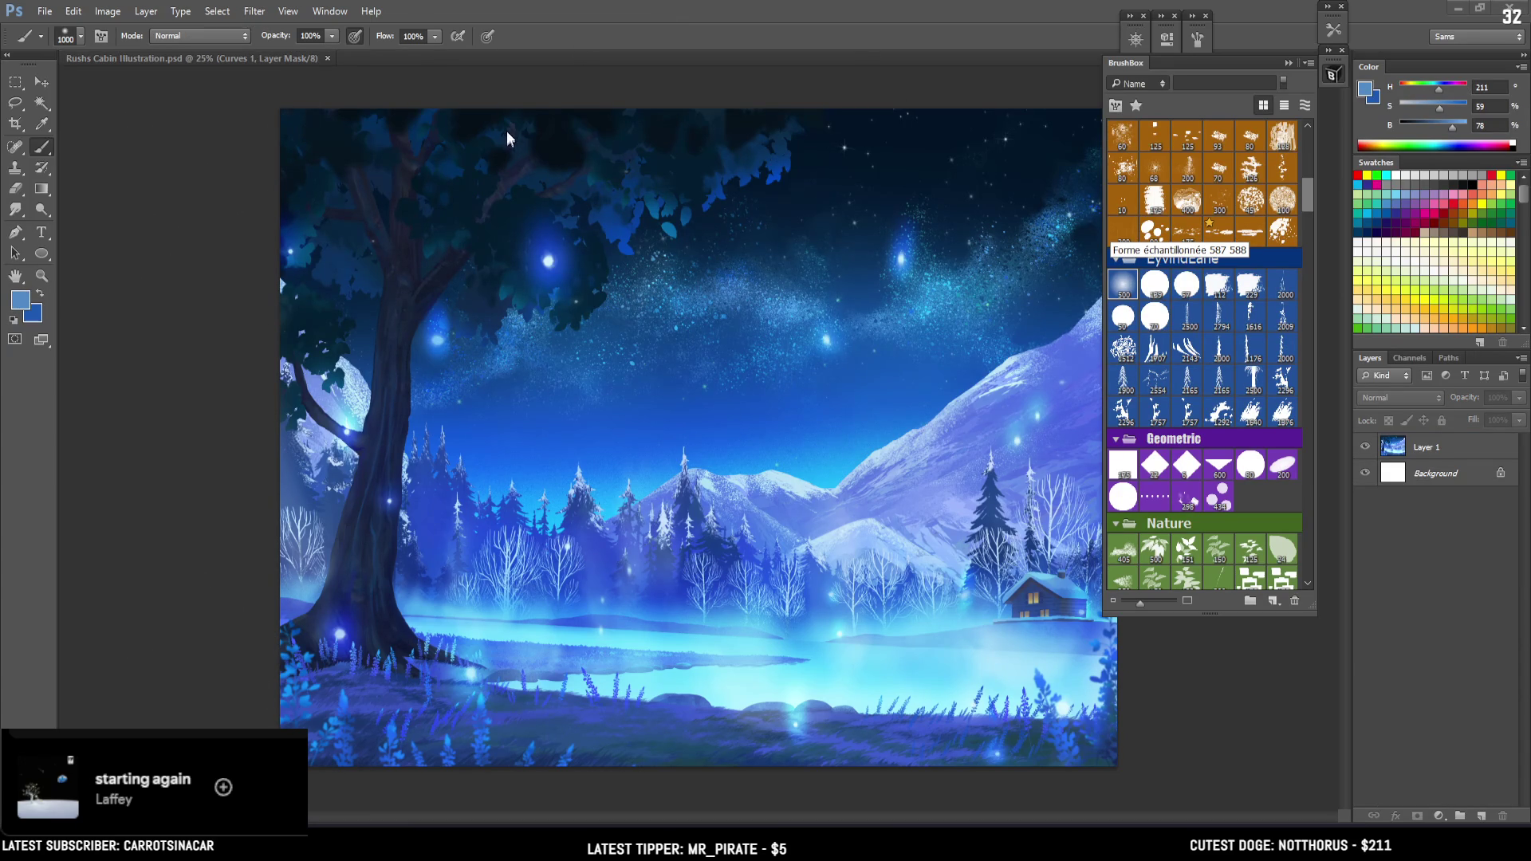
Zoom in to 33.3% on the sky and mountains and collapse the BrushBox panel
scroll(1283, 536, "down", 5)
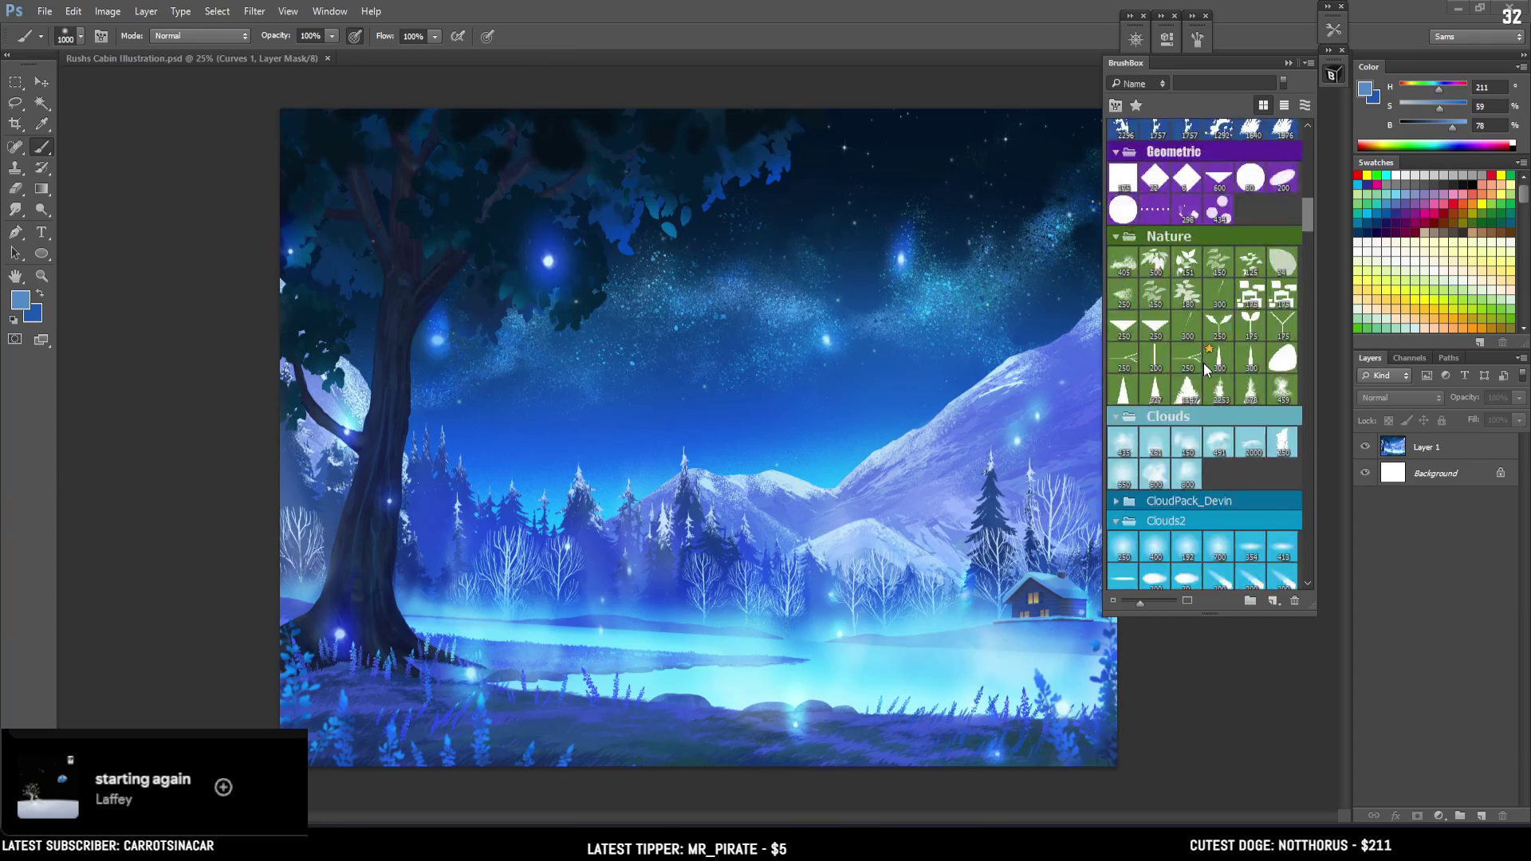
scroll(1284, 536, "down", 5)
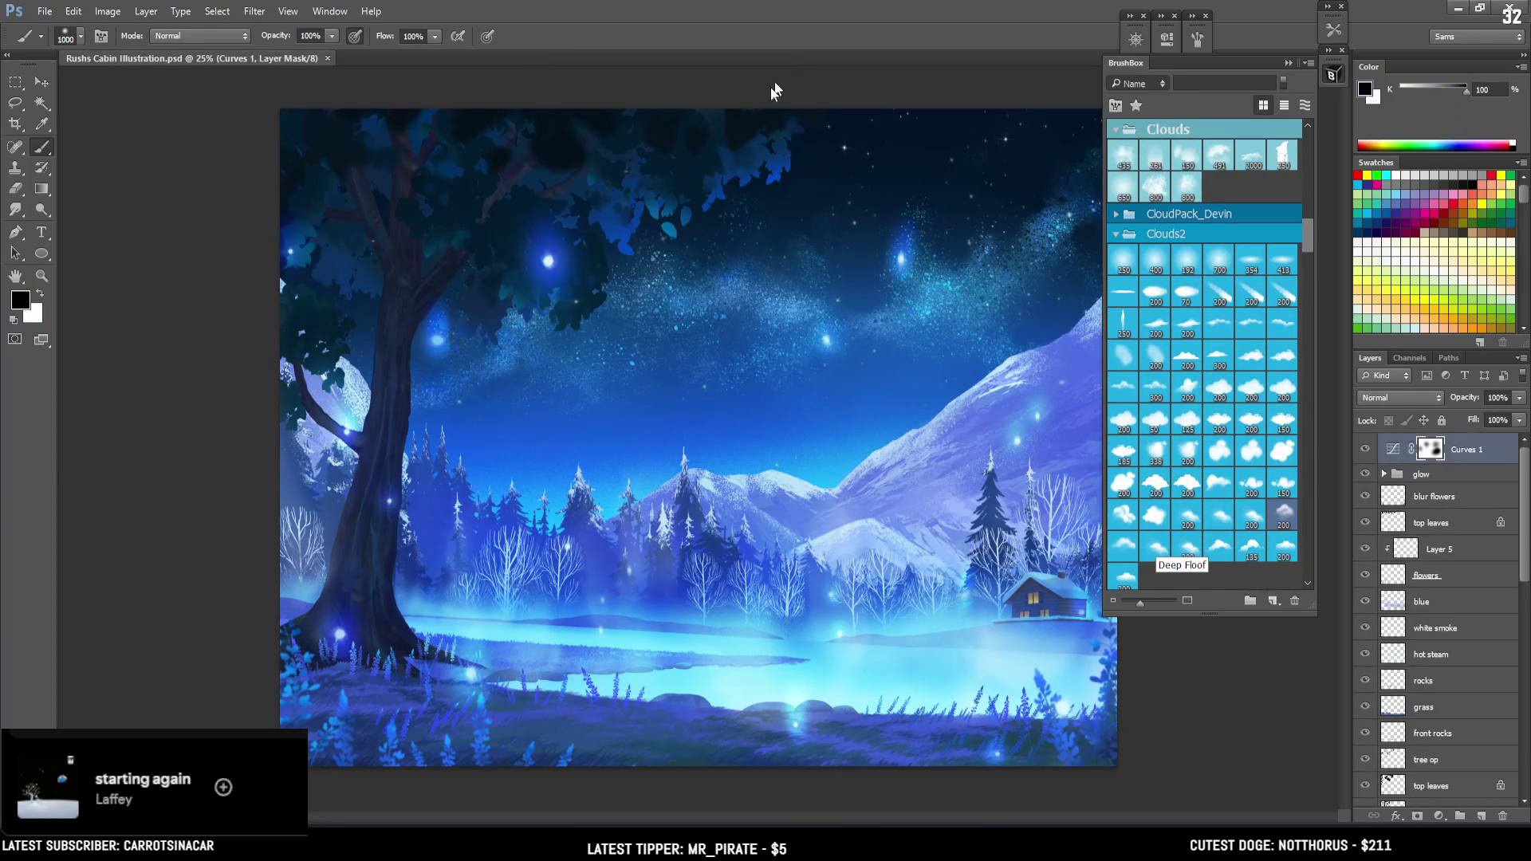
key("ctrl+plus")
key("ctrl+plus")
left_click(1332, 75)
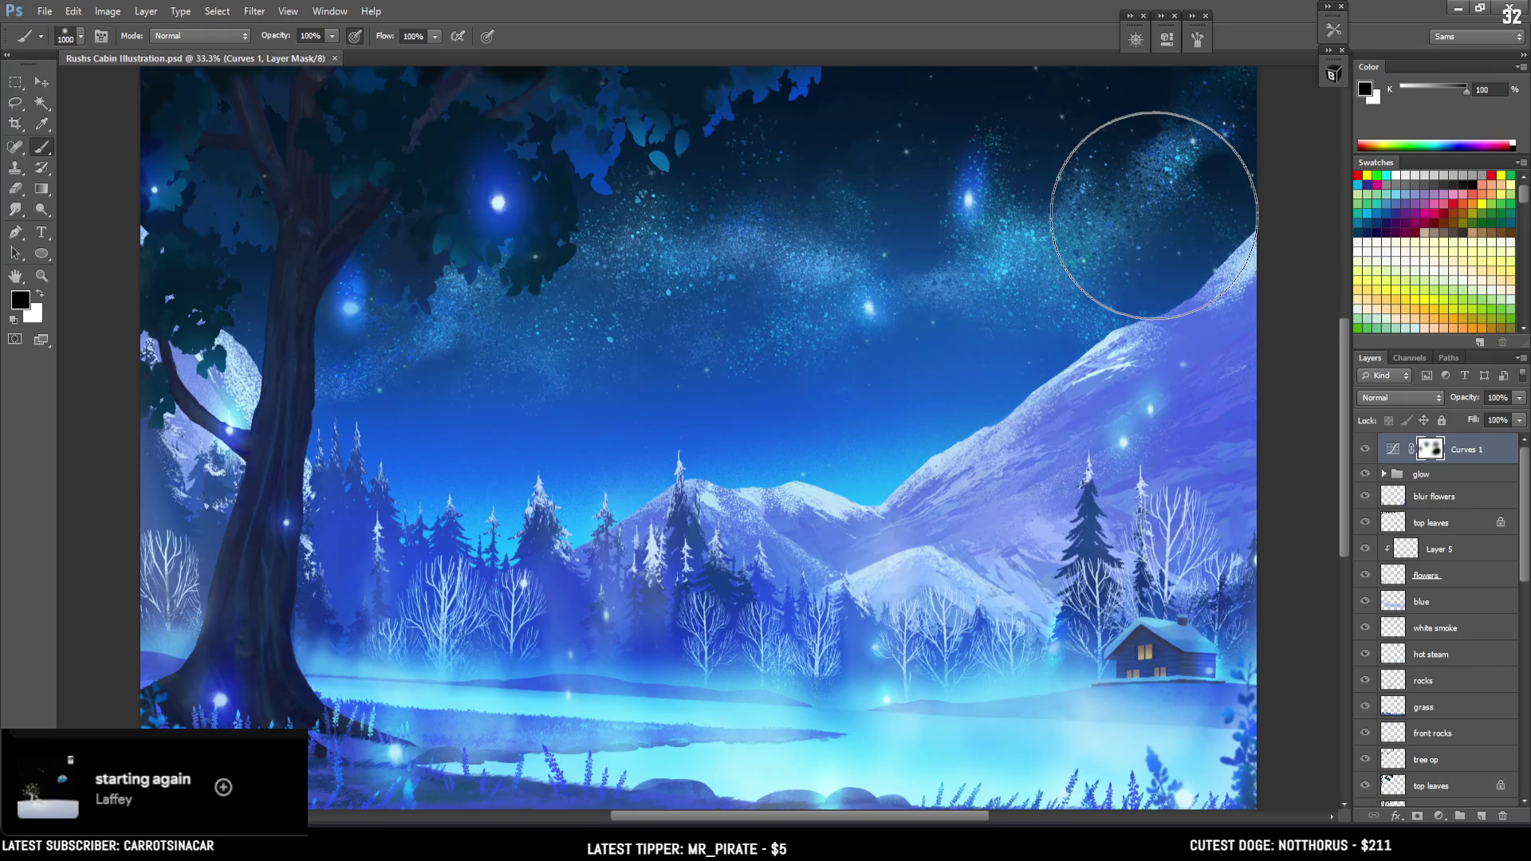
Make the mt layer active, switch to the Eraser, and browse then close the BrushBox library
left_click_drag(1149, 223, 1112, 240)
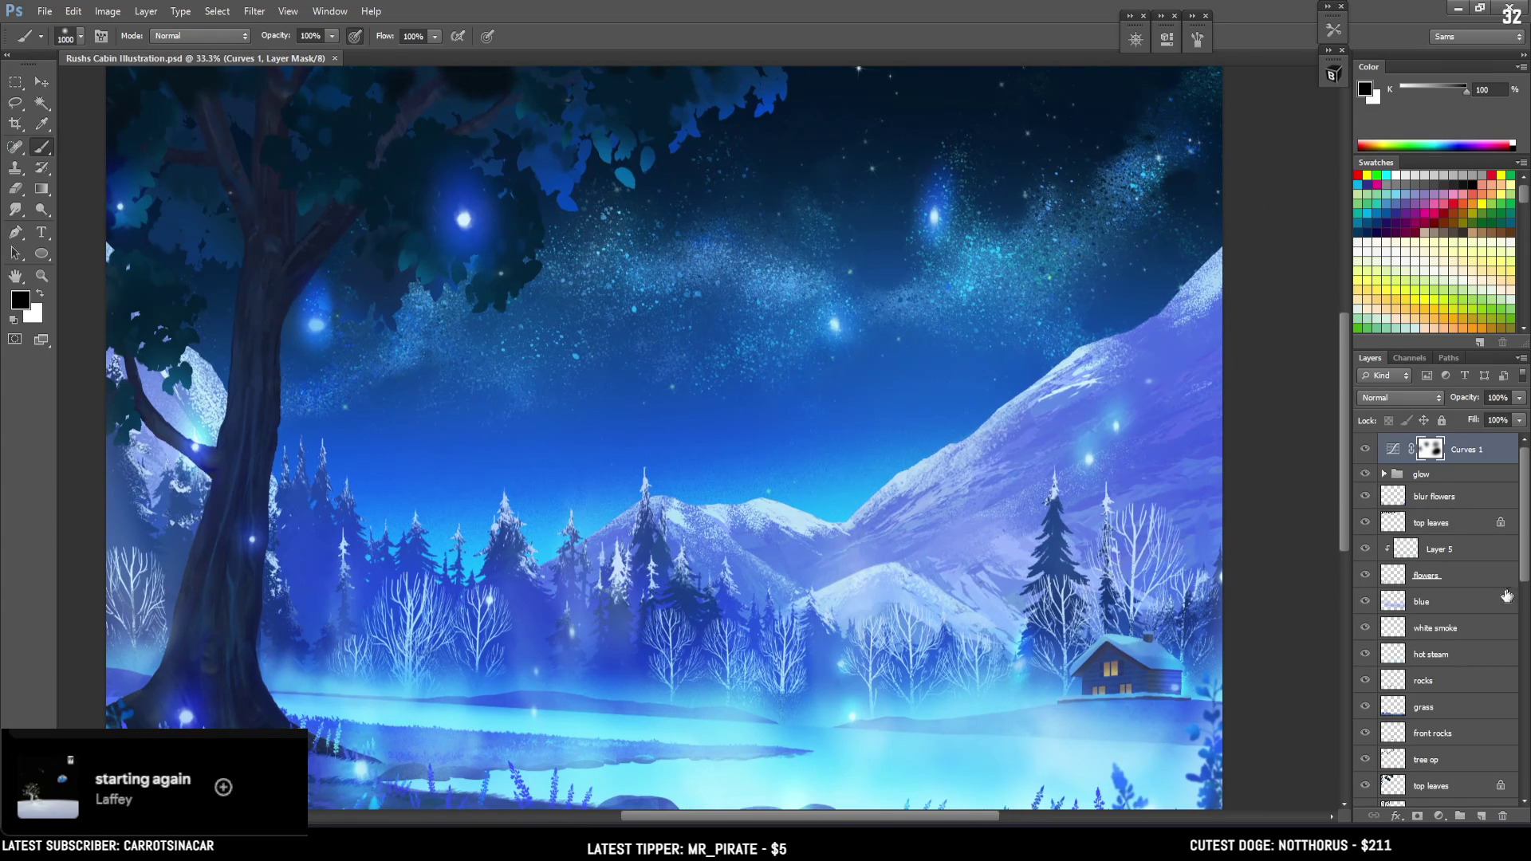
scroll(1408, 616, "down", 3)
scroll(1420, 622, "down", 3)
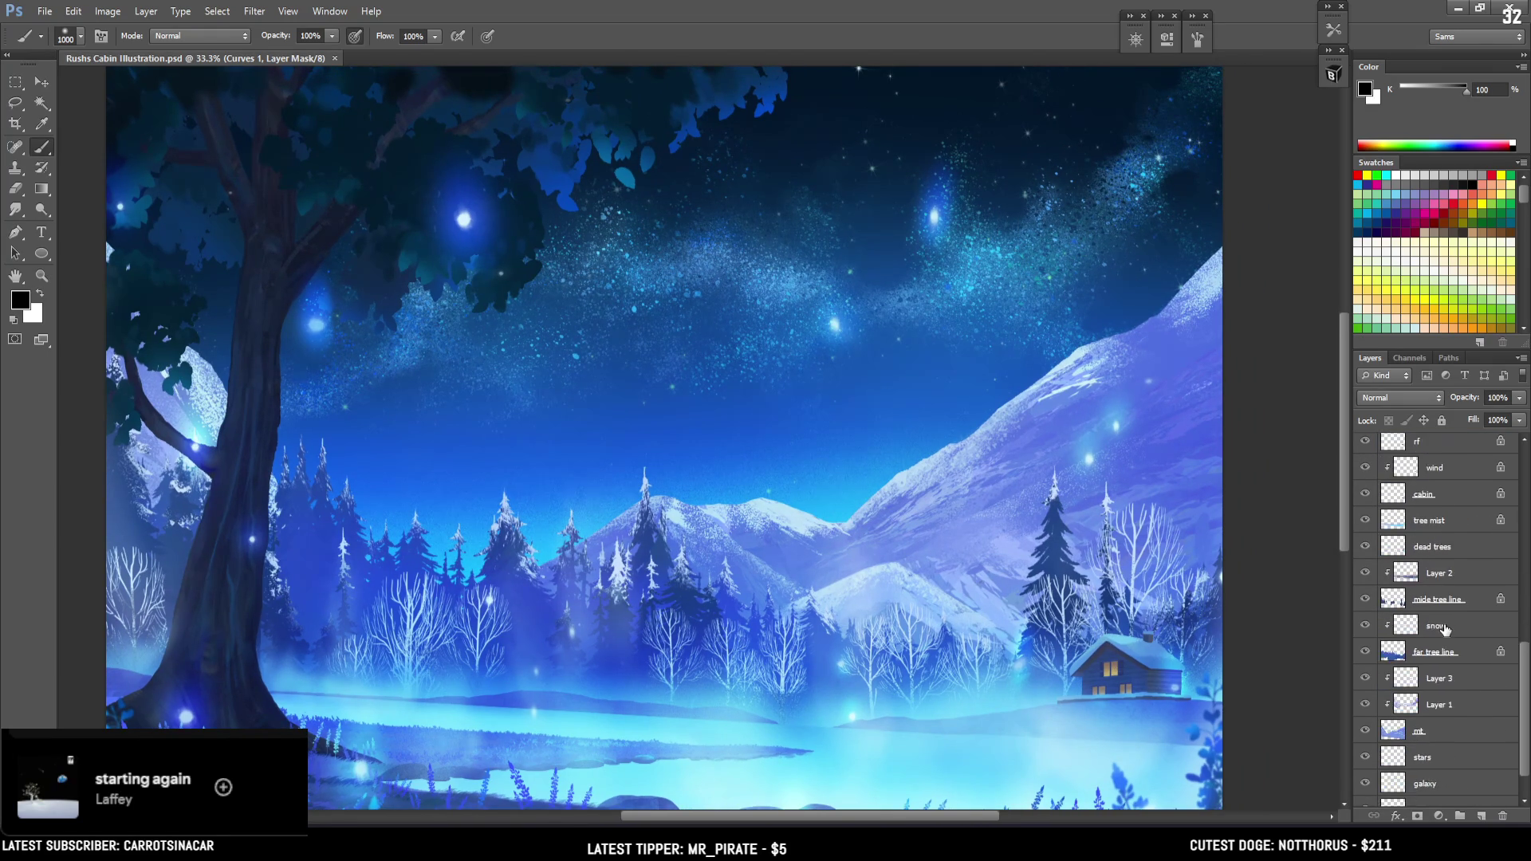
scroll(1435, 629, "down", 3)
left_click(1420, 688)
left_click(547, 394, "alt")
key("e")
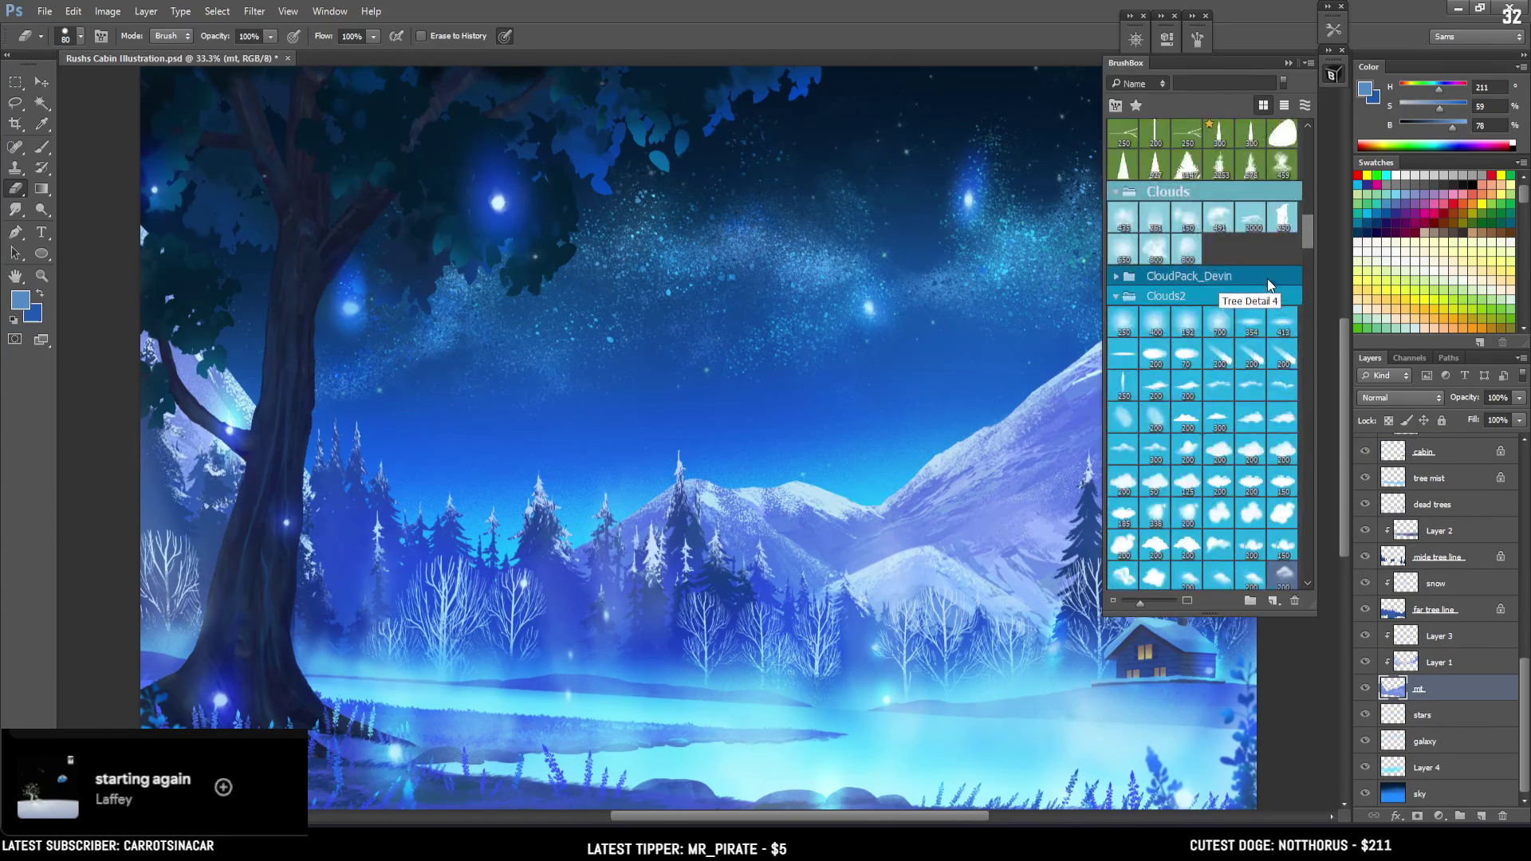
scroll(1288, 299, "down", 5)
left_click_drag(1308, 347, 1308, 136)
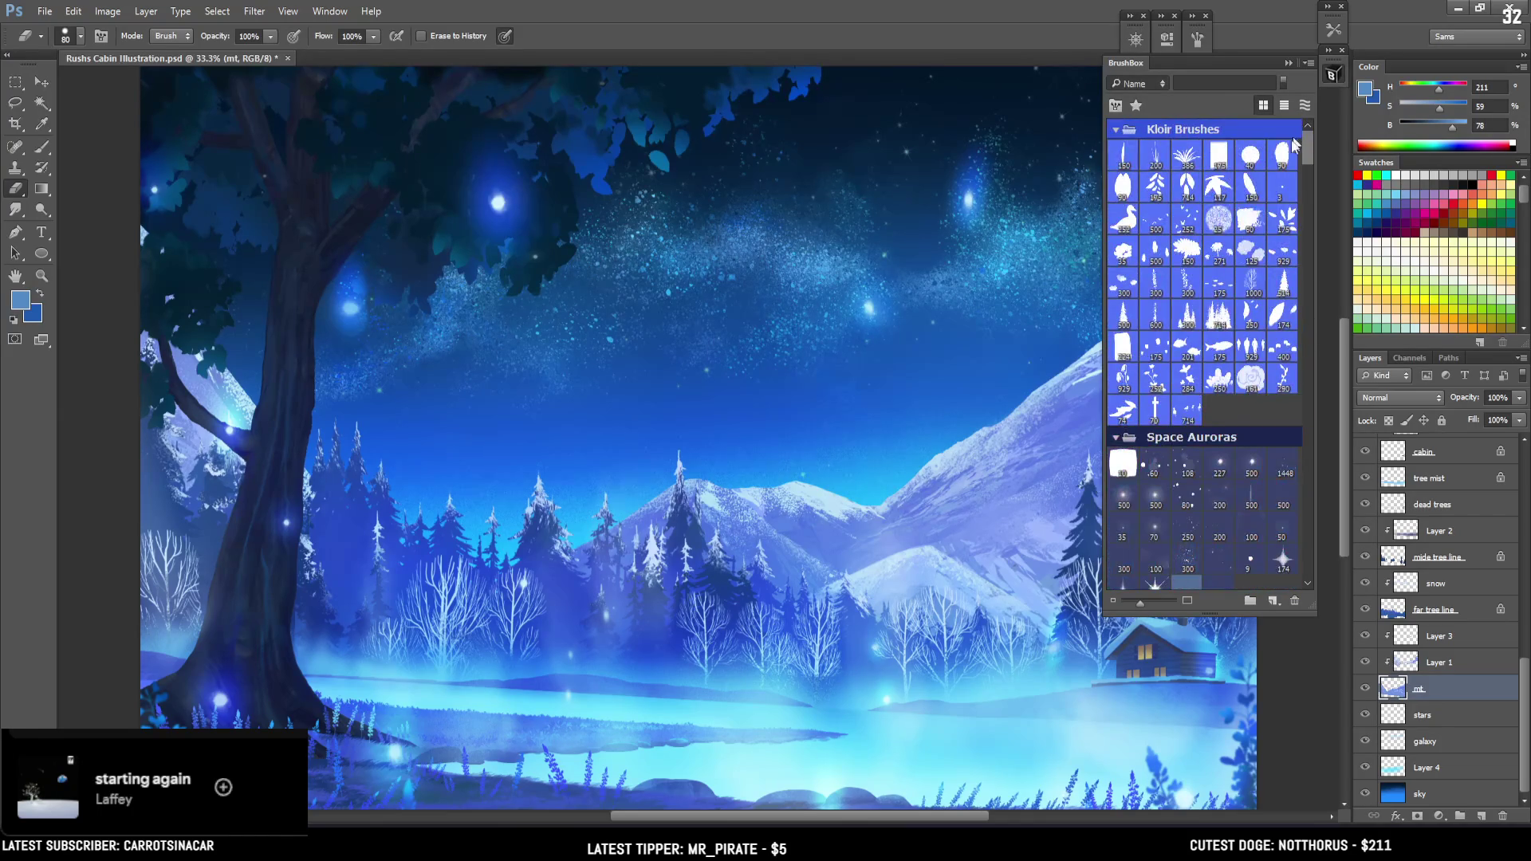
left_click(1332, 76)
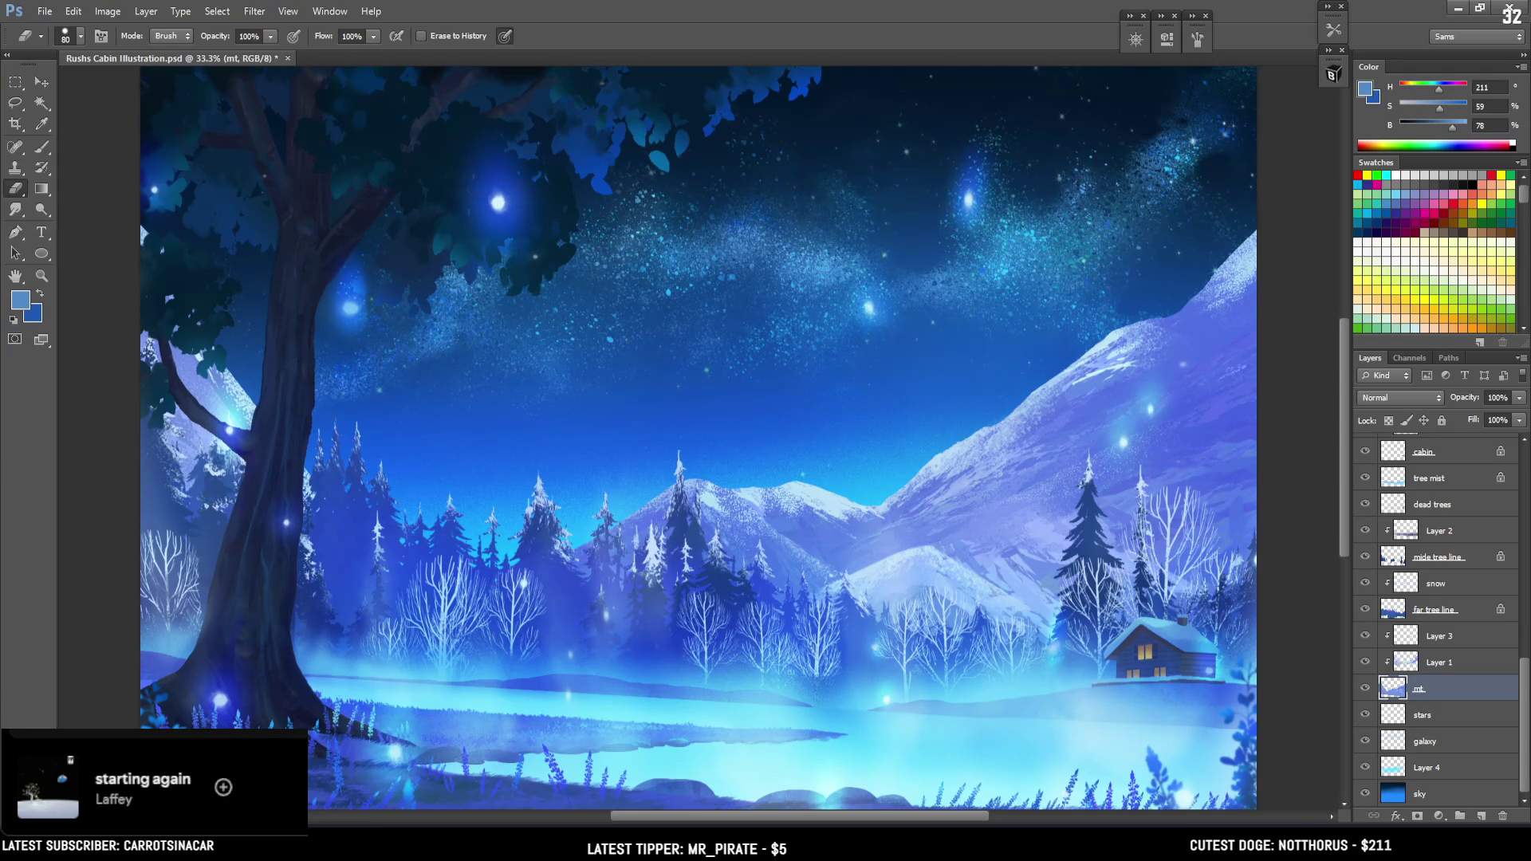
With a smaller eraser, lower the snowy top of the right mountain ridge
mouse_move(1284, 268)
left_mouse_down()
mouse_move(1264, 188)
mouse_move(1144, 293)
left_mouse_up()
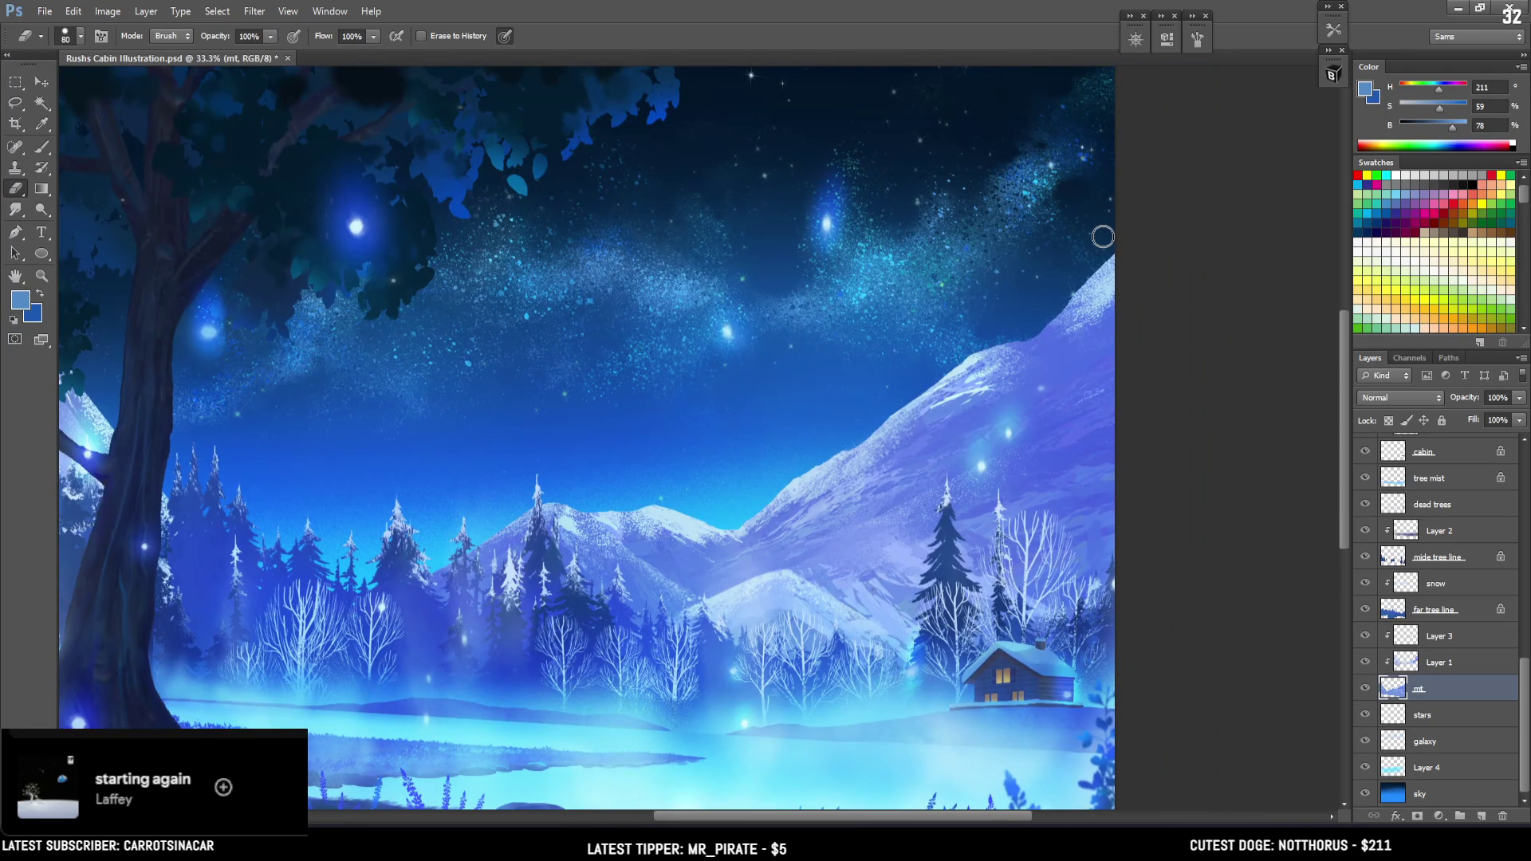
key("bracketleft")
left_click_drag(1109, 260, 1034, 330)
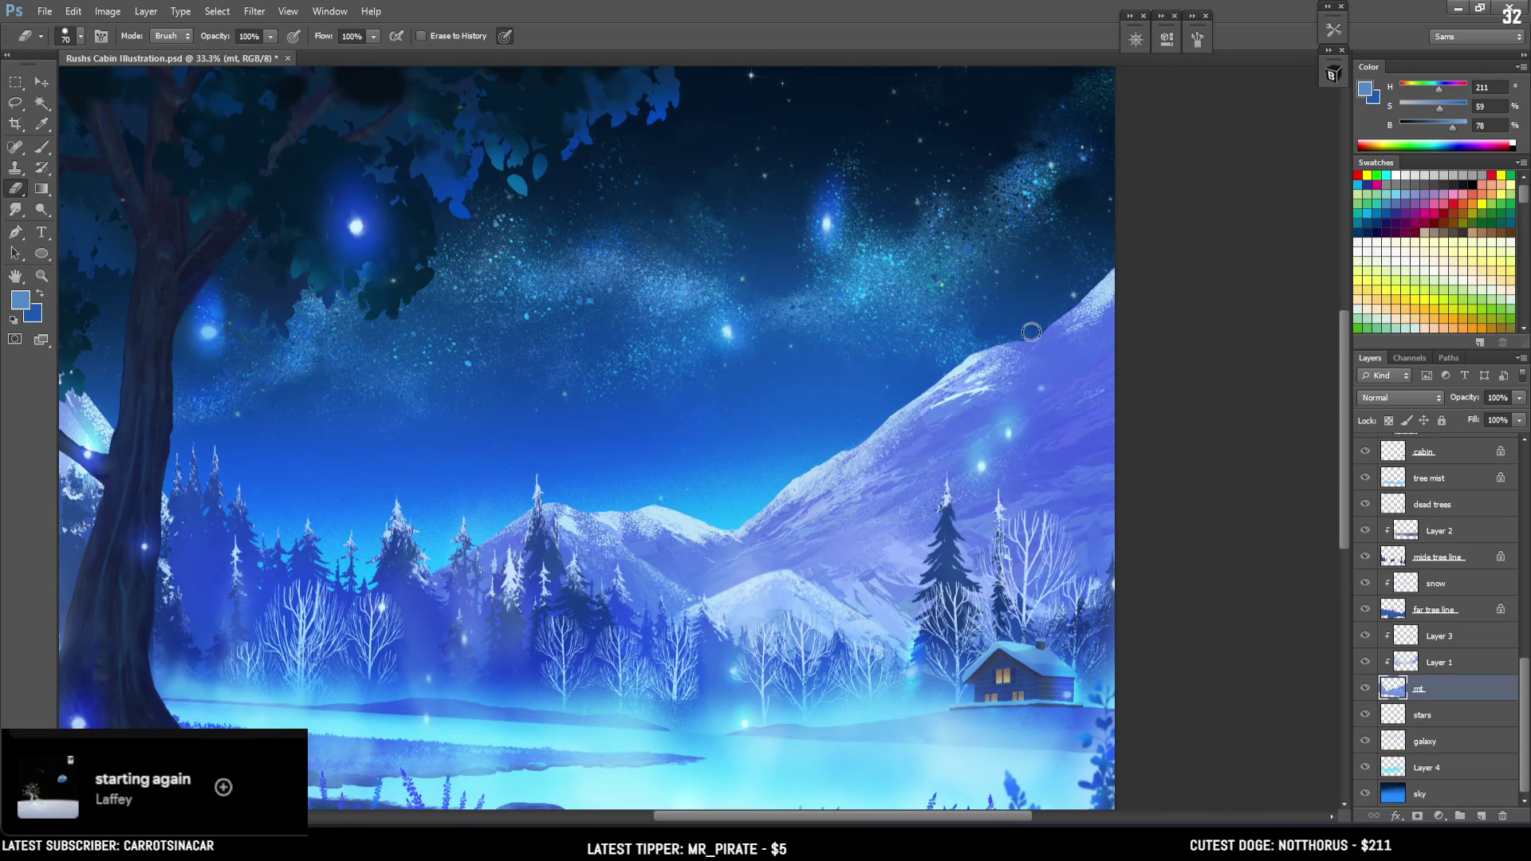
key("ctrl+z")
left_click_drag(1107, 259, 1031, 327)
Lower the ridge near the canvas's right edge, zoom to 25%, and save Rushs Cabin Illustration.psd
left_click_drag(1114, 185, 1182, 177)
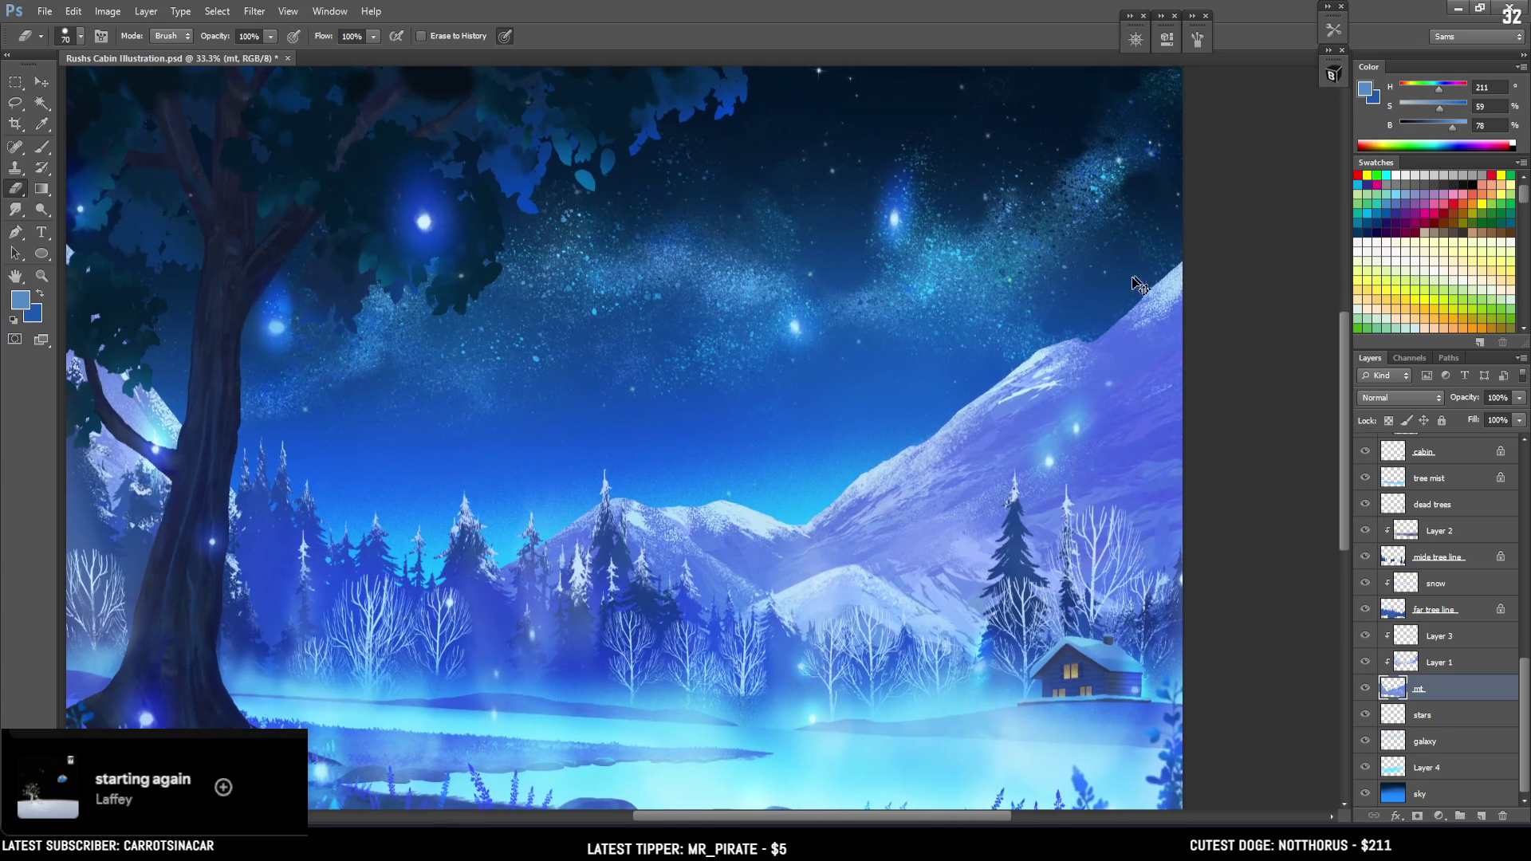
left_click_drag(1169, 249, 1104, 319)
key("bracketleft")
key("bracketleft")
key("bracketleft")
key("ctrl+minus")
key("ctrl+minus")
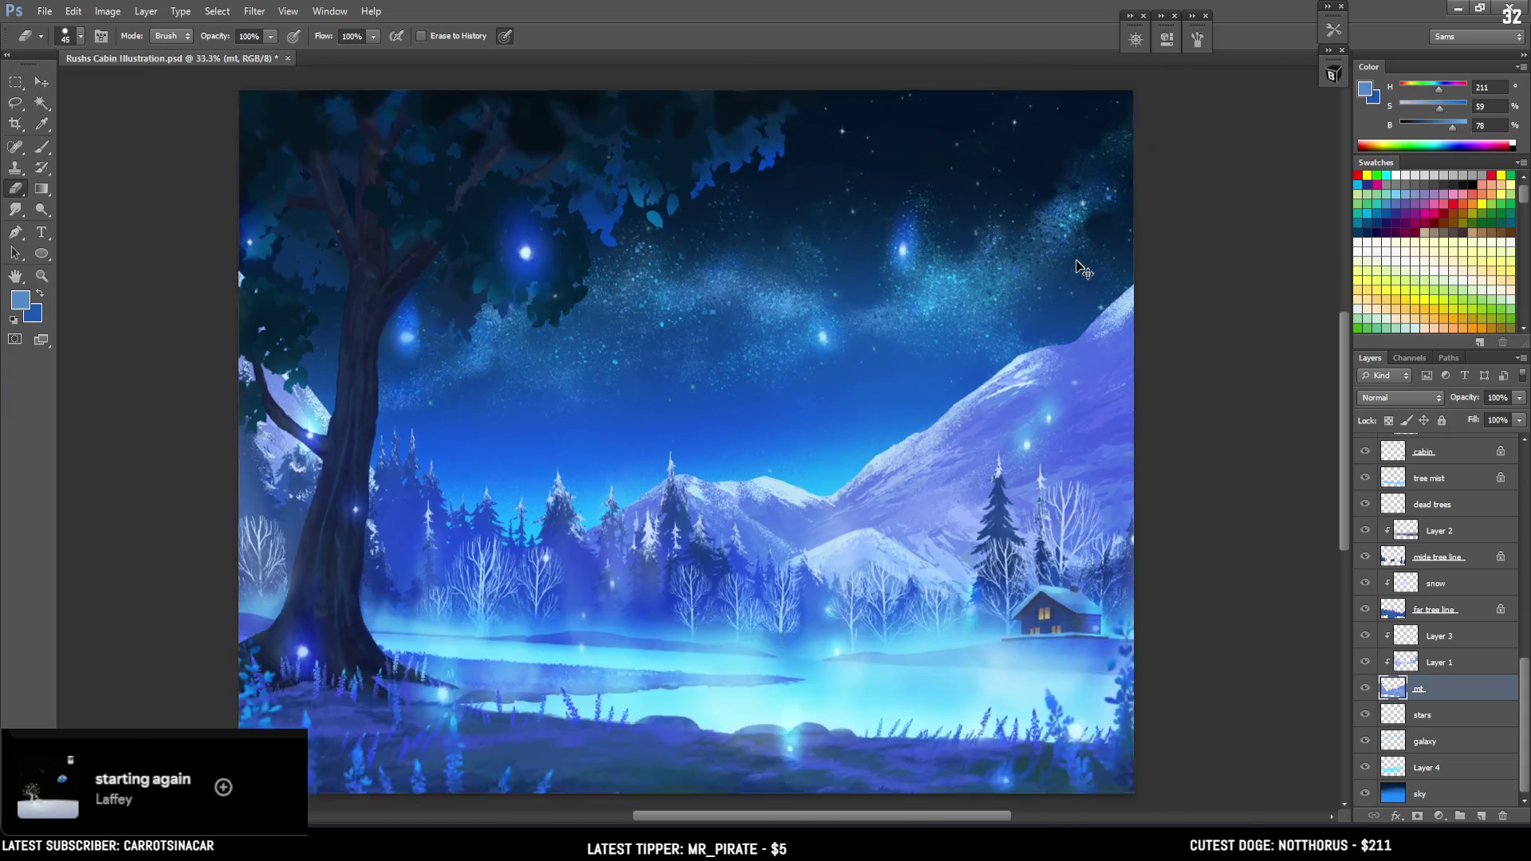
key("ctrl+plus")
key("ctrl+s")
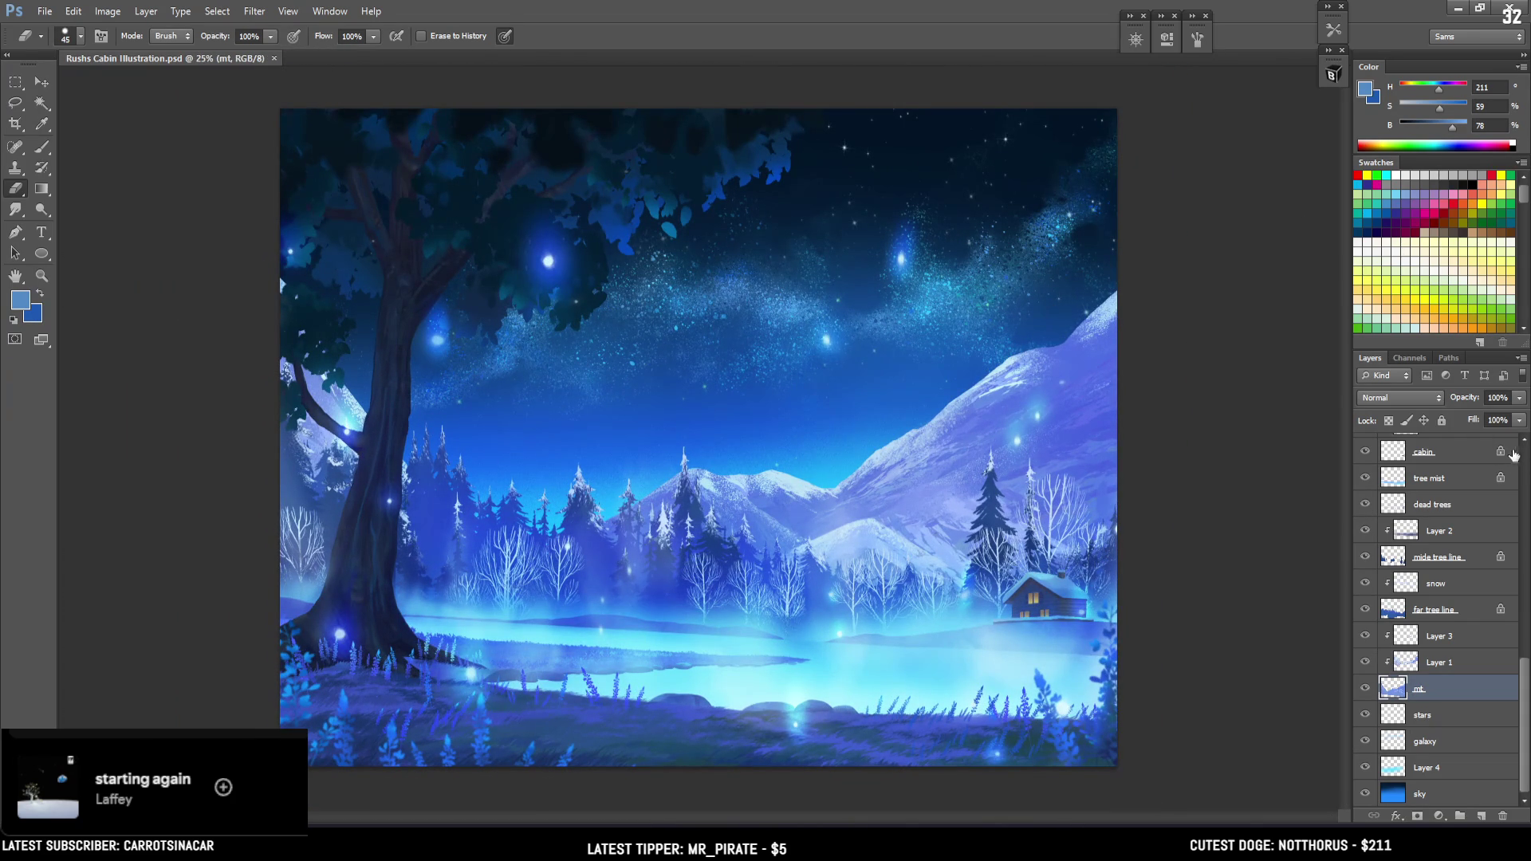
left_click(1525, 453)
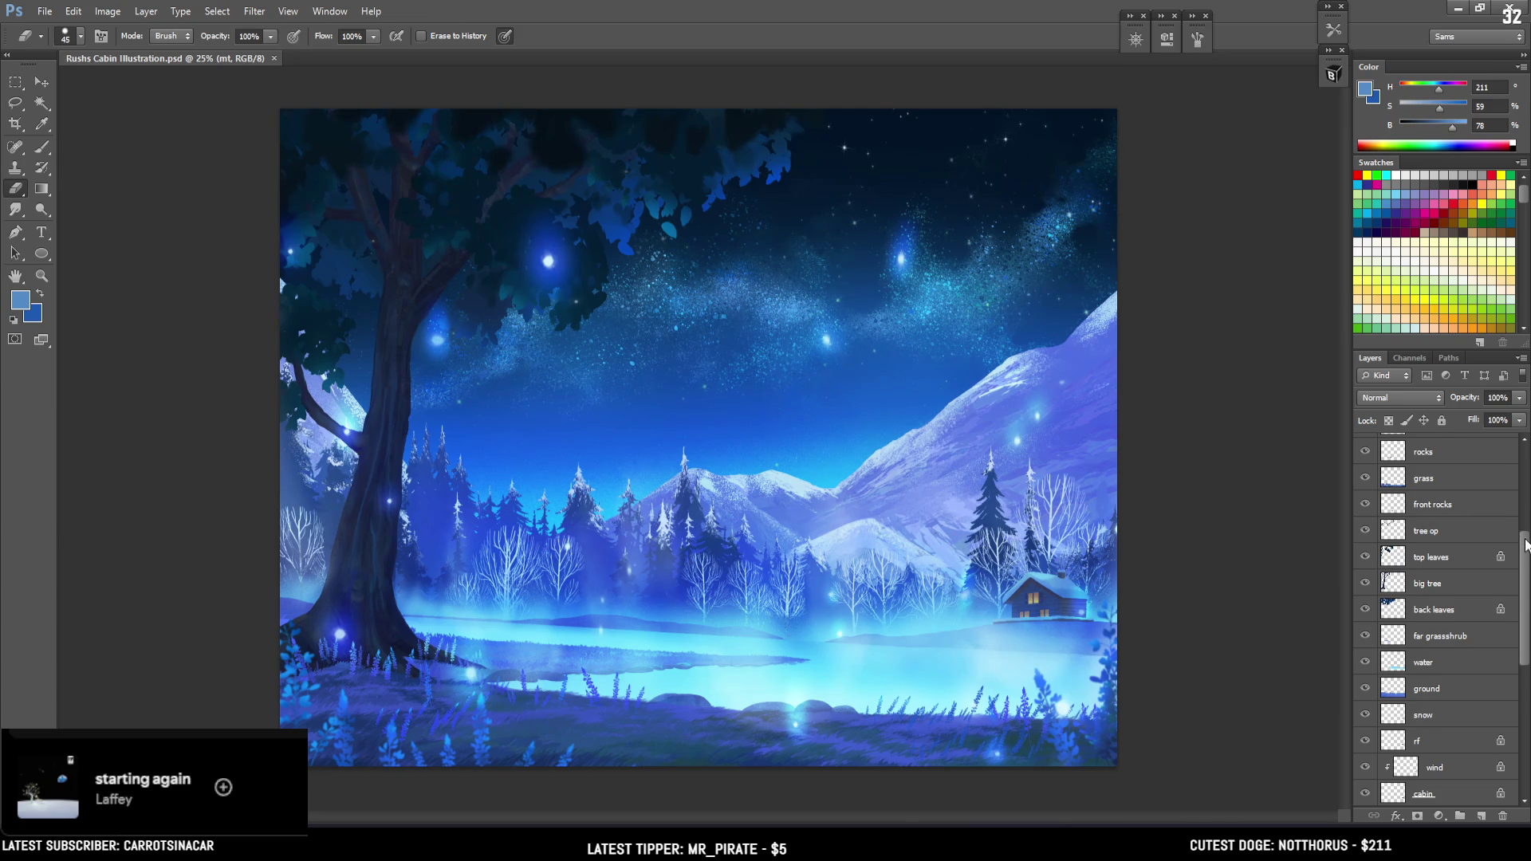
Toggle the Curves 1 adjustment off and on twice to compare the painting with and without it
scroll(1526, 540, "up", 5)
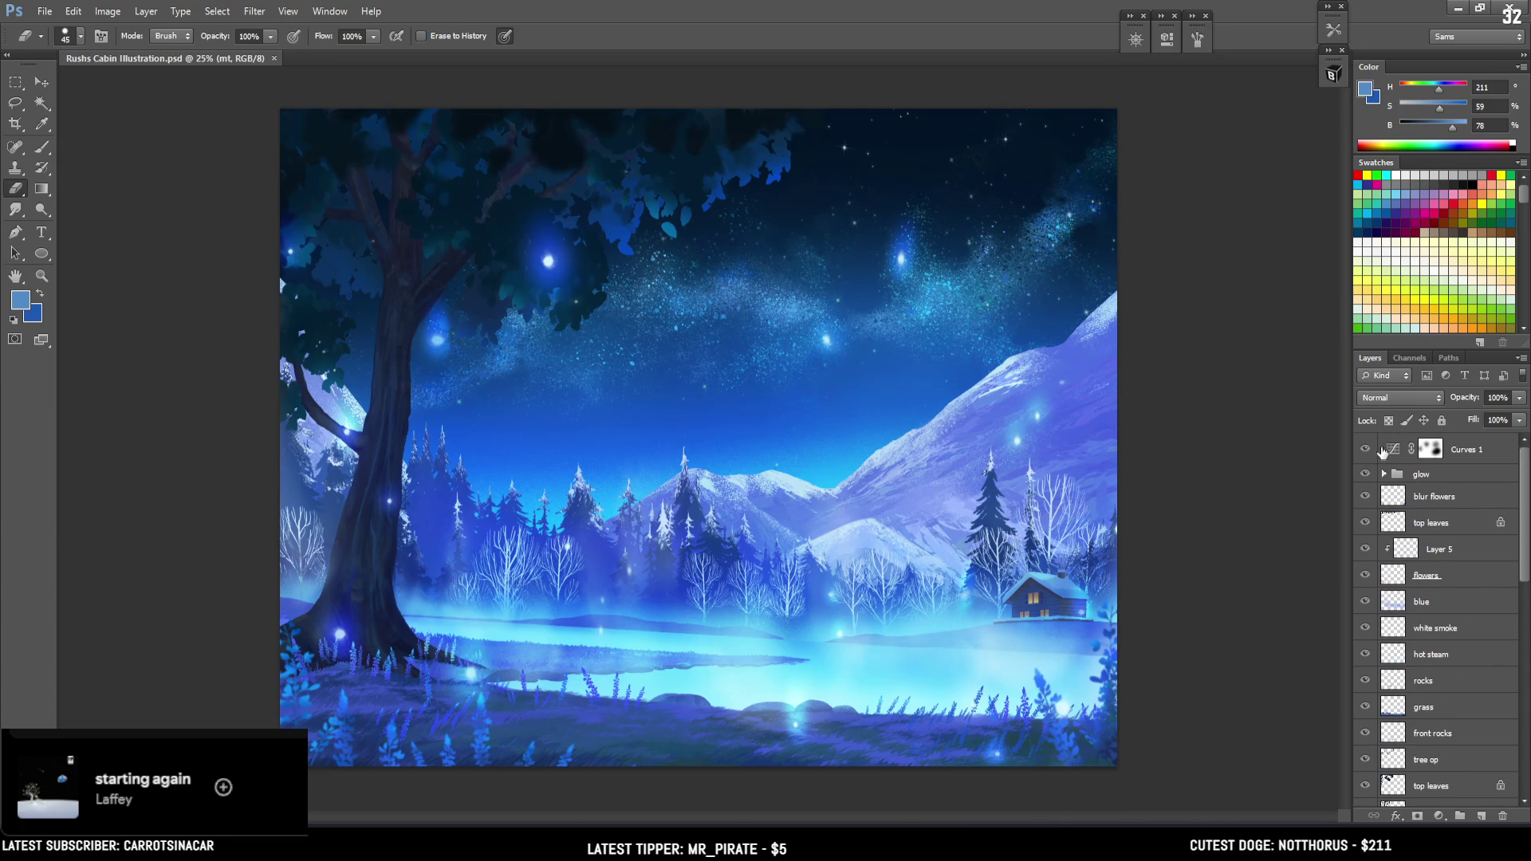
left_click(1364, 450)
left_click(1363, 451)
left_click(1362, 448)
left_click(1360, 447)
Pick a large sampled brush from BrushBox, then move the new Untitled-1 document to the upper left
left_click(1332, 73)
left_click_drag(1308, 175, 1287, 376)
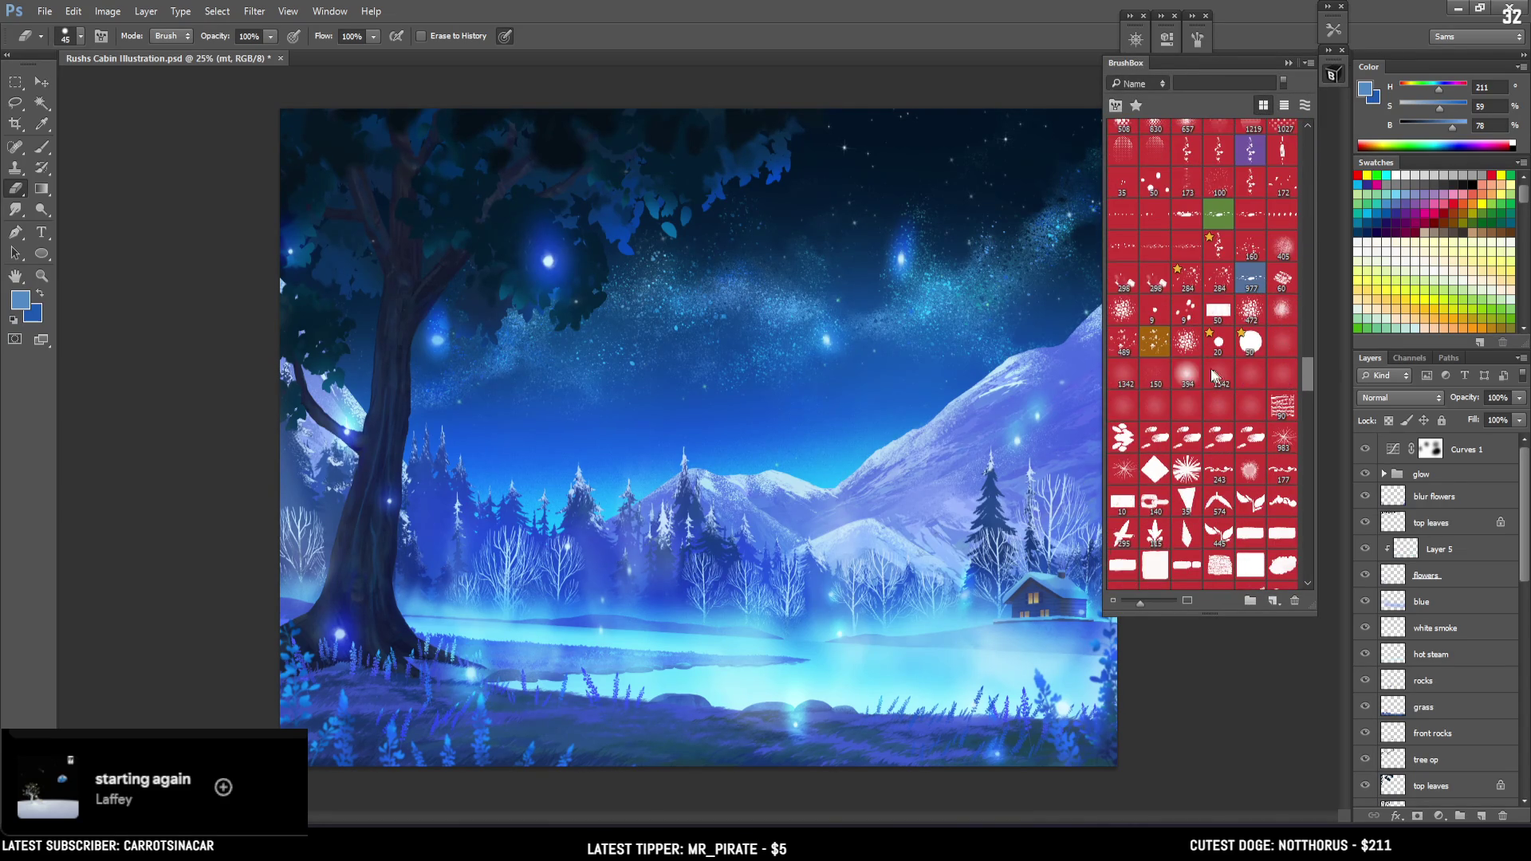
left_click(1127, 382)
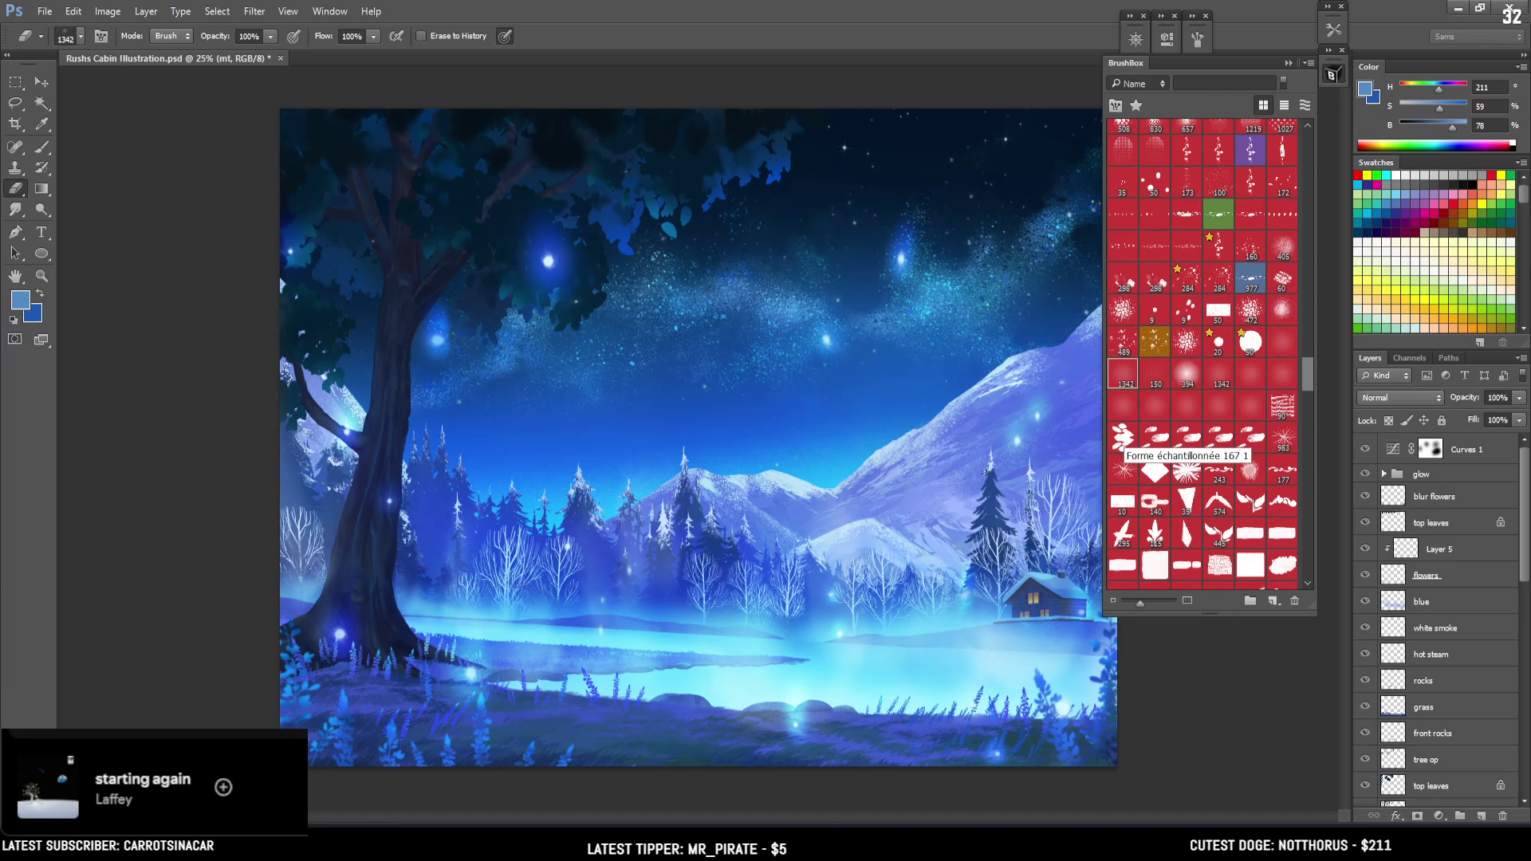
mouse_move(579, 123)
left_mouse_down()
mouse_move(528, 88)
mouse_move(215, 114)
mouse_move(343, 98)
left_mouse_up()
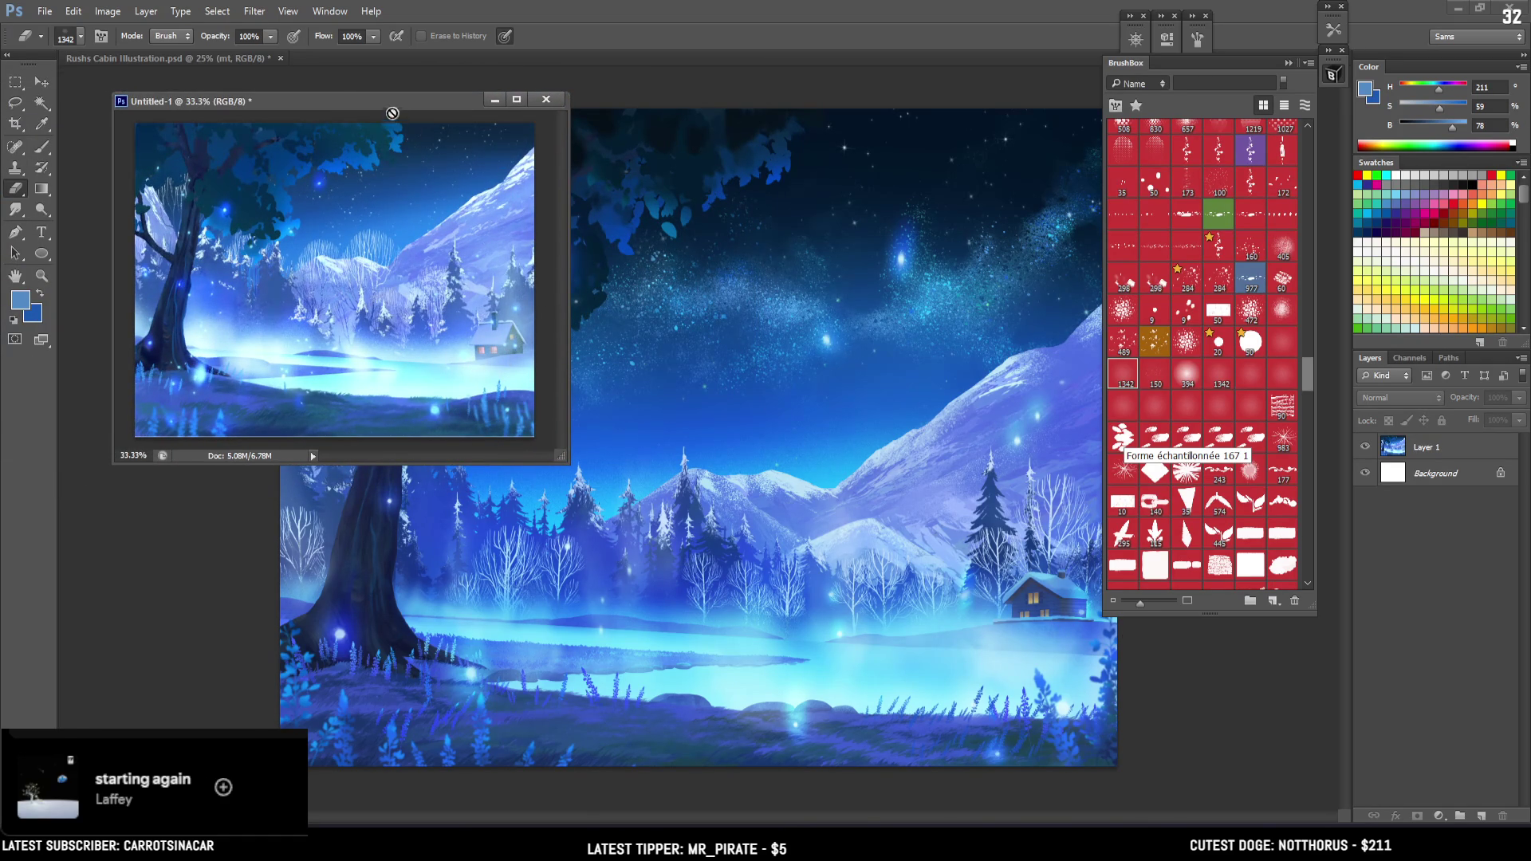
Move, widen and zoom the Untitled-1 window to 33.3%, collapse BrushBox, and float Rushs Cabin Illustration.psd beside it
left_click_drag(380, 101, 335, 74)
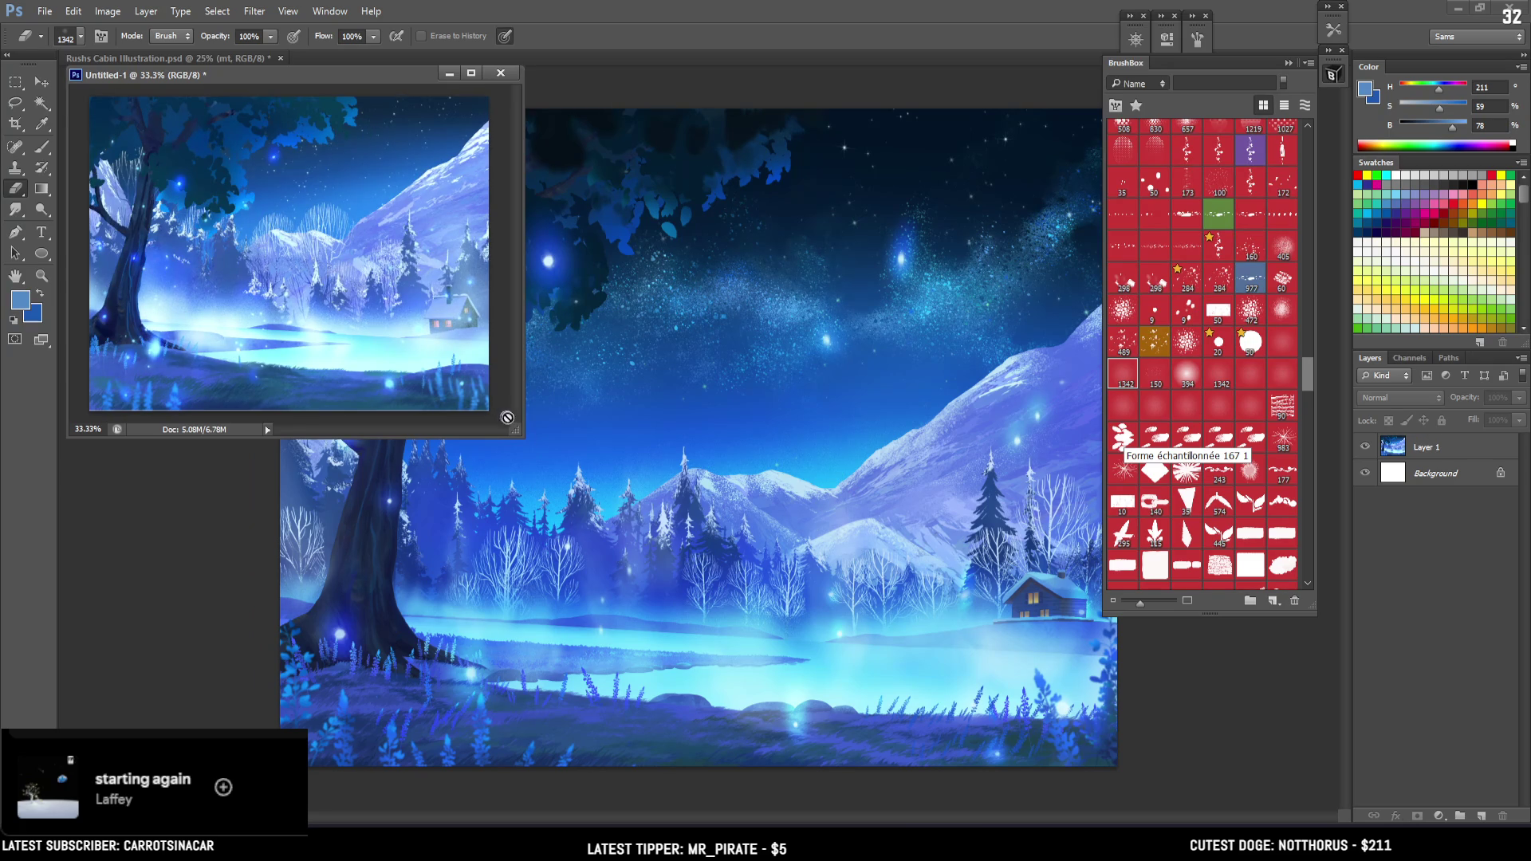
left_click_drag(516, 429, 510, 416)
key("ctrl+minus")
key("ctrl+plus")
left_click(1333, 76)
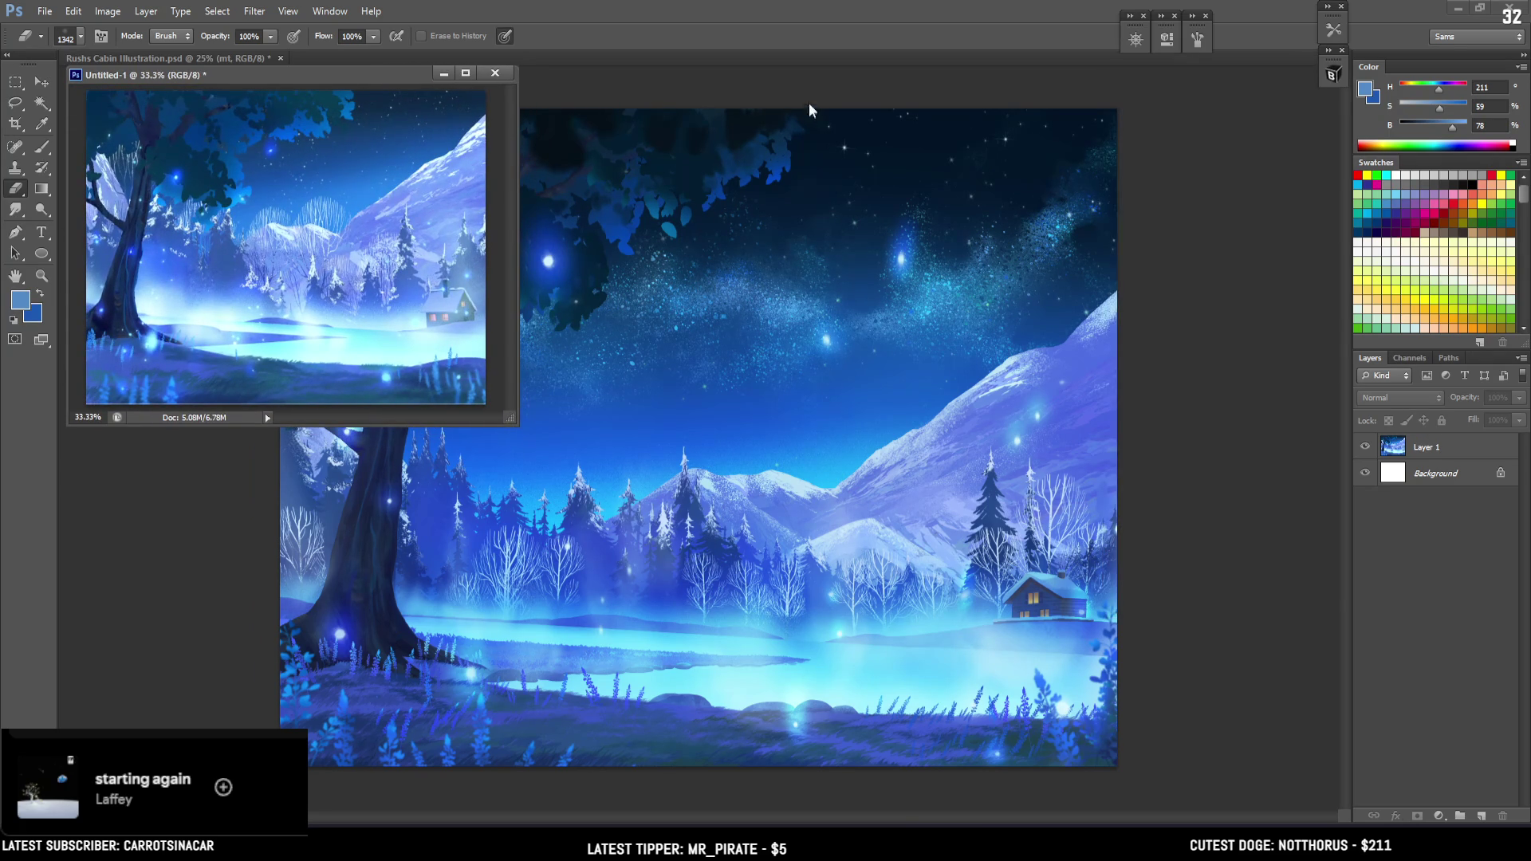
mouse_move(219, 58)
left_mouse_down()
mouse_move(582, 182)
mouse_move(634, 79)
mouse_move(673, 74)
left_mouse_up()
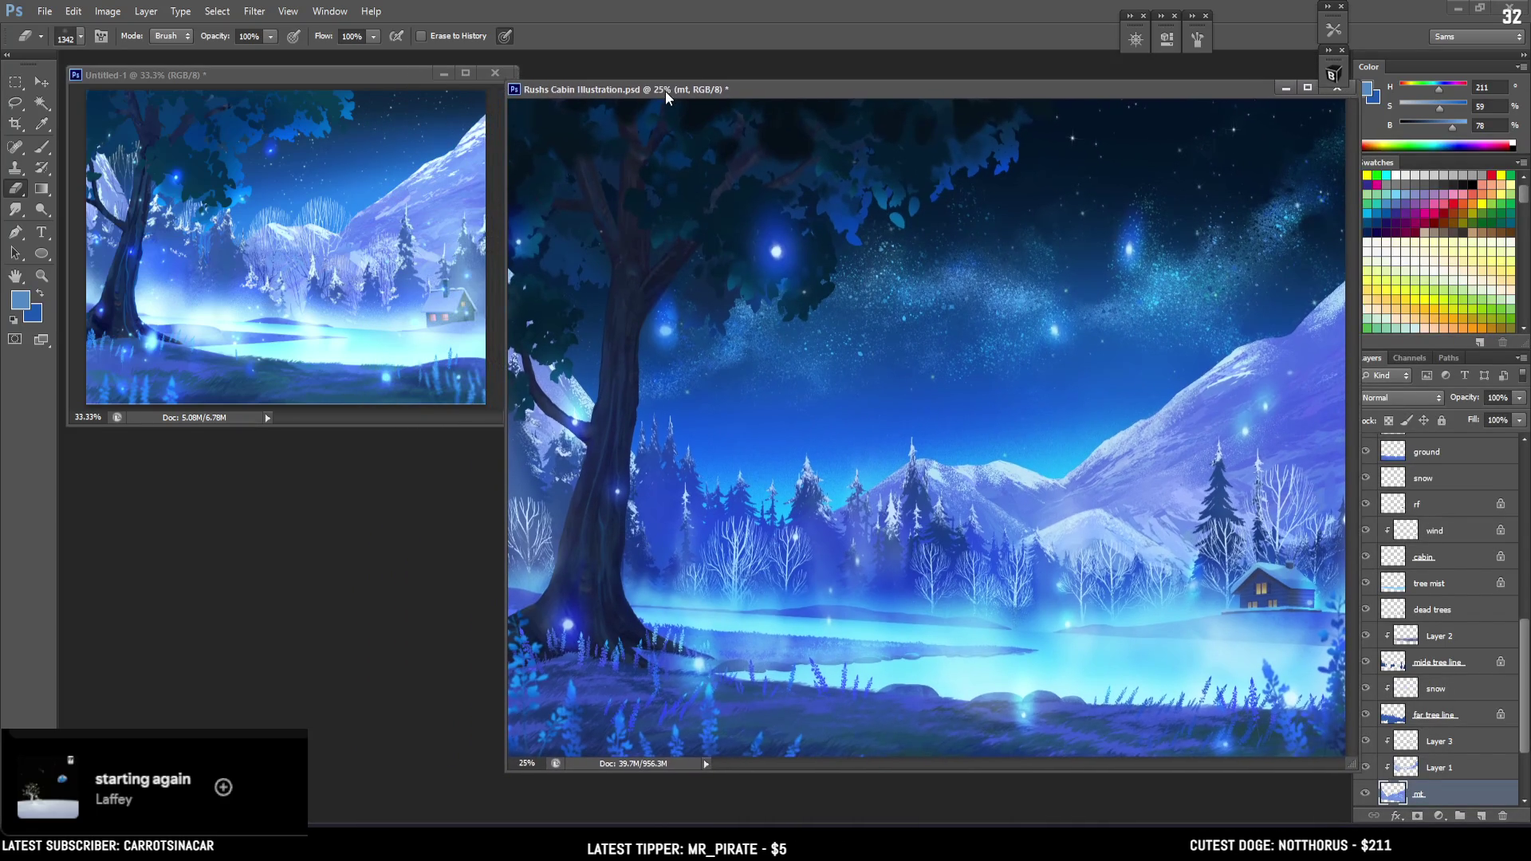
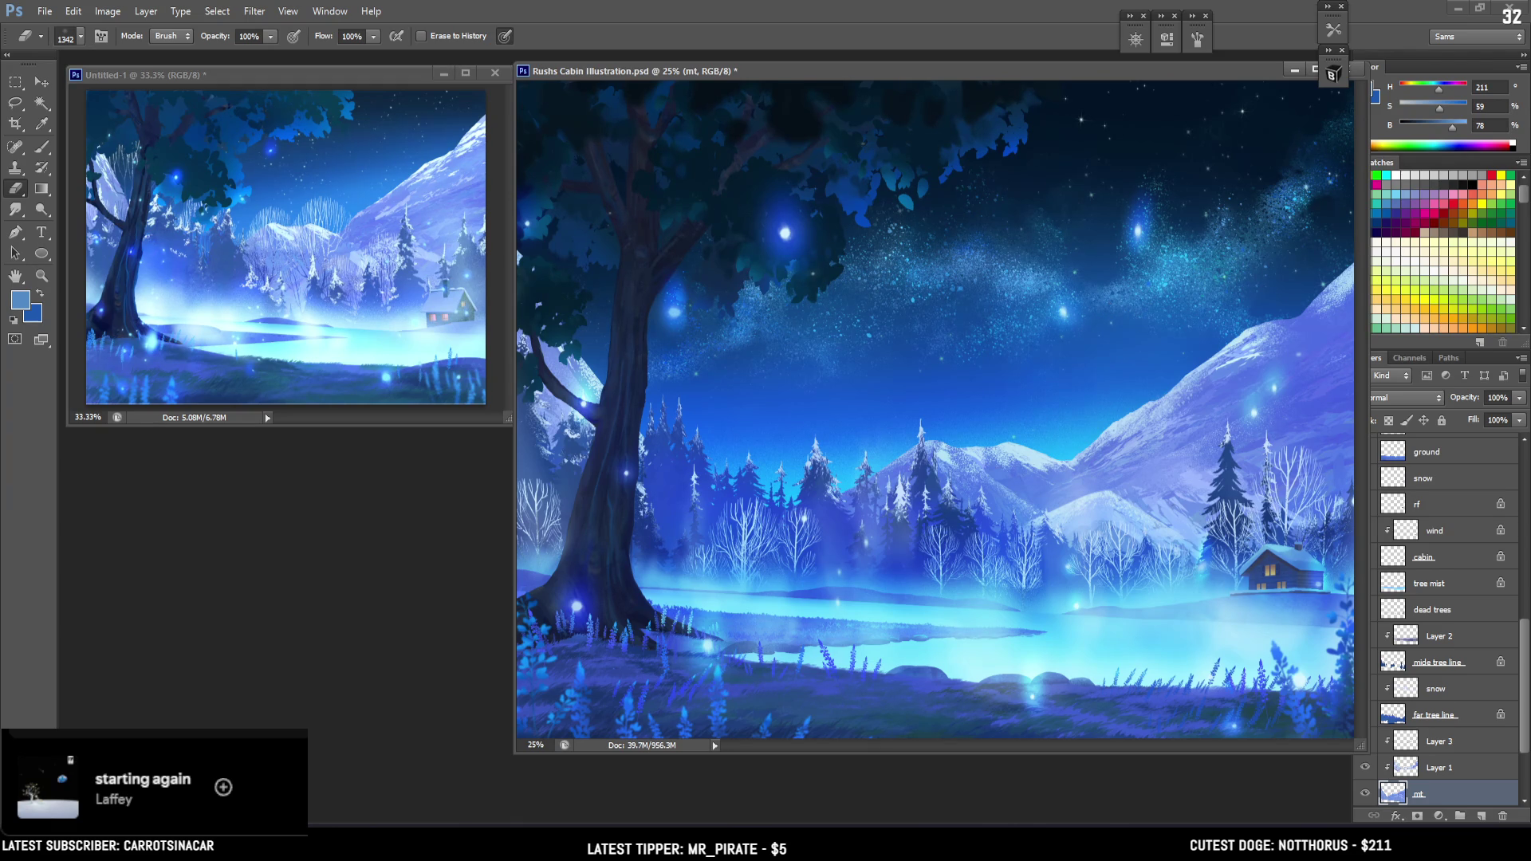
Move Untitled-1 aside, dock Rushs Cabin Illustration.psd as a tab, and select its mt layer
left_click_drag(323, 73, 335, 0)
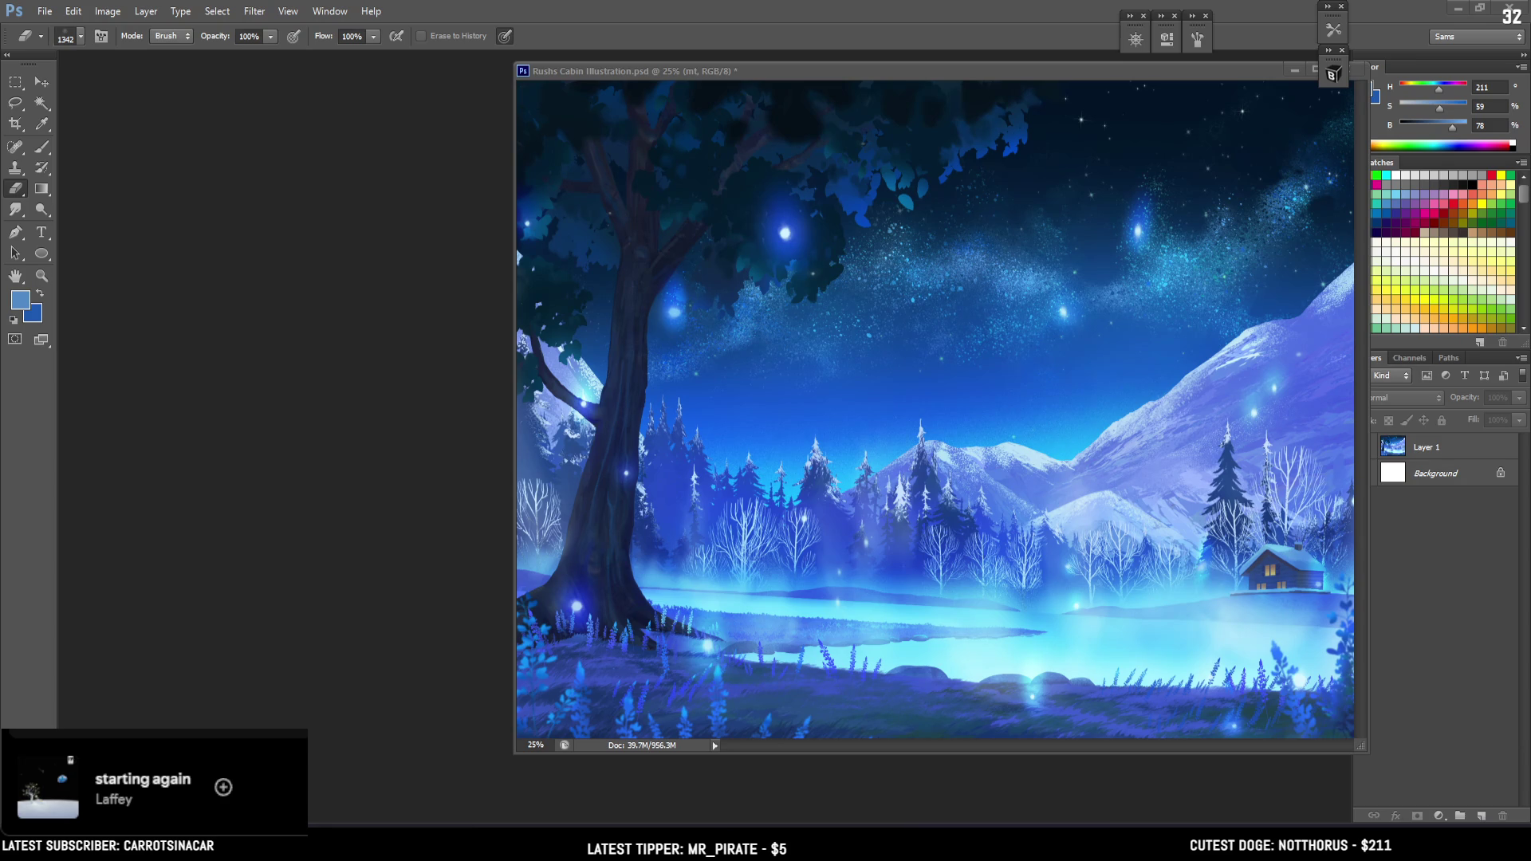
left_click_drag(709, 73, 466, 57)
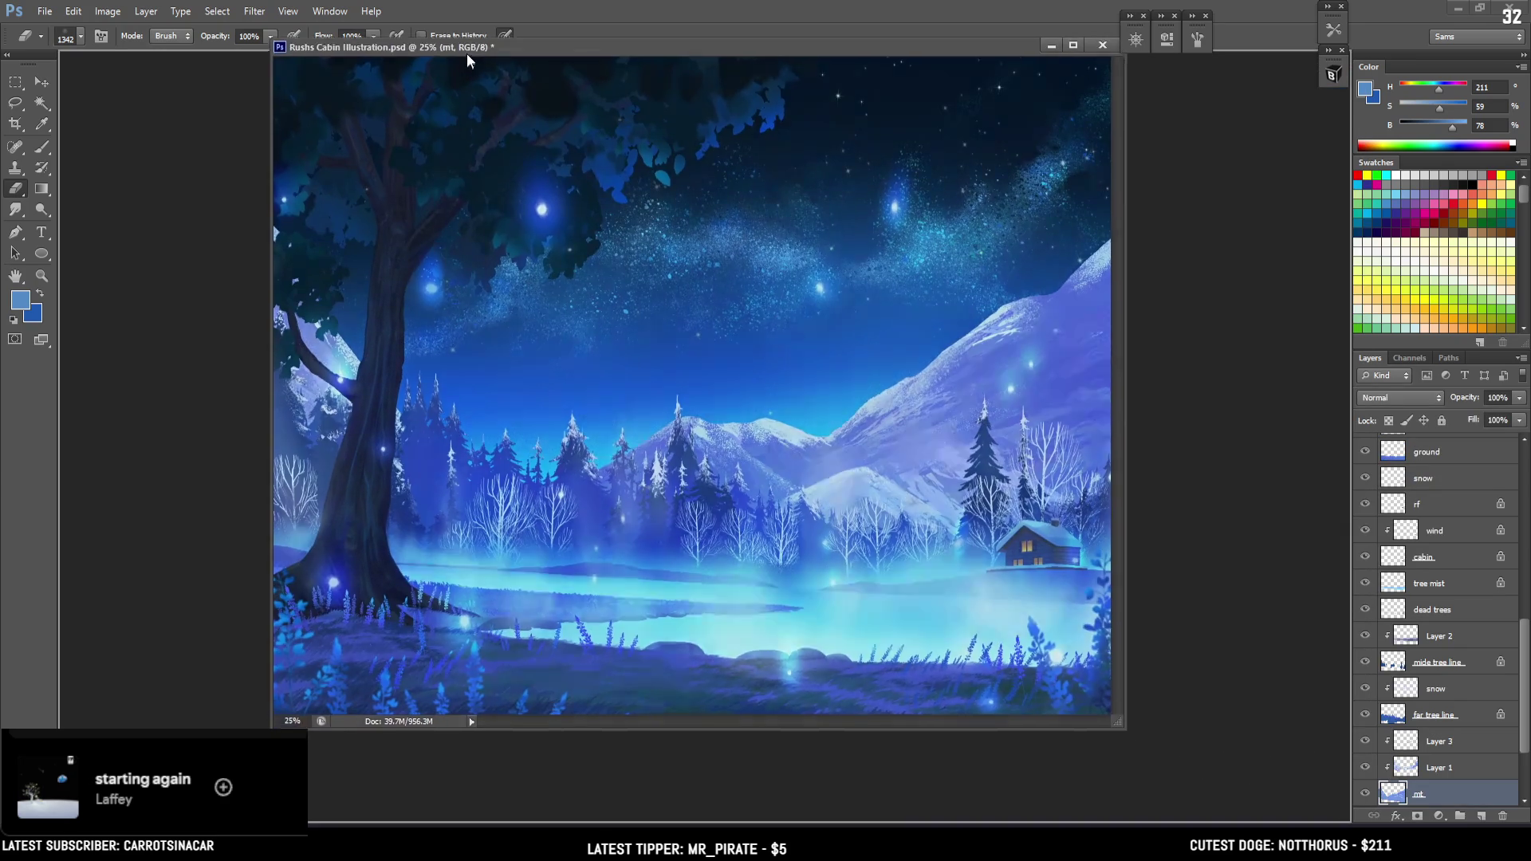
scroll(1427, 598, "up", 3)
scroll(1420, 518, "up", 7)
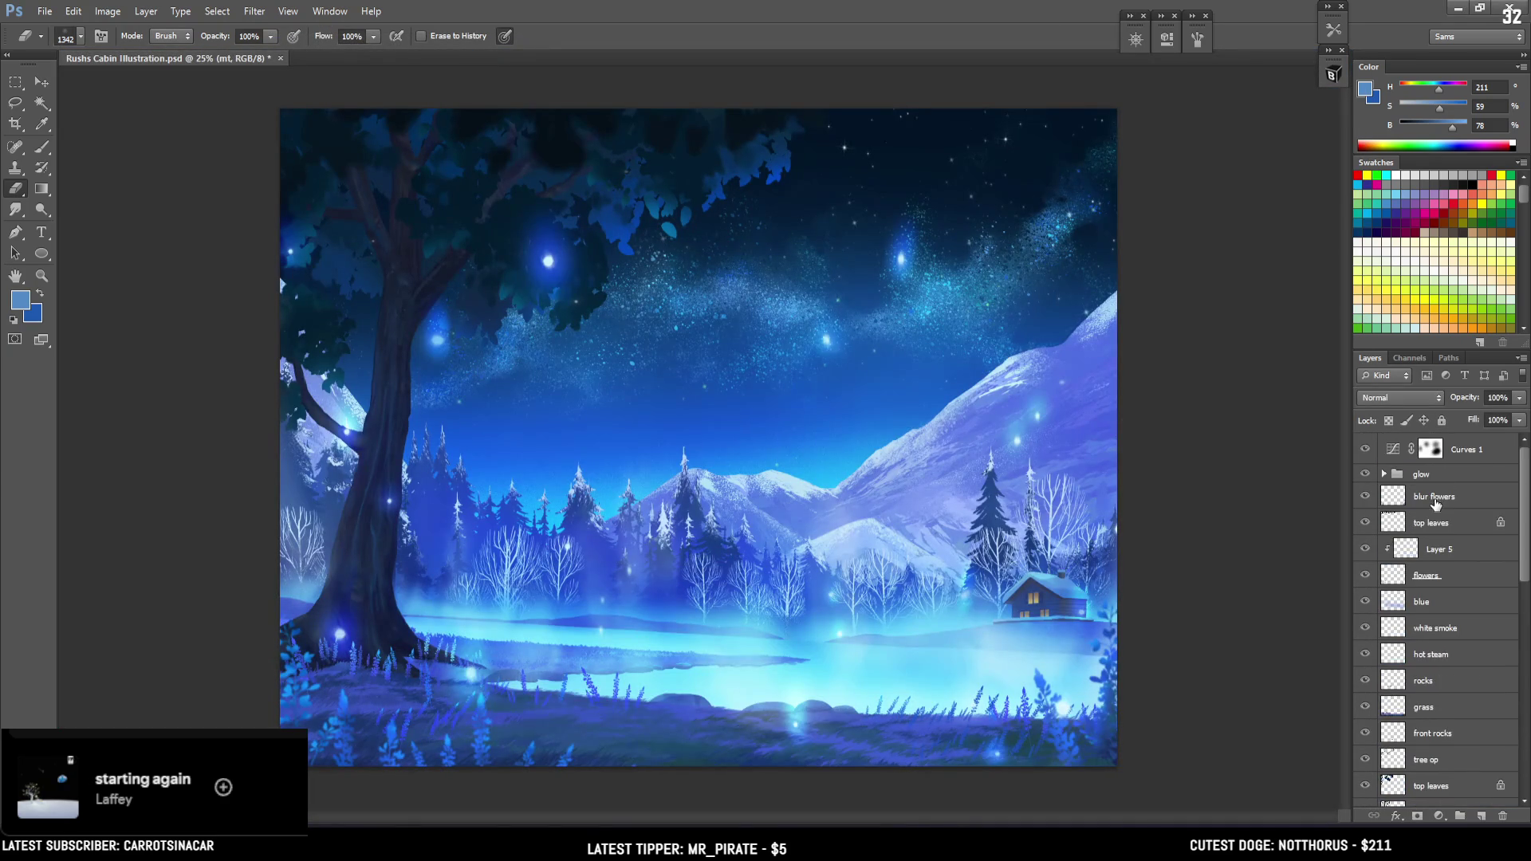
left_click(1416, 451)
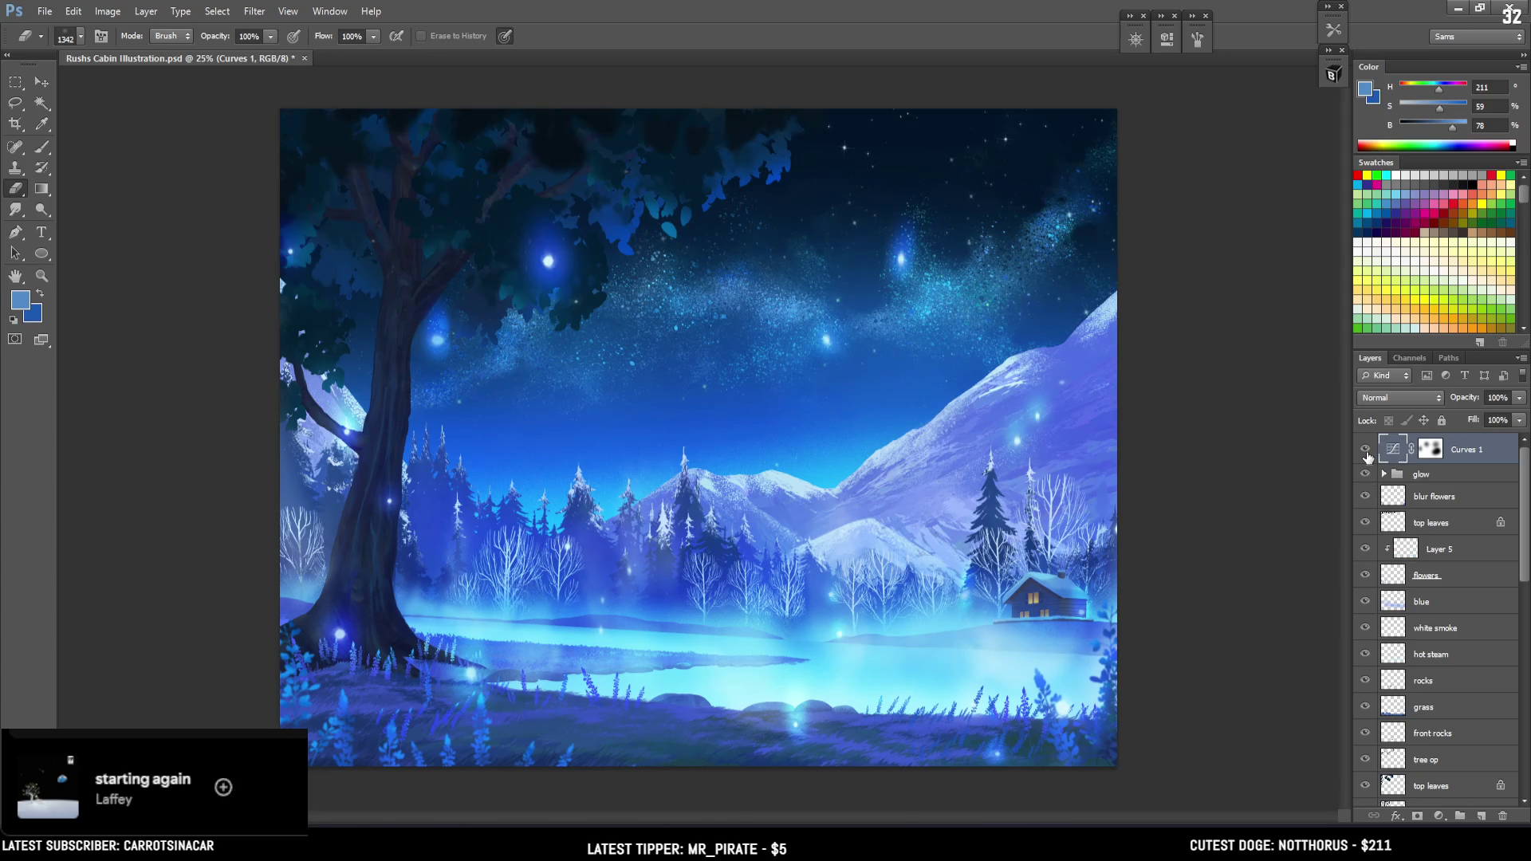
scroll(1431, 730, "down", 5)
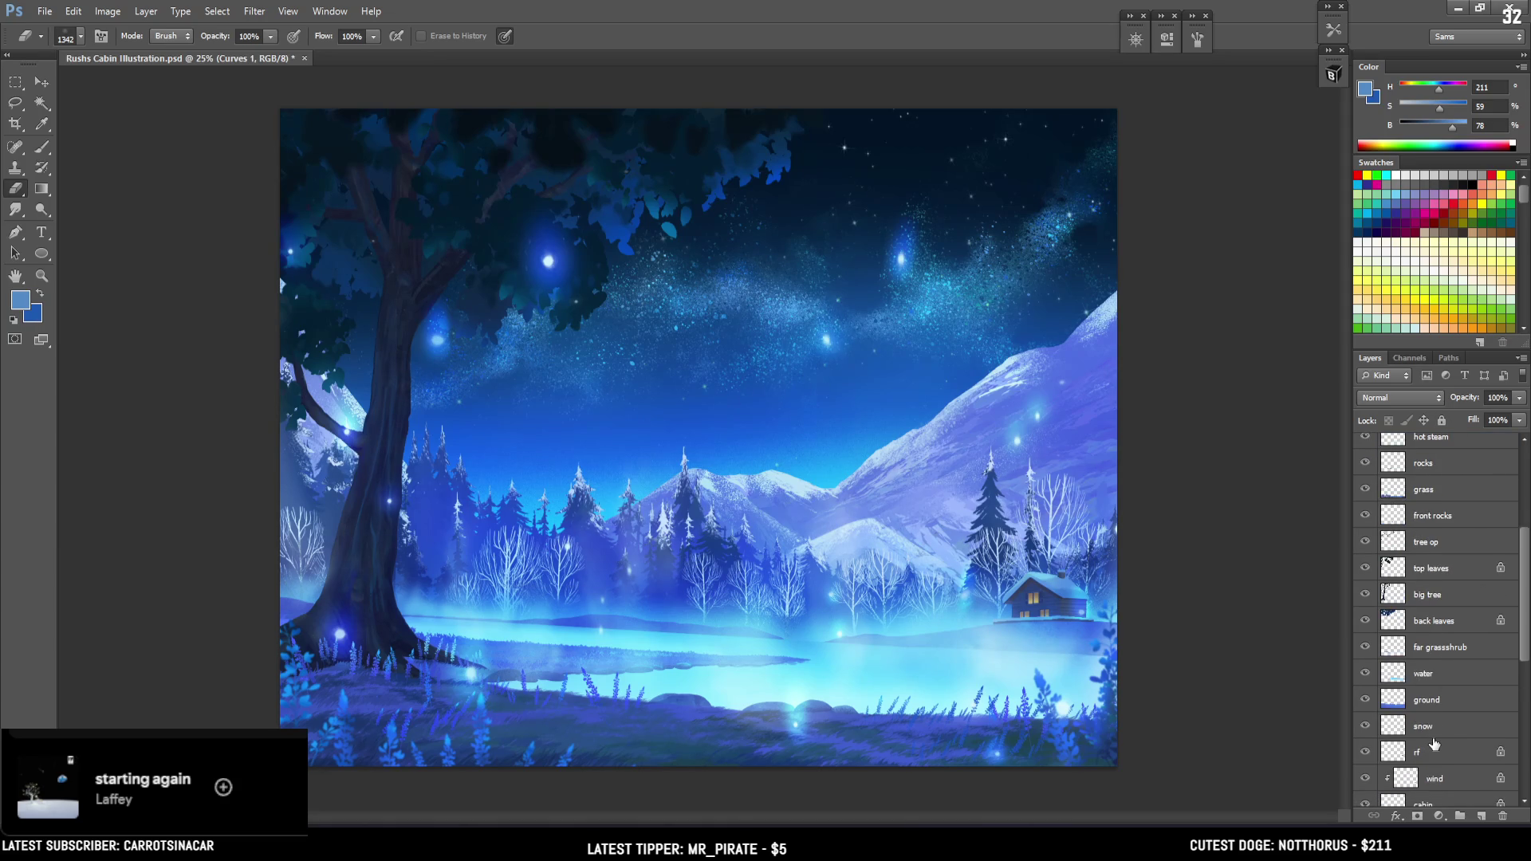
scroll(1433, 743, "down", 5)
left_click(1415, 687)
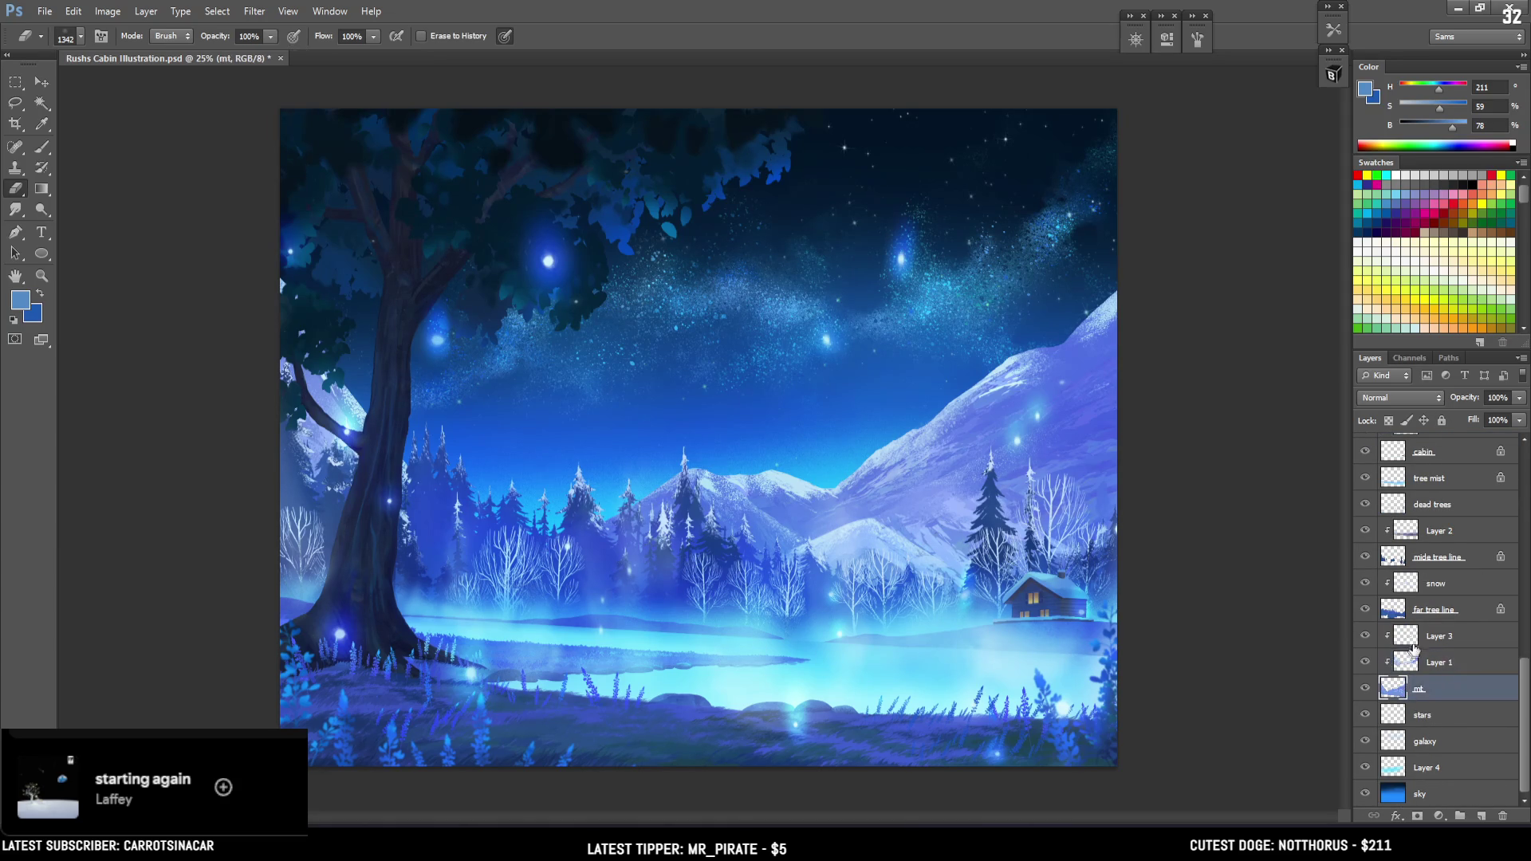
Select Layer 3, add a new empty layer above it, and clip it to Layer 3
left_click(1418, 638)
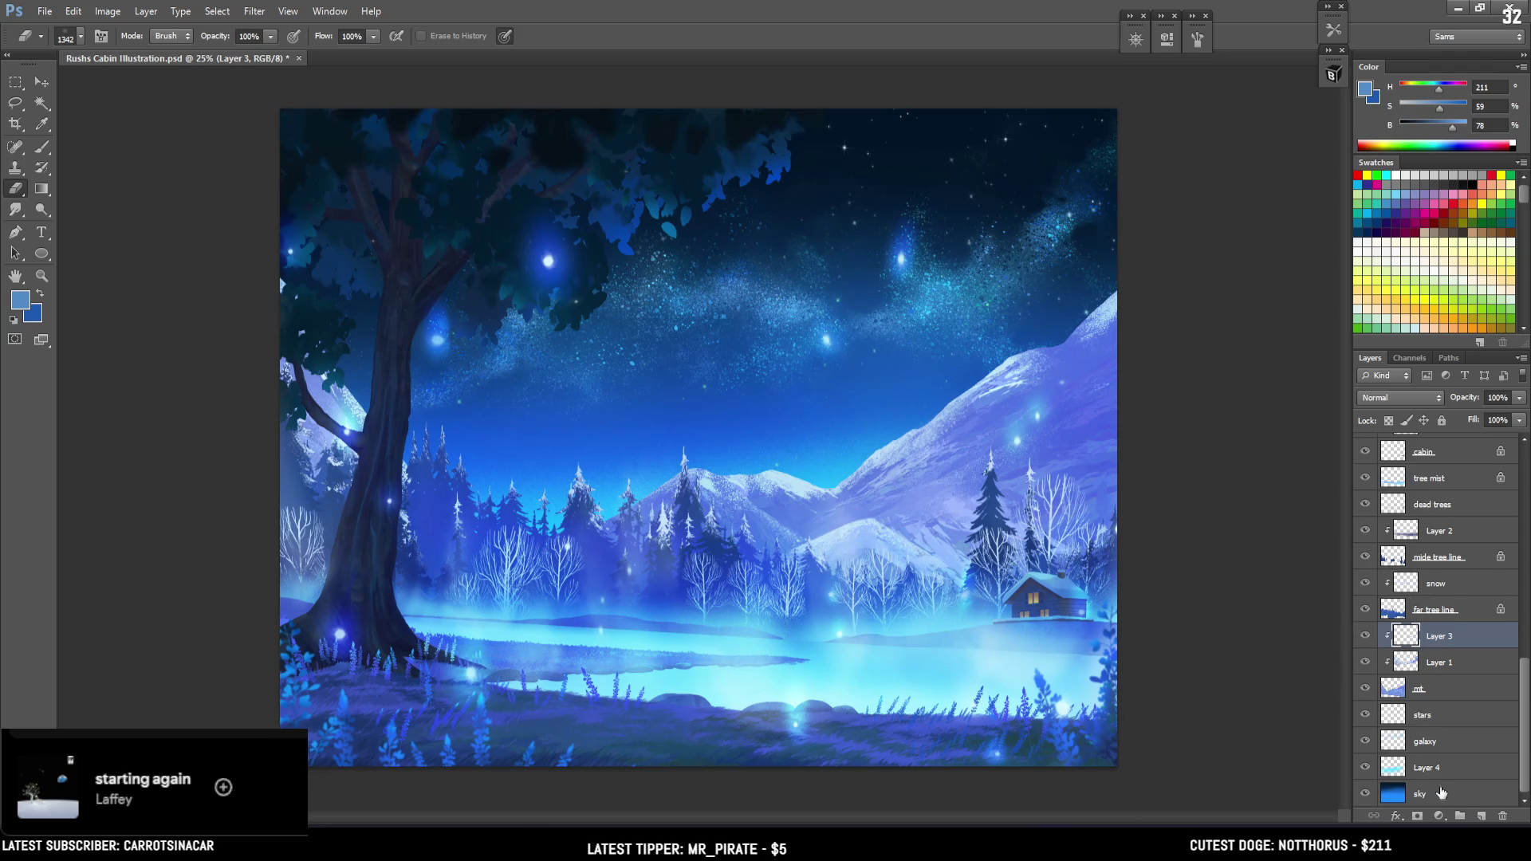
left_click(1481, 815)
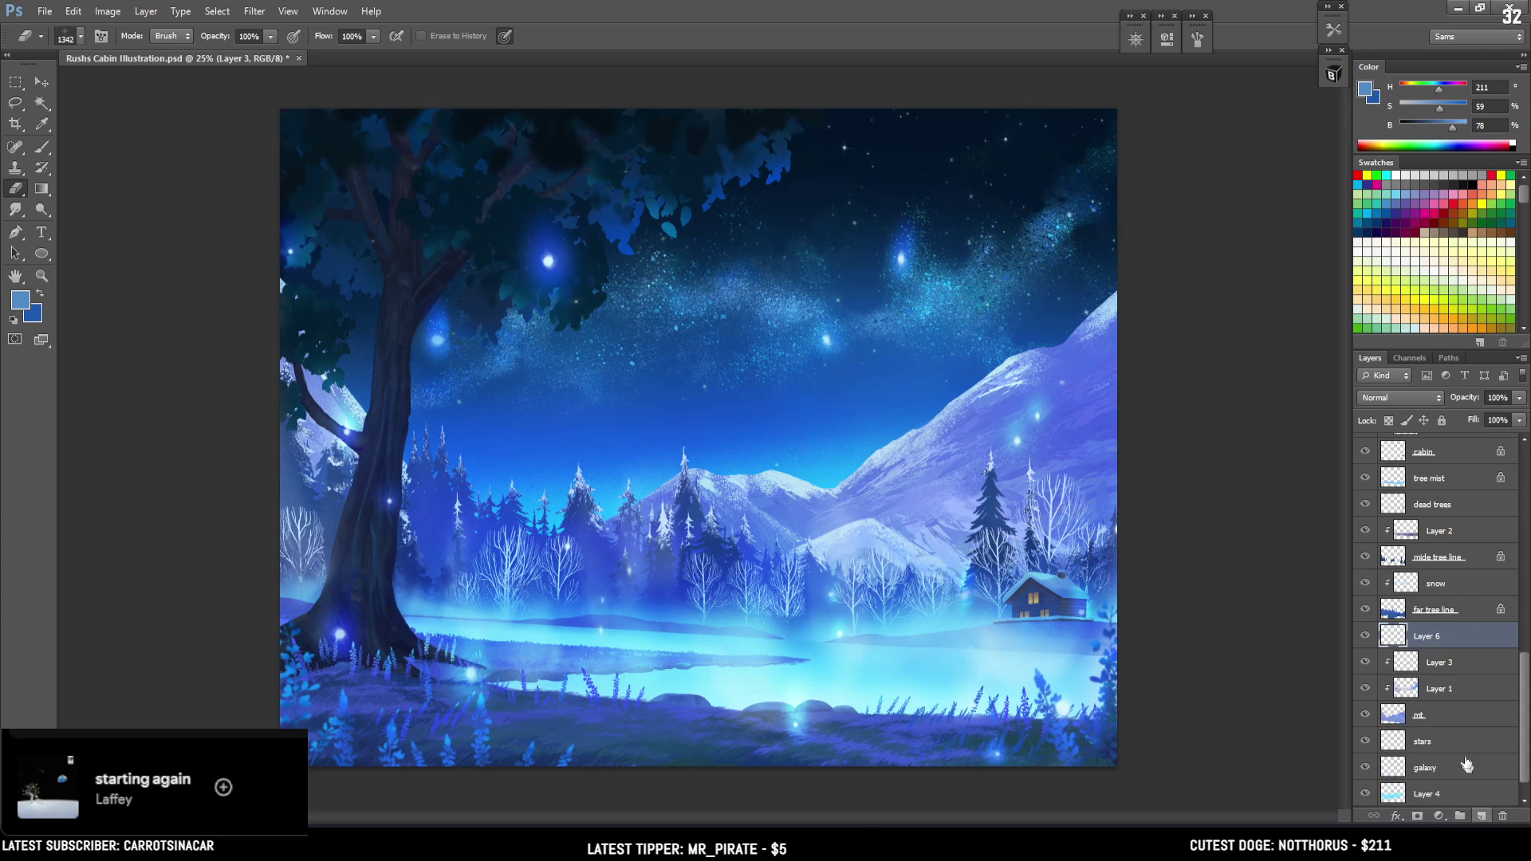
left_click(1429, 649, "alt")
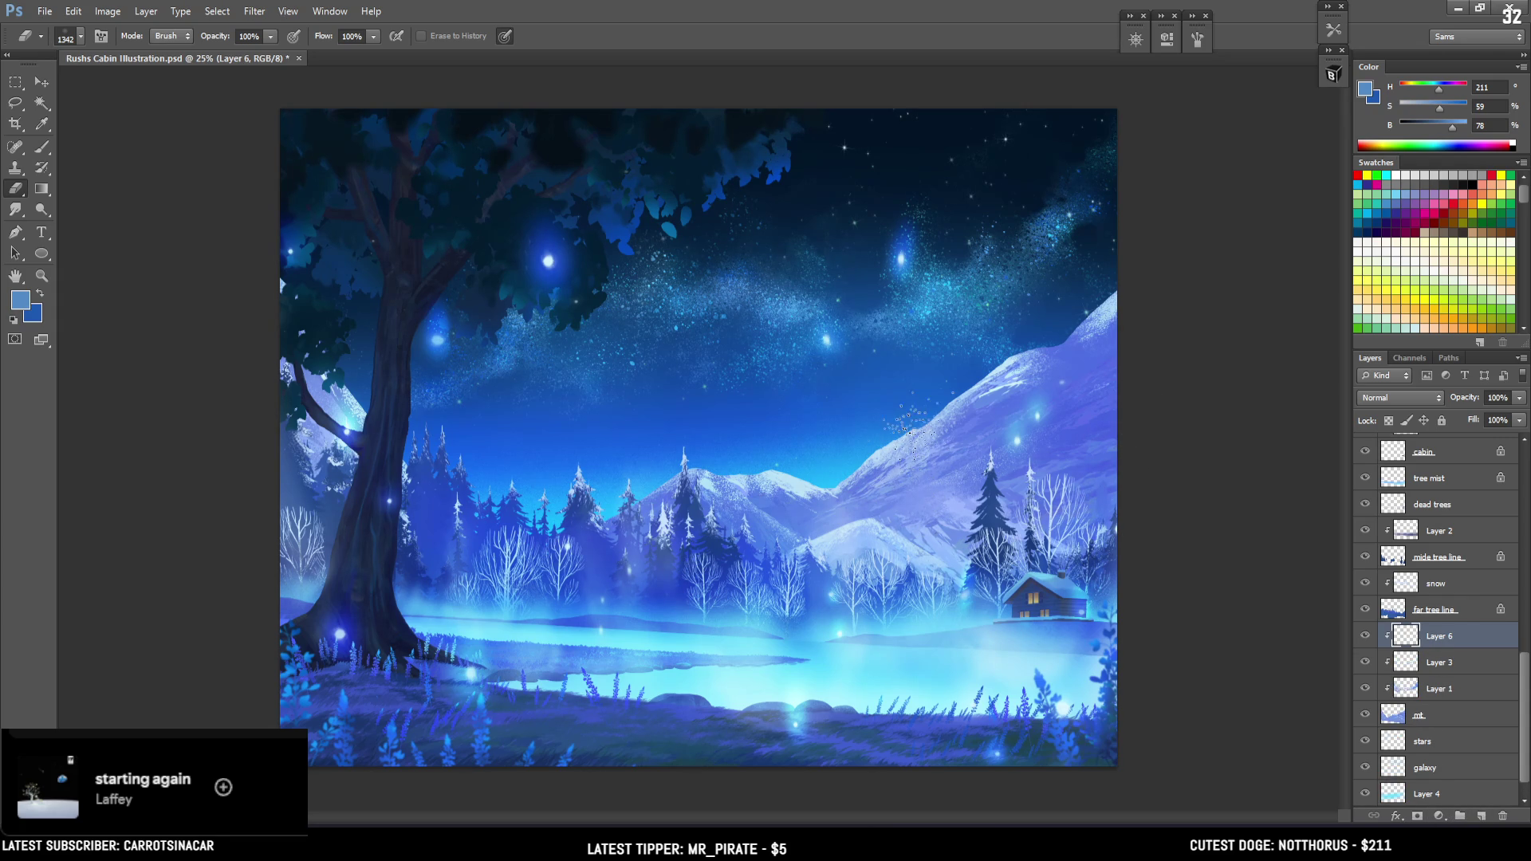
Switch to the Brush tool and pick the 1342 speckle preset from BrushBox
key("b")
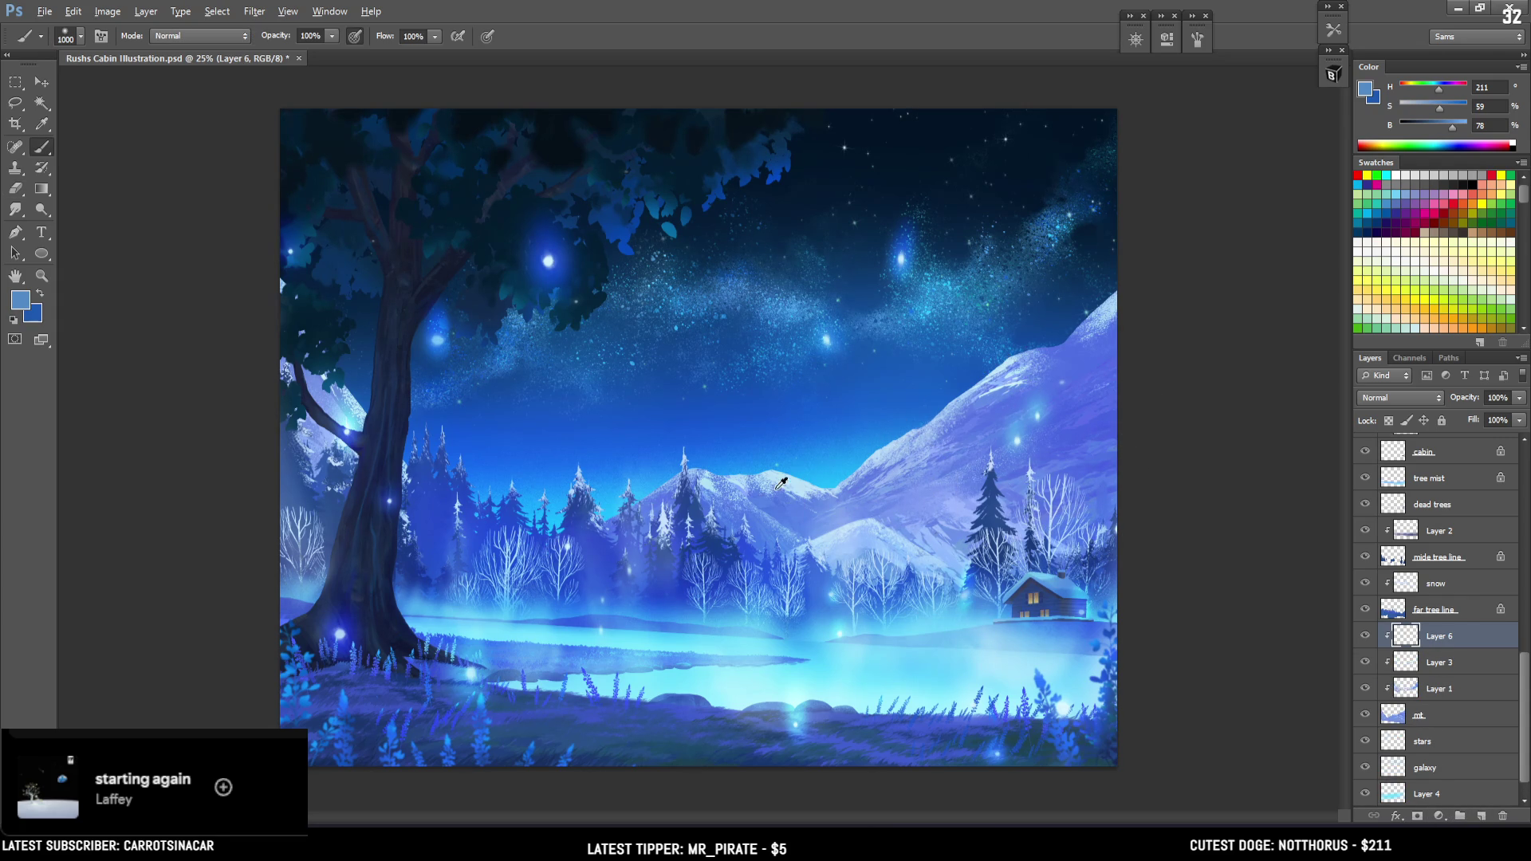
left_click(1332, 74)
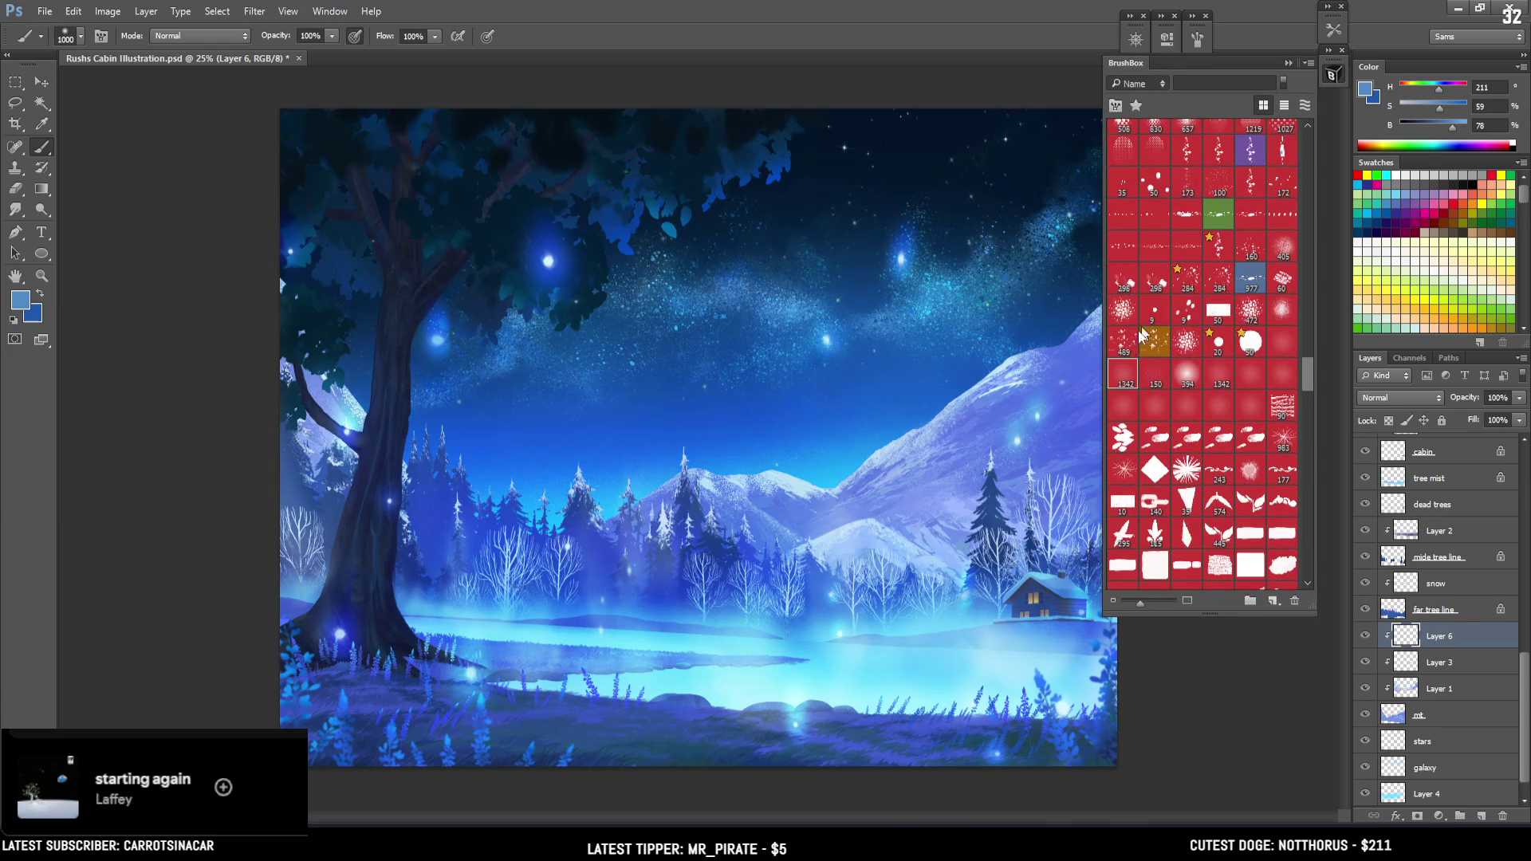
left_click(1119, 369)
left_click(1332, 74)
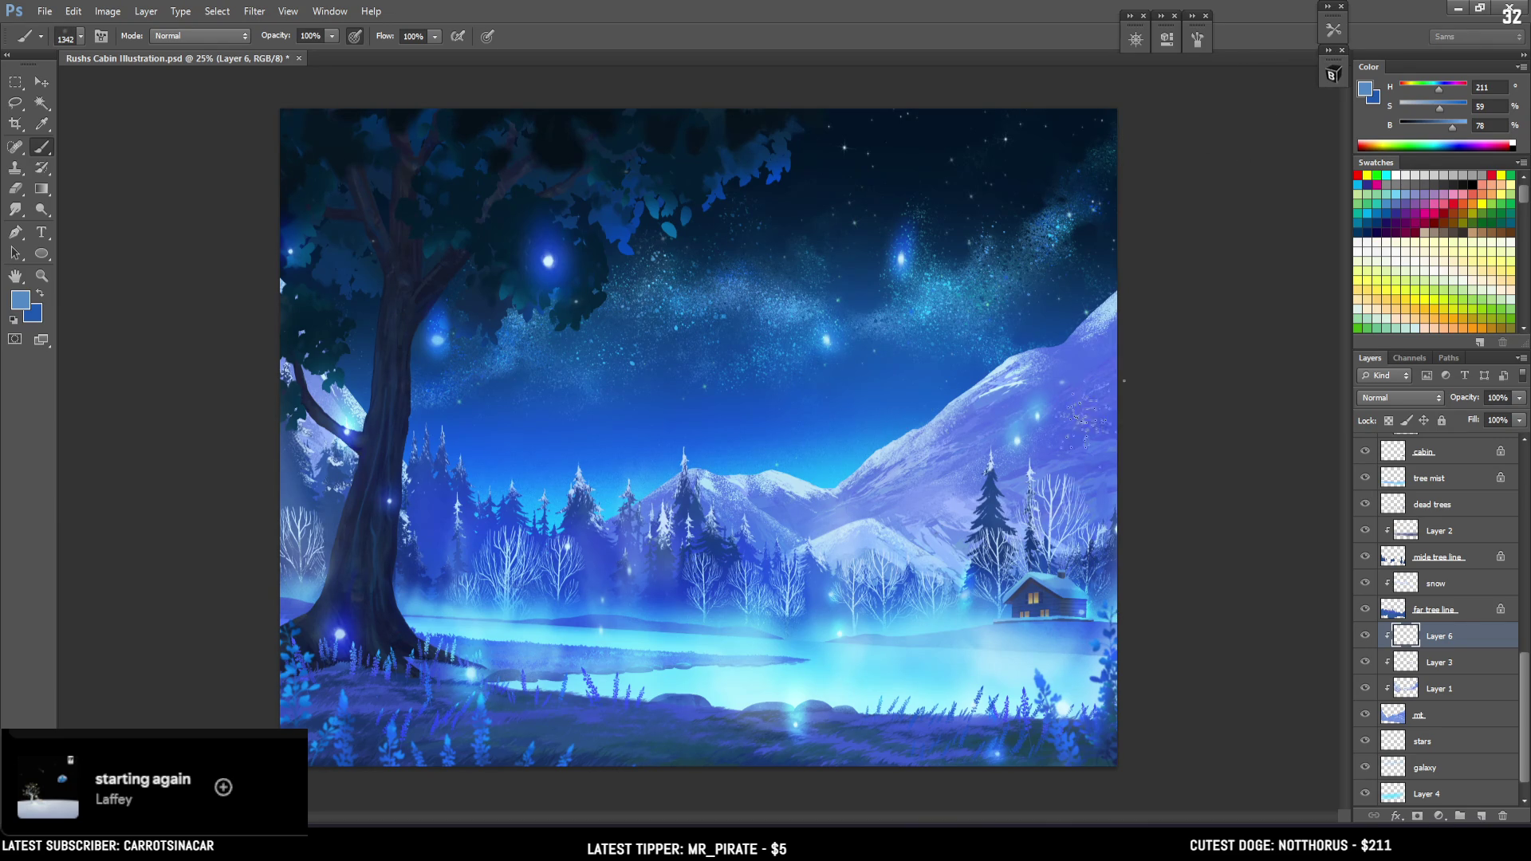
Sample the mountain's blue and adjust the paint colour to H 221, S 42, B 99
left_click(1077, 343, "alt")
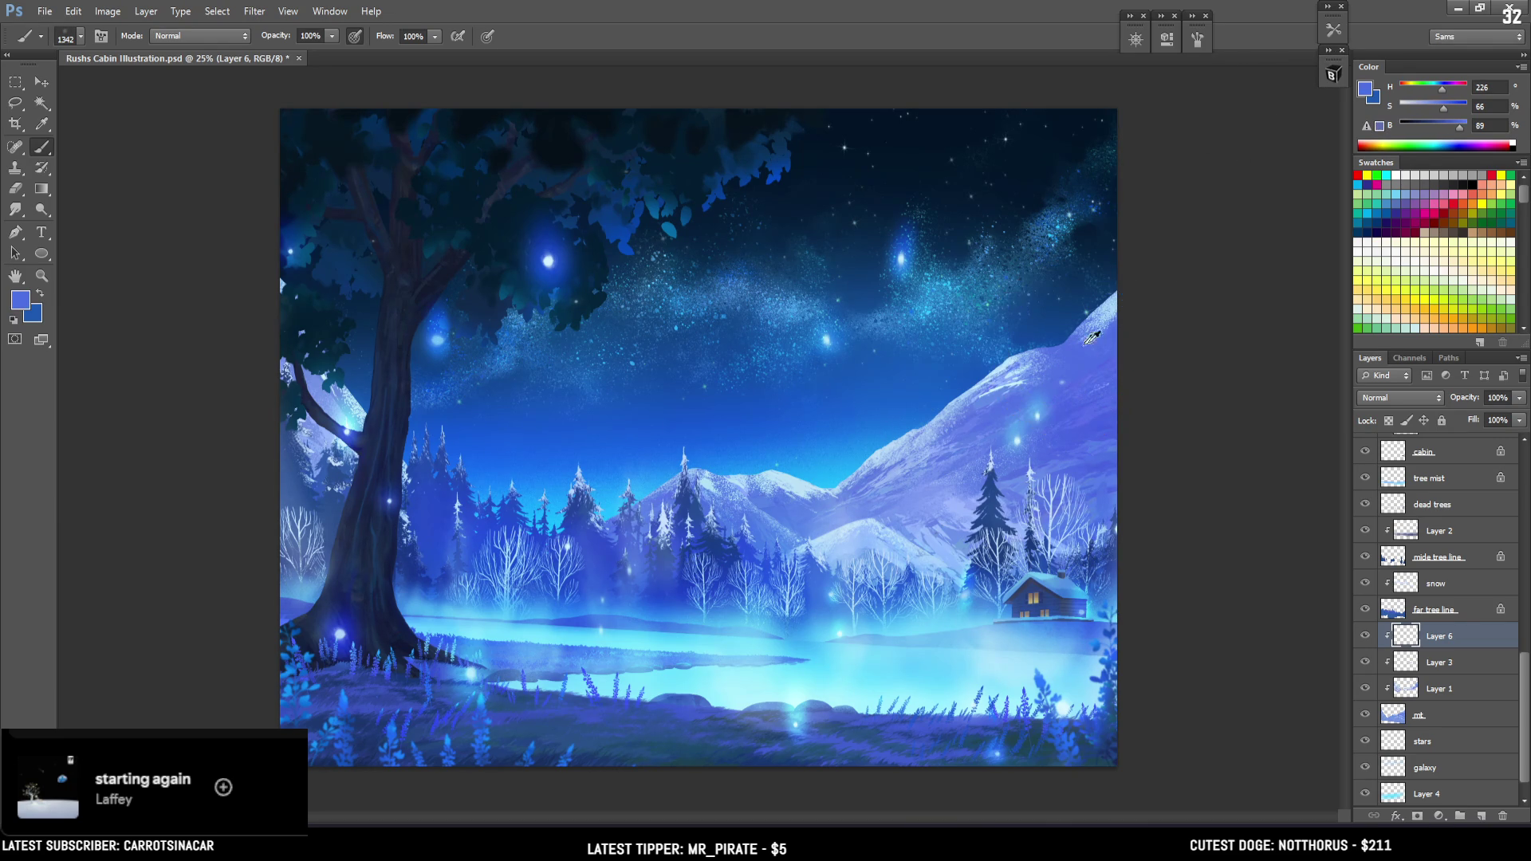
left_click_drag(1459, 123, 1471, 125)
left_click(626, 419, "alt")
left_click(1036, 406, "alt")
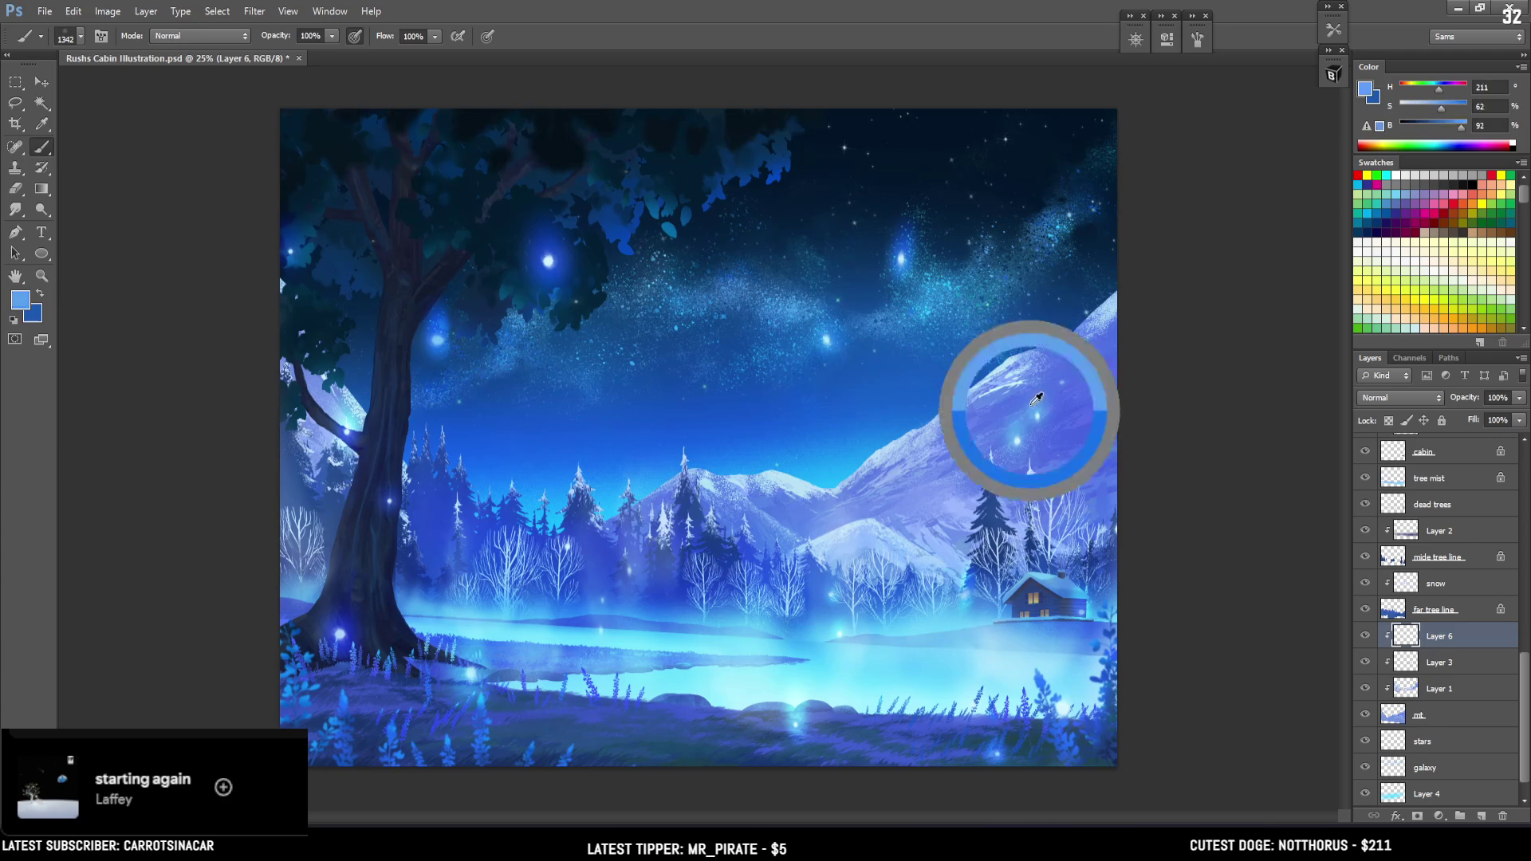
left_click_drag(1461, 122, 1467, 126)
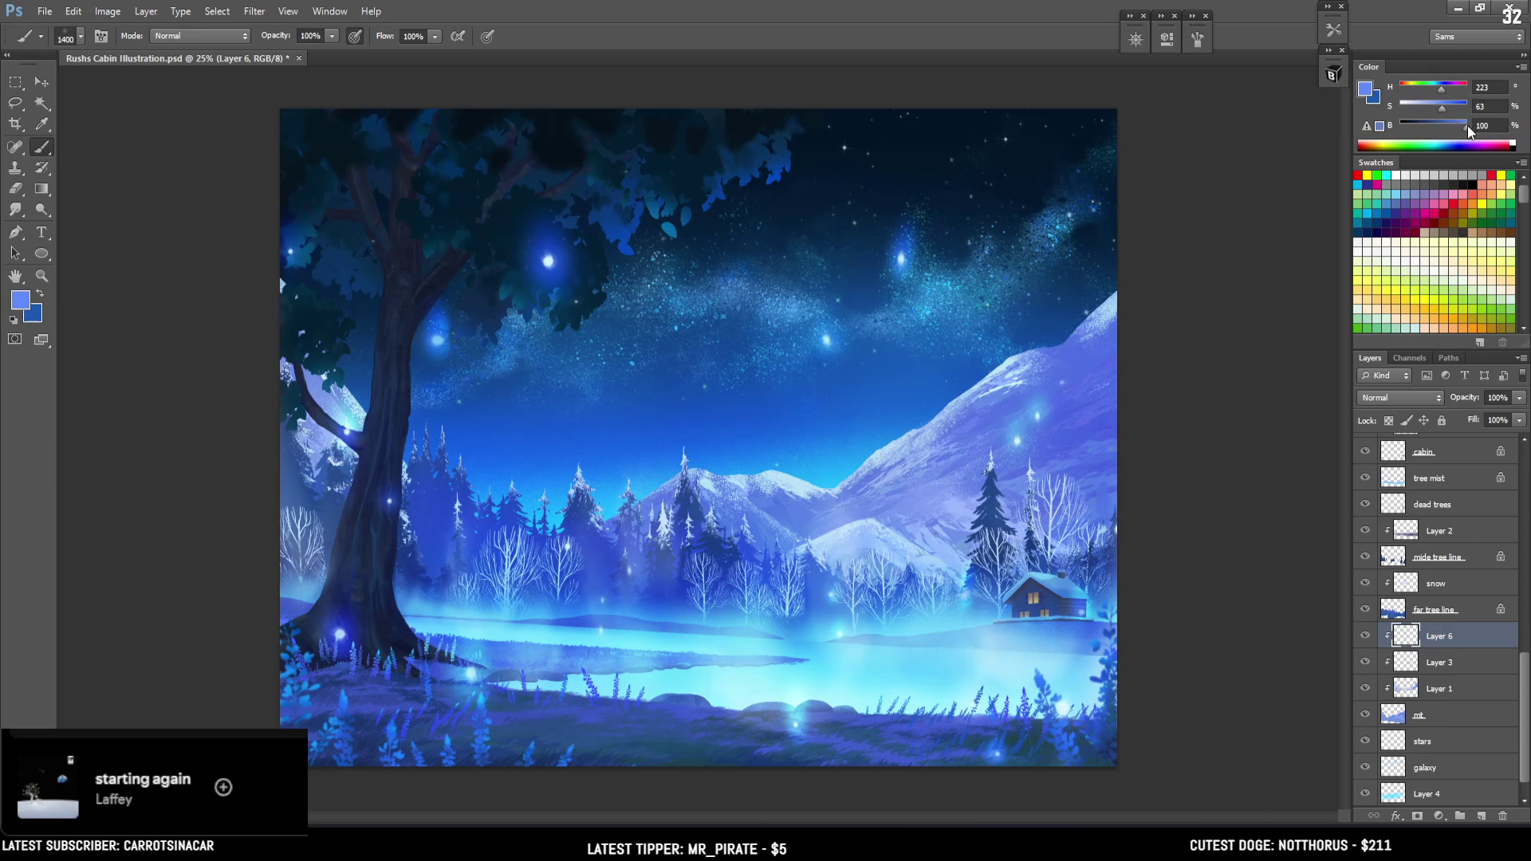
left_click(1448, 91)
left_click(1443, 92)
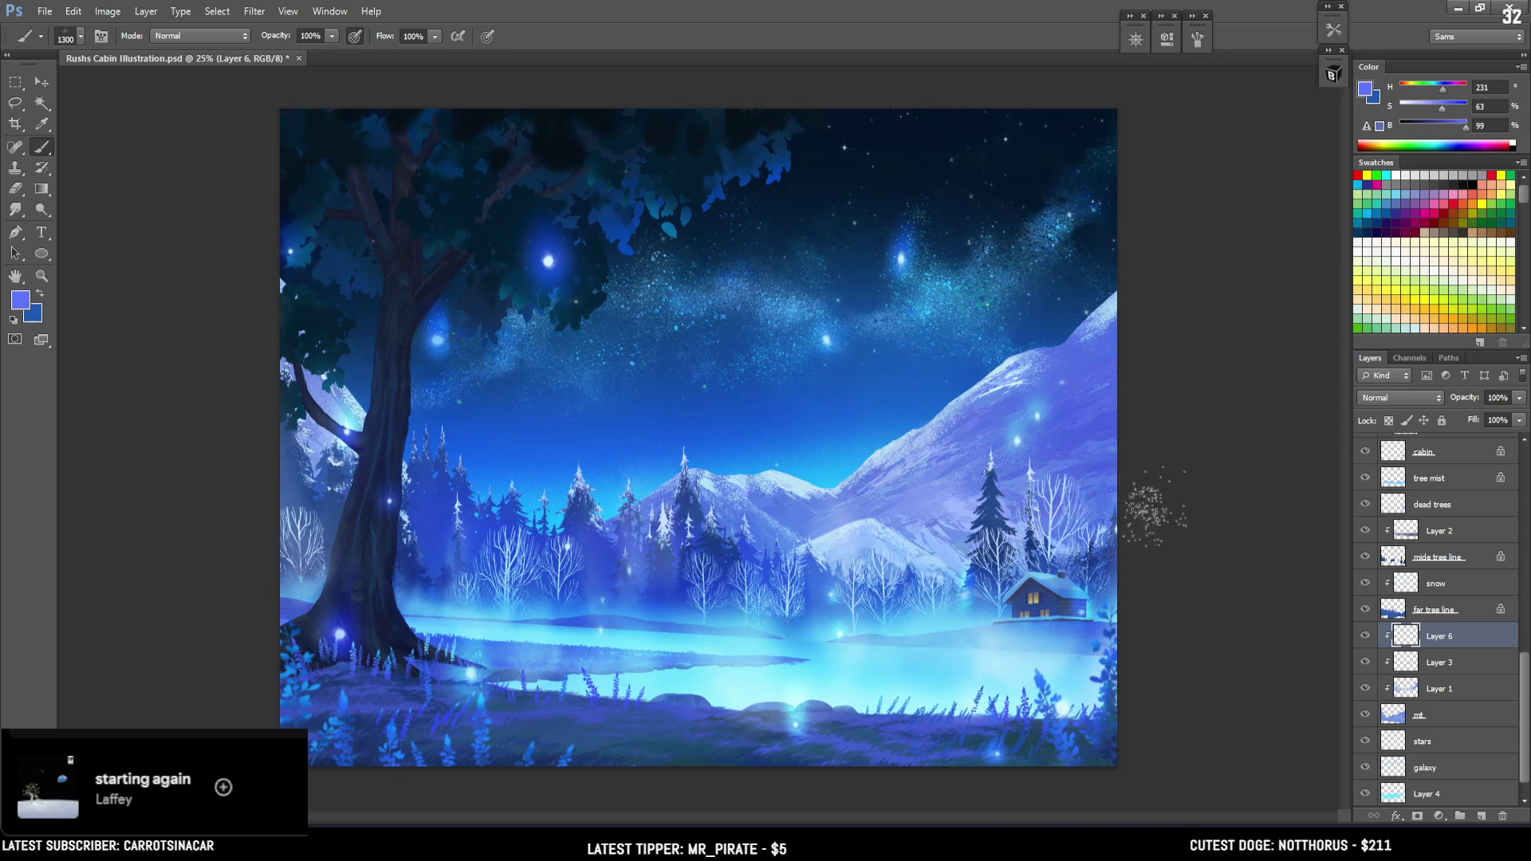
key("bracketleft")
Sample a lighter mountain blue and turn it into pale lavender H 236, S 30, B 100
left_click(917, 533, "alt")
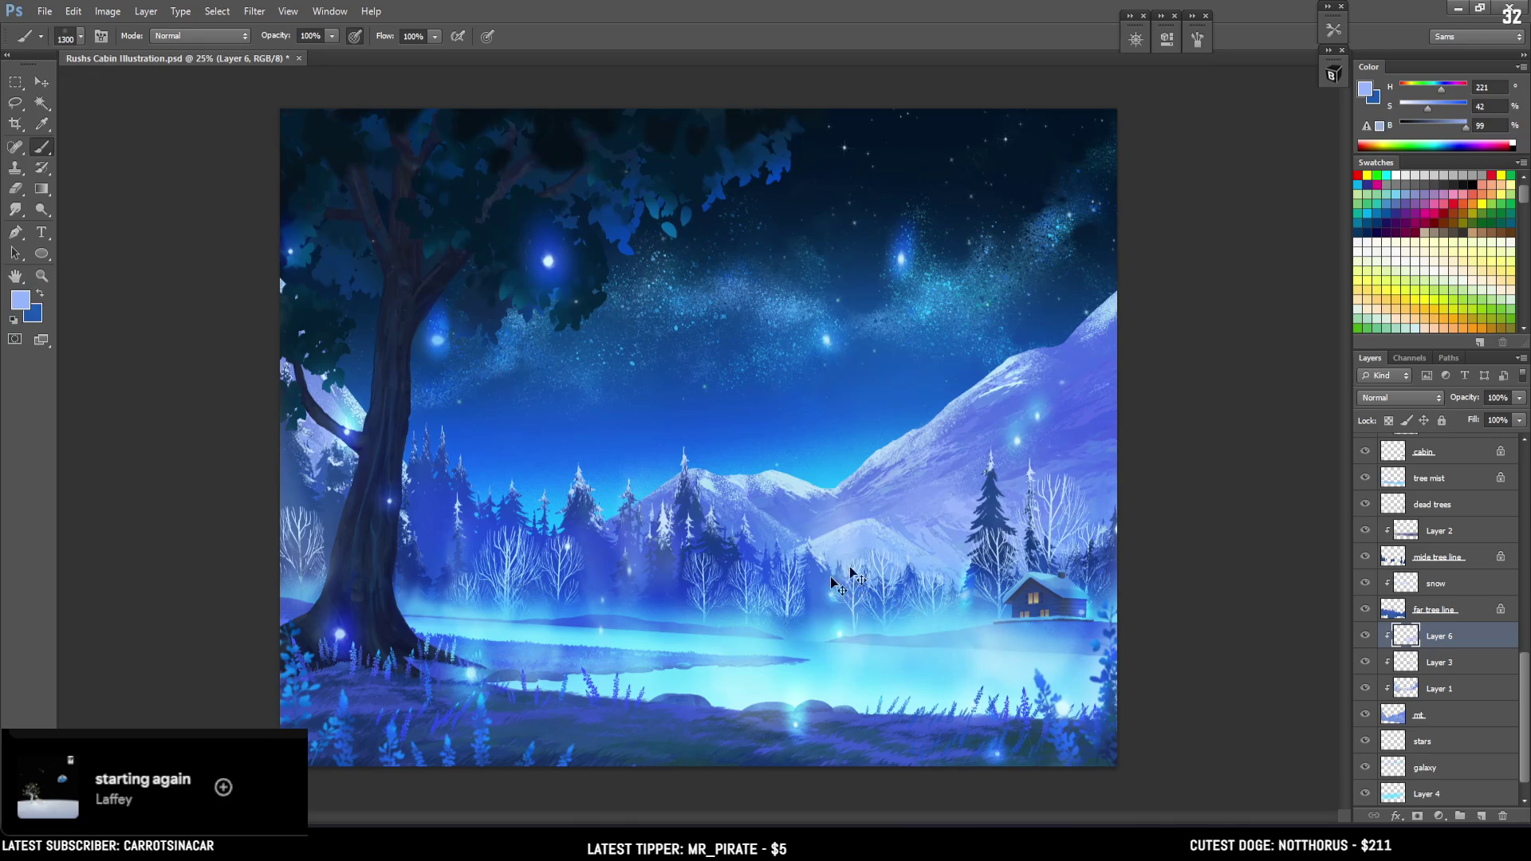
left_click(1467, 126)
left_click_drag(1442, 89, 1445, 90)
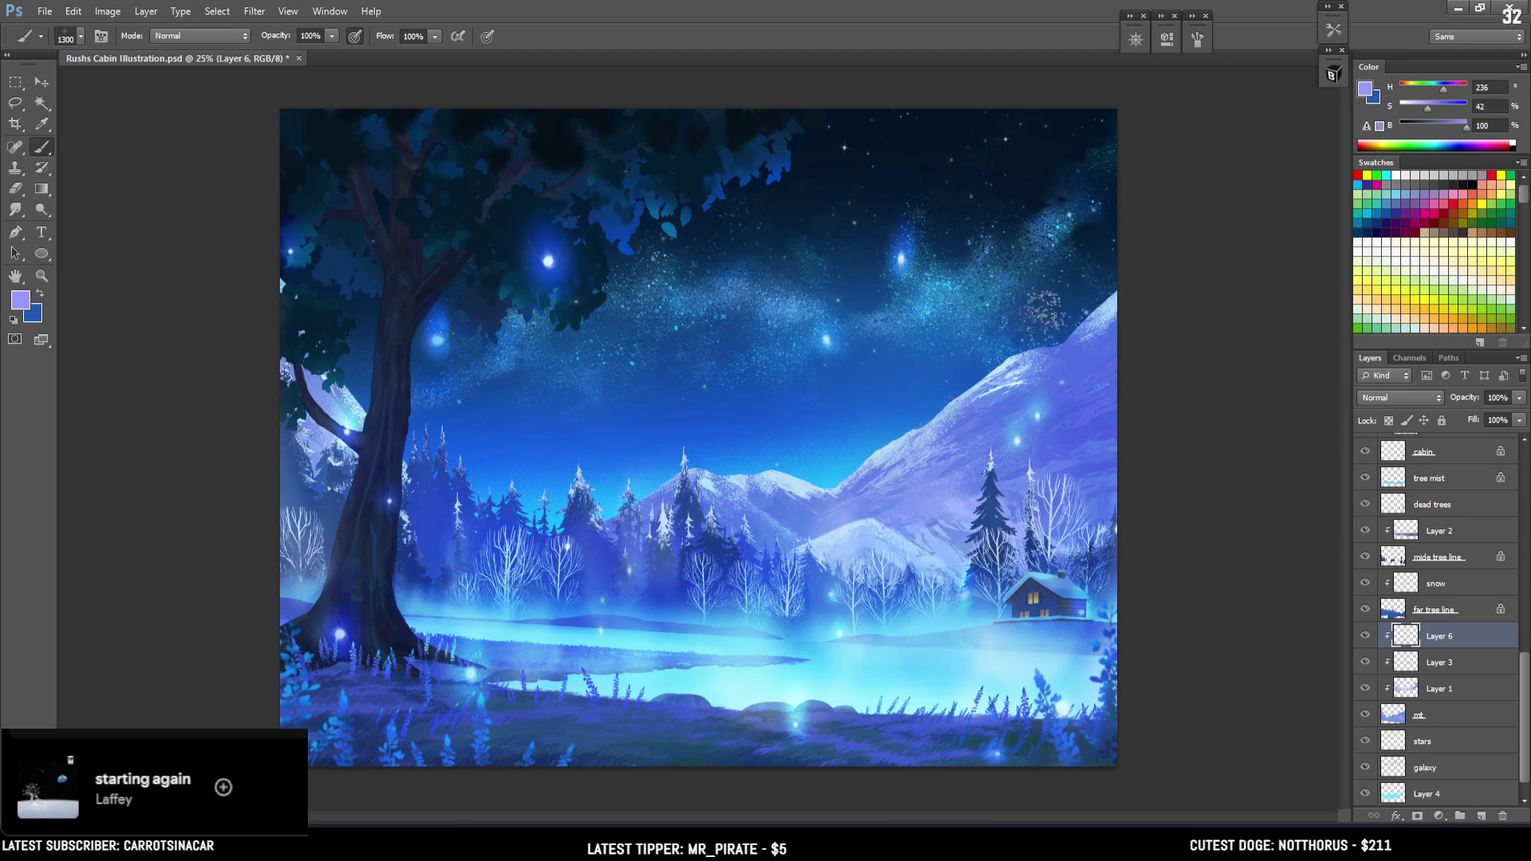
left_click_drag(1428, 107, 1420, 107)
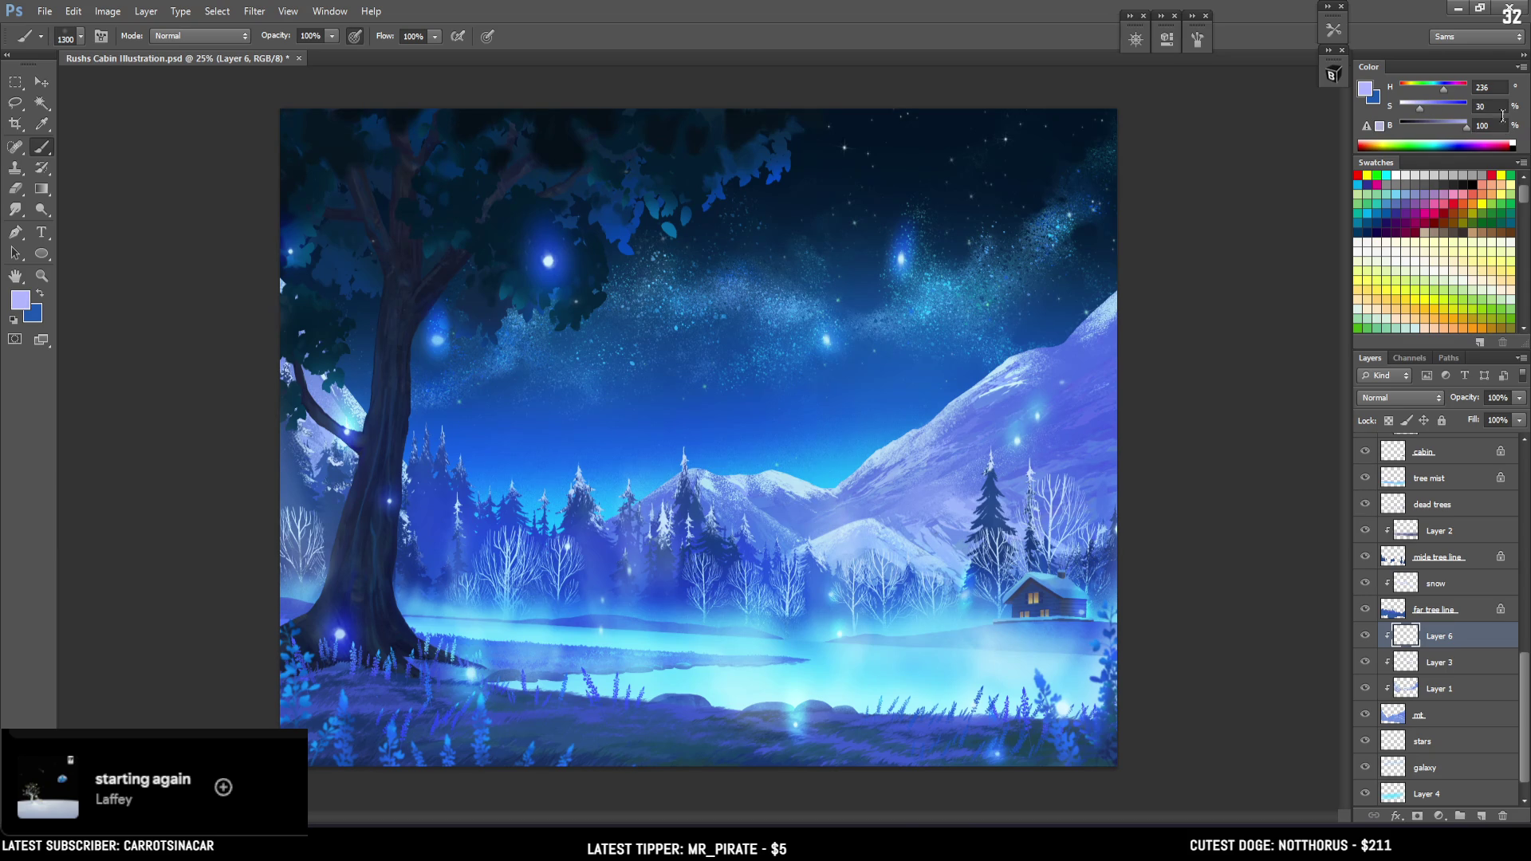
Dab speckled texture among the bare trees and enlarge the brush to 1800
left_click_drag(857, 558, 841, 590)
key("bracketright")
key("bracketright")
key("bracketright")
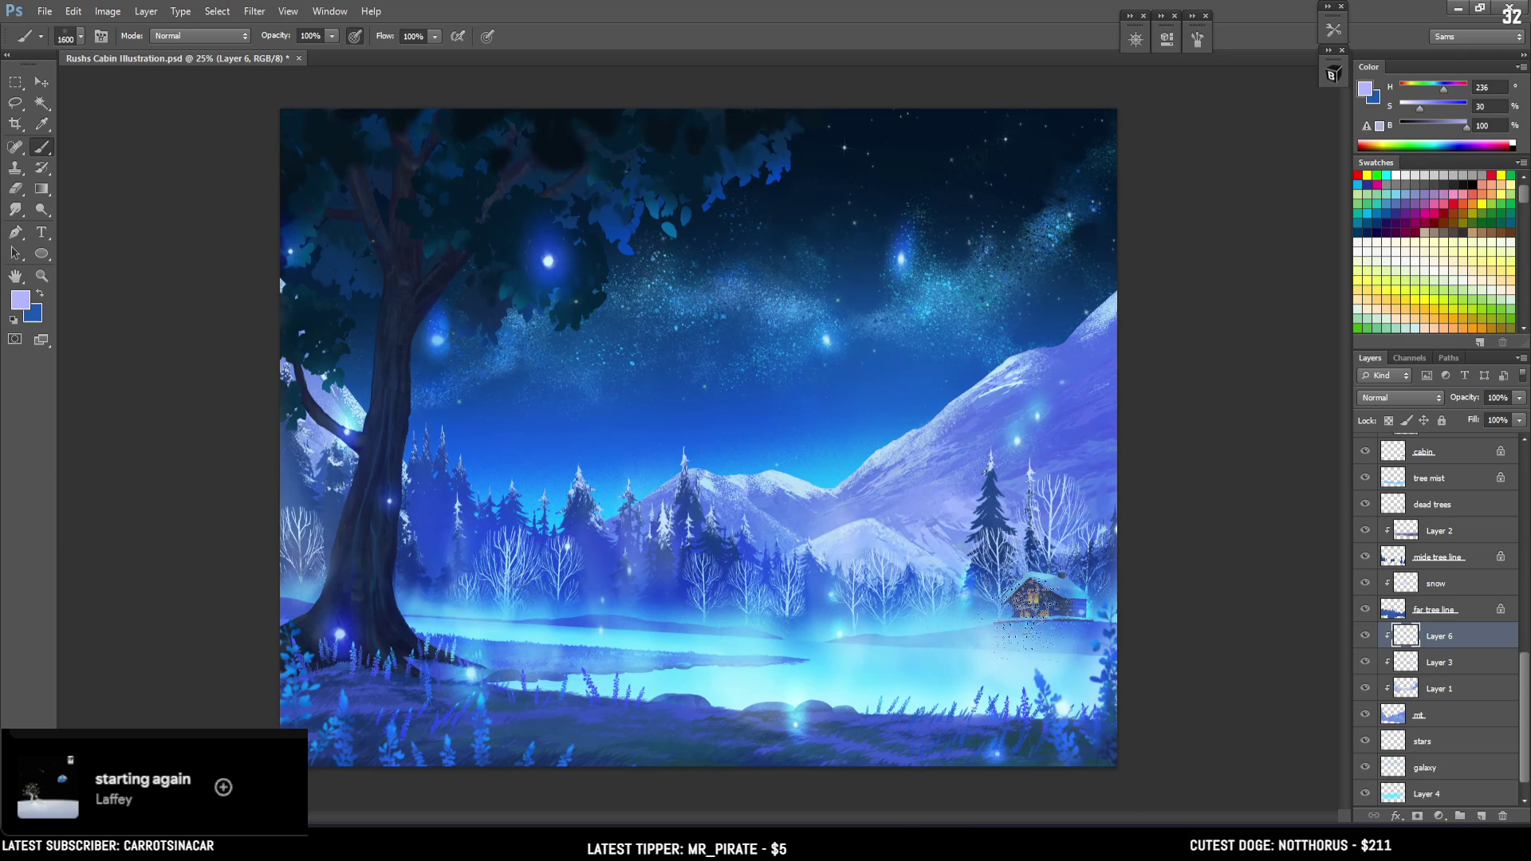
key("bracketright")
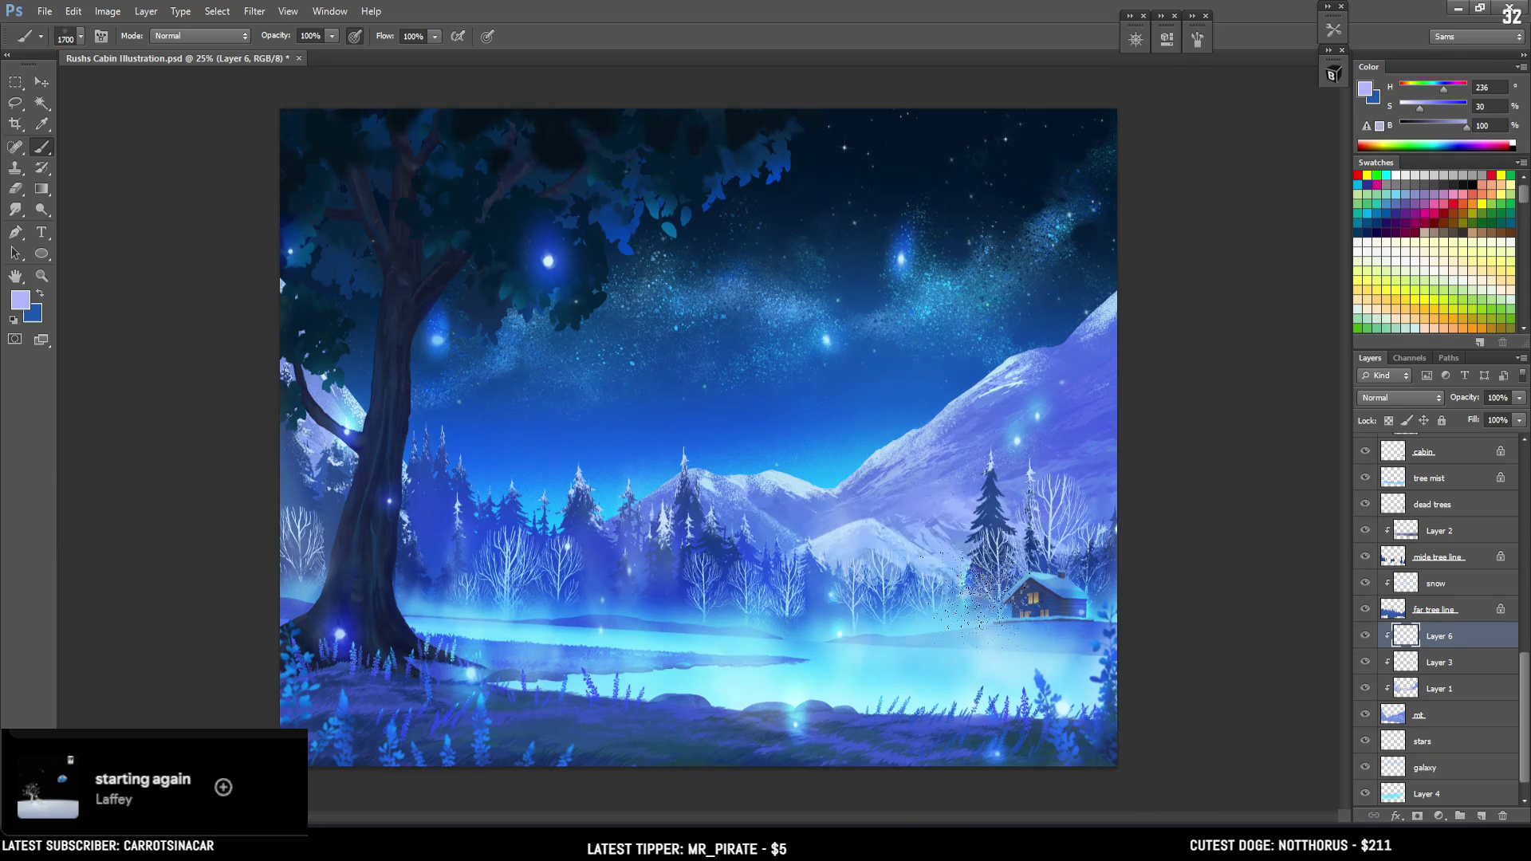
key("bracketleft")
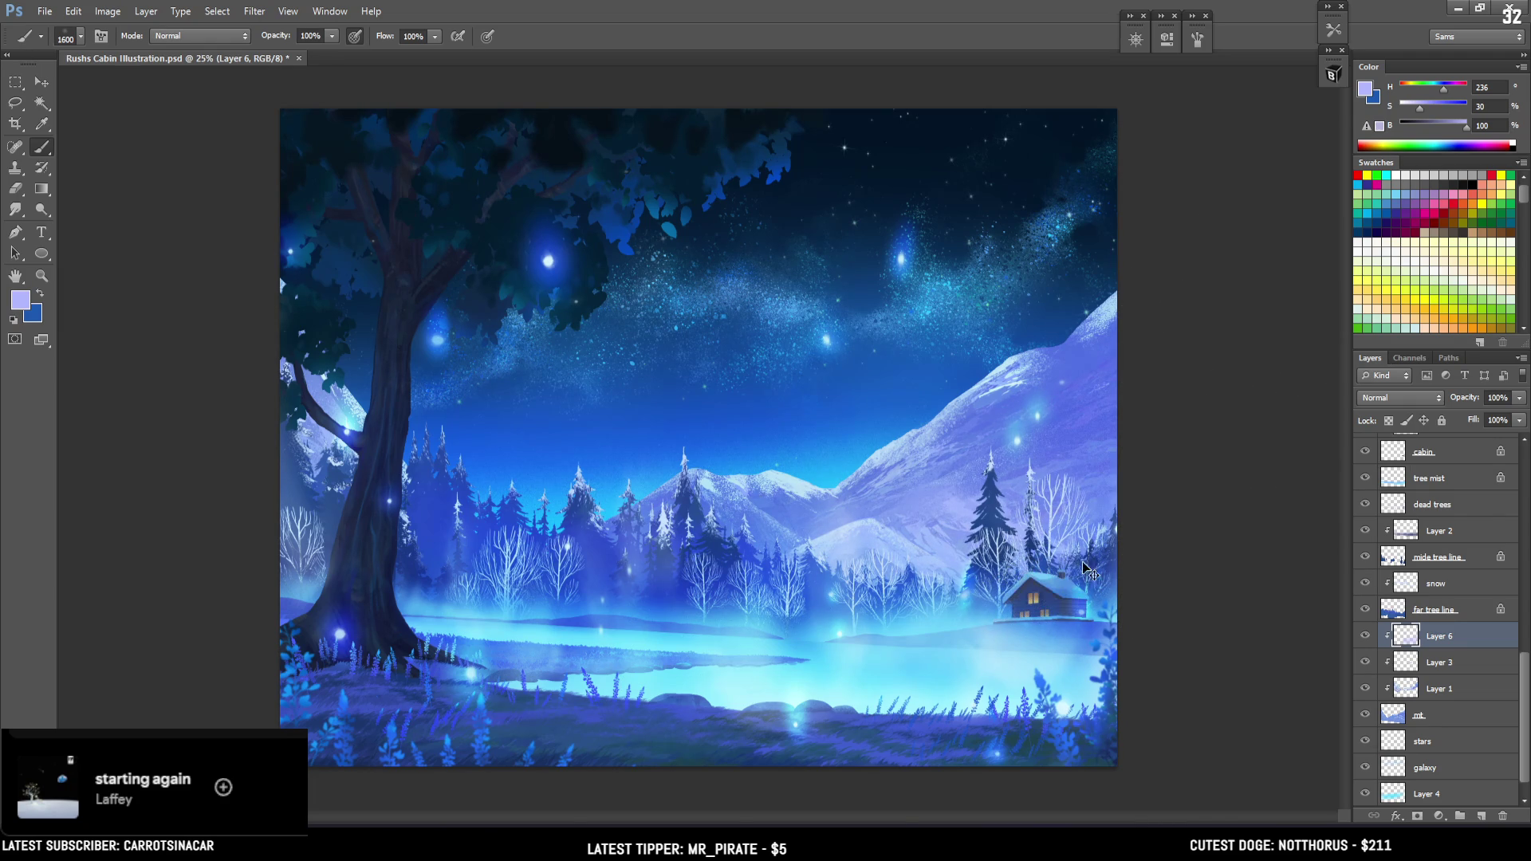
key("bracketright")
key("bracketright")
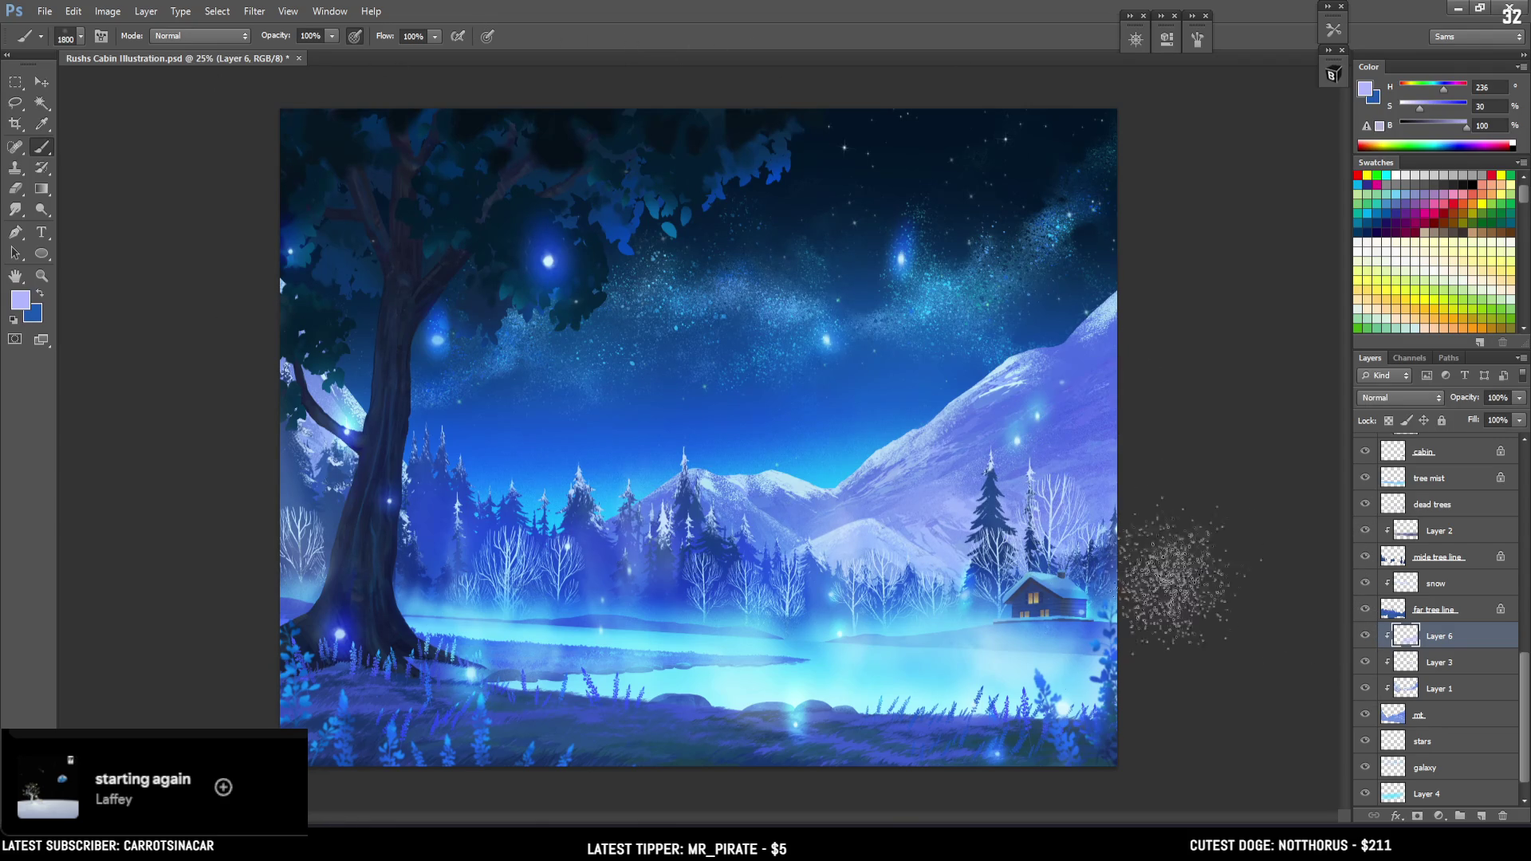
scroll(1053, 390, "up", 1)
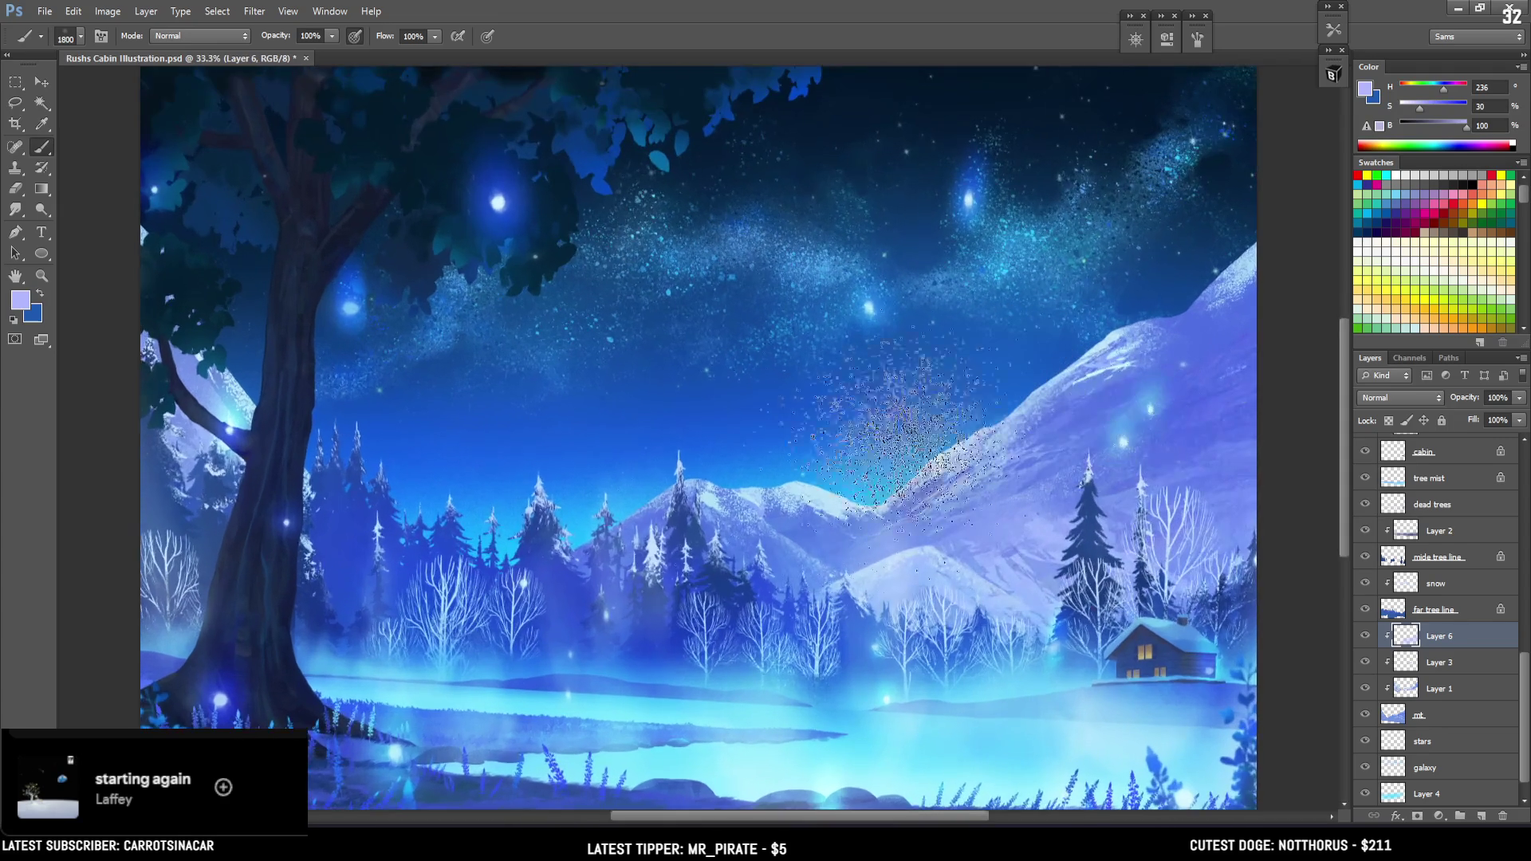
Zoom in to 33.3%, shrink the speckled brush to 1400, then zoom back out to 25%
left_click_drag(1084, 398, 1140, 383)
key("bracketleft")
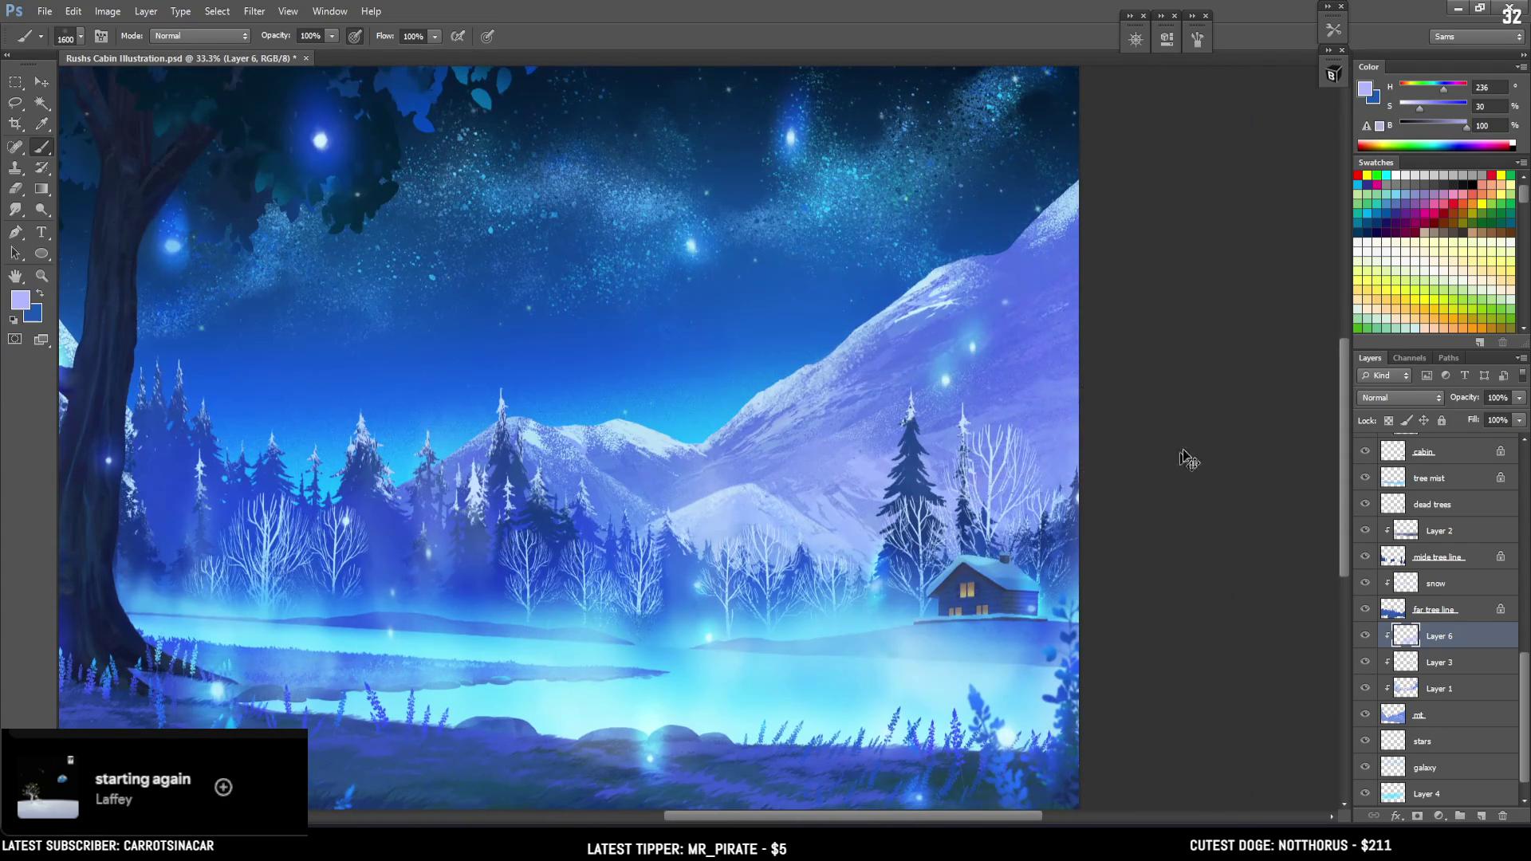
key("bracketleft")
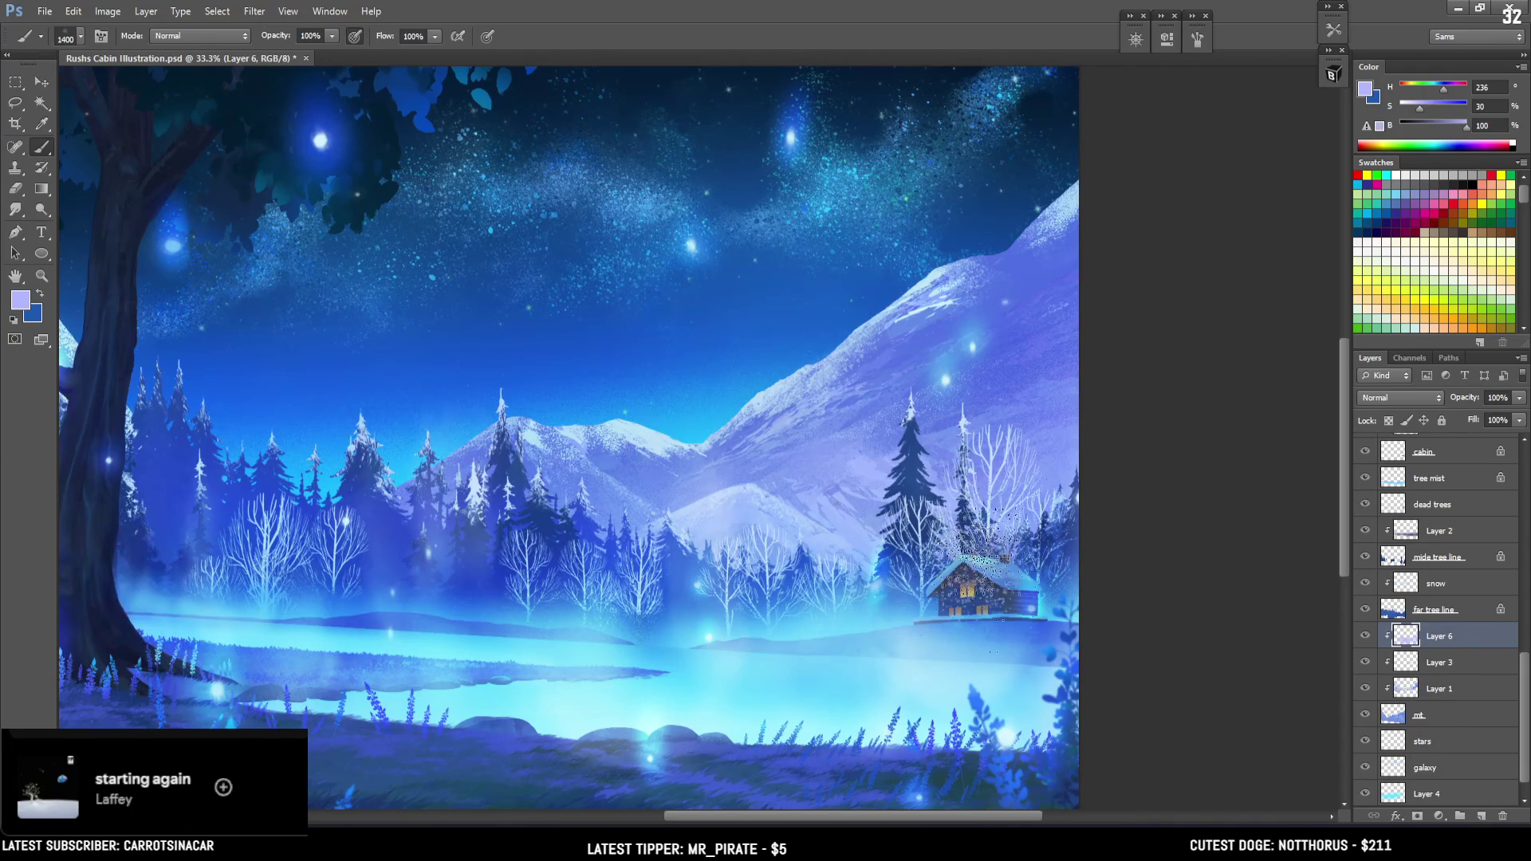
key("ctrl+minus")
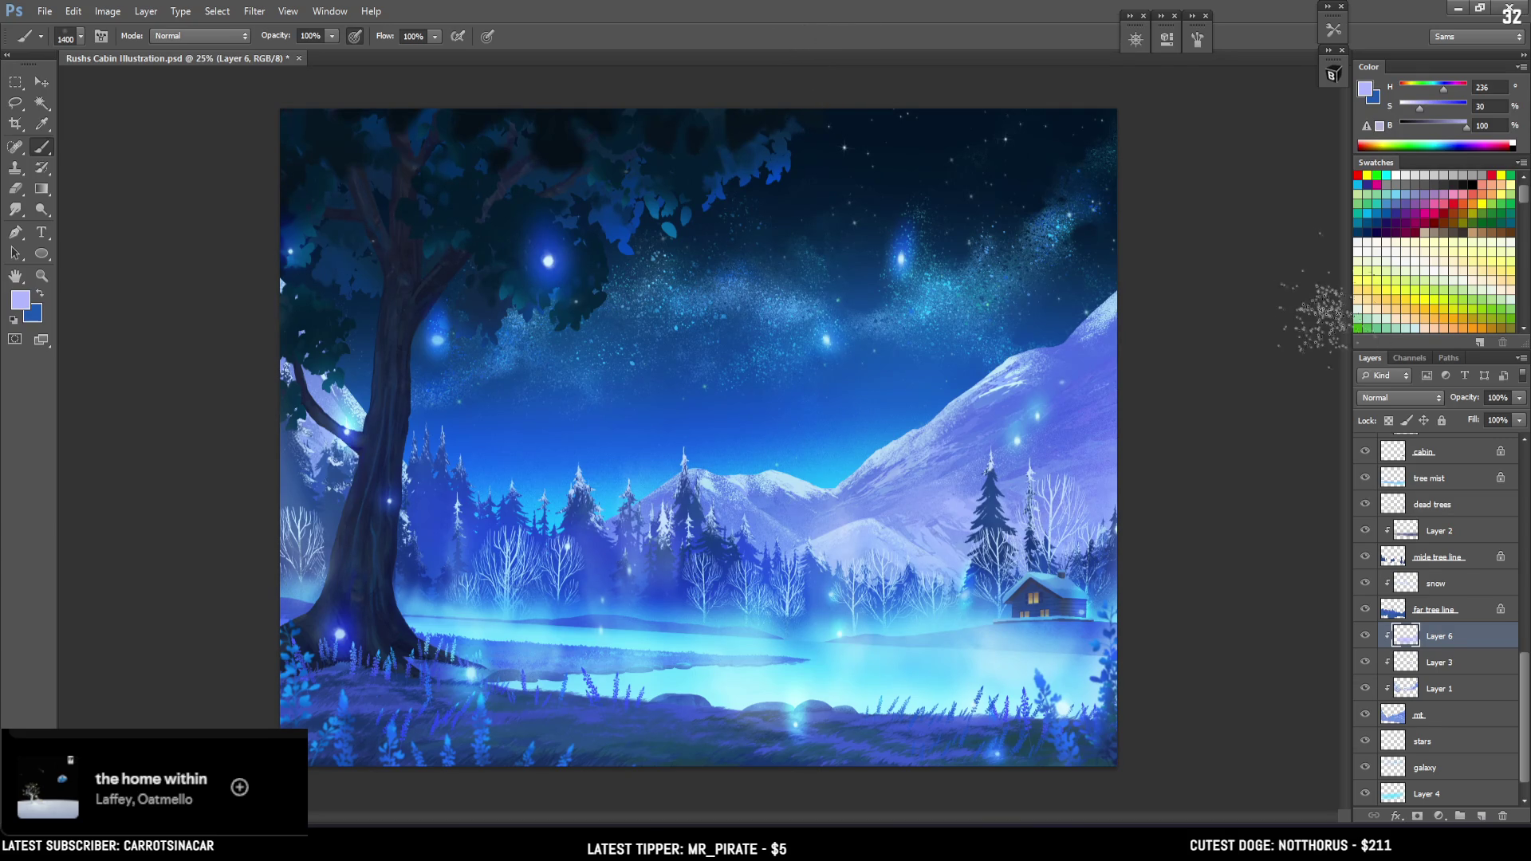
left_click(1332, 73)
left_click(1334, 72)
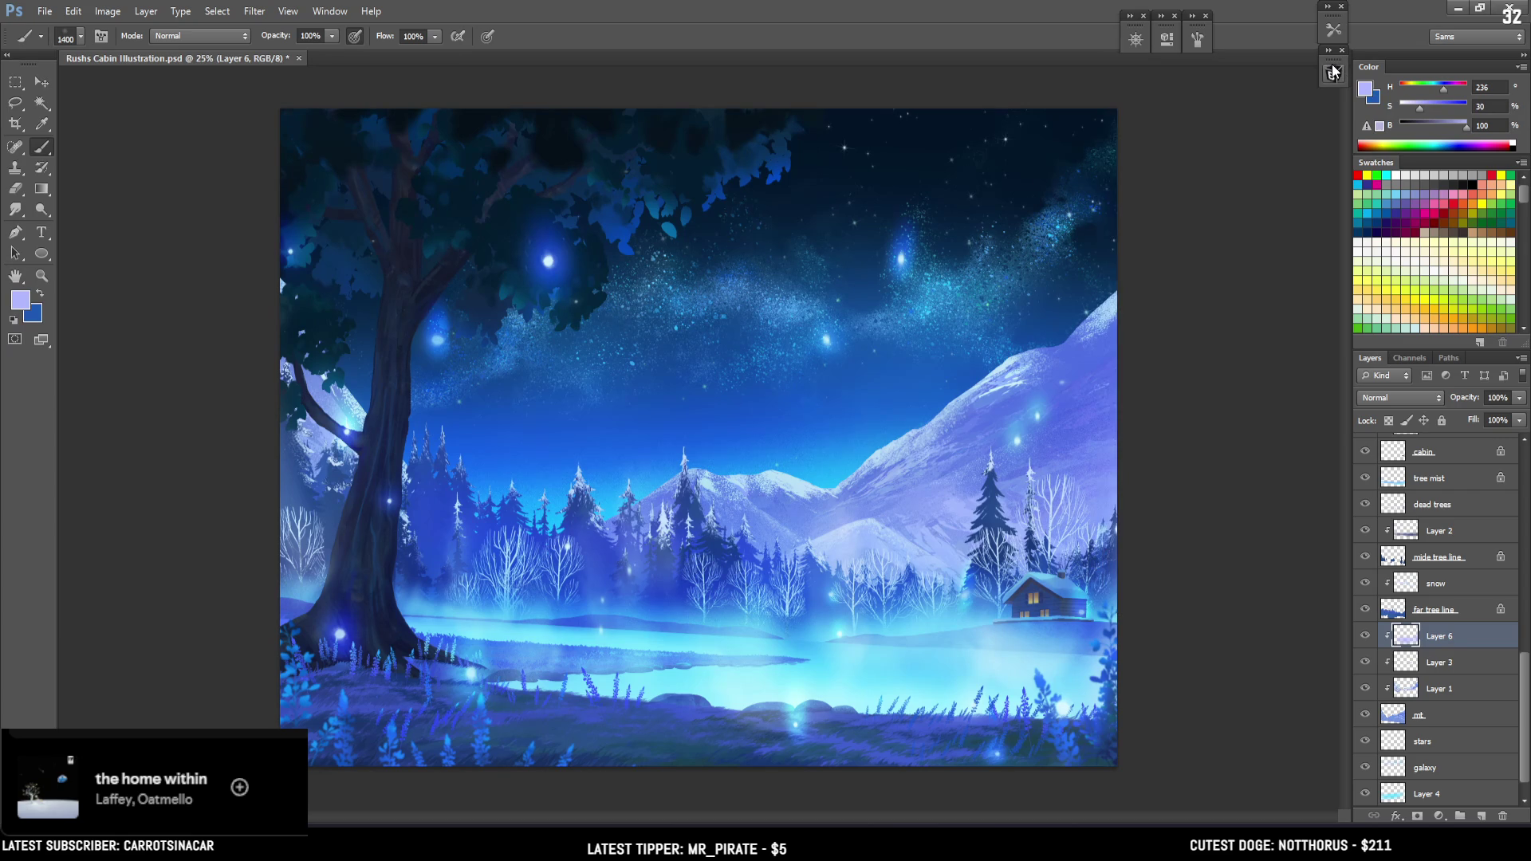
key("ctrl+plus")
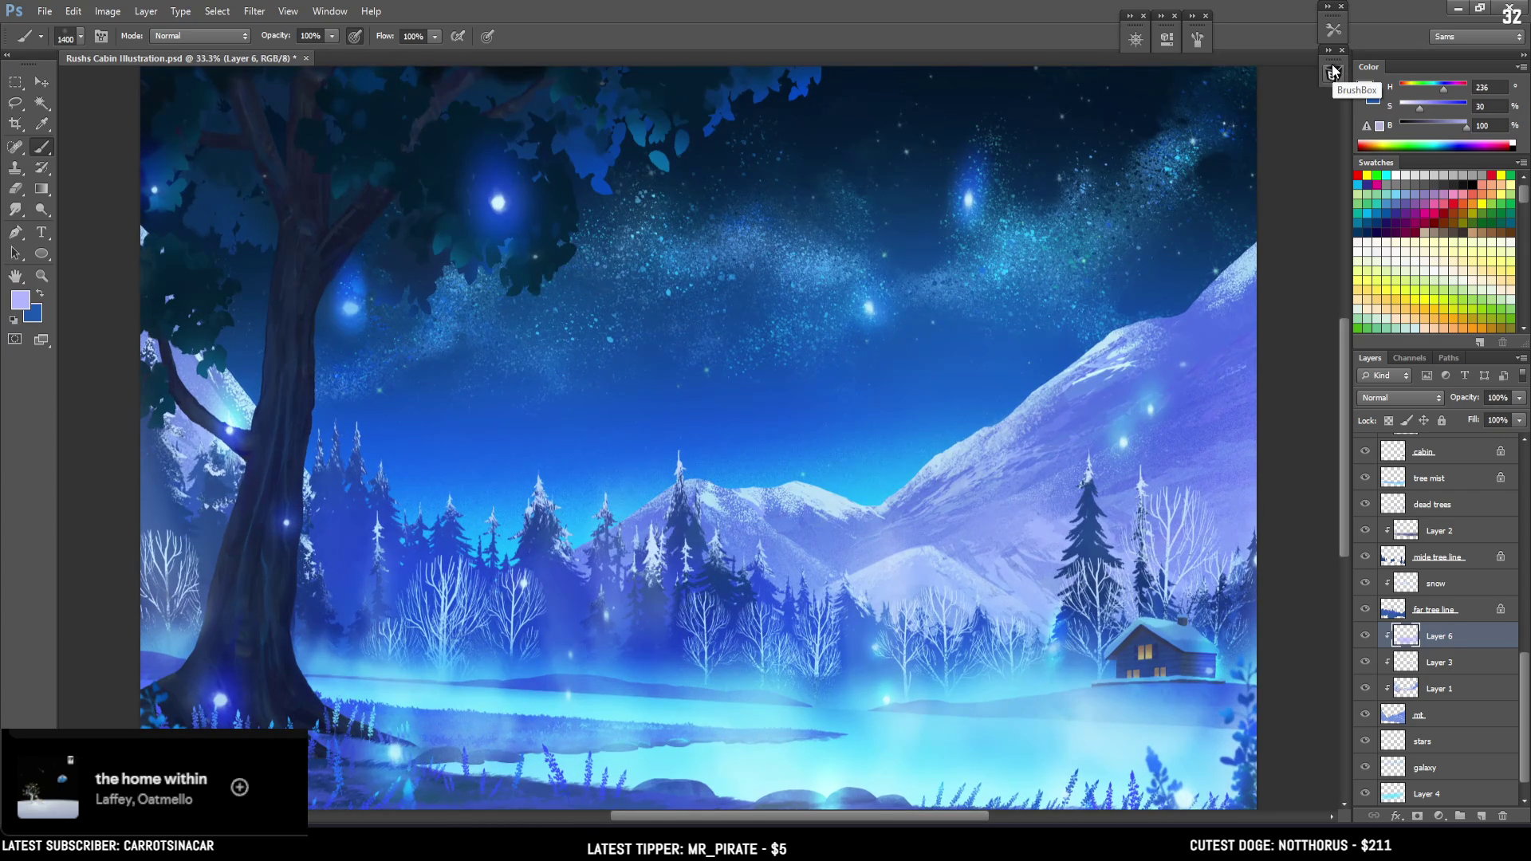
mouse_move(1073, 311)
left_mouse_down()
mouse_move(993, 427)
mouse_move(1002, 396)
left_mouse_up()
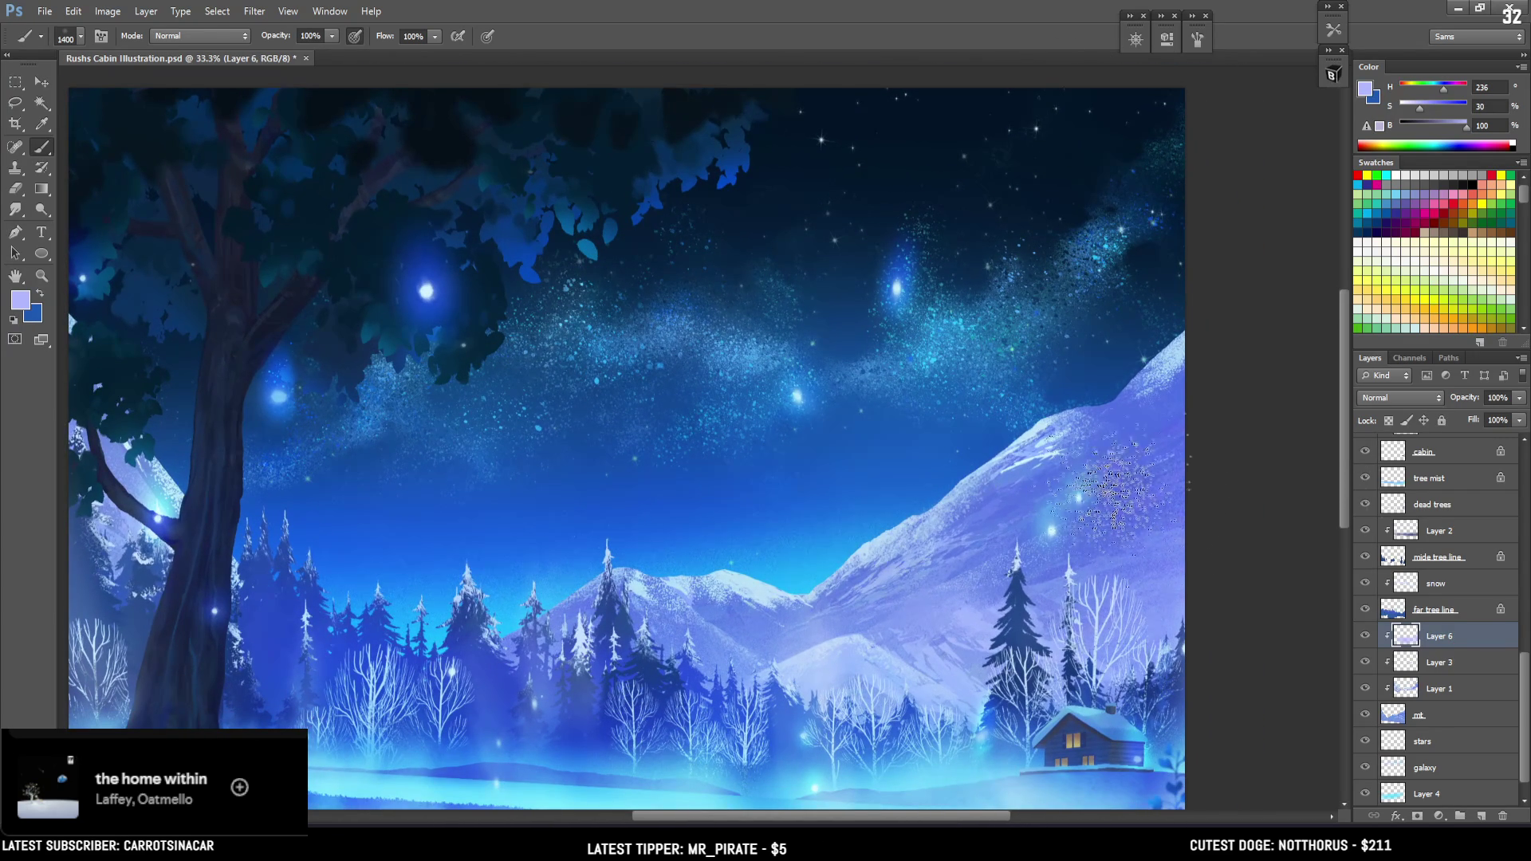
scroll(1412, 590, "down", 1)
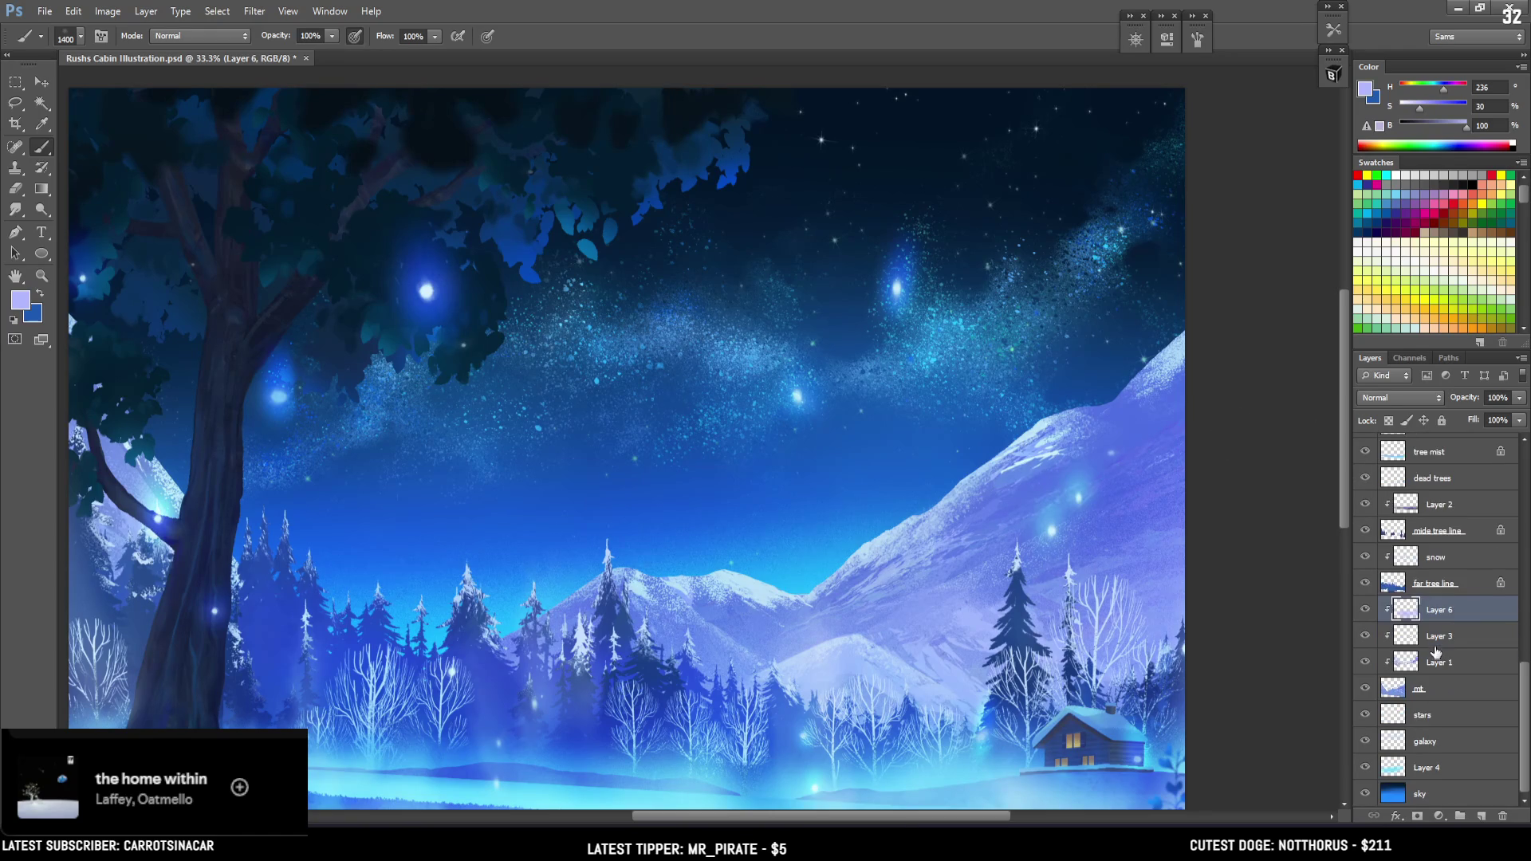
left_click(1365, 583)
left_click(1365, 583)
left_click_drag(845, 598, 869, 365)
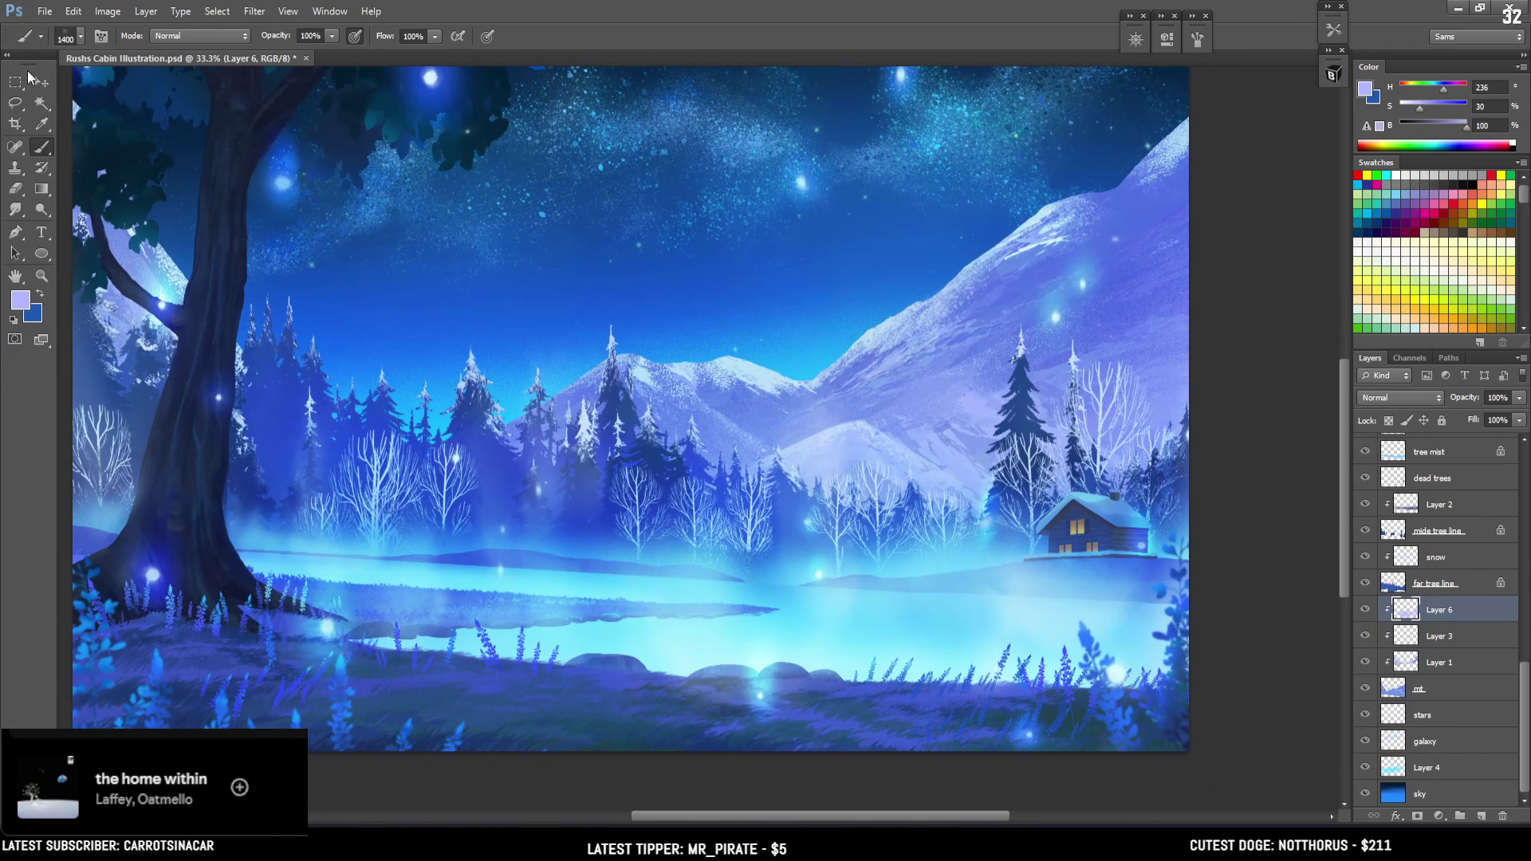
left_click(15, 83)
left_click_drag(1006, 385, 1108, 393)
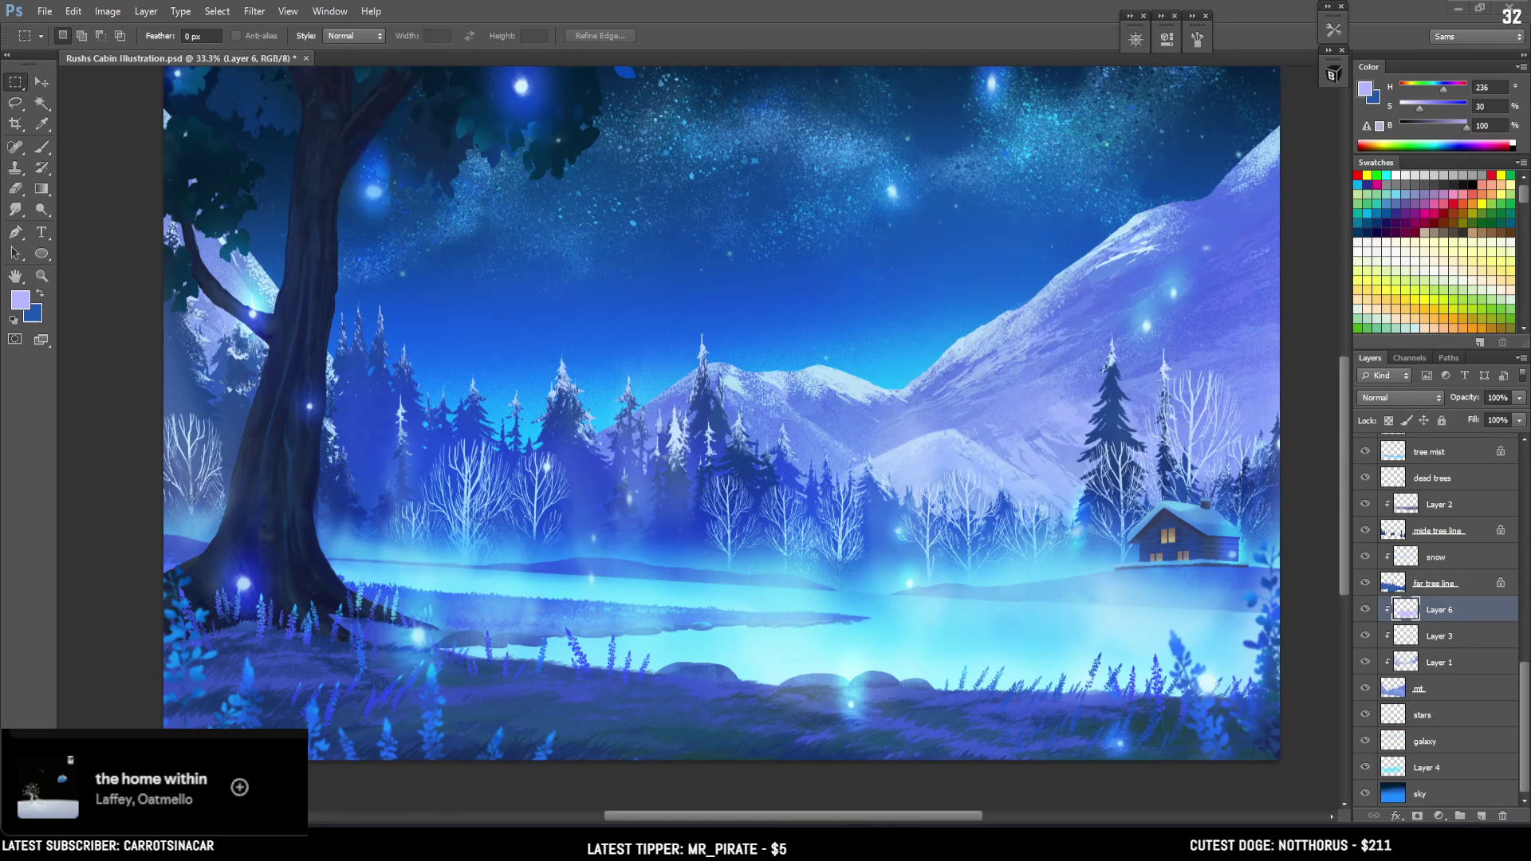
scroll(759, 381, "up", 2)
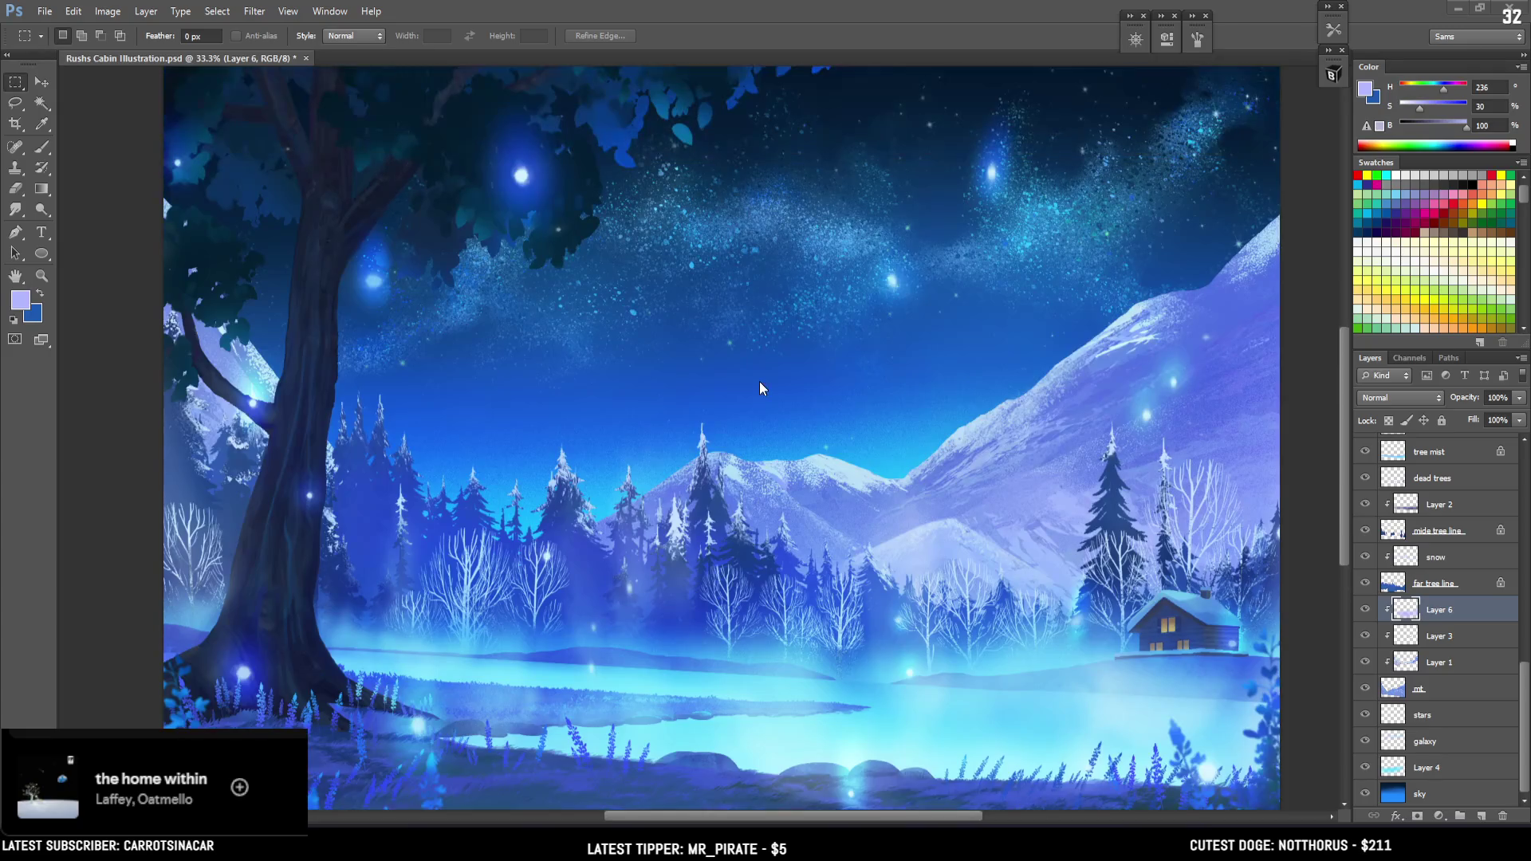
scroll(759, 381, "up", 2)
scroll(759, 381, "up", 2)
scroll(760, 388, "down", 3)
scroll(760, 388, "down", 4)
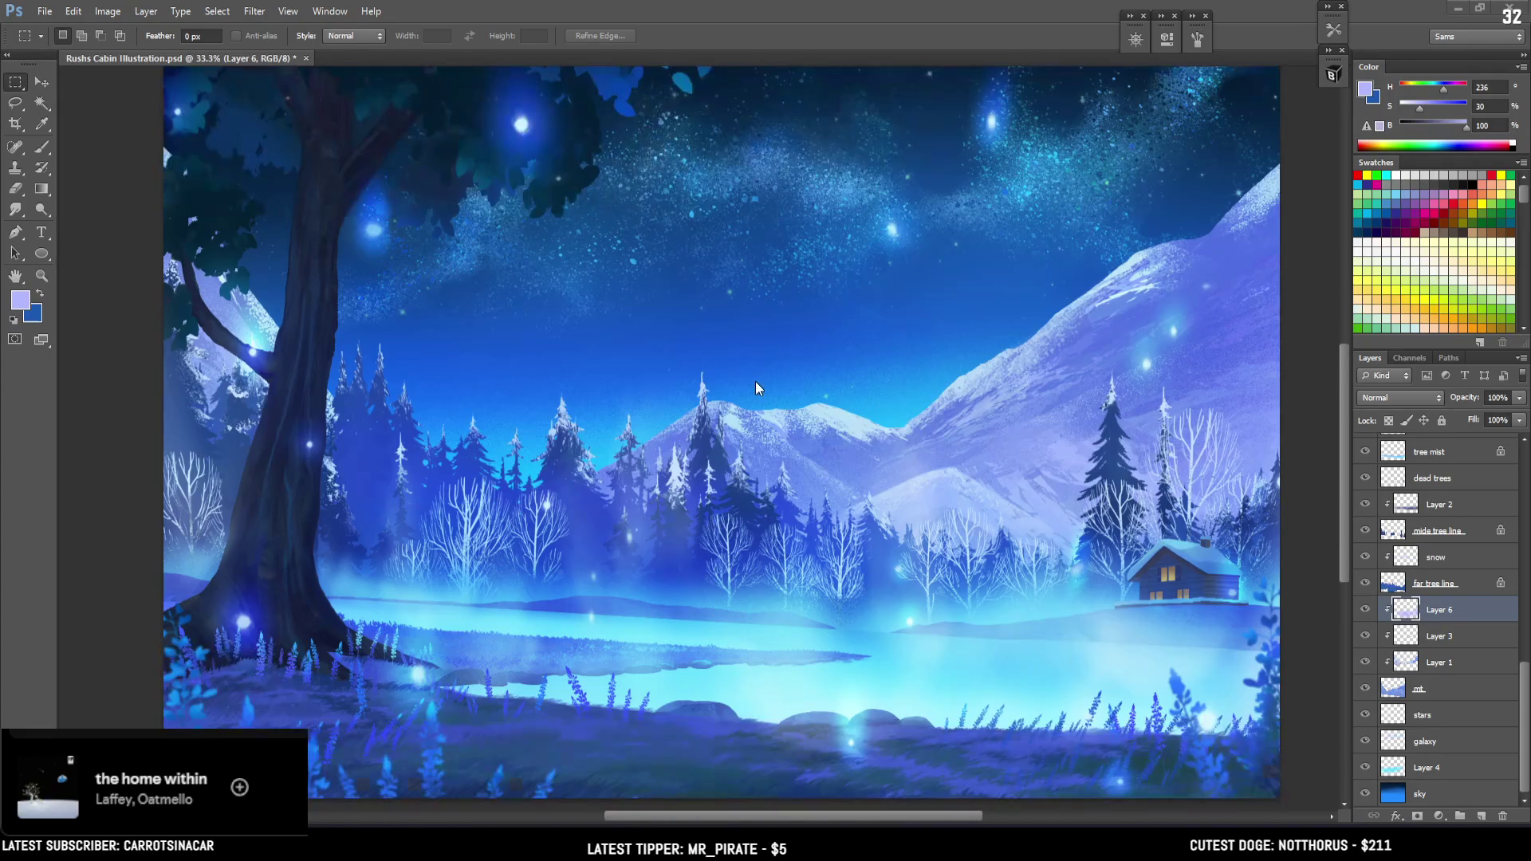
scroll(760, 388, "up", 5)
scroll(759, 381, "up", 2)
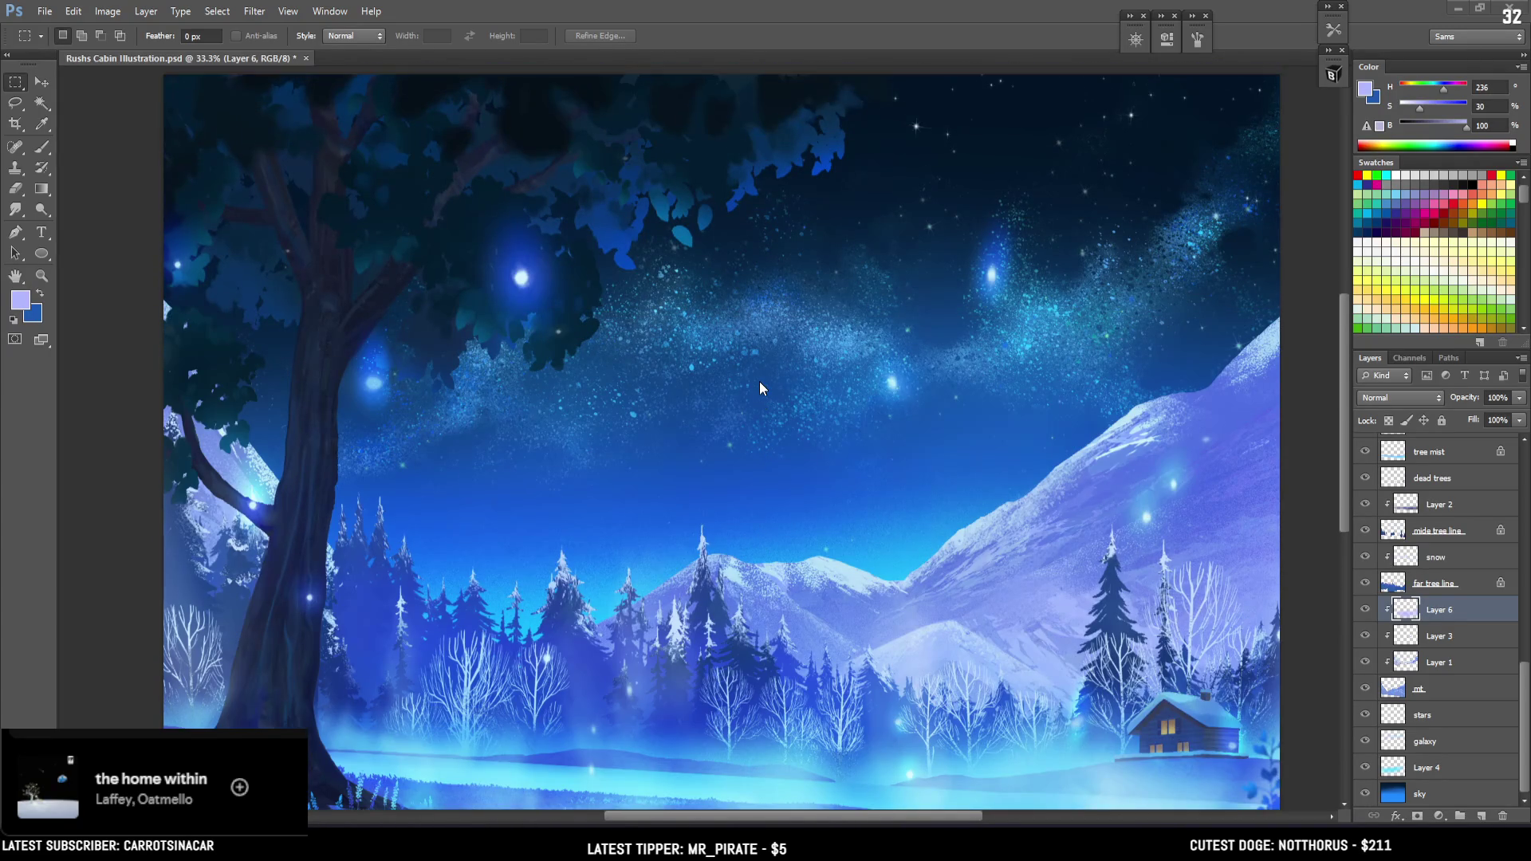
scroll(759, 382, "down", 3)
scroll(758, 384, "down", 2)
scroll(758, 384, "up", 2)
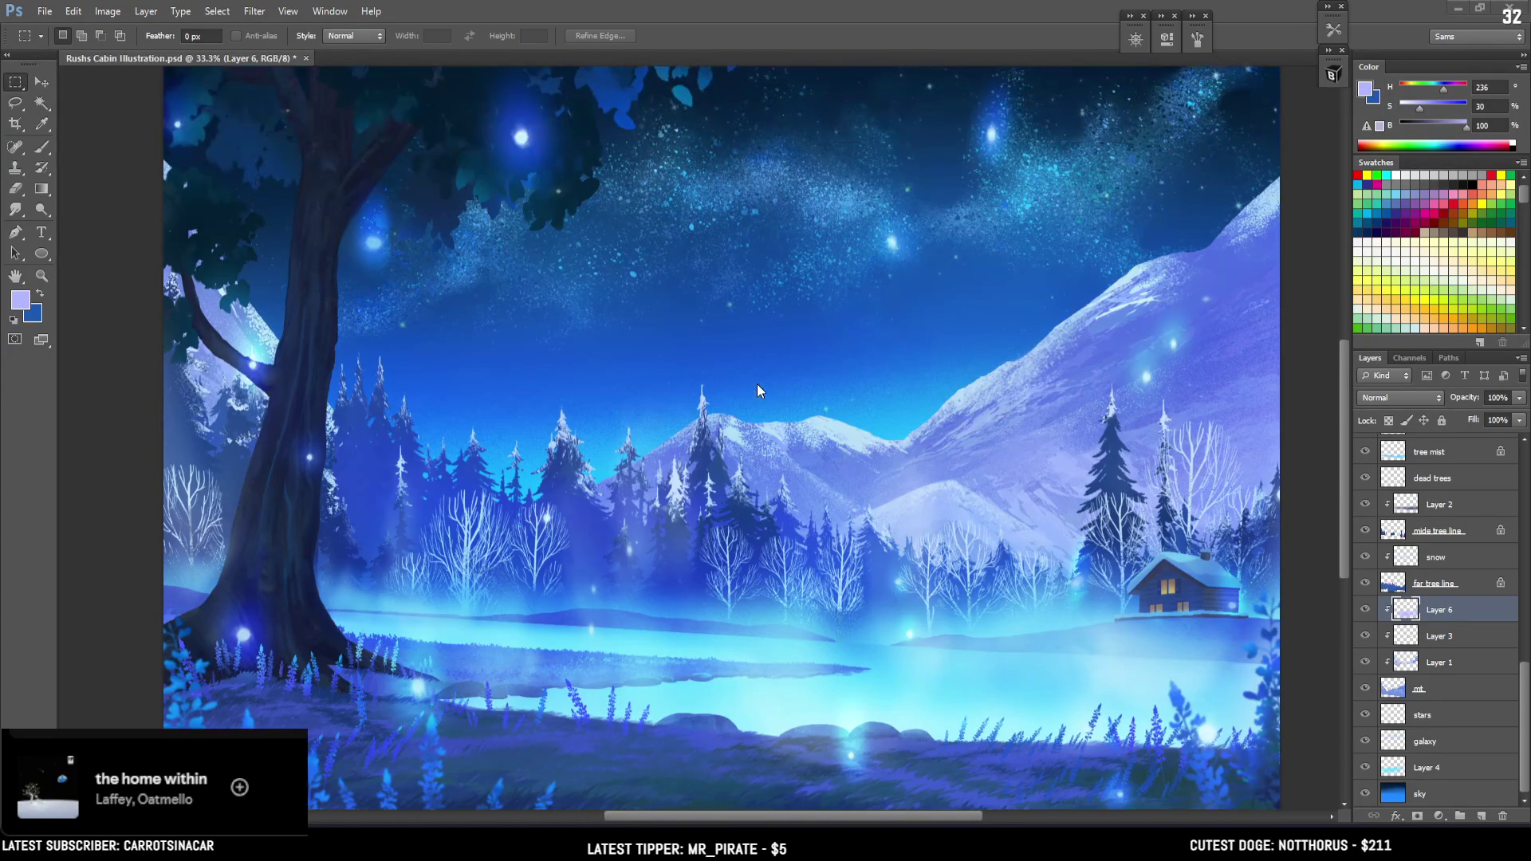
scroll(758, 384, "up", 1)
scroll(758, 385, "down", 2)
scroll(757, 384, "up", 1)
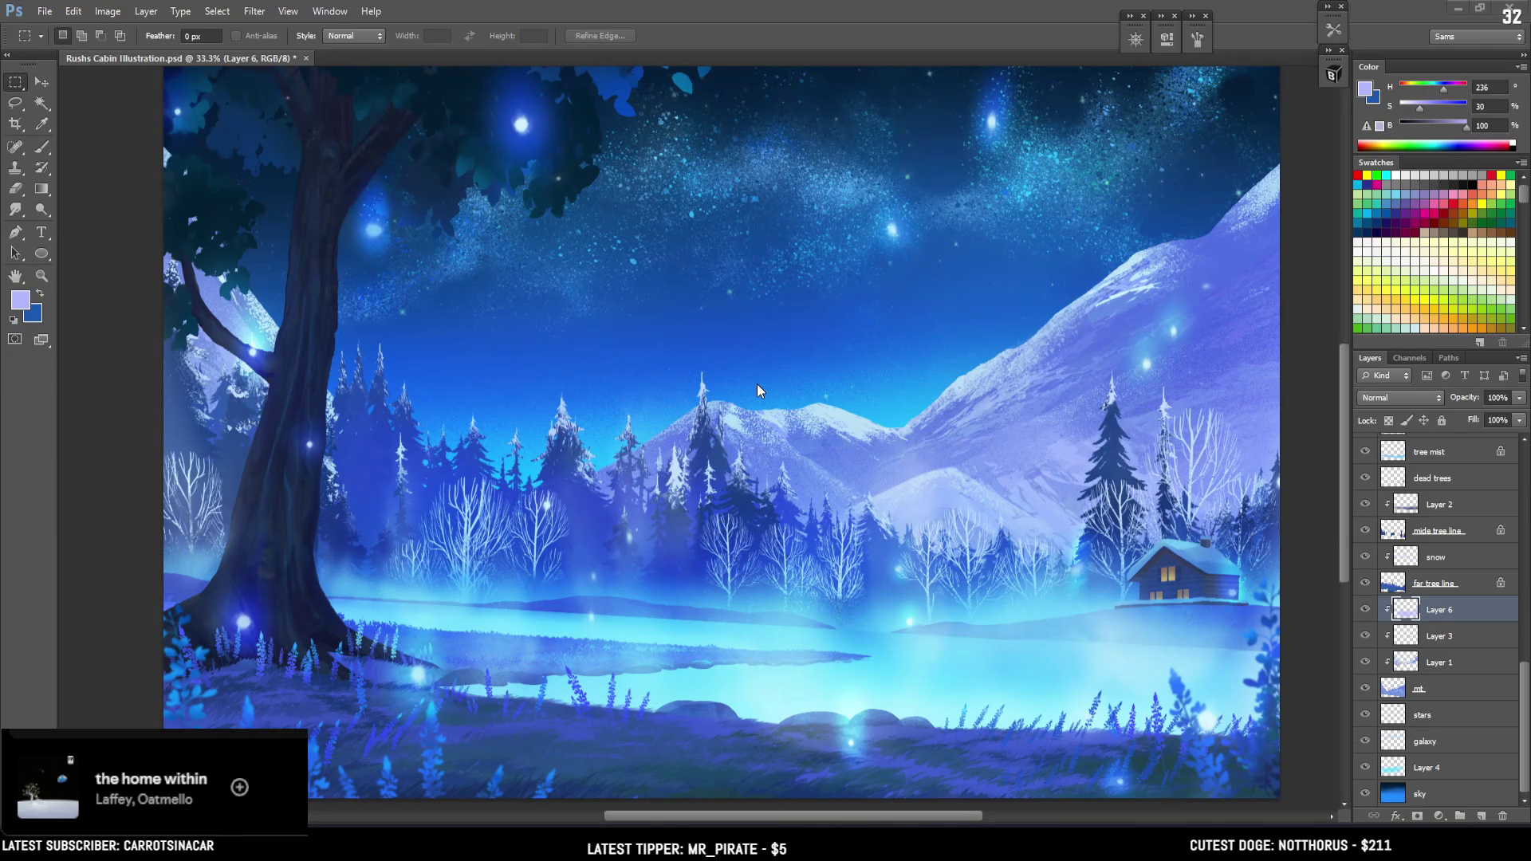
scroll(774, 519, "down", 2)
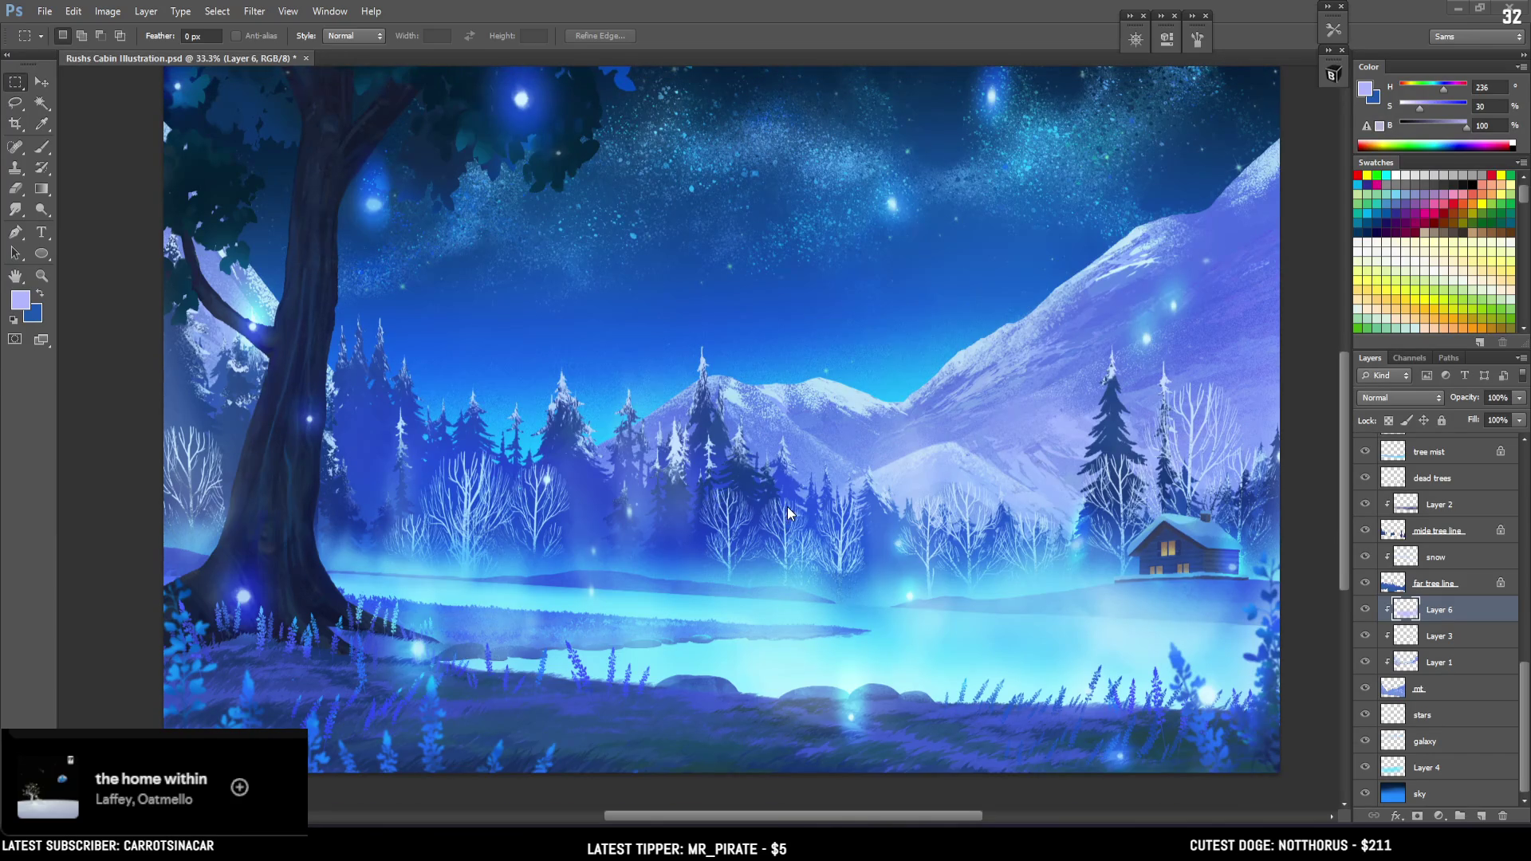
scroll(786, 515, "up", 2)
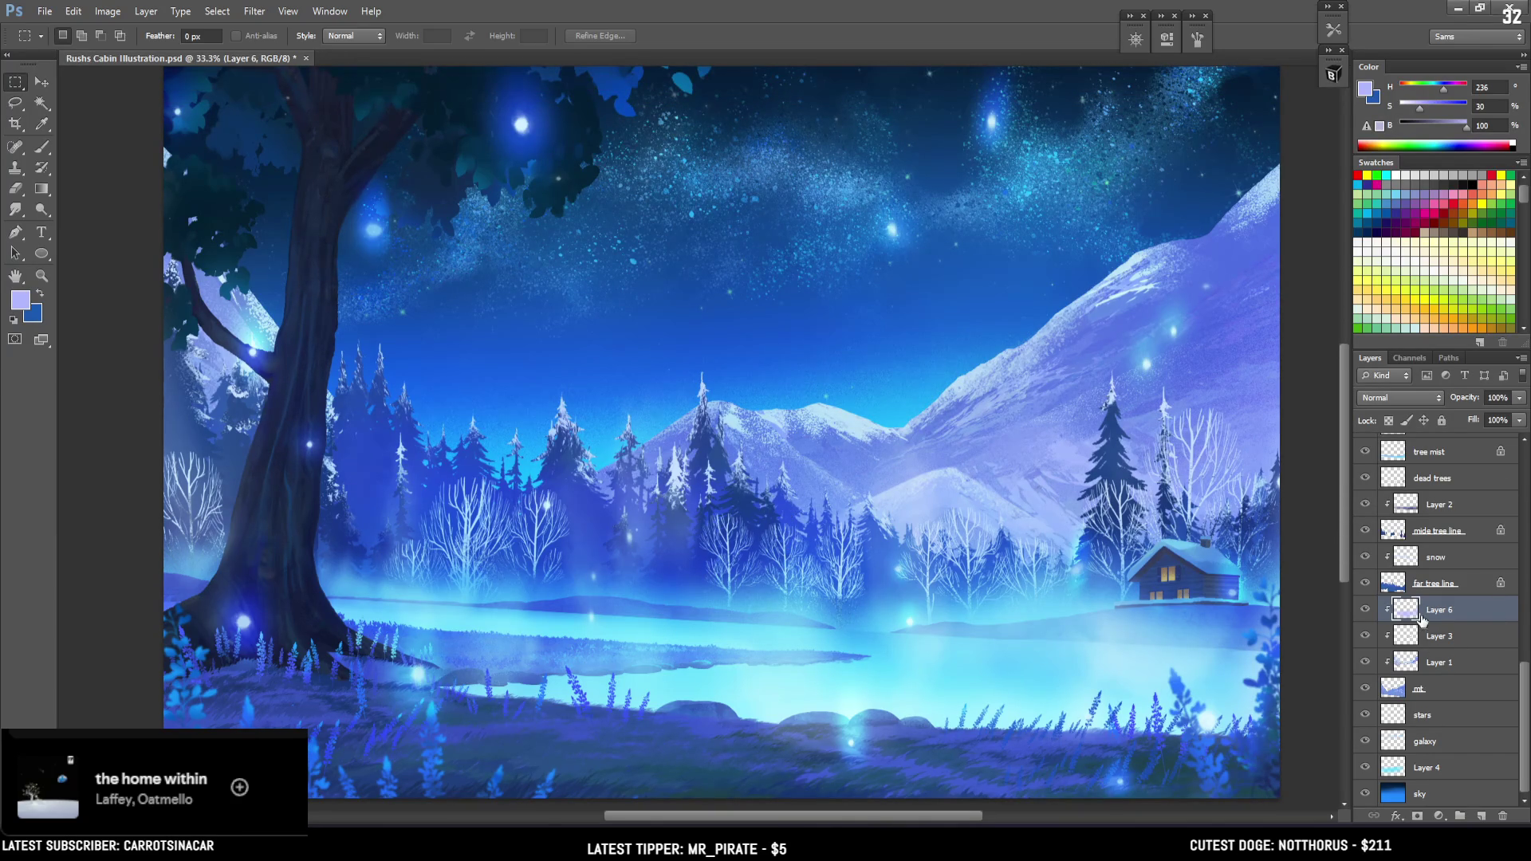
scroll(1428, 647, "up", 3)
scroll(1403, 622, "up", 3)
scroll(1424, 619, "up", 3)
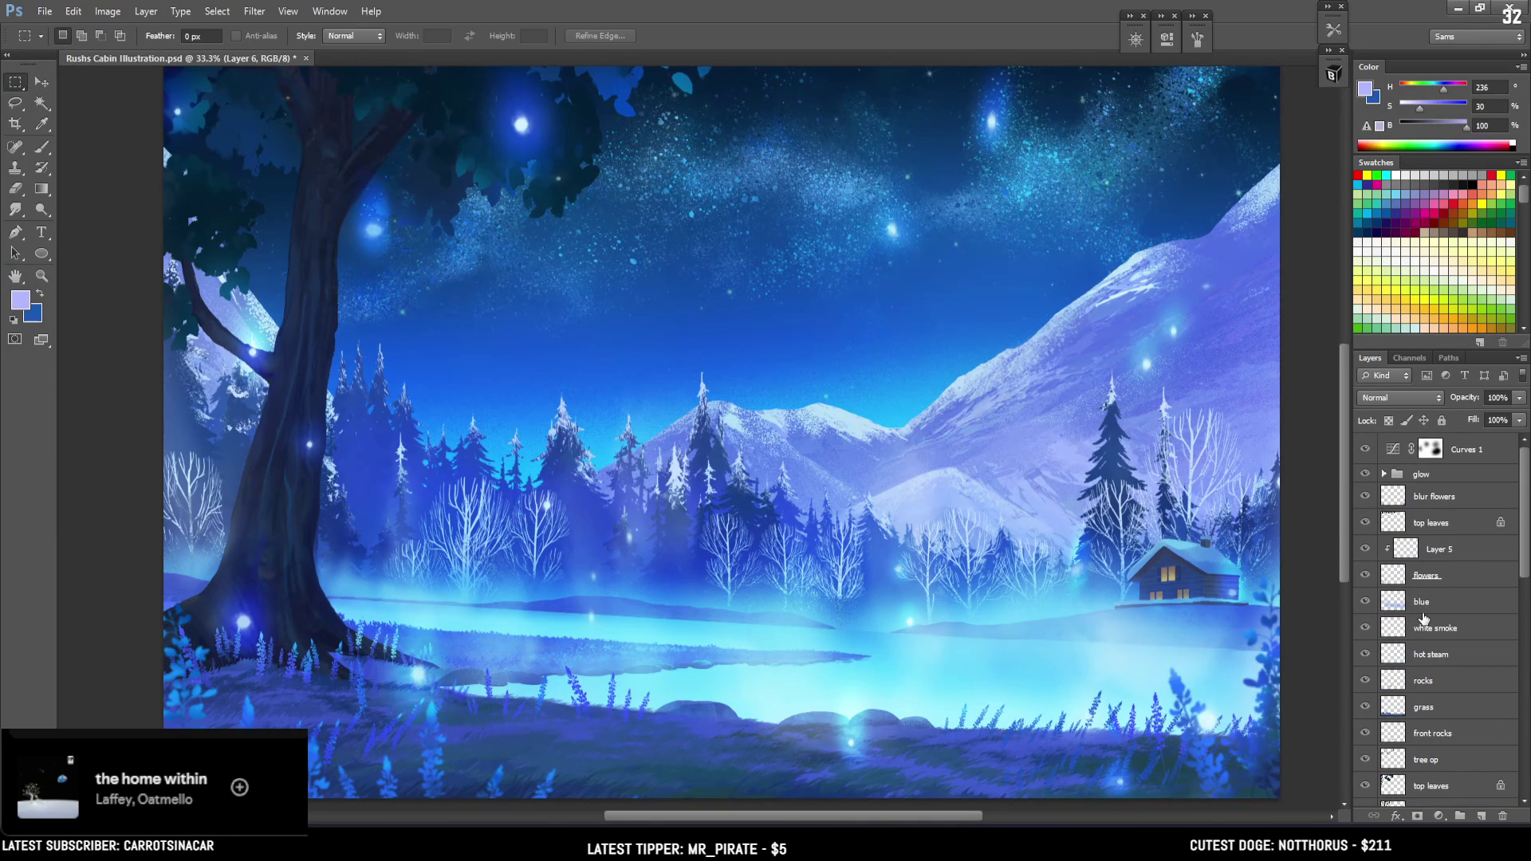
left_click(1365, 449)
left_click(1365, 450)
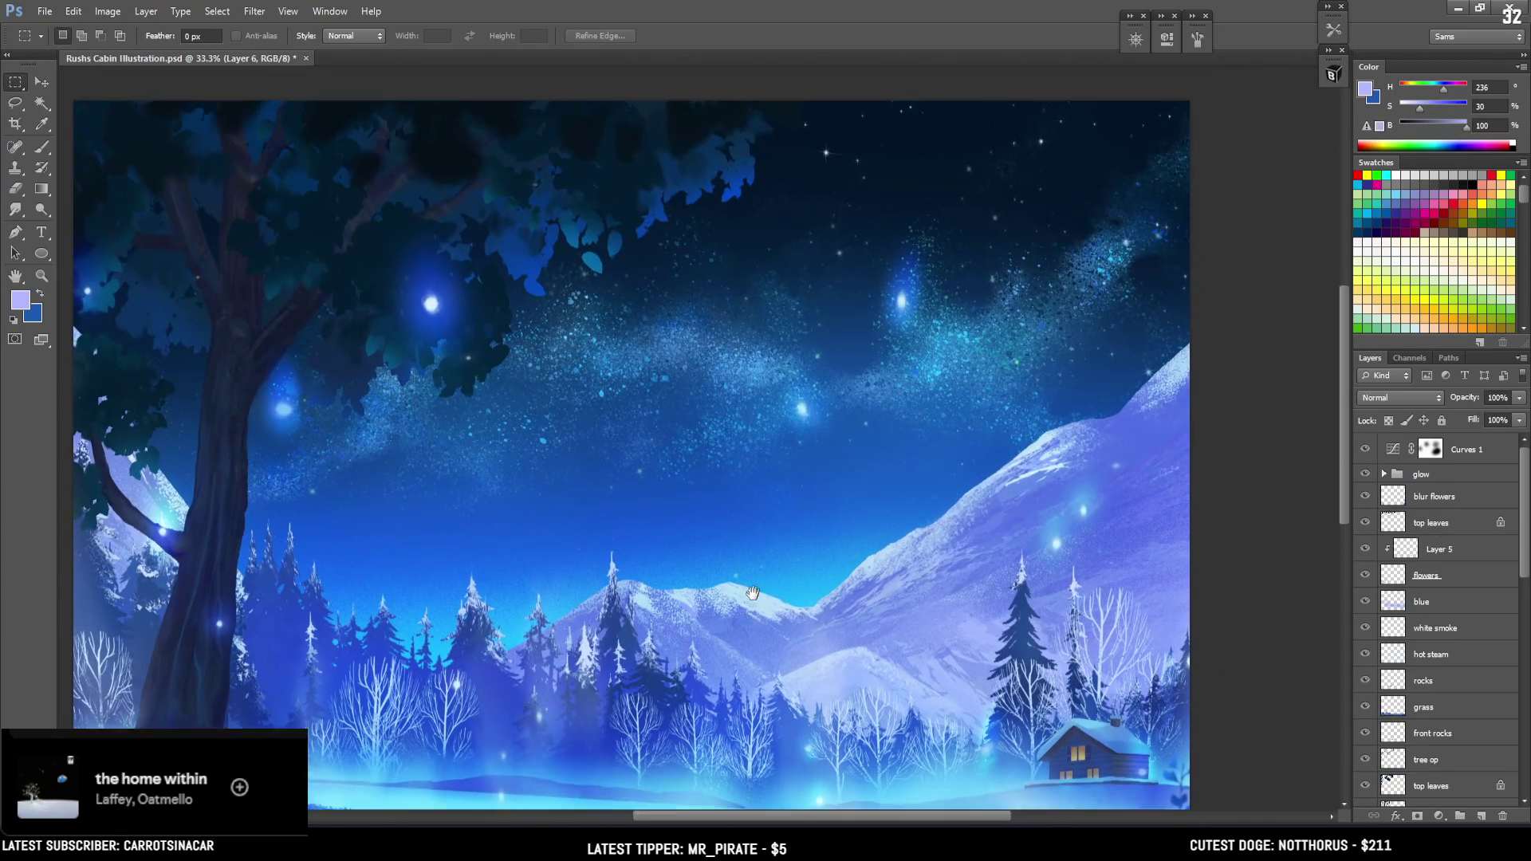
left_click_drag(851, 402, 792, 538)
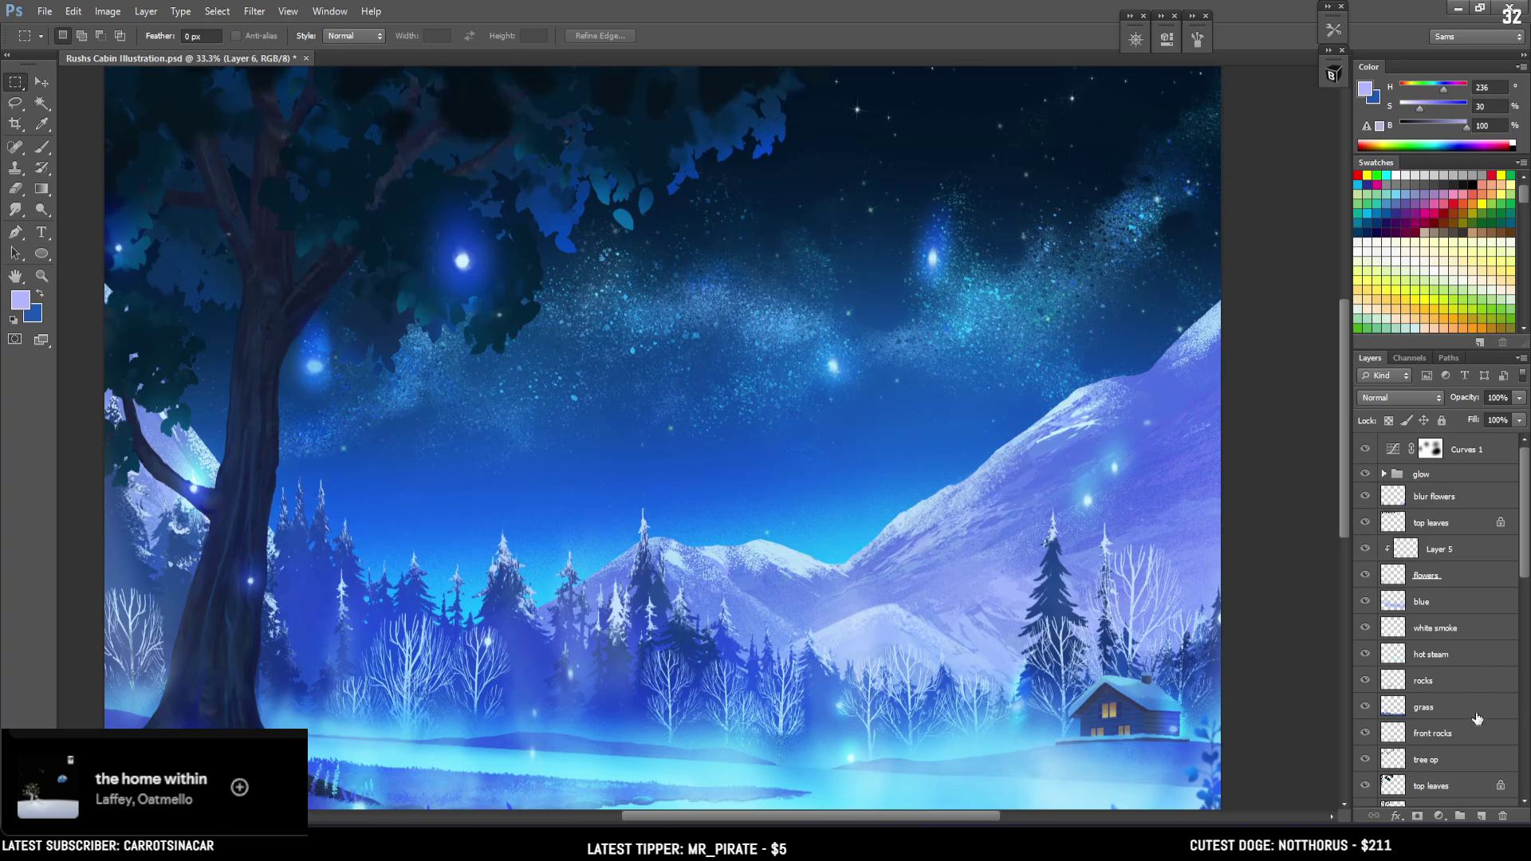
scroll(1476, 718, "down", 5)
Toggle the galaxy layer's visibility to check its effect, then save the painting
left_click(1410, 722)
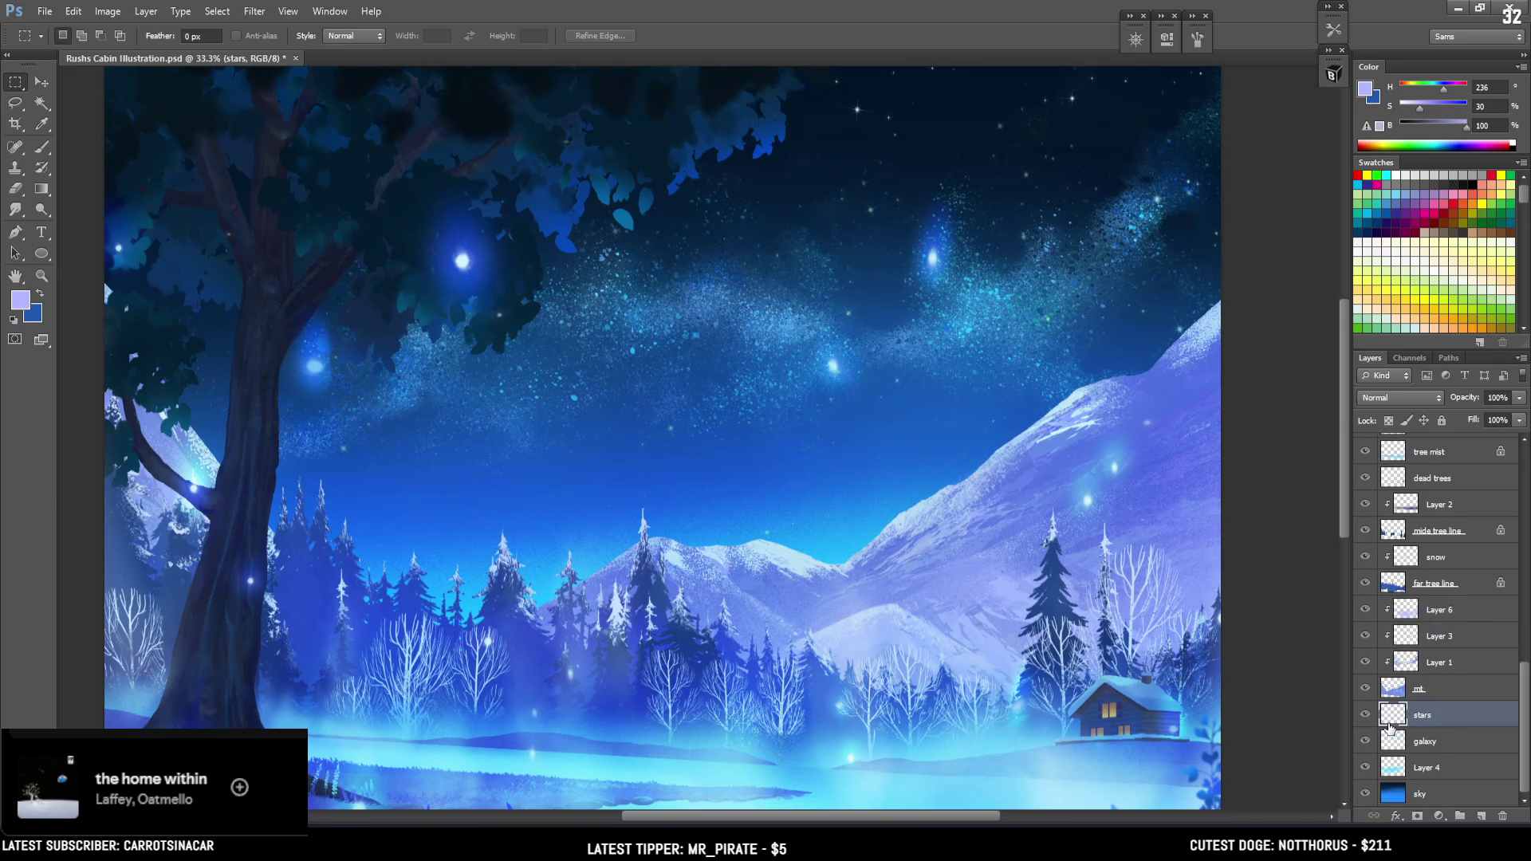
left_click(1384, 742)
left_click(1364, 741)
left_click(1365, 742)
key("ctrl+s")
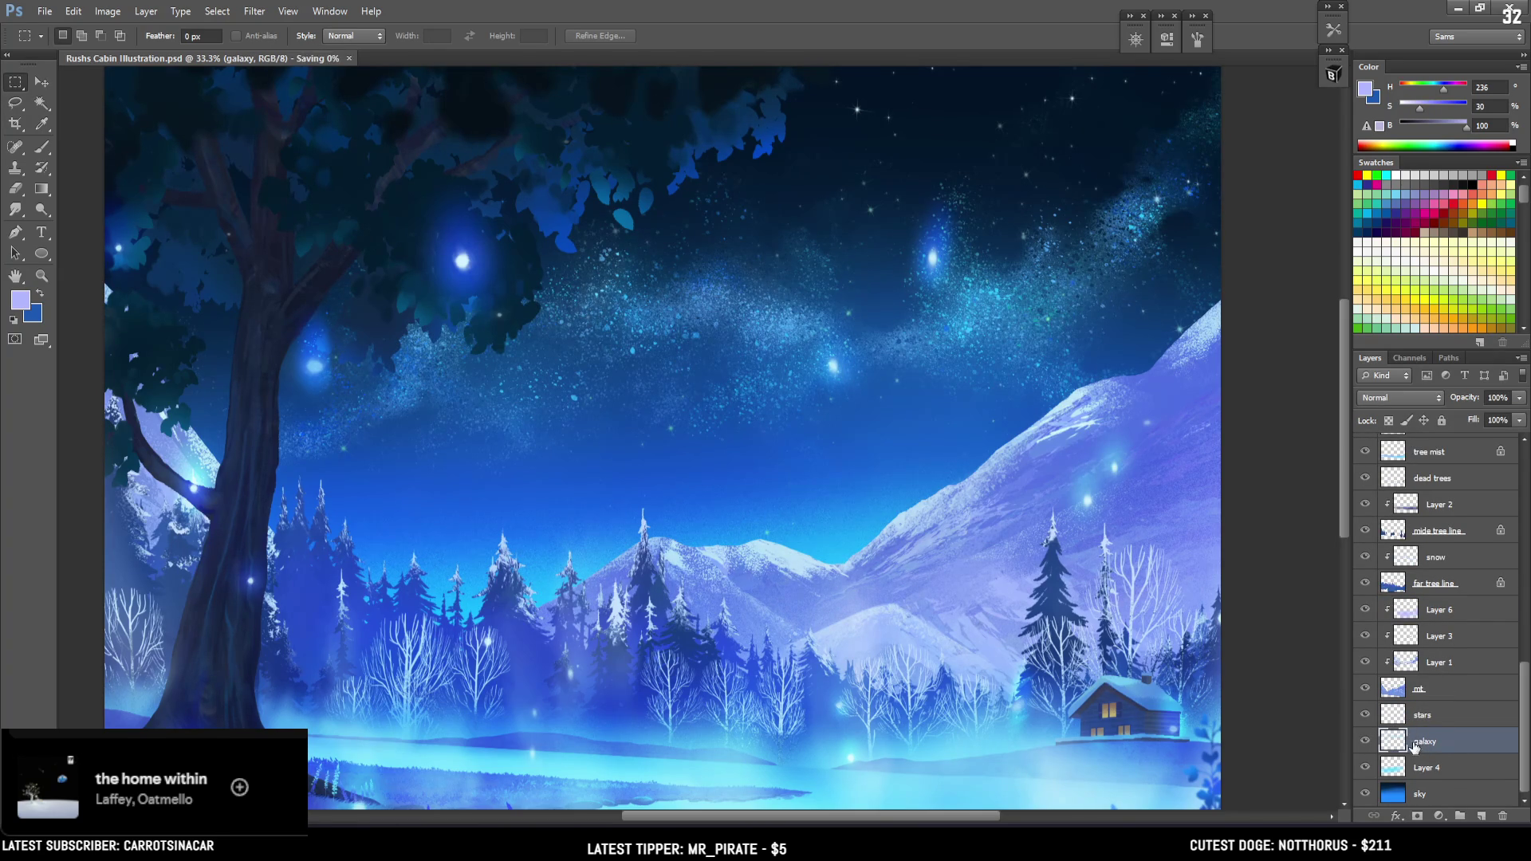
Add a new empty layer above galaxy and name it 'overly'
left_click(1480, 816)
double_click(1425, 742)
type("ov")
key("Return")
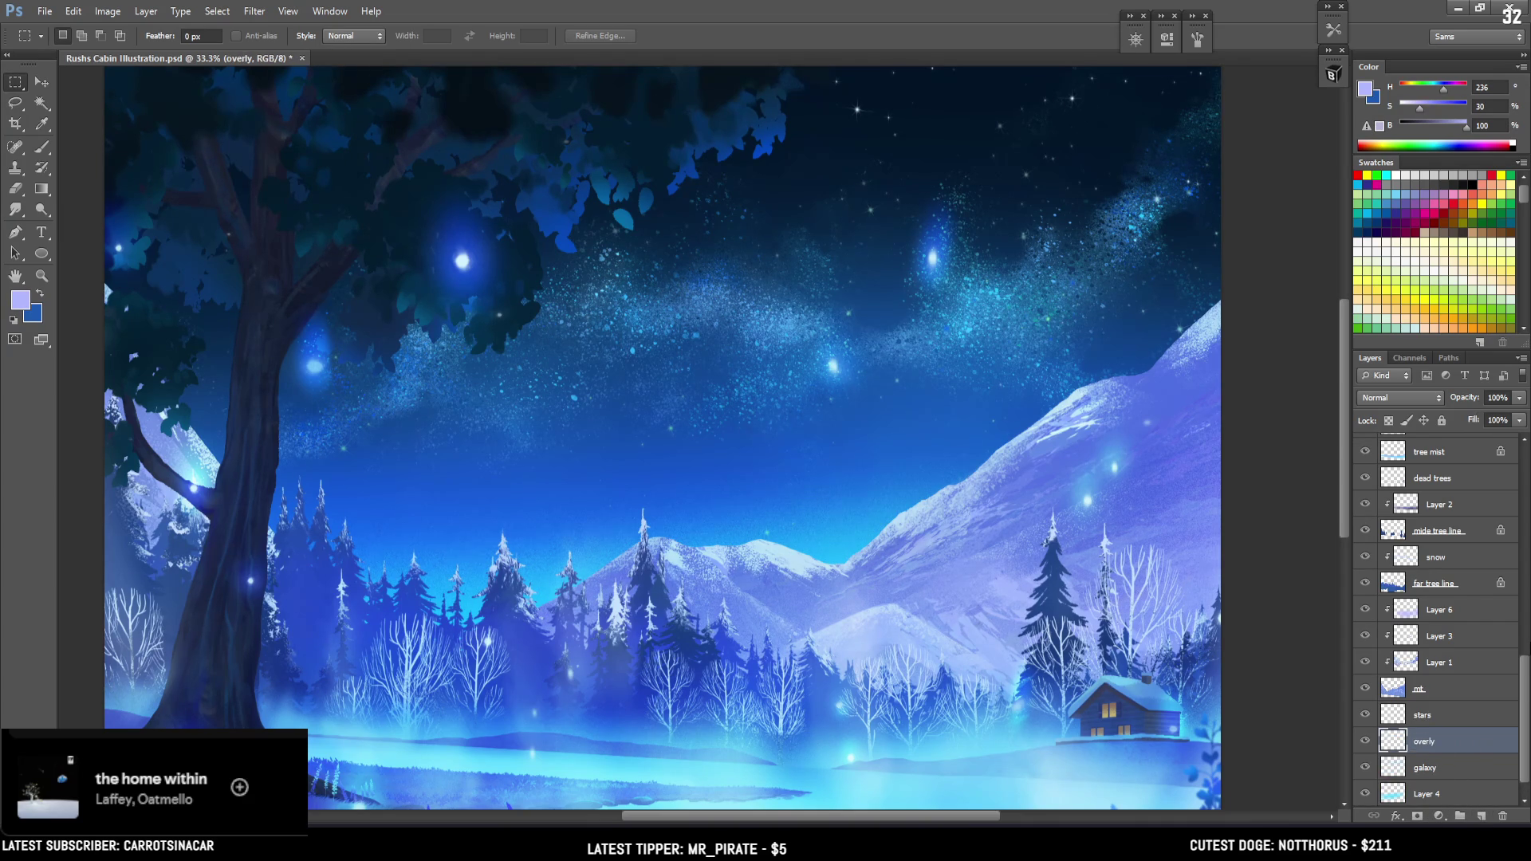
key("b")
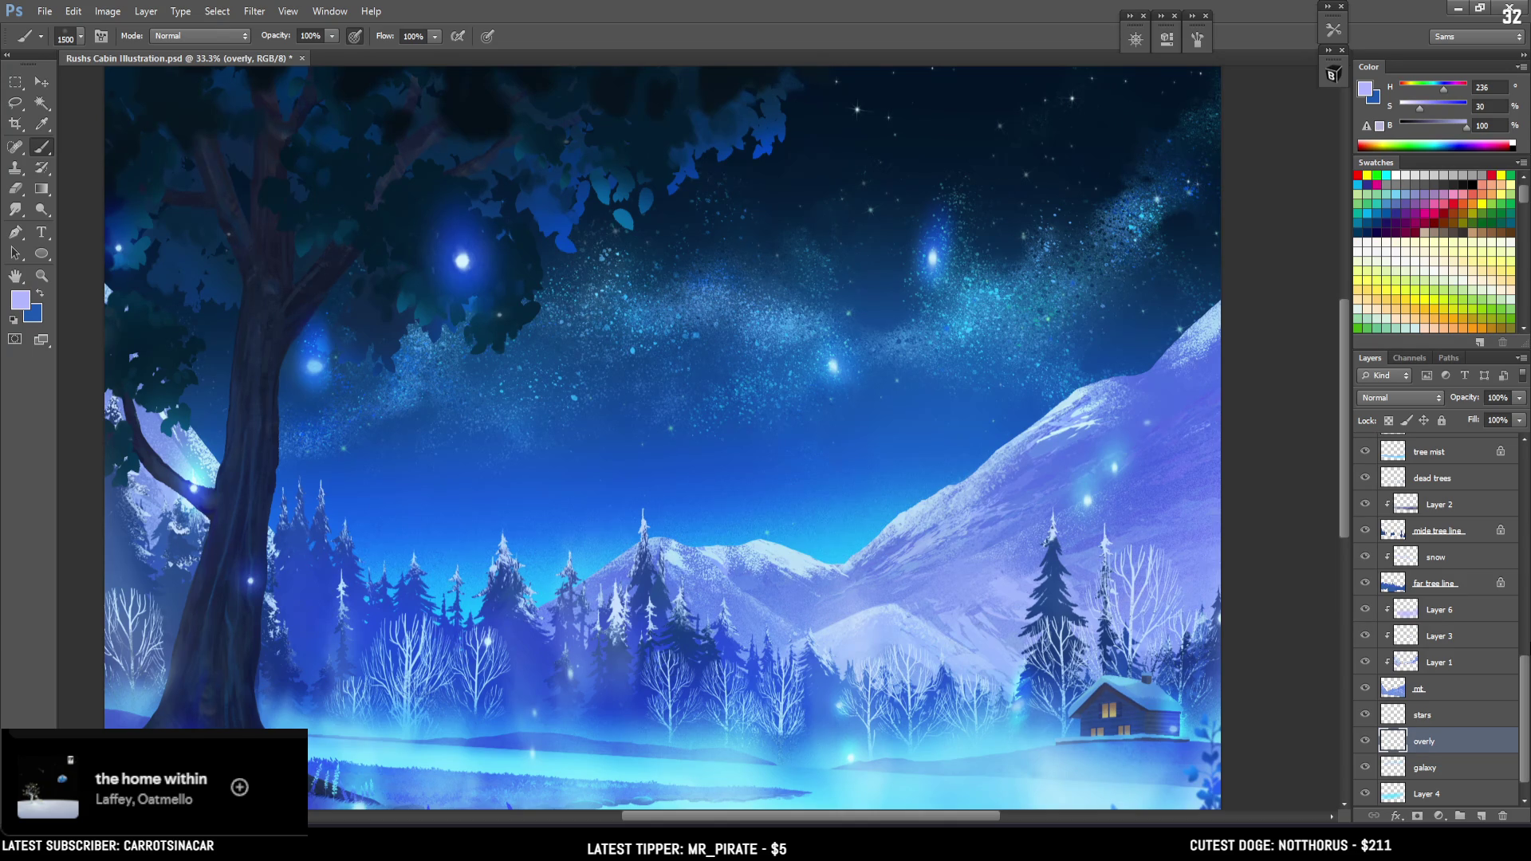
Try the 500 Space Auroras brush at size 600 with a lavender sky stroke, then undo it
left_click(1332, 75)
mouse_move(1311, 375)
left_mouse_down()
mouse_move(1314, 237)
mouse_move(1290, 169)
left_mouse_up()
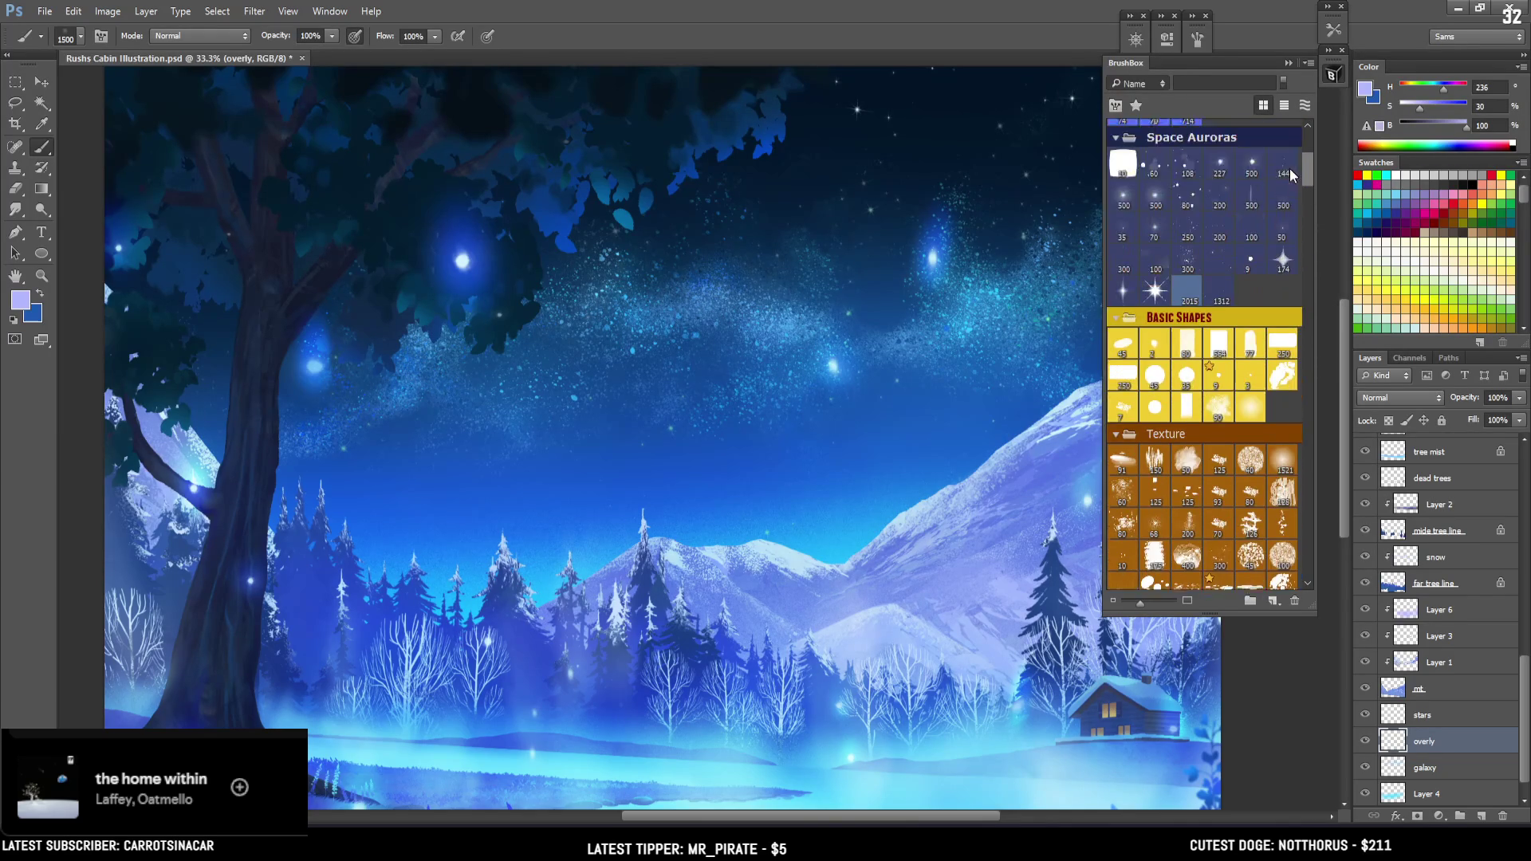
scroll(1289, 169, "up", 2)
left_click(1122, 241)
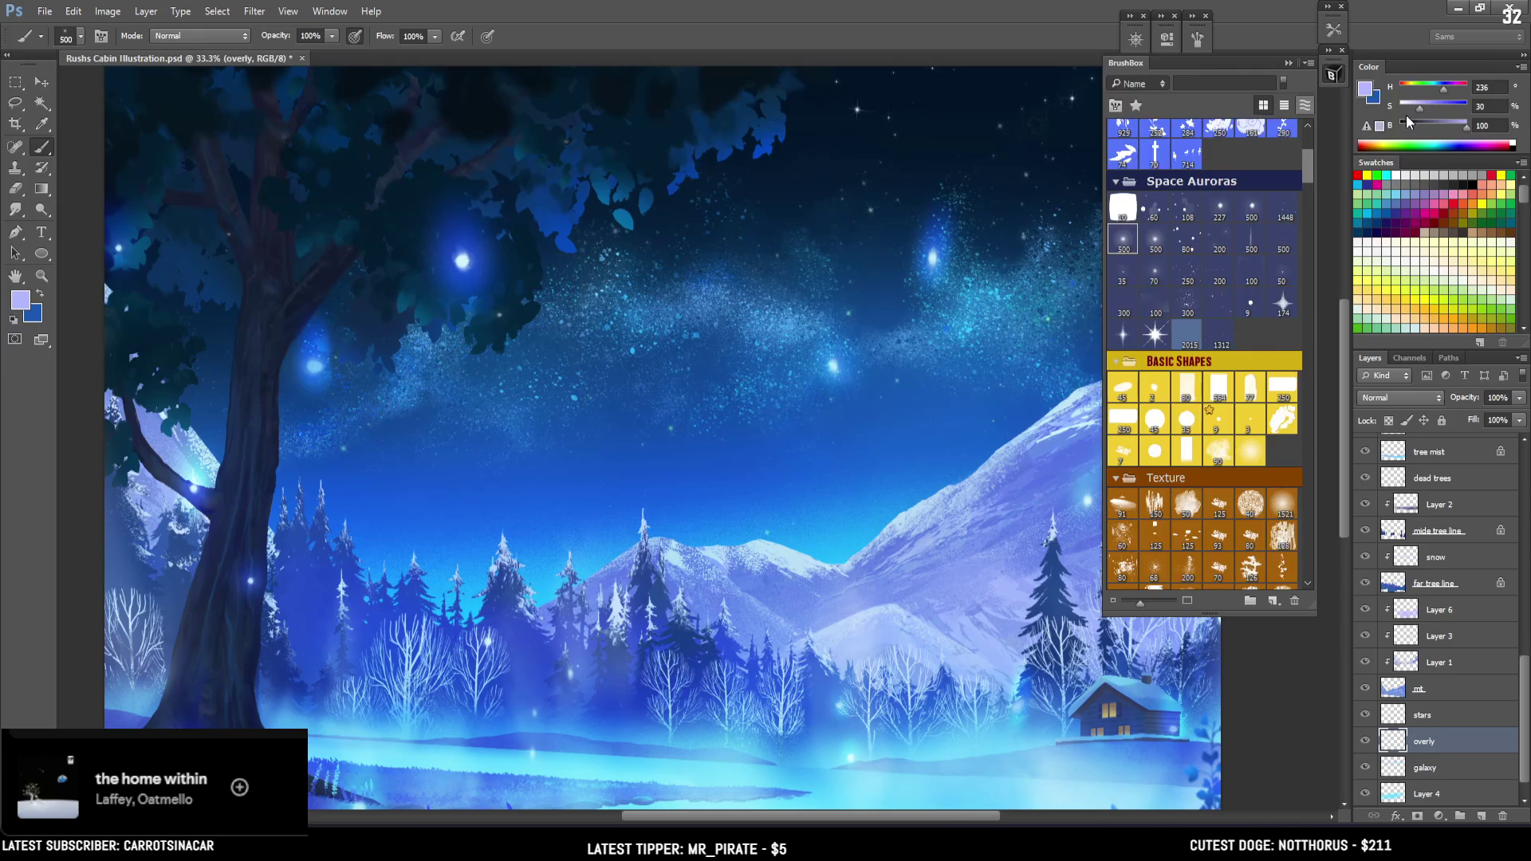
left_click(1331, 74)
key("bracketright")
left_click_drag(969, 311, 1006, 354)
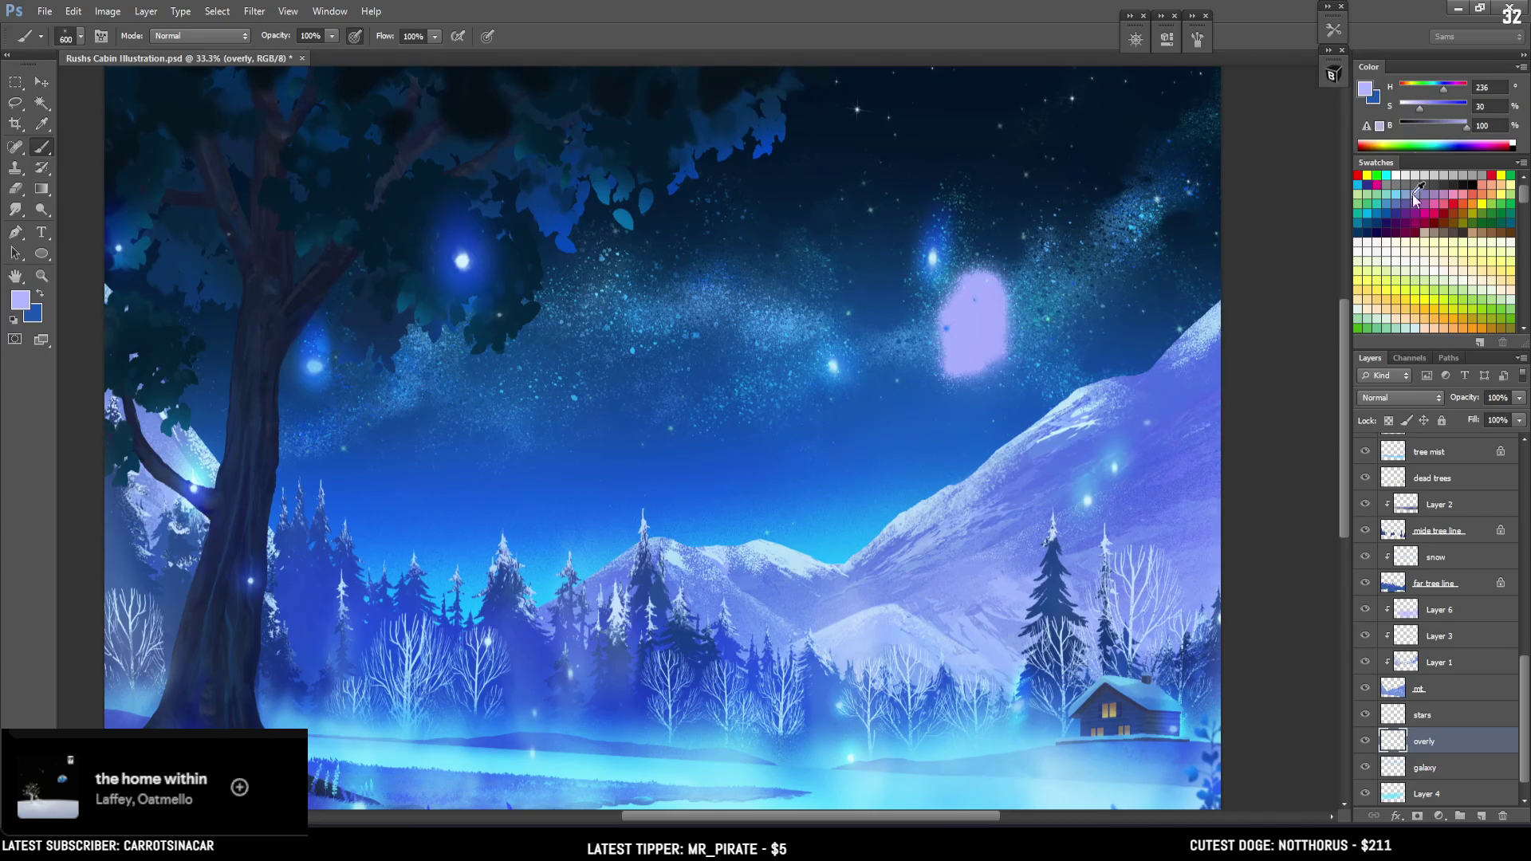
key("ctrl+z")
Set the overly layer's blend mode to Overlay and test an 800-size stroke, then undo it
left_click(1397, 398)
left_click(1397, 606)
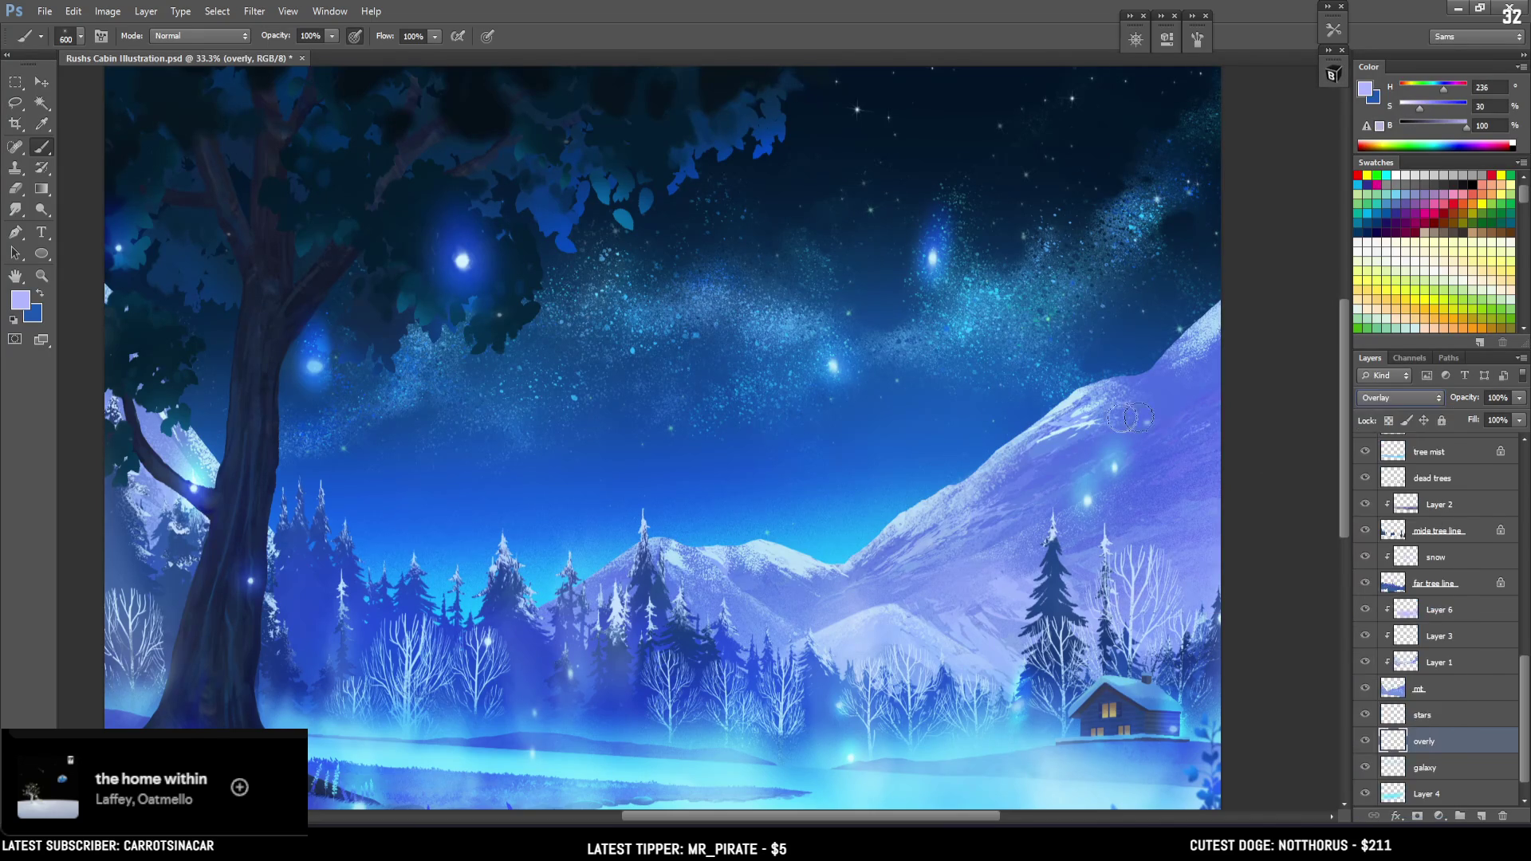
key("bracketright")
key("bracketright")
left_click_drag(1002, 340, 1025, 324)
key("ctrl+z")
Try a mint-green glow along the Milky Way with a 700 brush, then undo it
left_click_drag(1437, 91, 1426, 91)
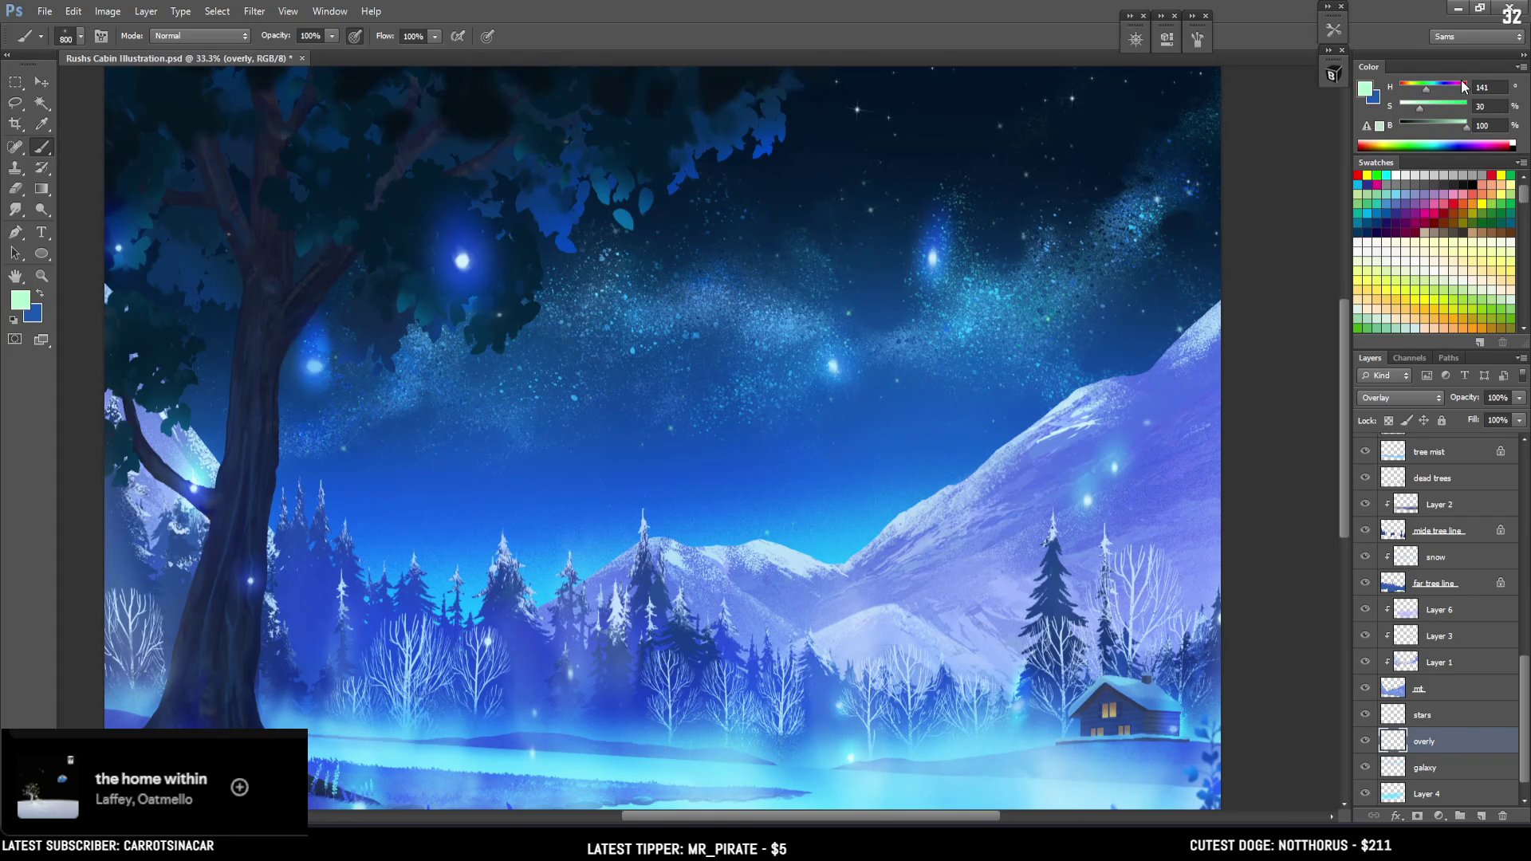
mouse_move(878, 416)
left_mouse_down()
mouse_move(923, 427)
mouse_move(903, 447)
left_mouse_up()
key("bracketleft")
left_click_drag(427, 427, 654, 339)
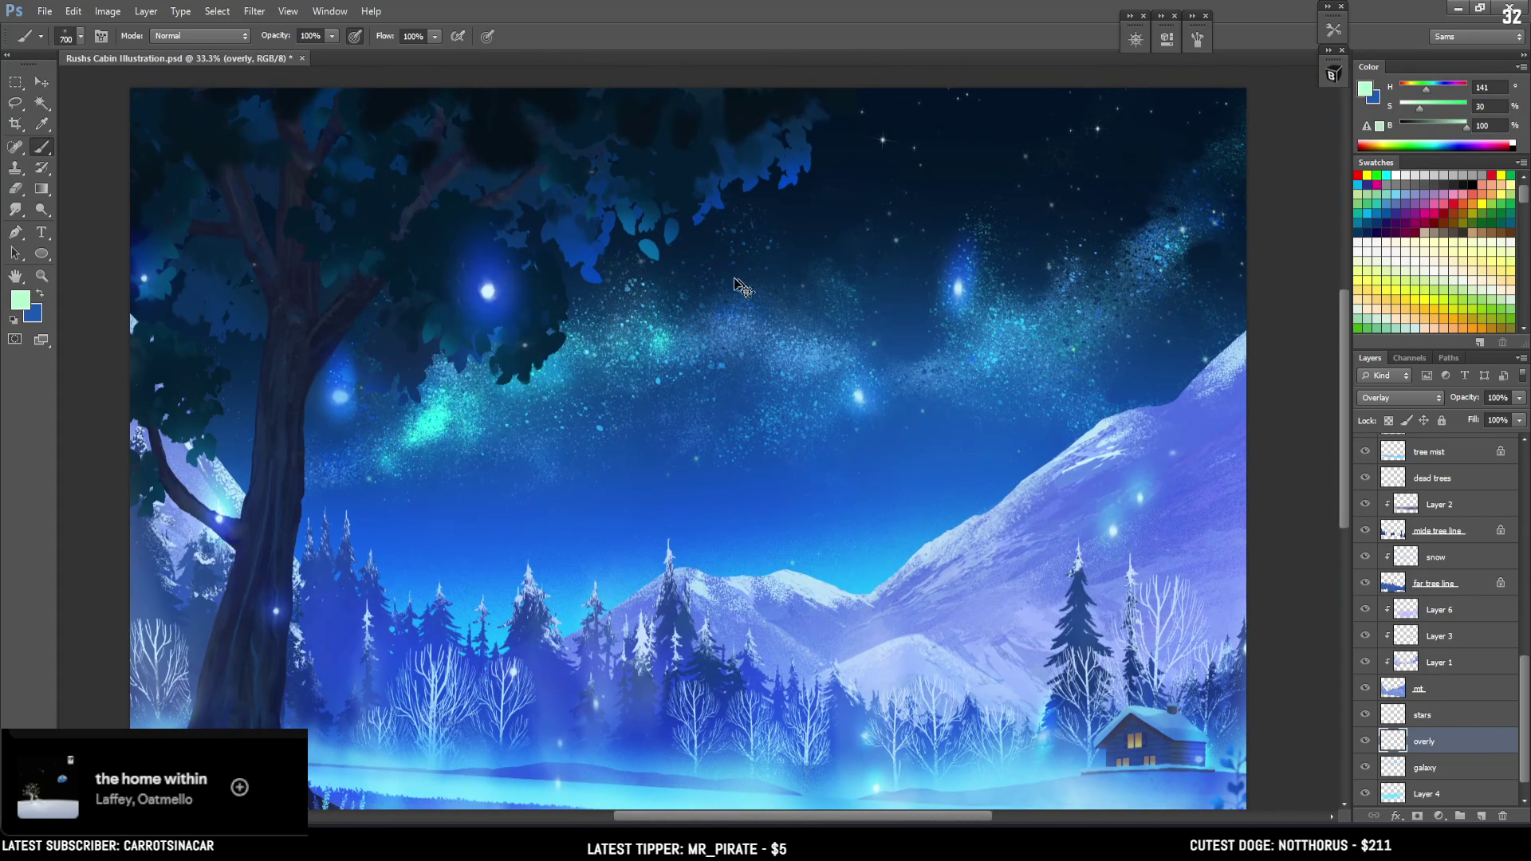
key("ctrl+alt+z")
key("bracketleft")
key("bracketleft")
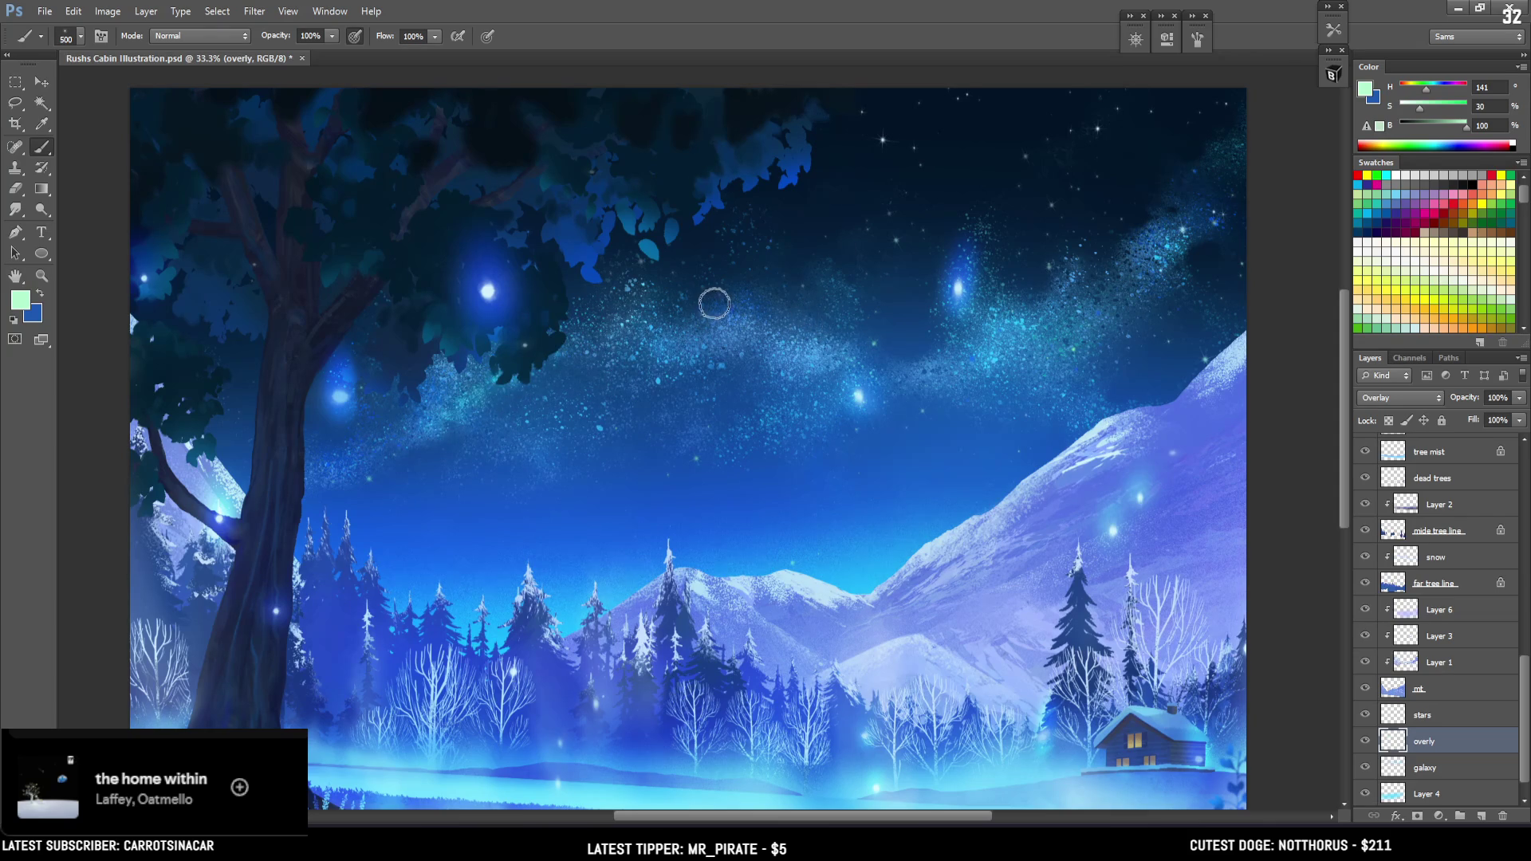
key("bracketright")
key("bracketright")
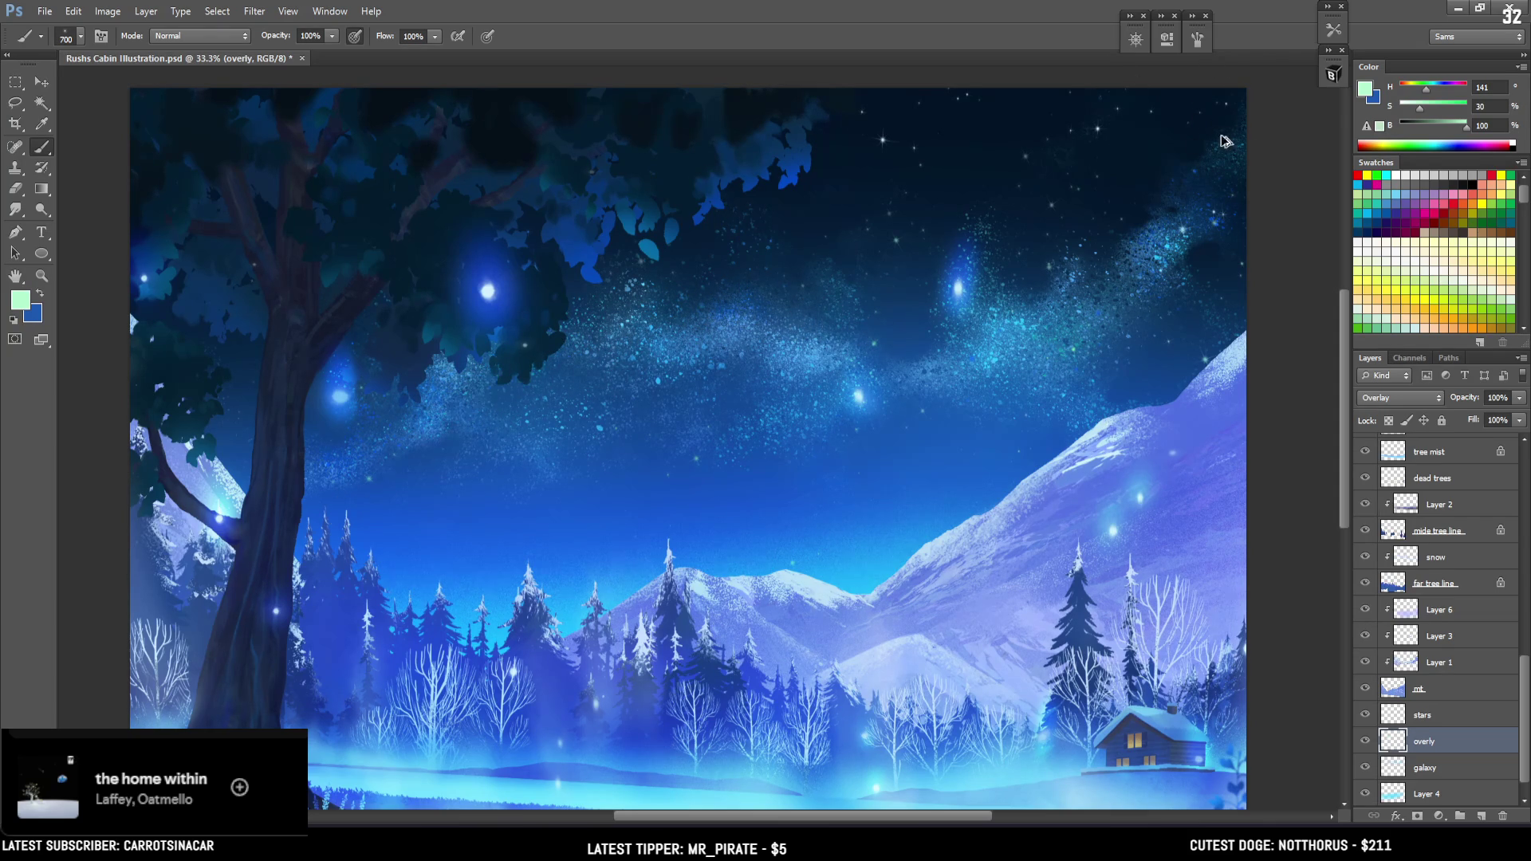
Set the paint colour to muted blue H 214, S 49, B 77 and choose the 60 px dots brush
left_click(1438, 93)
left_click(1431, 108)
left_click(1452, 126)
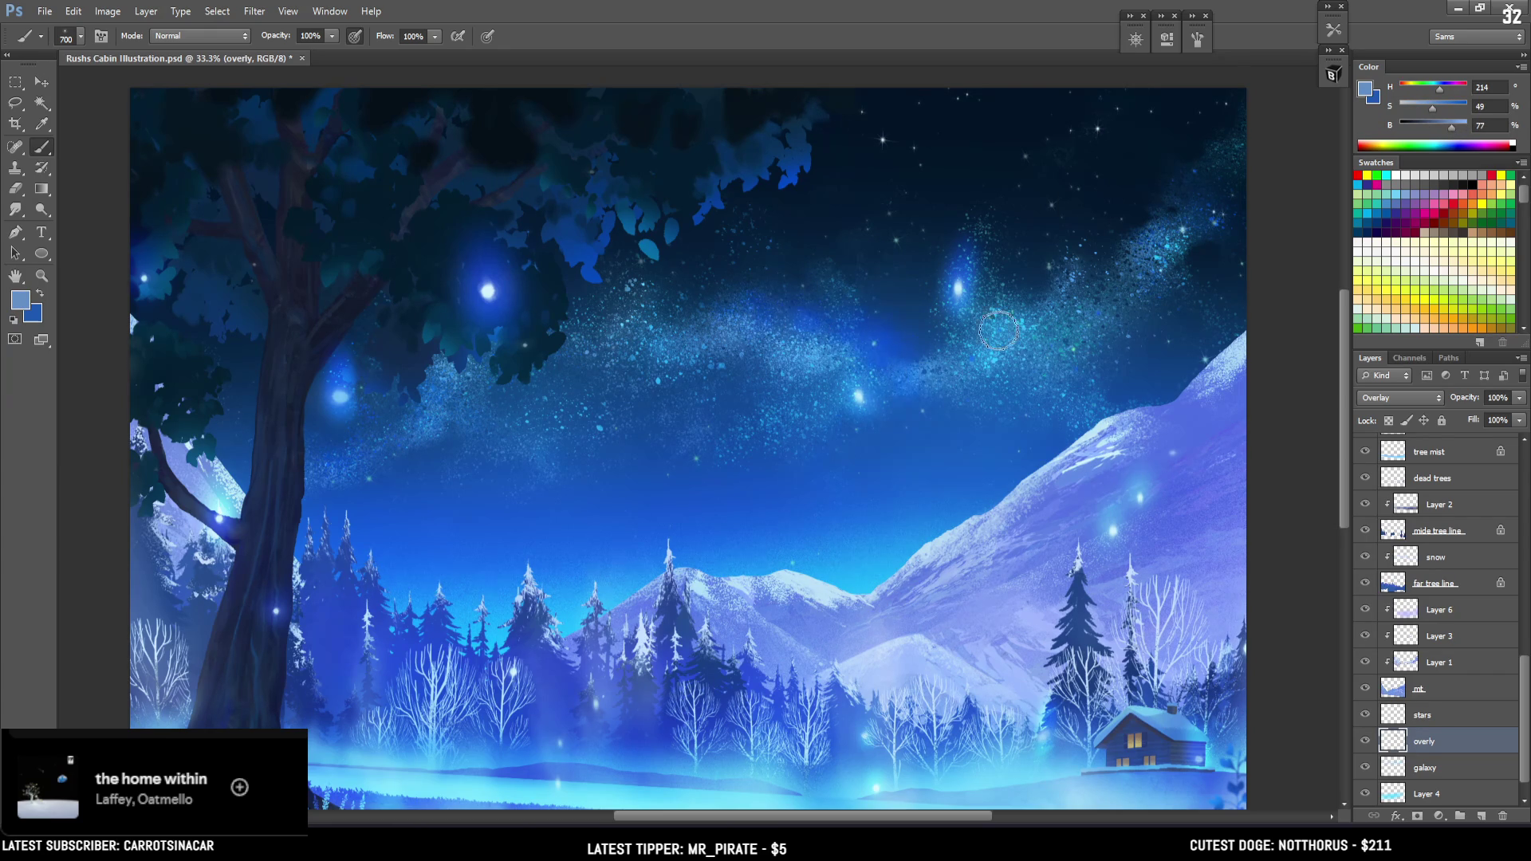
left_click(1333, 75)
left_click(1157, 209)
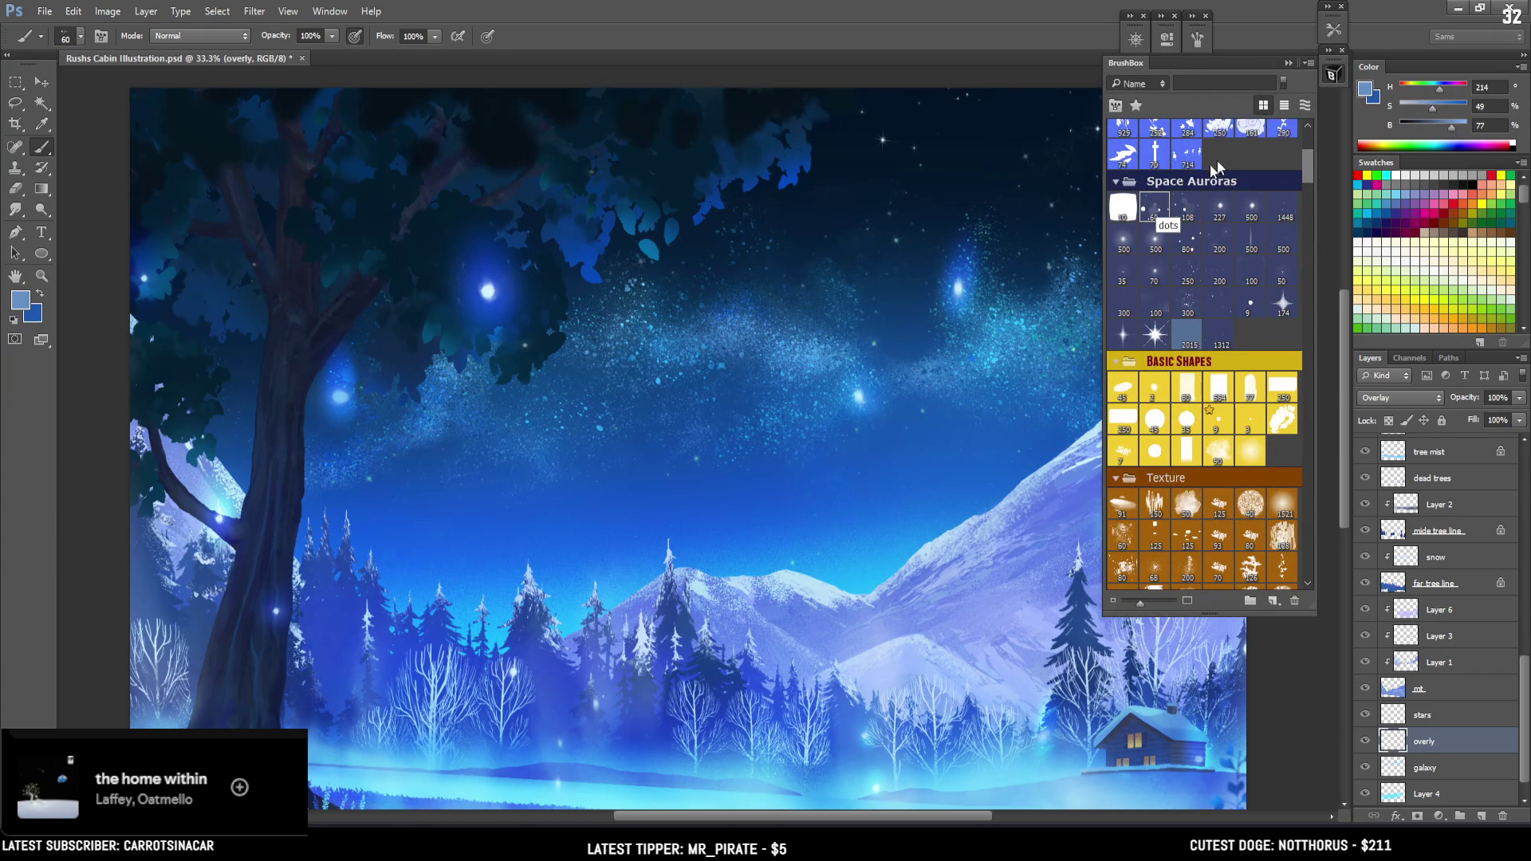
Enlarge the dots brush to 100, swap to dark blue, and shift it to teal H 180, S 84, B 82
left_click(1333, 75)
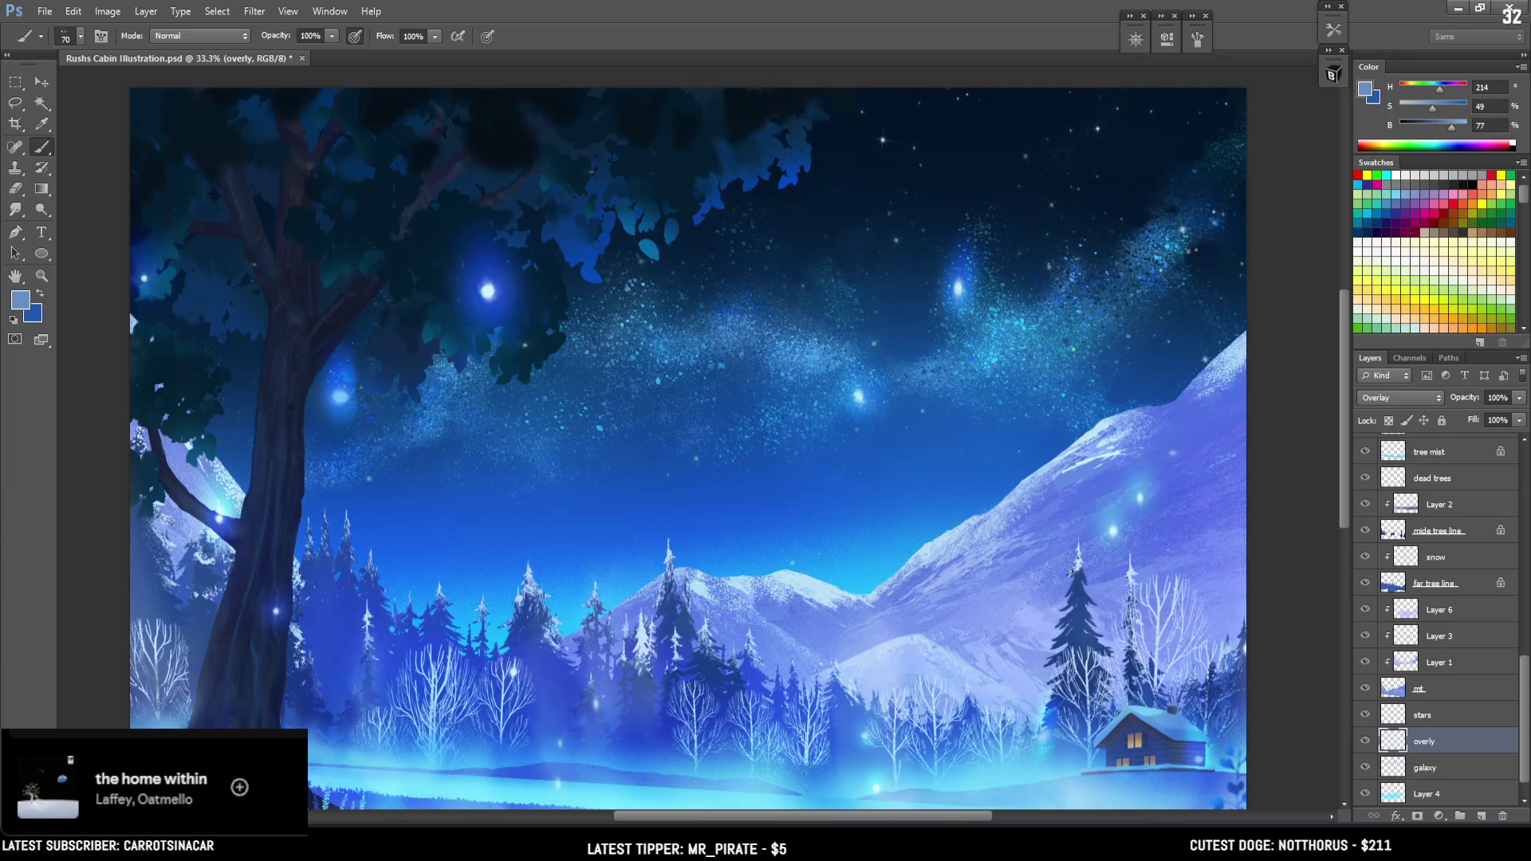
key("bracketright")
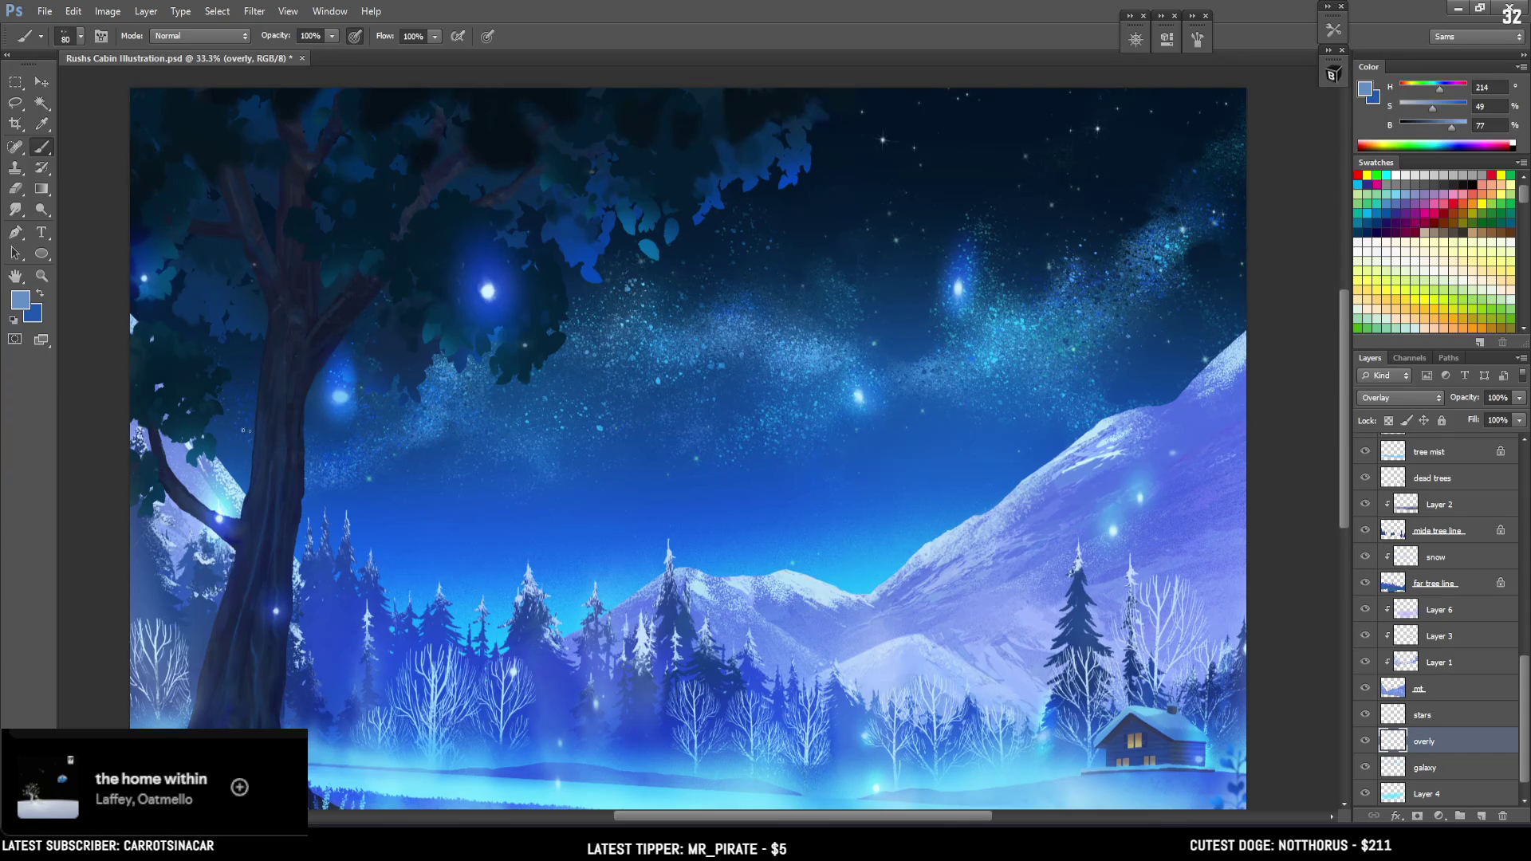
key("bracketright")
key("bracketright")
key("x")
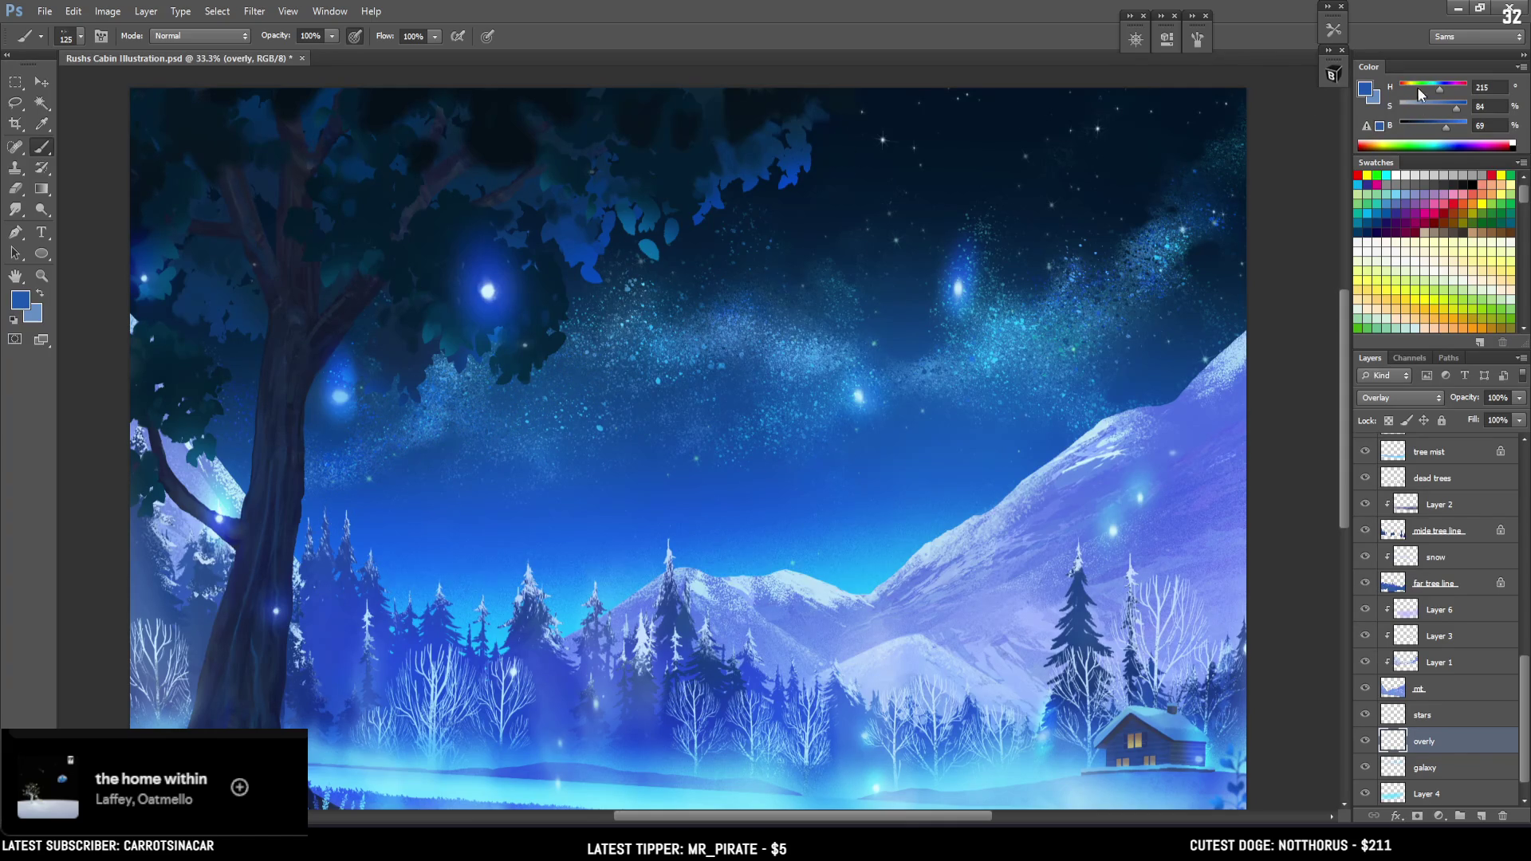
left_click_drag(1423, 92, 1455, 126)
key("bracketleft")
key("bracketleft")
Paint teal and cyan strokes and dabs along the galaxy band with 70–100 px brushes
left_click_drag(588, 358, 758, 311)
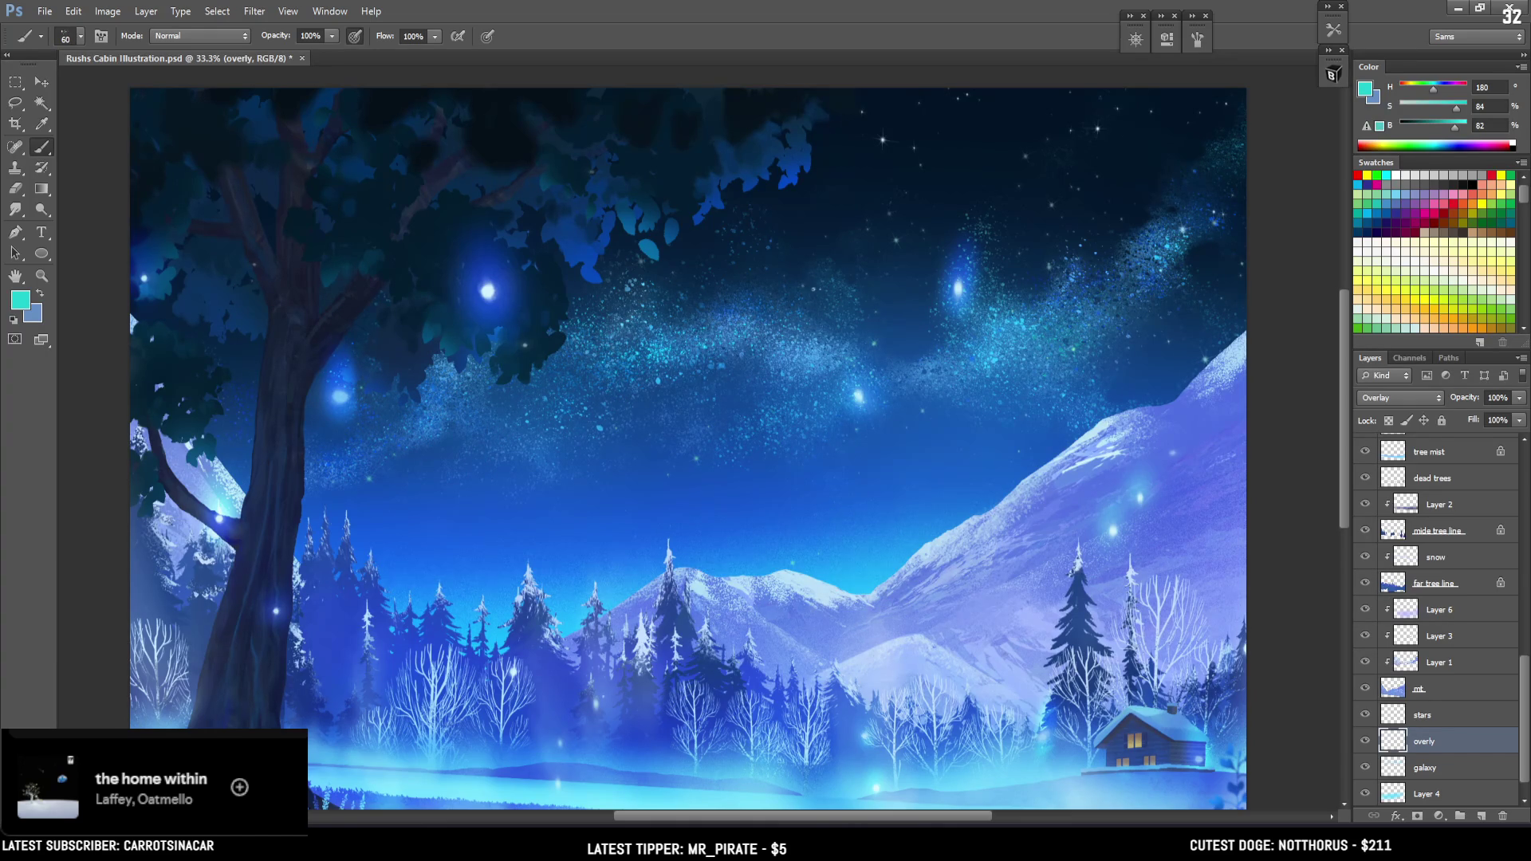
mouse_move(831, 344)
left_mouse_down()
mouse_move(901, 369)
mouse_move(844, 357)
left_mouse_up()
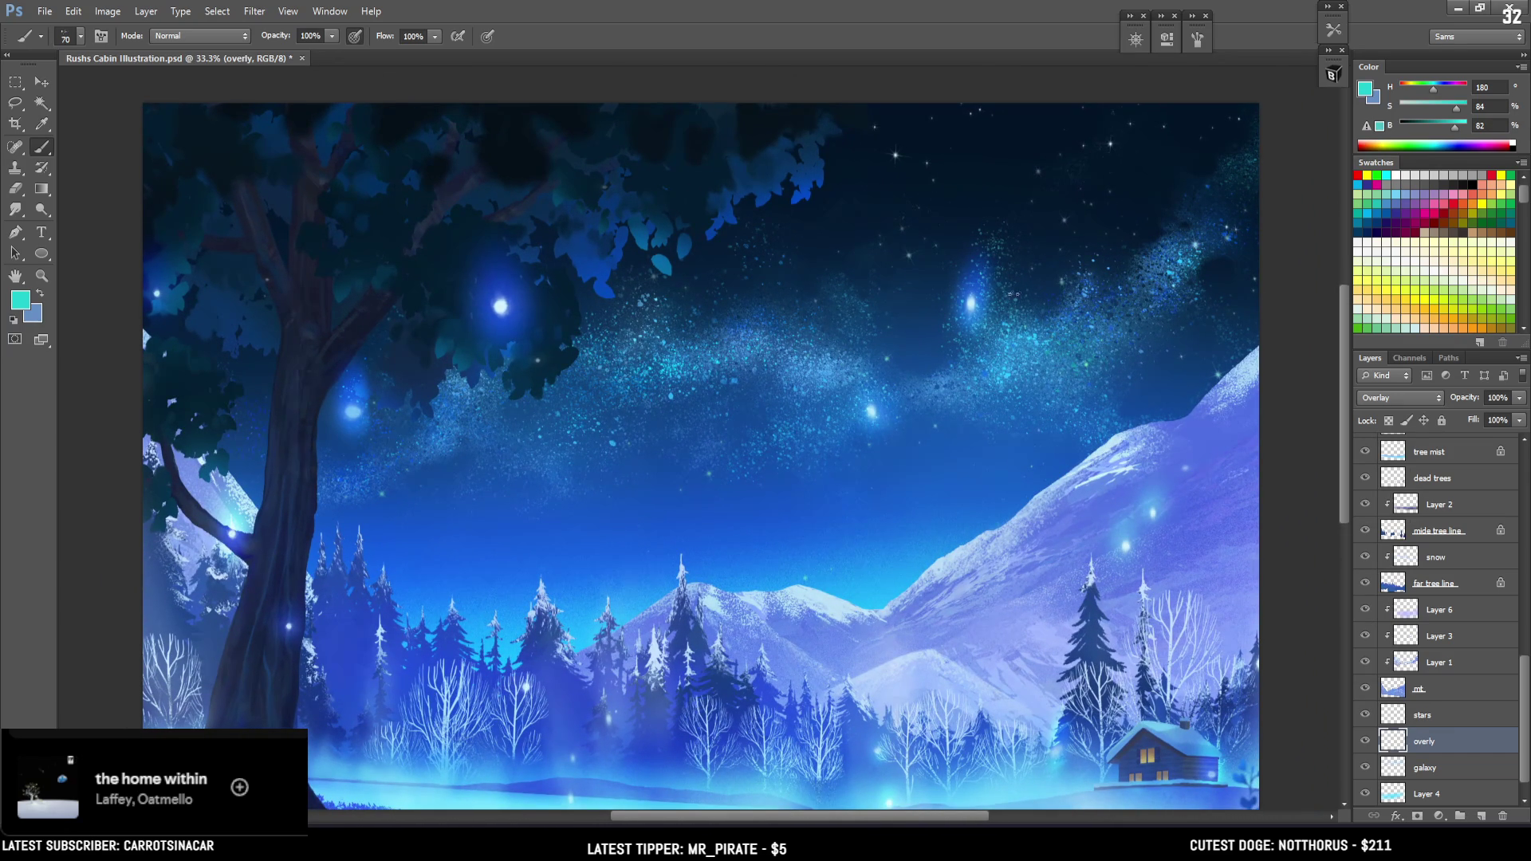
key("bracketright")
left_click(998, 294)
left_click(1015, 259)
left_click_drag(1013, 307, 1045, 342)
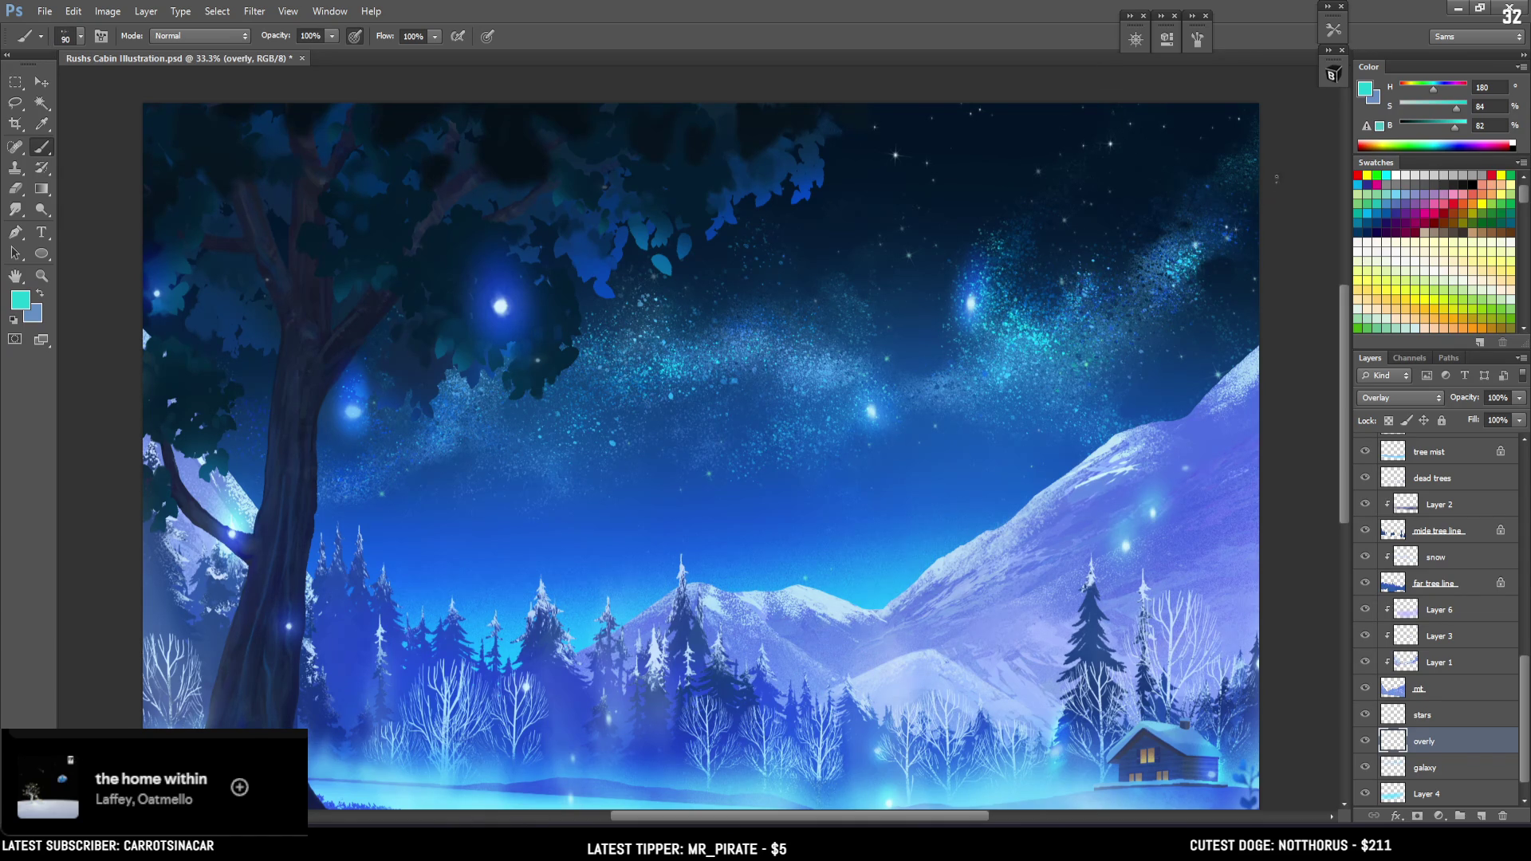
key("bracketleft")
key("bracketleft")
key("bracketright")
key("bracketright")
key("bracketleft")
key("bracketleft")
scroll(922, 461, "down", 2)
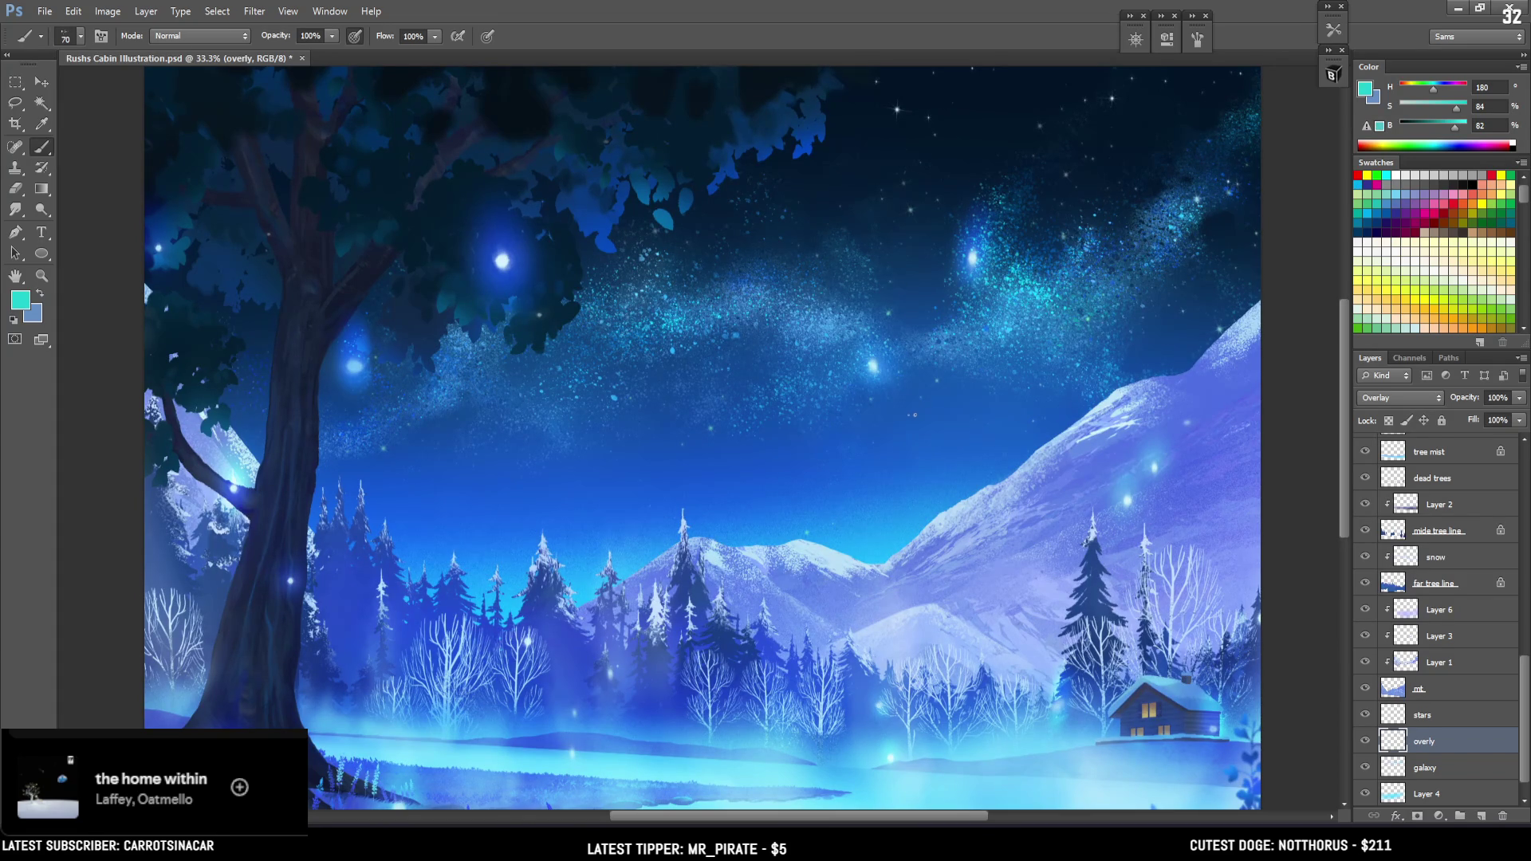
Enlarge the brush to 80 and paint a few faint glowing speckles in the sky
key("bracketright")
mouse_move(1023, 498)
left_mouse_down()
mouse_move(1042, 444)
mouse_move(1027, 463)
mouse_move(1066, 423)
left_mouse_up()
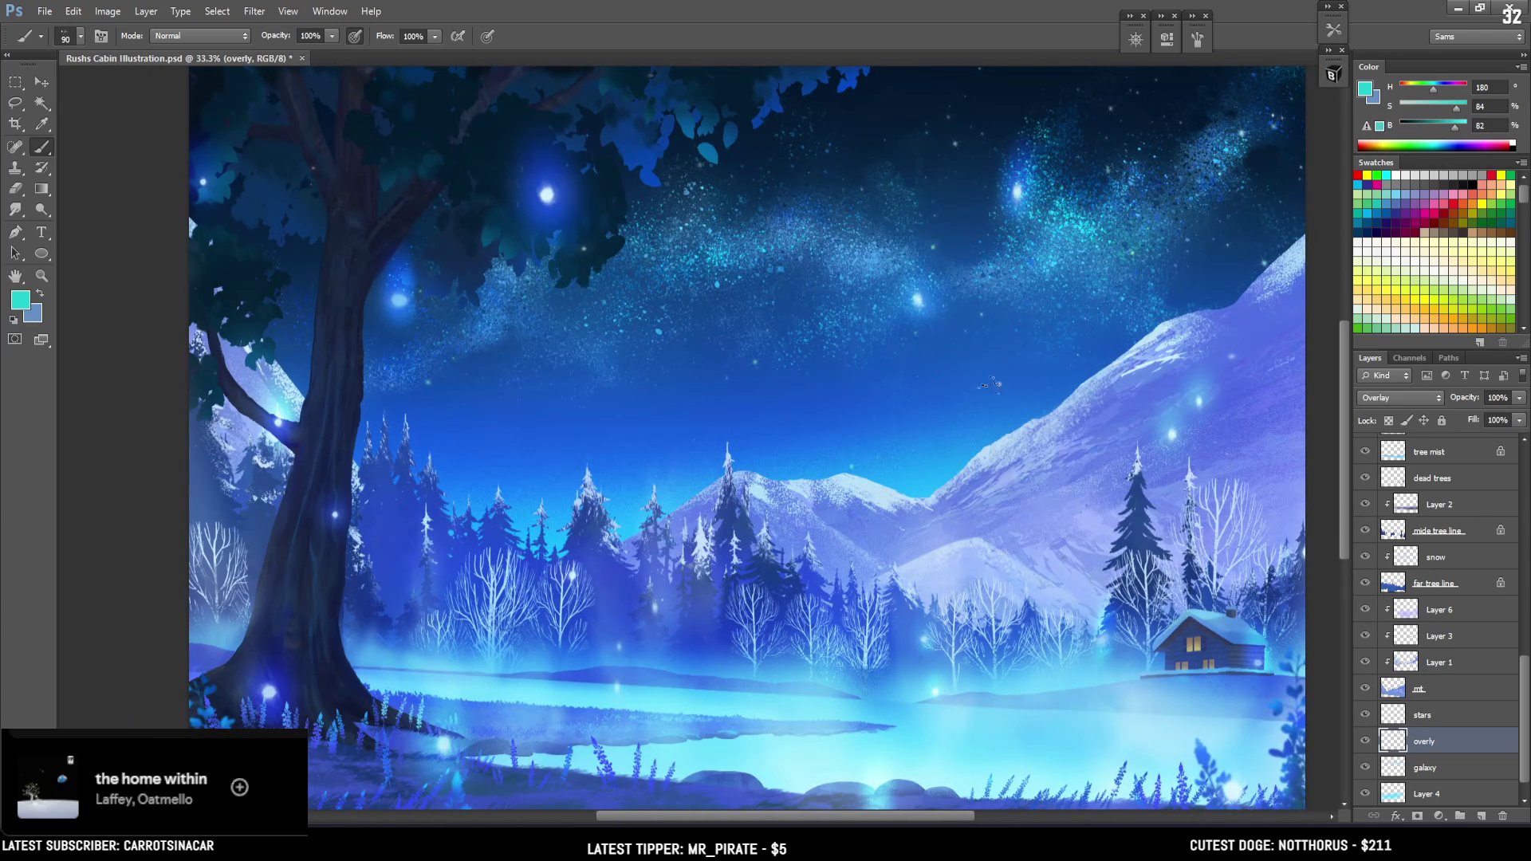
left_click_drag(610, 392, 587, 377)
Shift the paint colour from teal H 180 to bluer cyan H 201 and adjust the brush size
key("e")
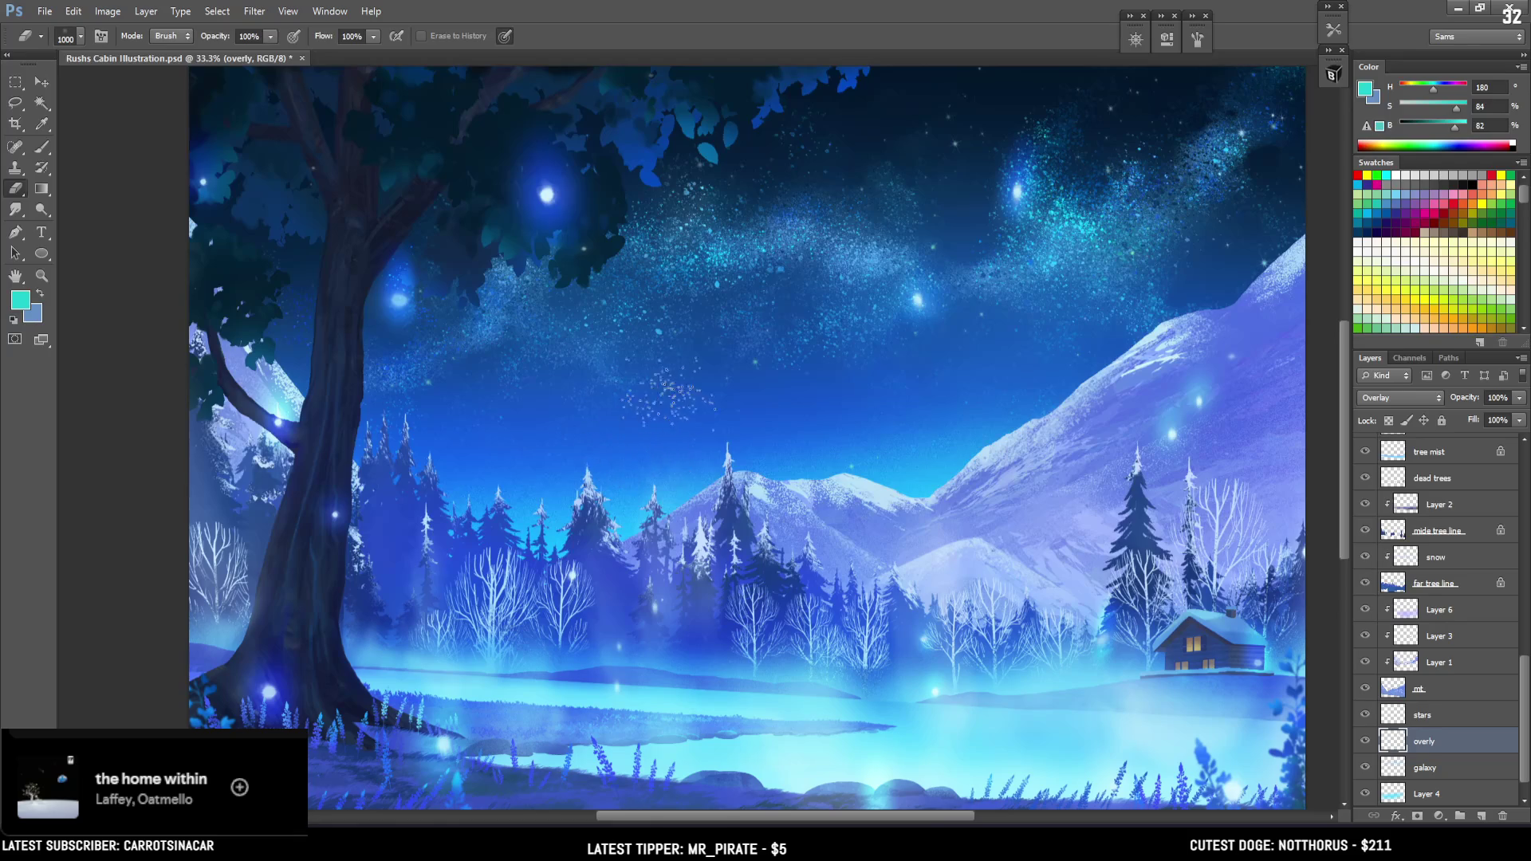
key("b")
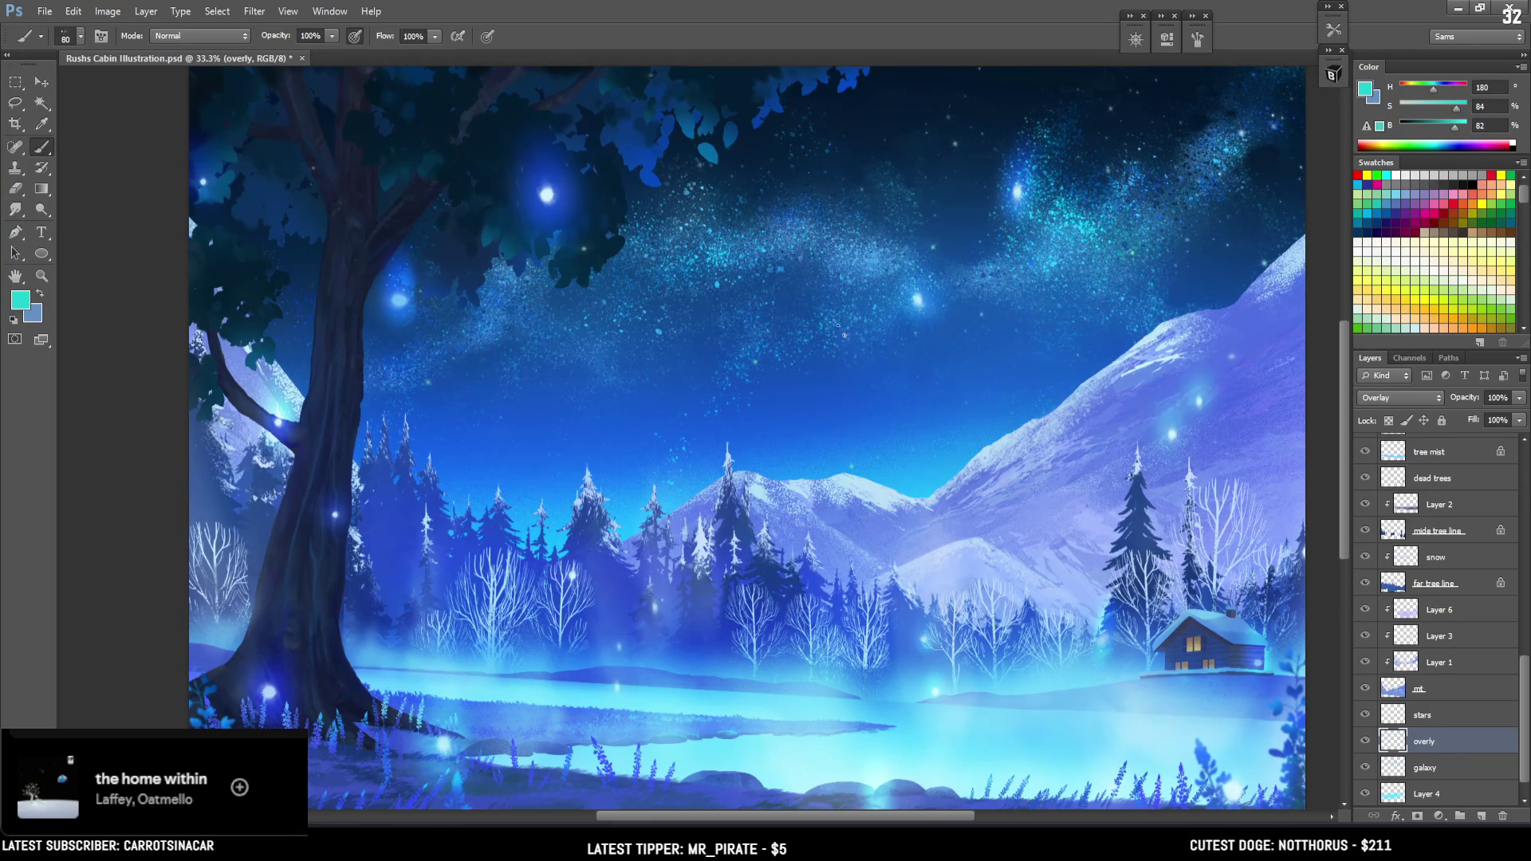
key("ctrl+minus")
key("e")
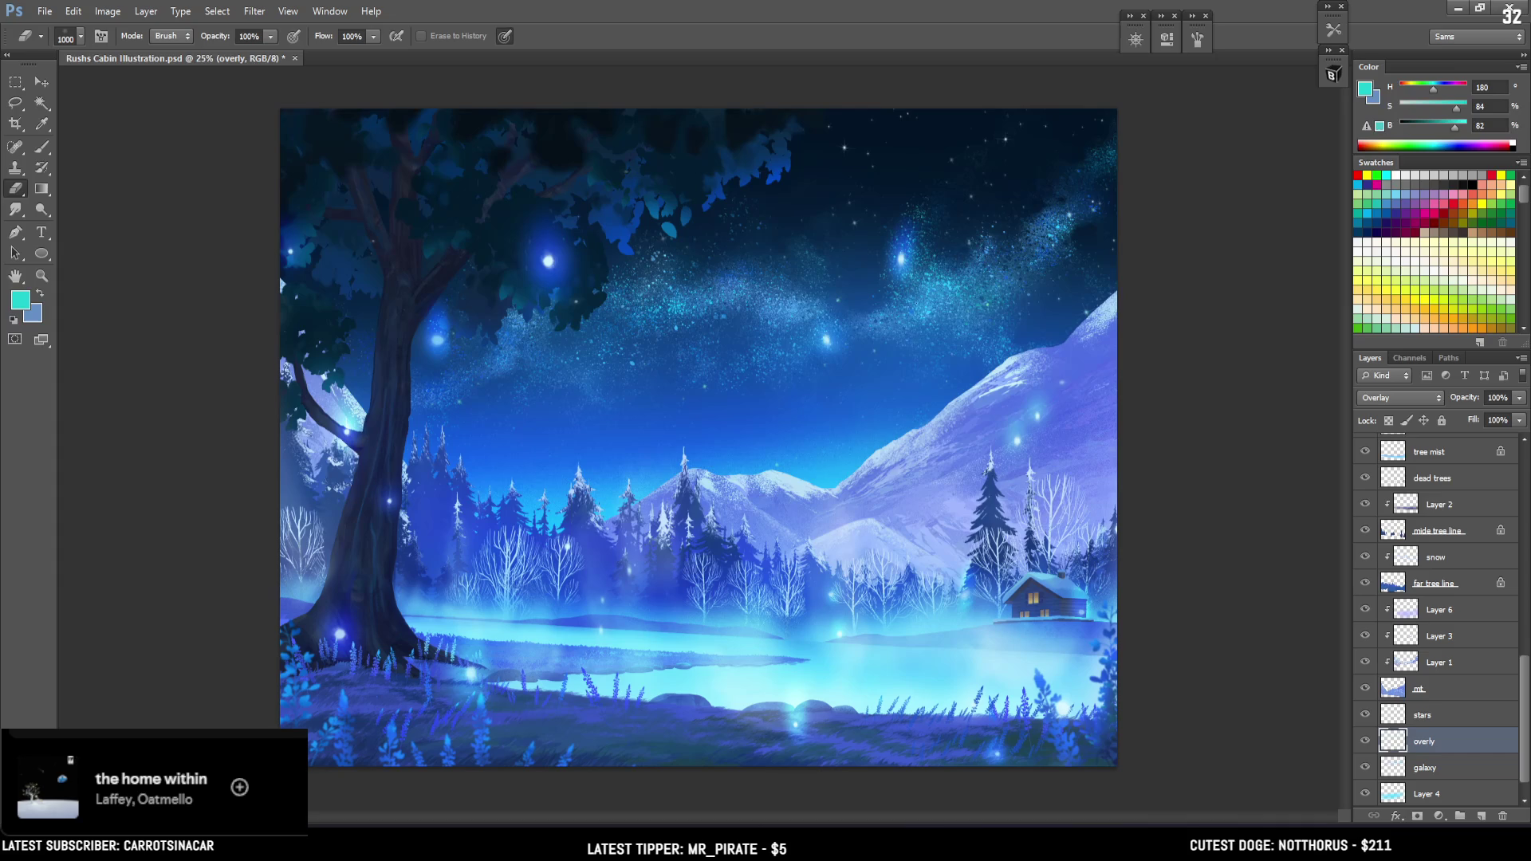
key("b")
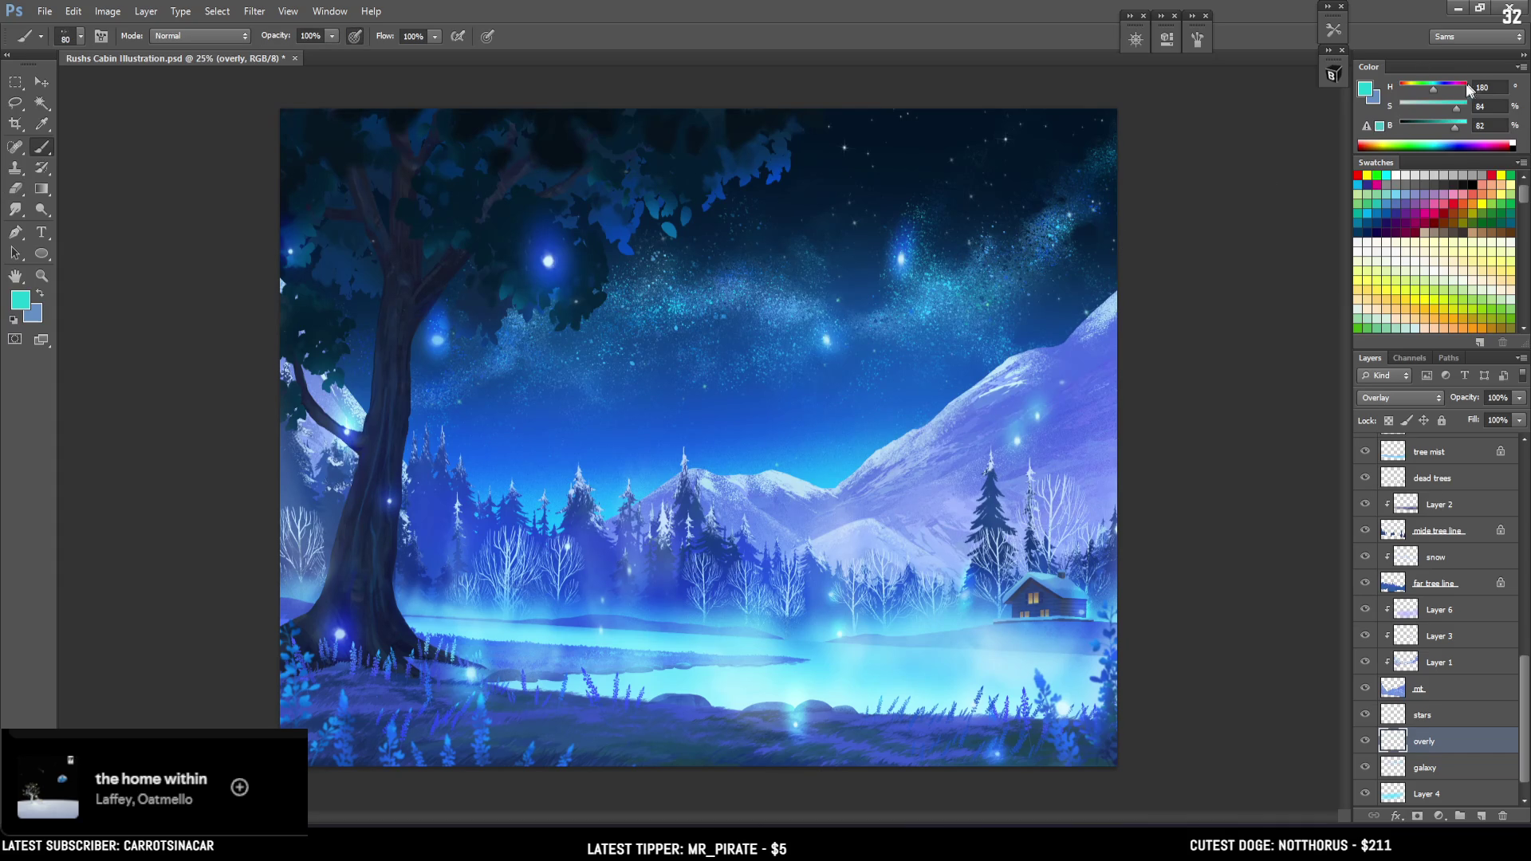
left_click_drag(1433, 92, 1437, 93)
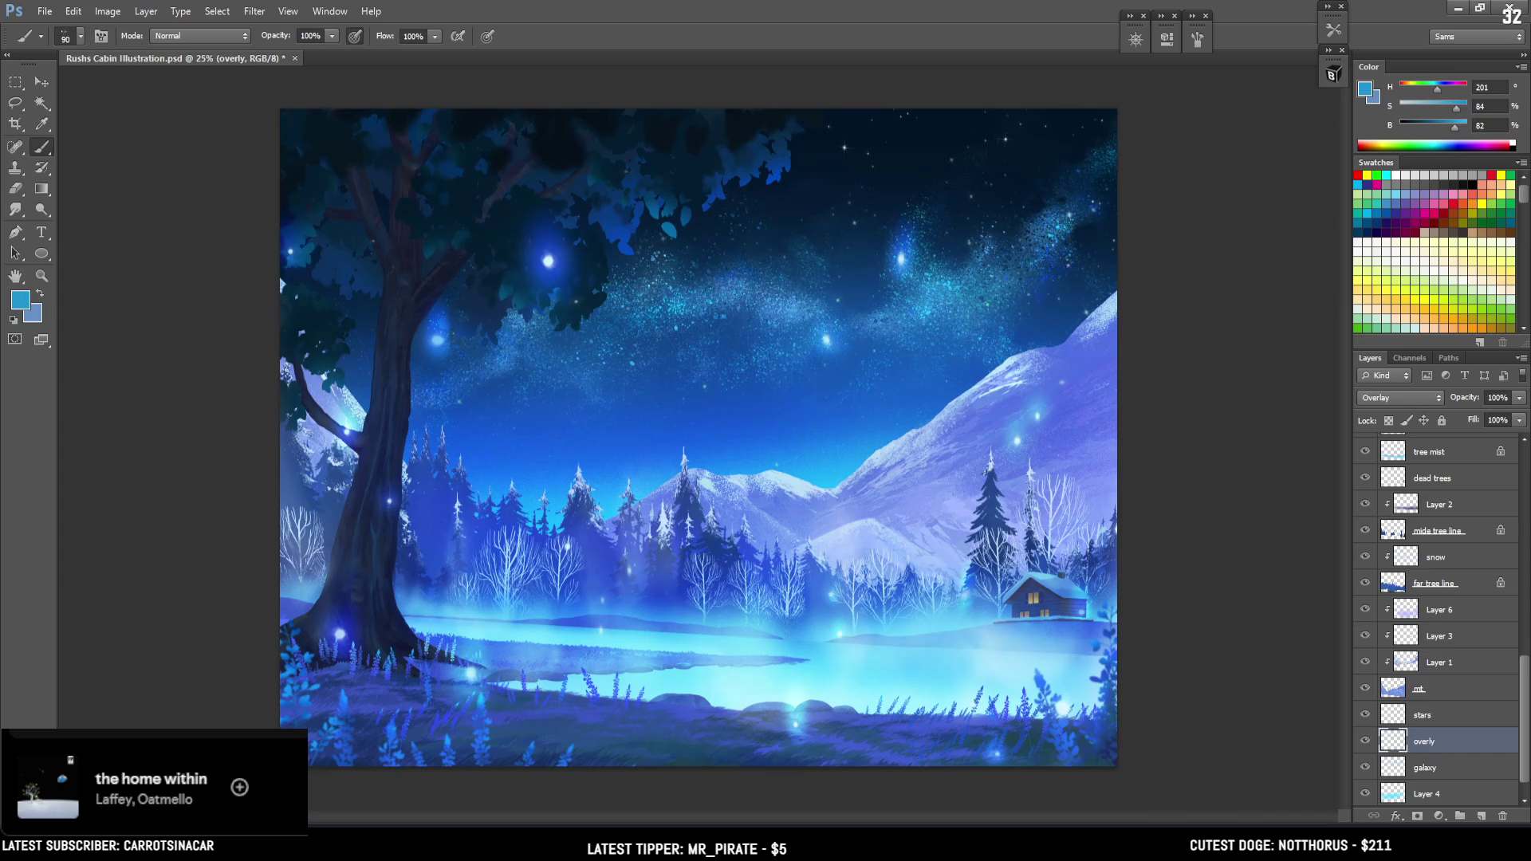
key("bracketright")
key("bracketright")
key("bracketleft")
key("bracketleft")
key("bracketleft")
key("bracketright")
key("bracketright")
Zoom in over the top of the sky and trees, then save the illustration
key("e")
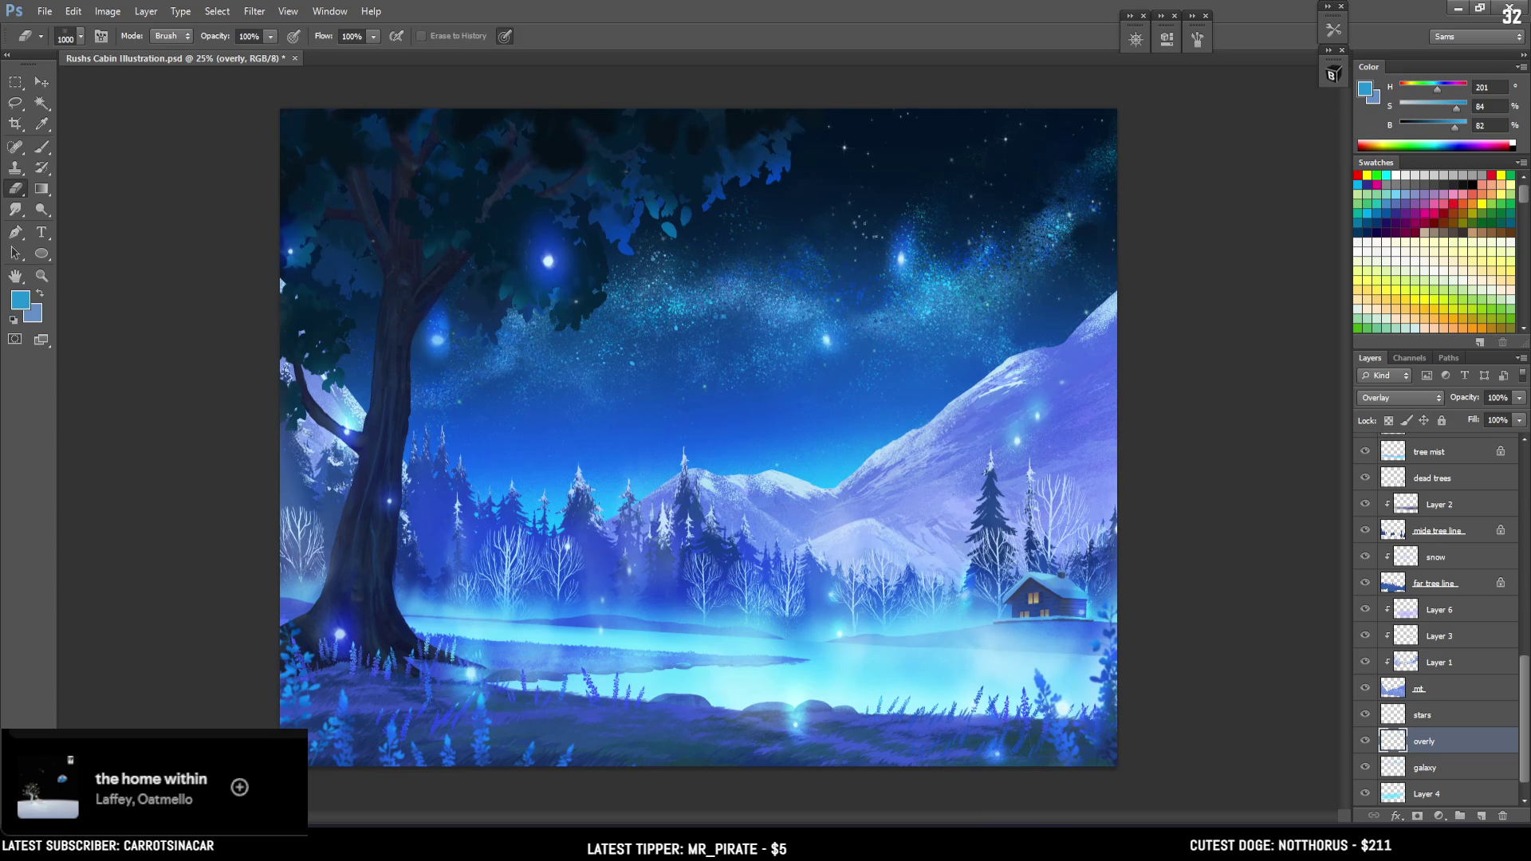
key("b")
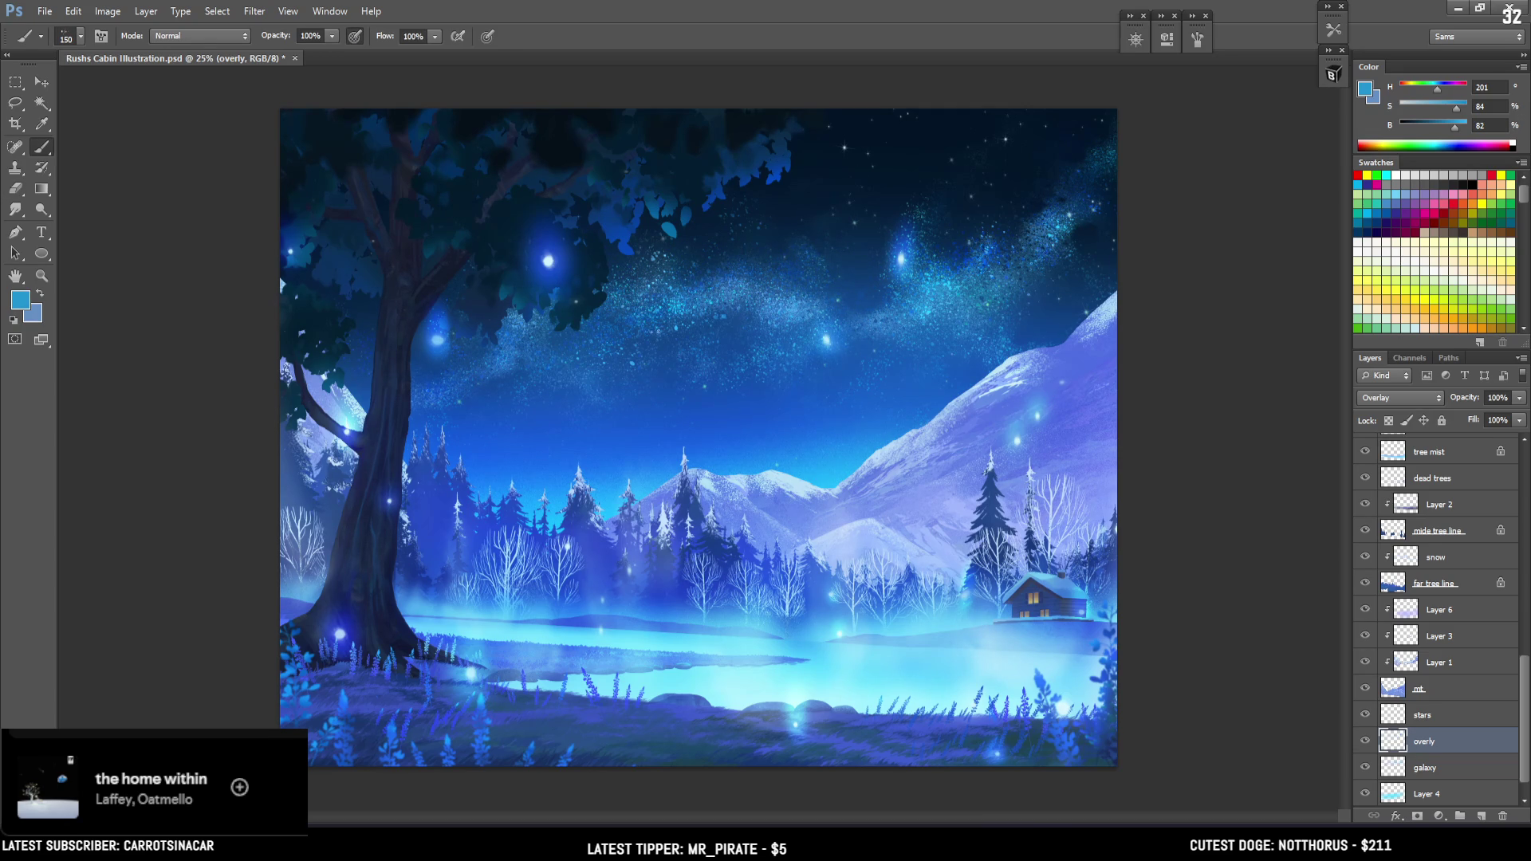
key("e")
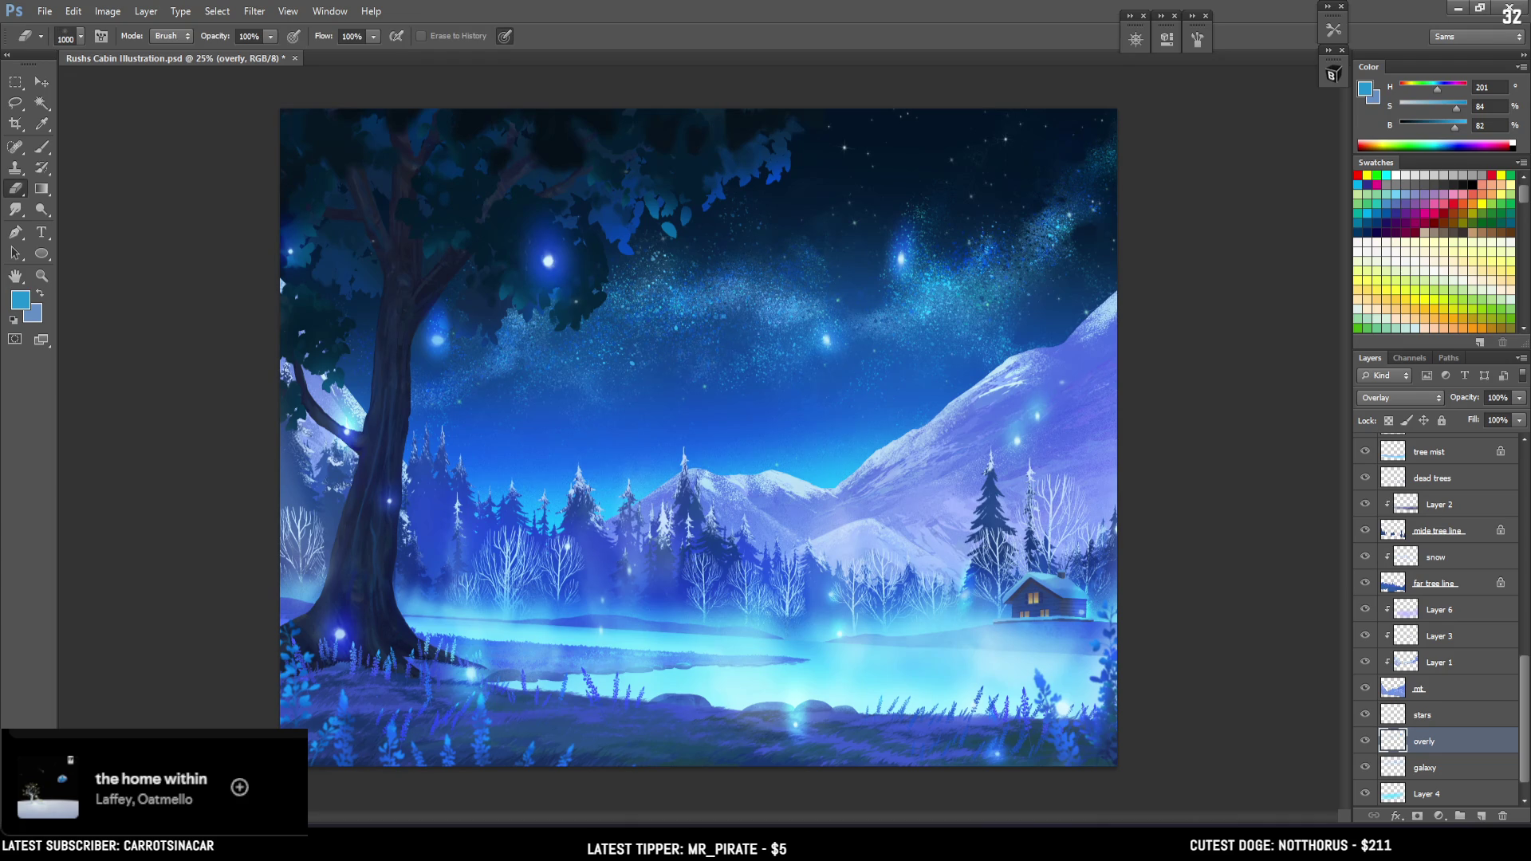
key("ctrl+plus")
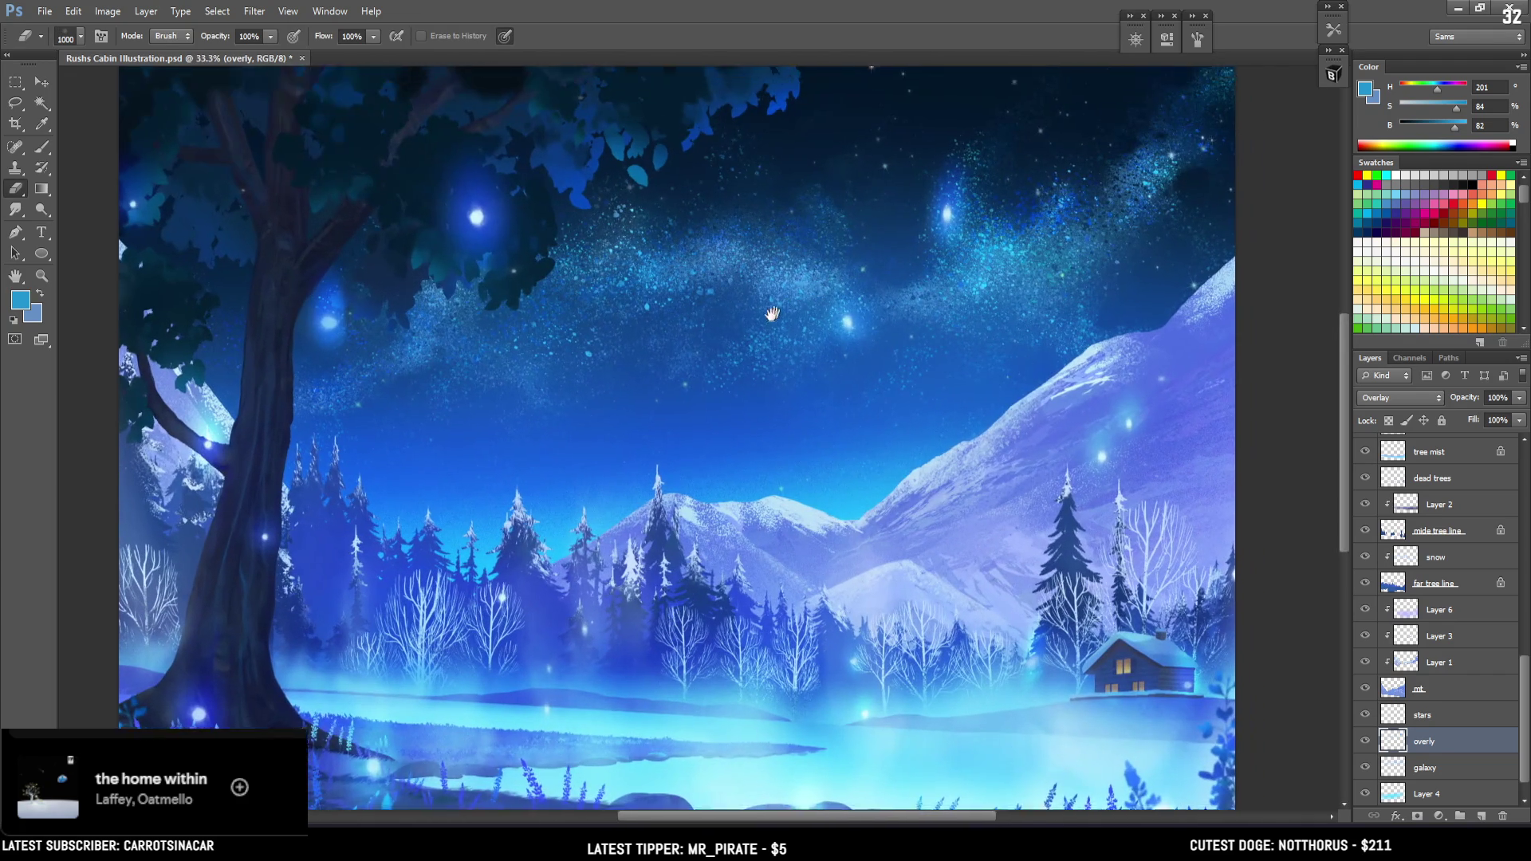
left_click_drag(829, 281, 790, 366)
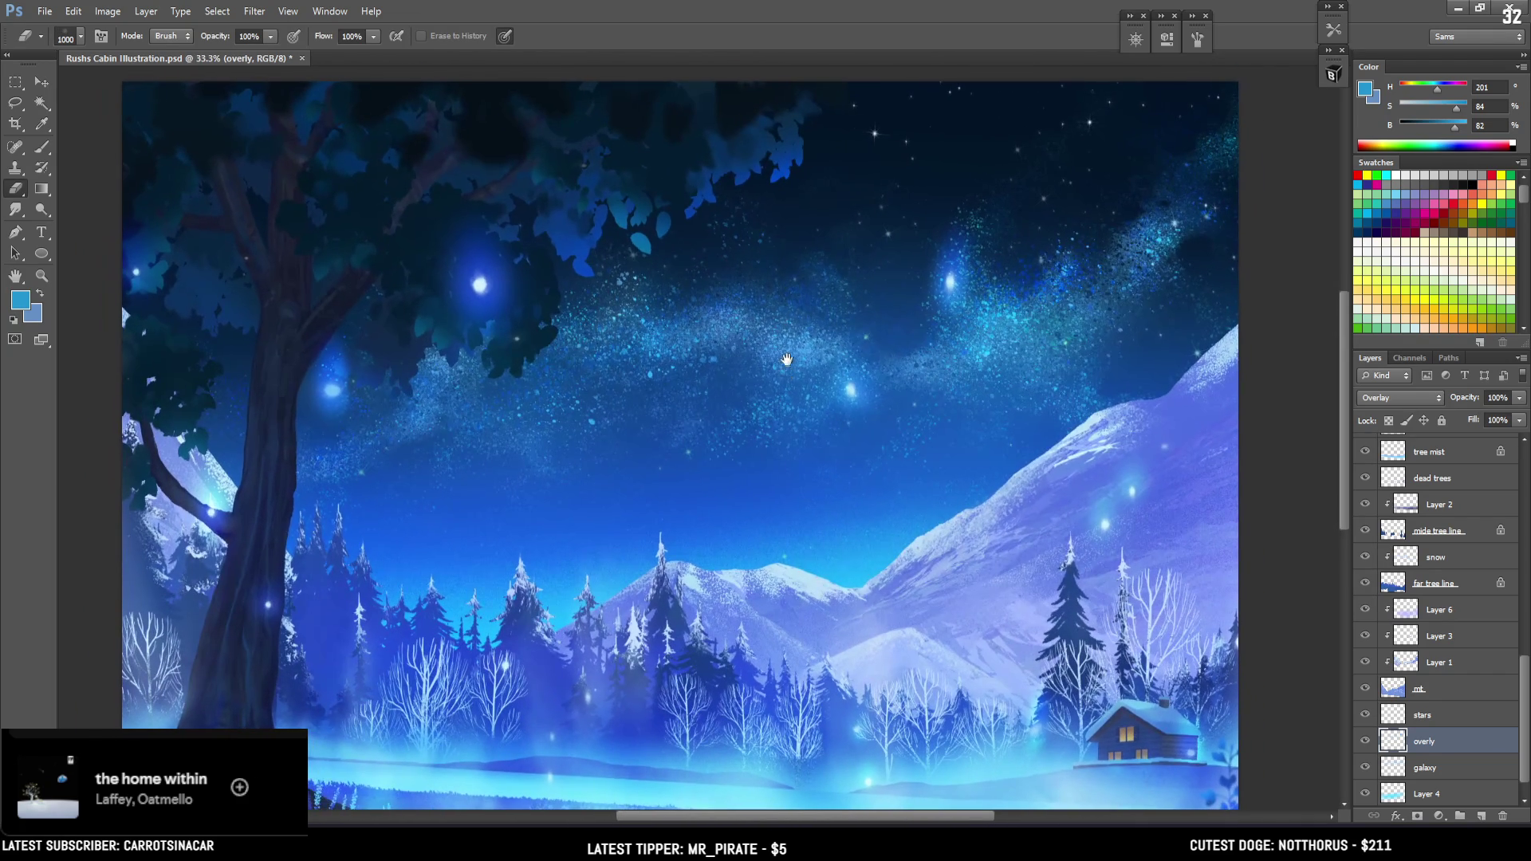
left_click_drag(700, 316, 763, 351)
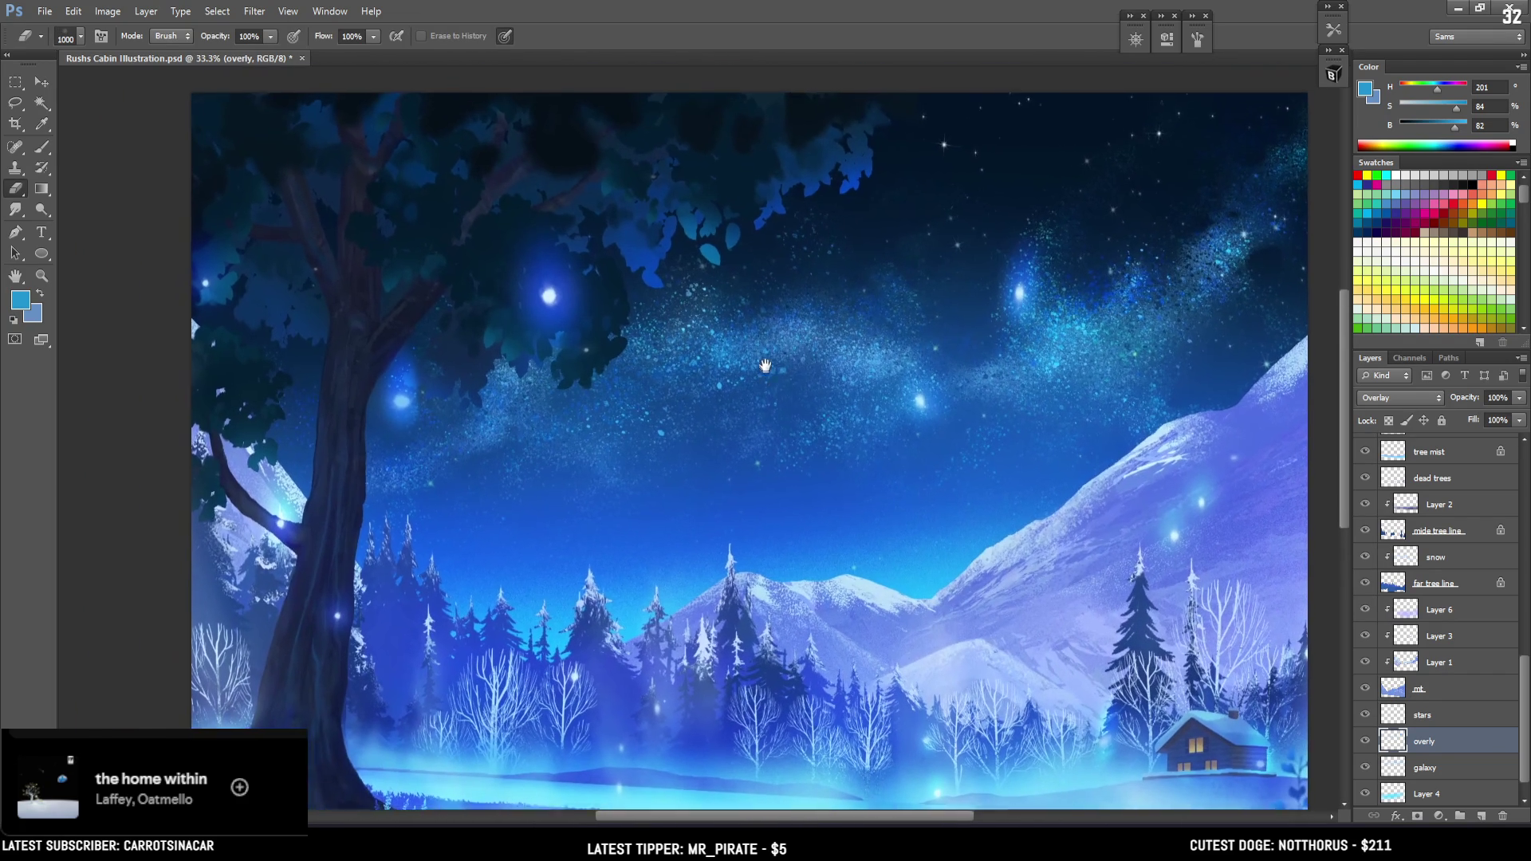
key("b")
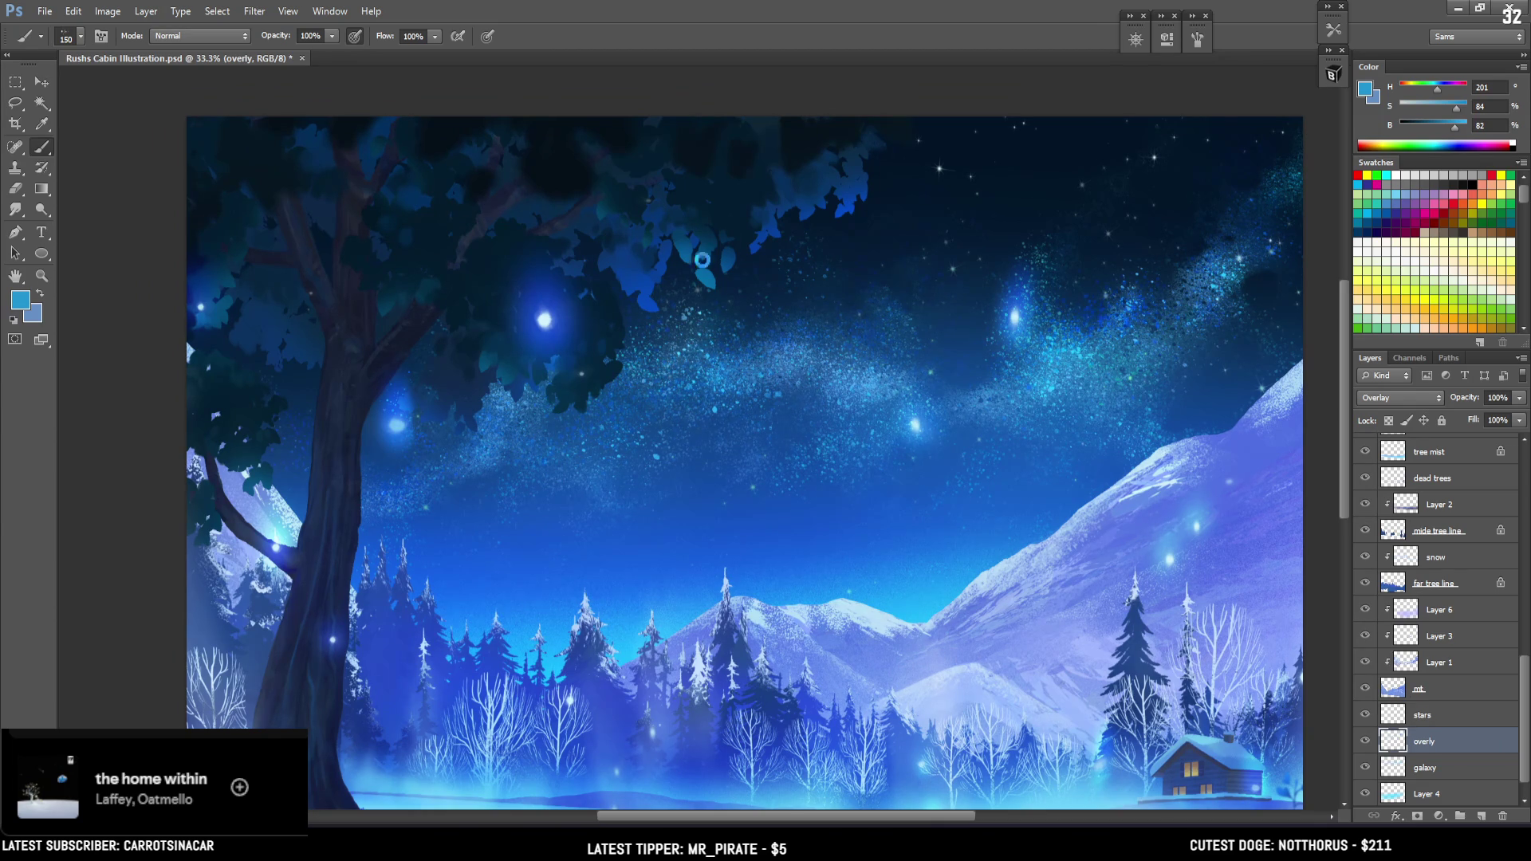
mouse_move(737, 407)
left_mouse_down()
mouse_move(733, 278)
mouse_move(740, 290)
left_mouse_up()
key("ctrl+s")
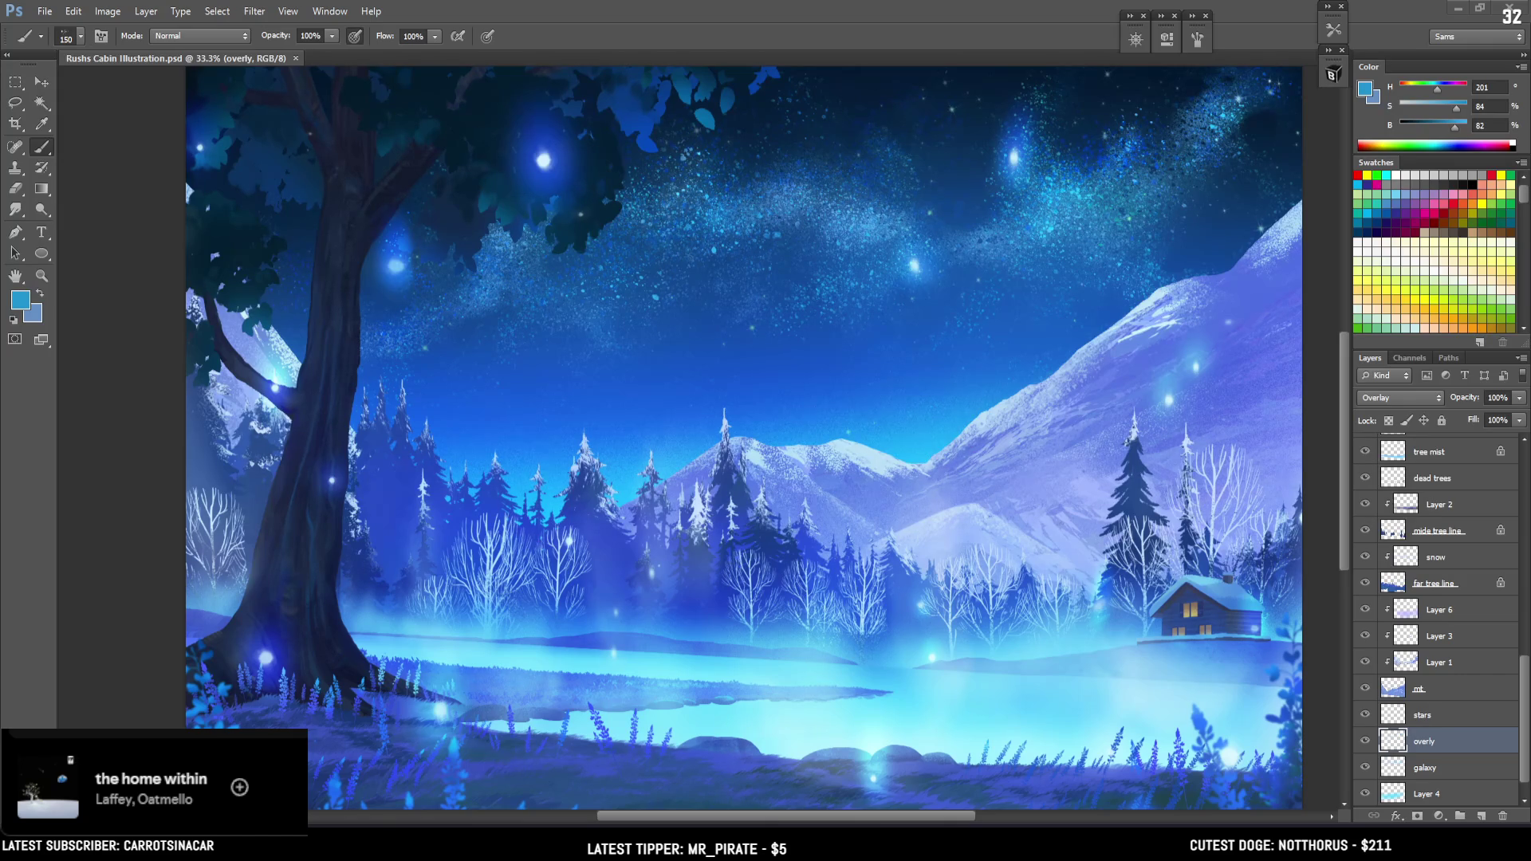
Check the foreground and dab a small touch-up near the tree trunk with a smaller brush
scroll(743, 438, "down", 1)
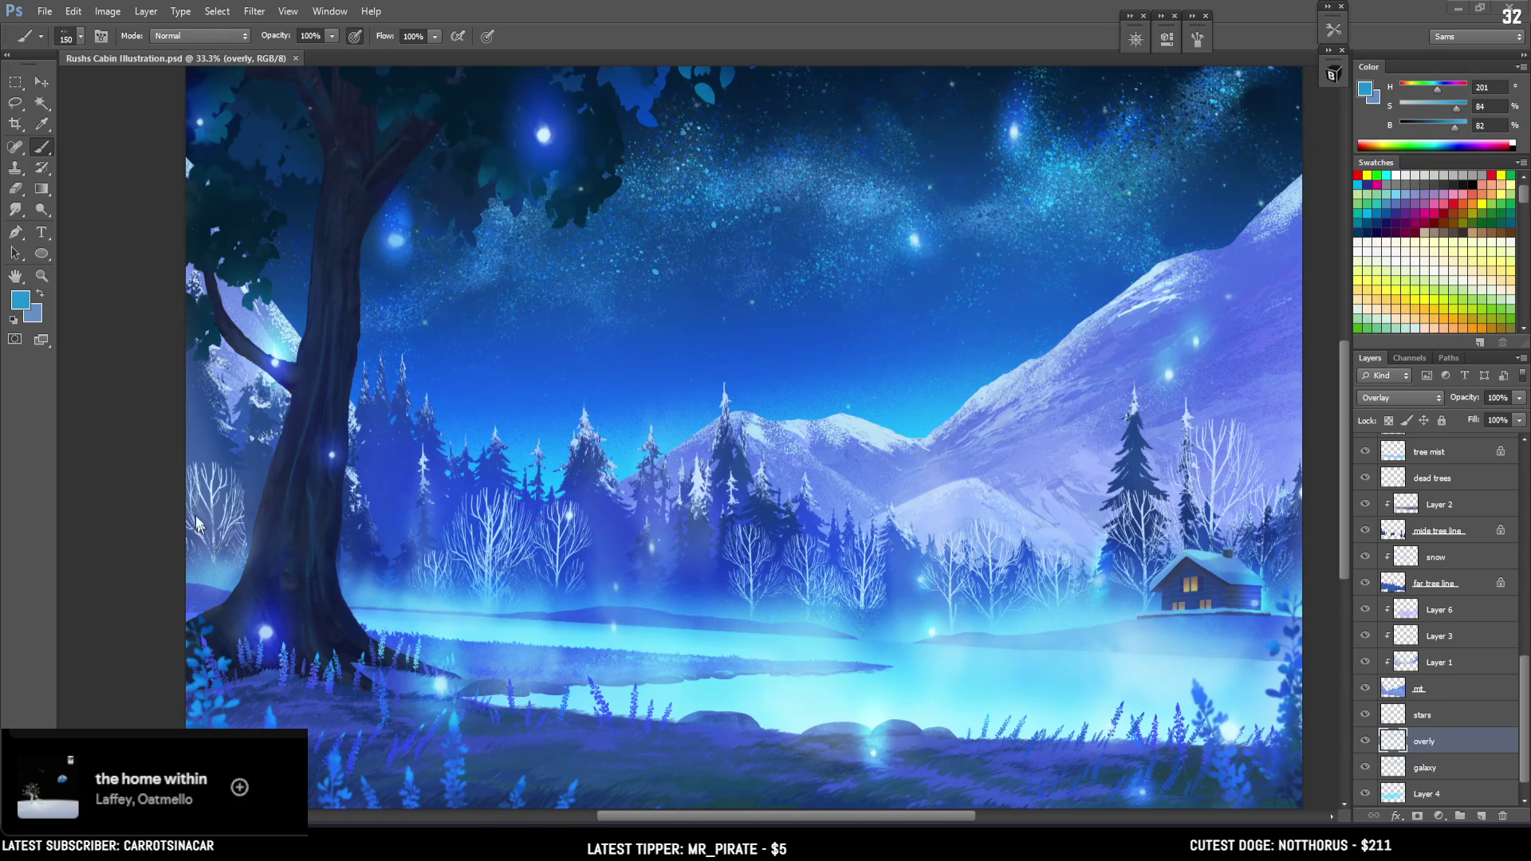
mouse_move(131, 492)
left_mouse_down()
mouse_move(860, 373)
mouse_move(764, 487)
mouse_move(625, 434)
mouse_move(665, 480)
left_mouse_up()
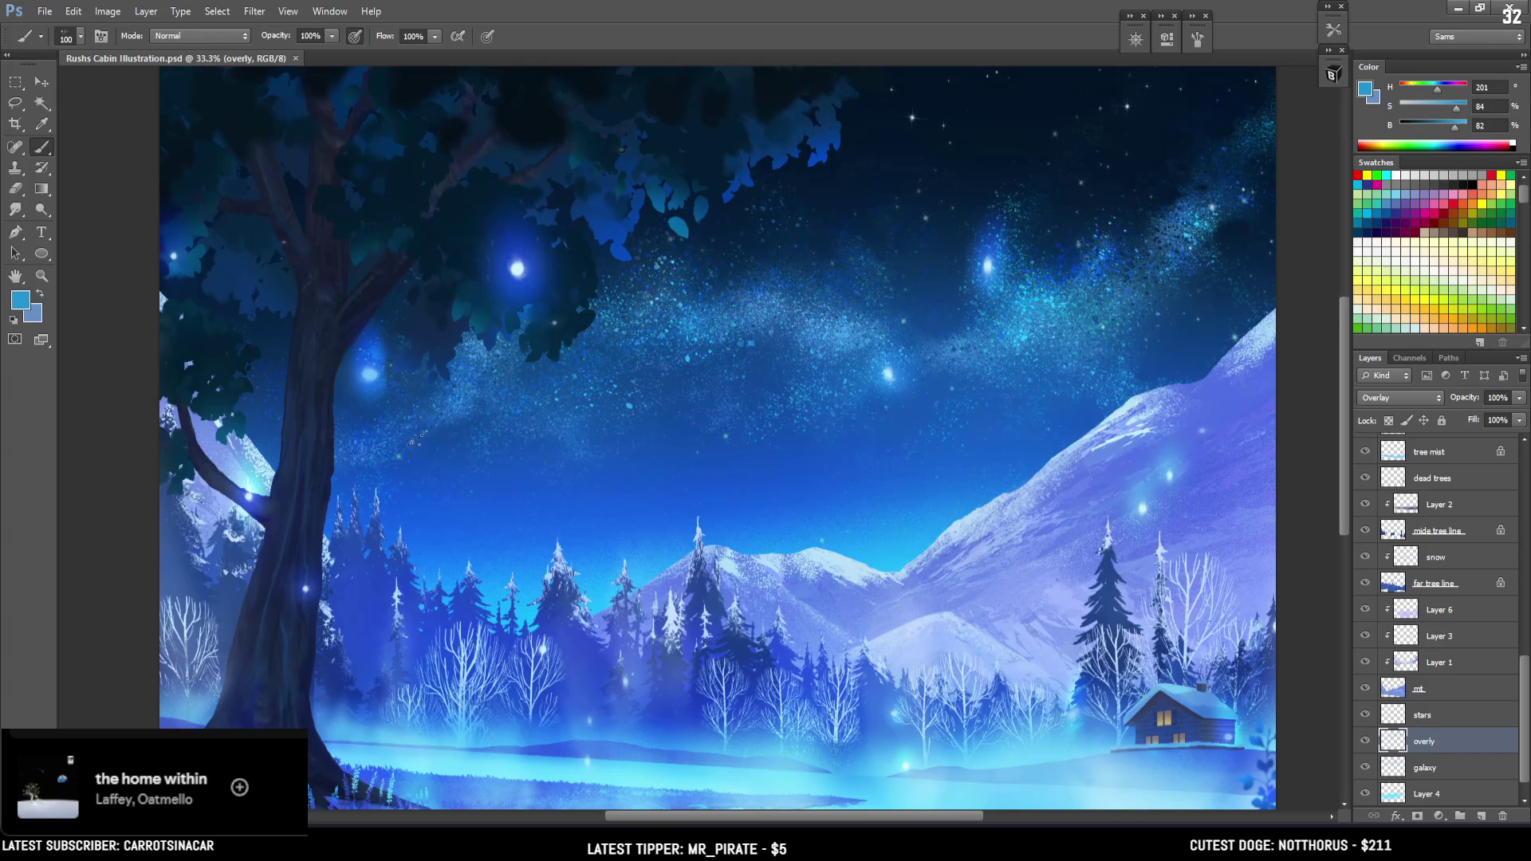
key("bracketleft")
key("bracketleft")
left_click(289, 488)
left_click_drag(905, 264, 545, 342)
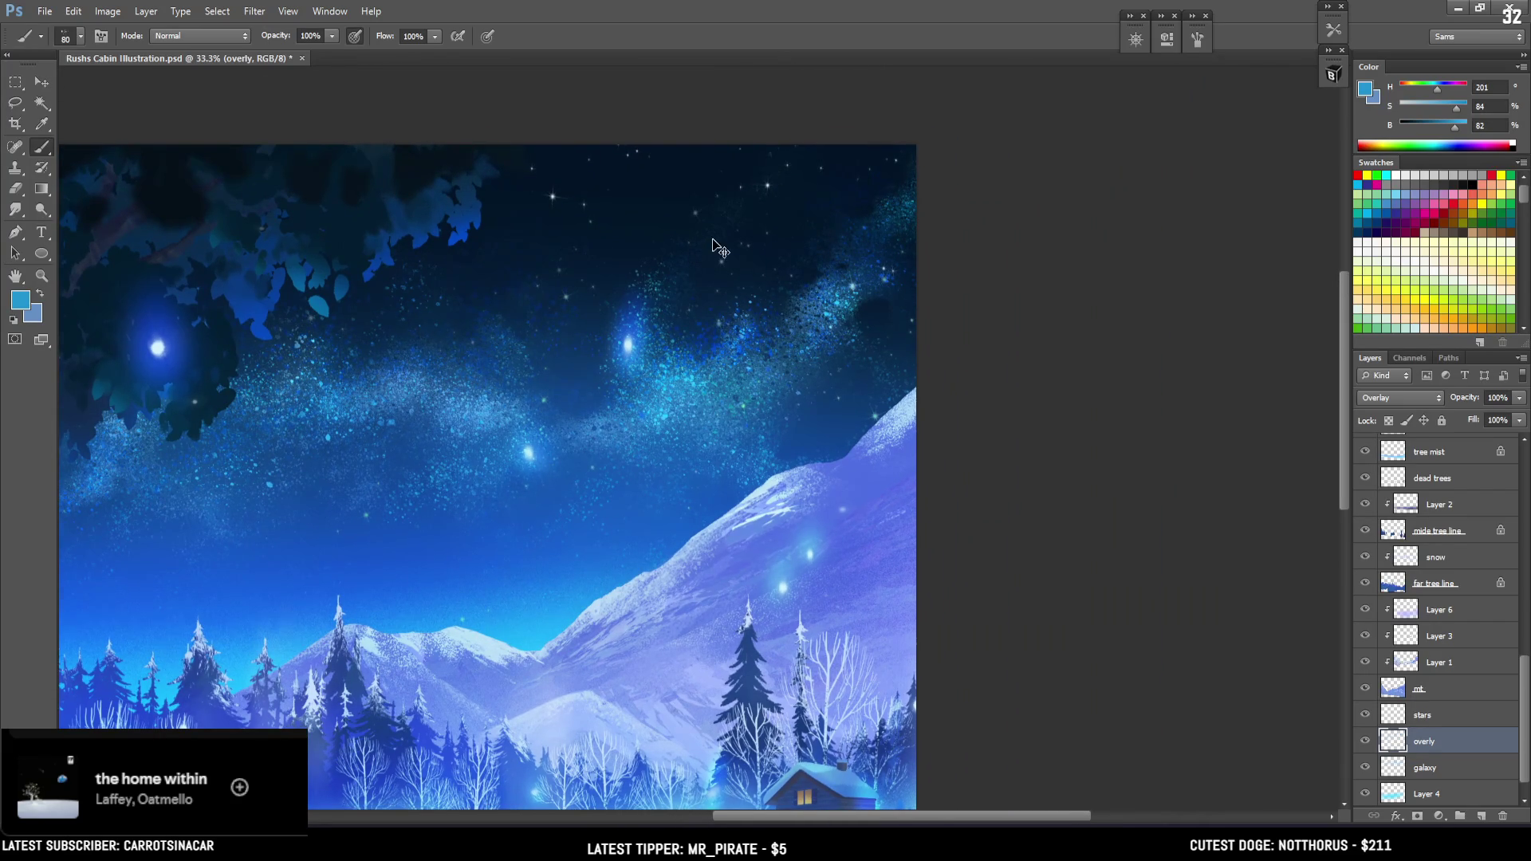
Save the cabin night scene and flip it horizontally to compare, ending unflipped
key("ctrl+minus")
key("ctrl+minus")
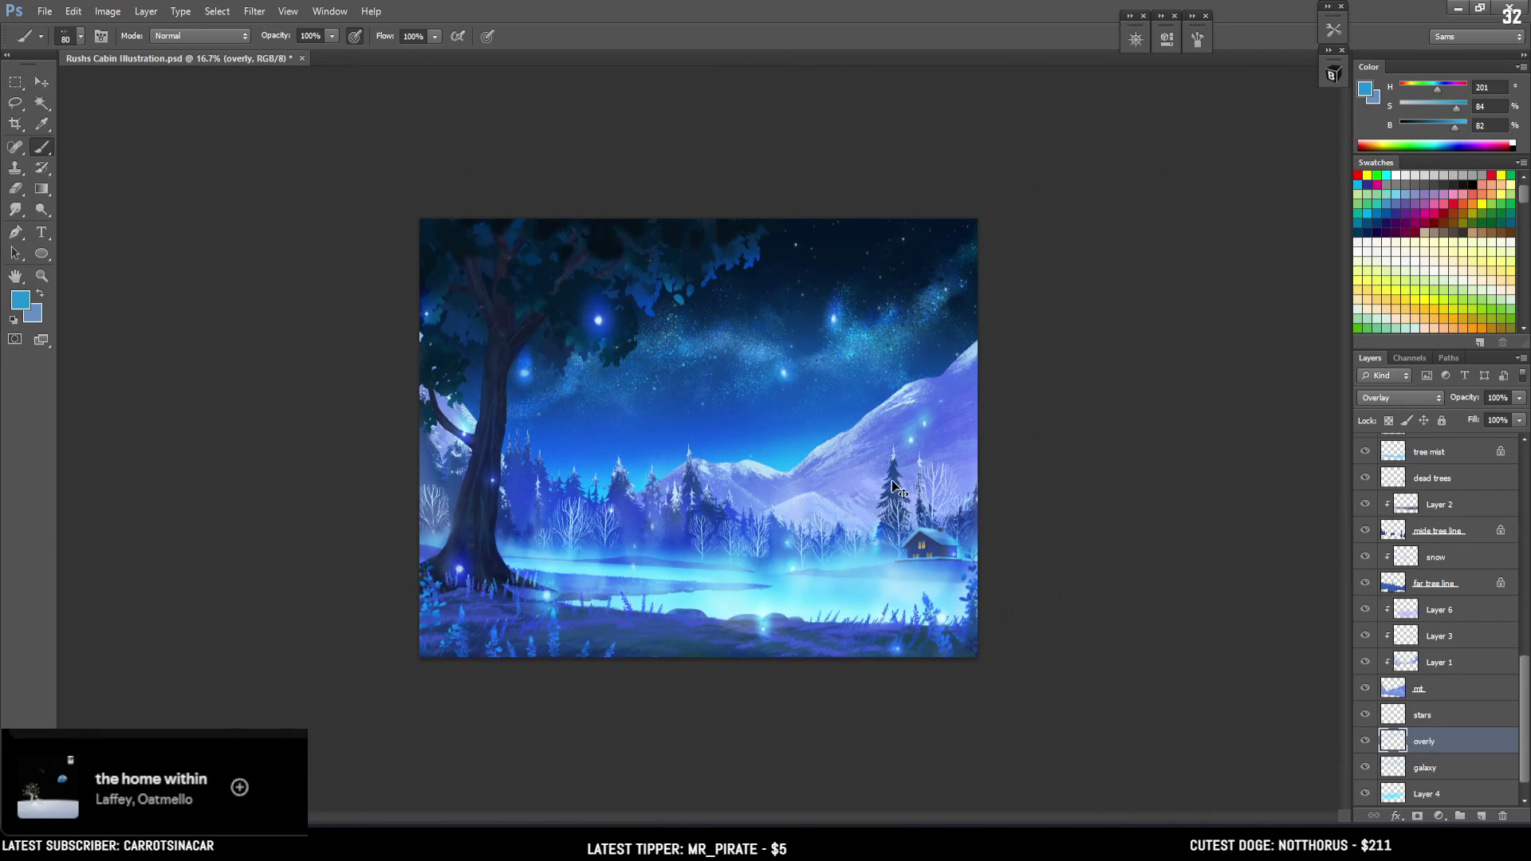
key("ctrl+plus")
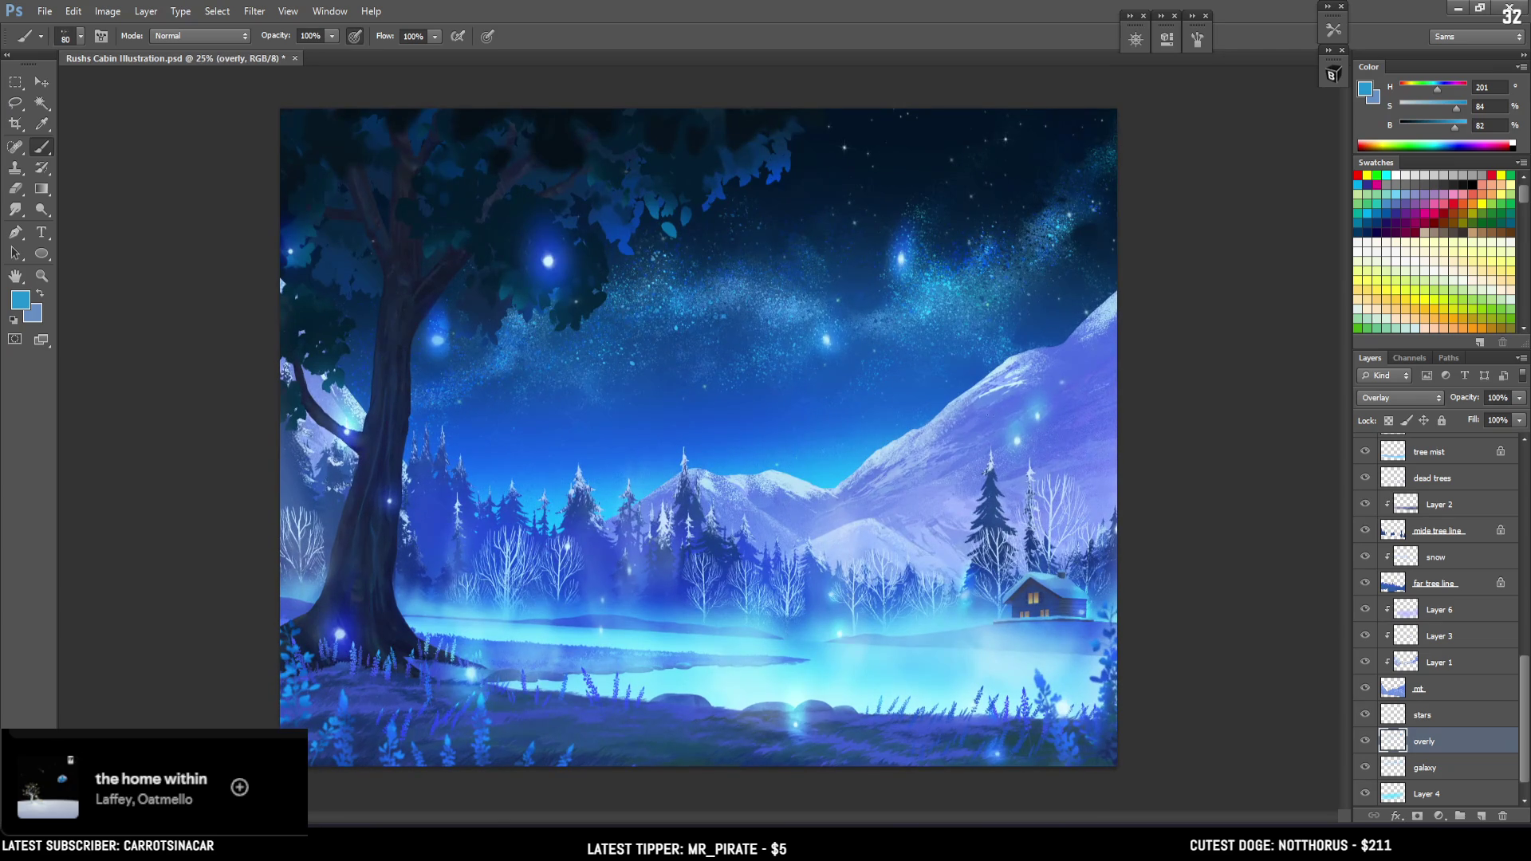
key("ctrl+s")
key("ctrl+shift+h")
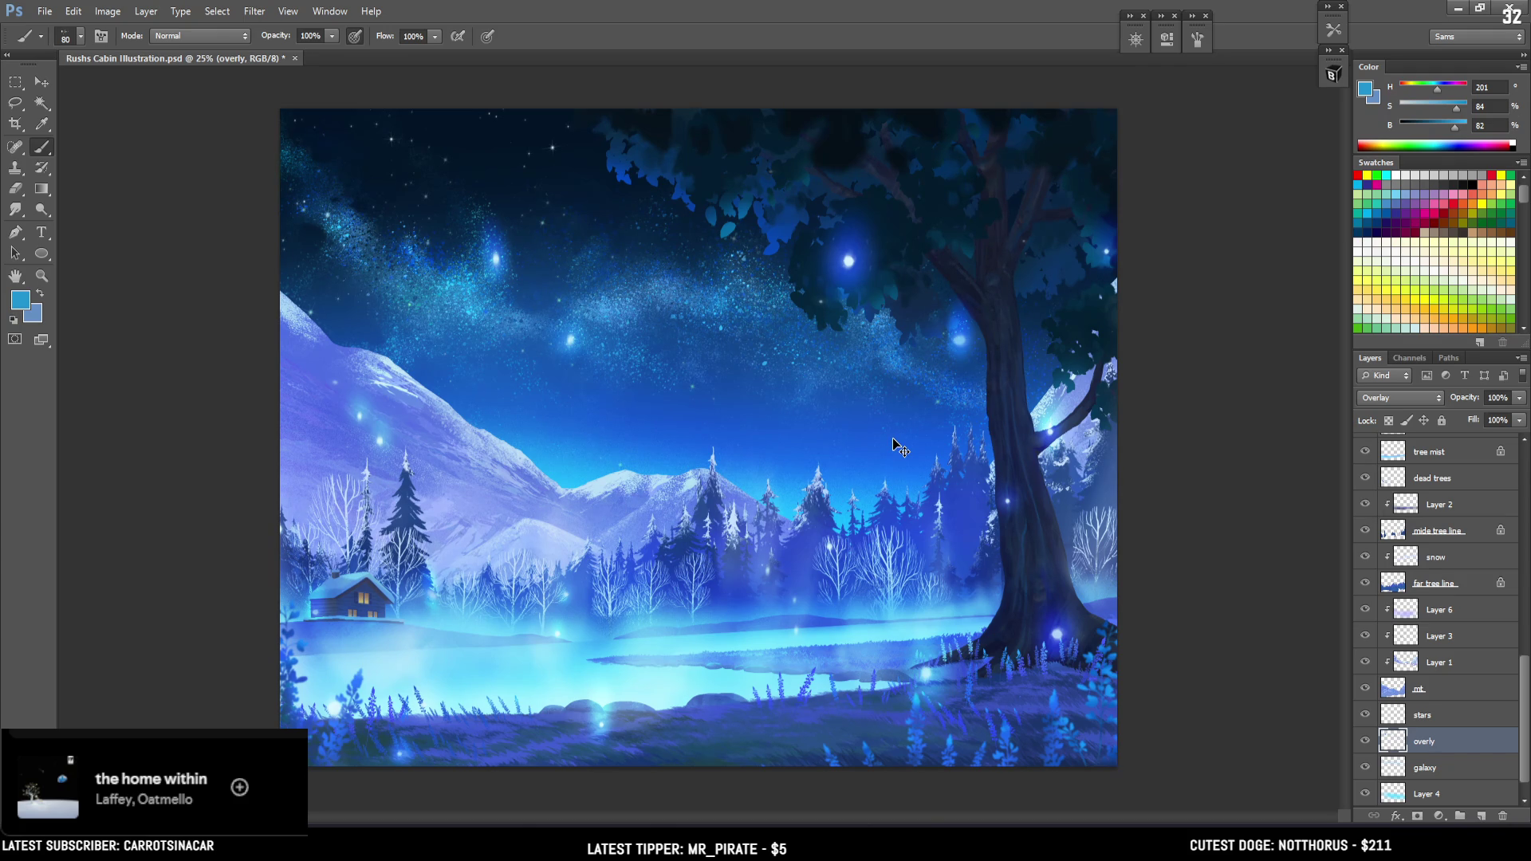
key("ctrl+z")
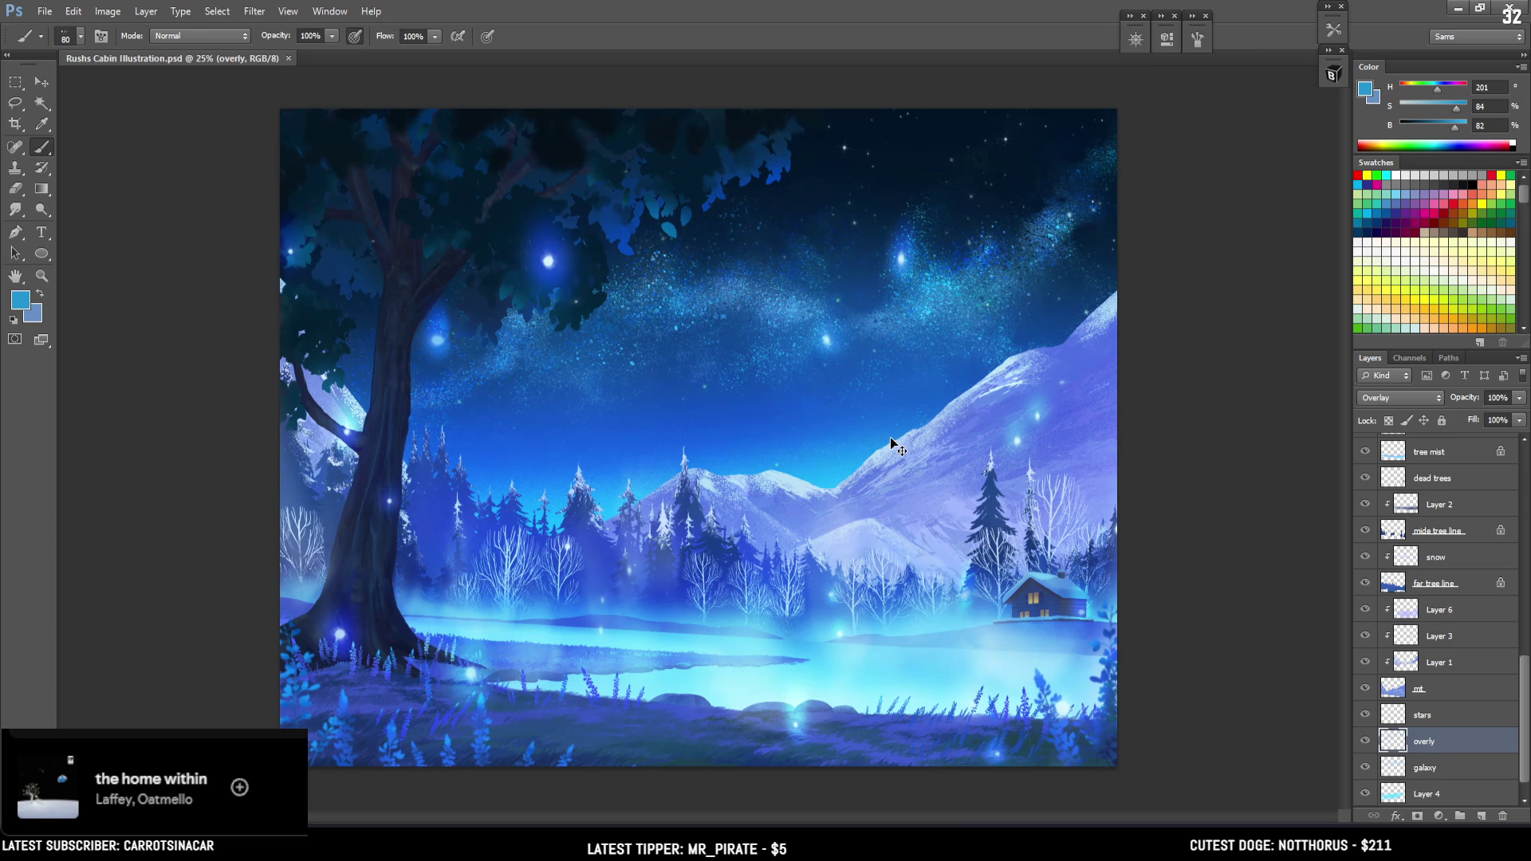
key("ctrl+z")
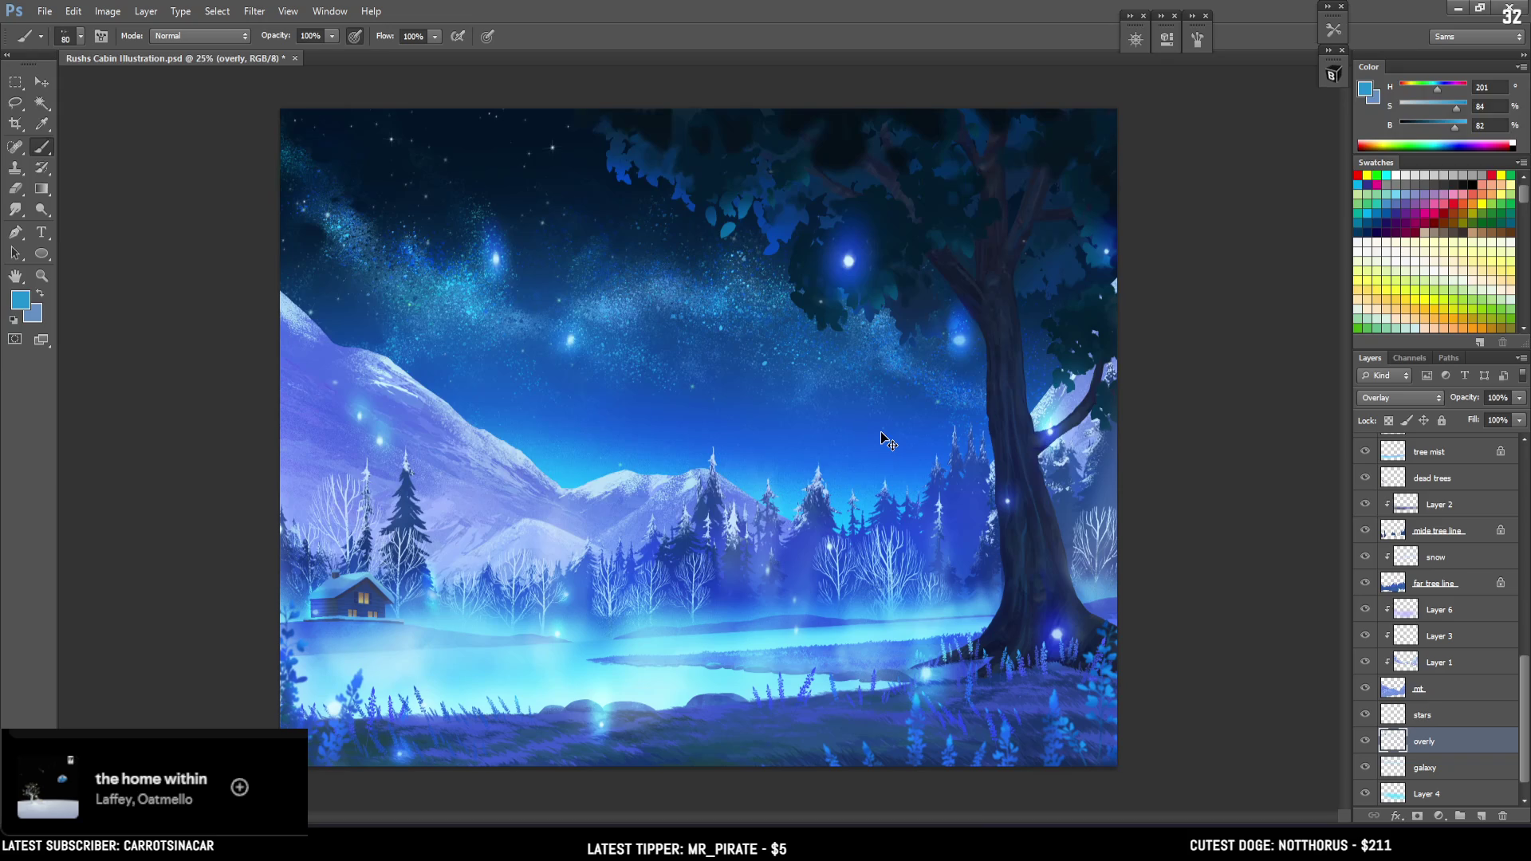
key("ctrl+z")
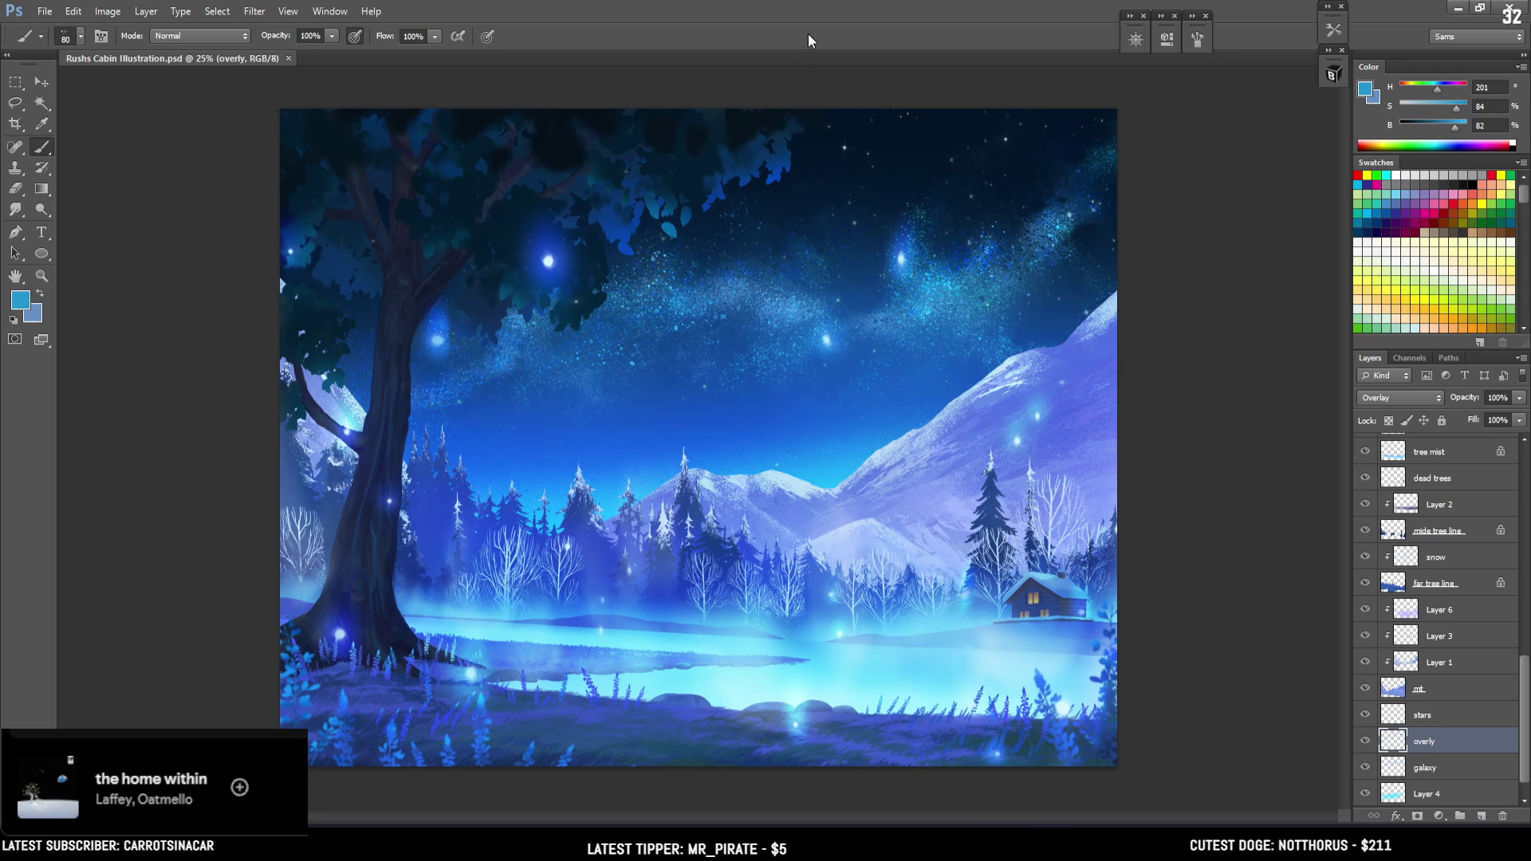
key("ctrl+plus")
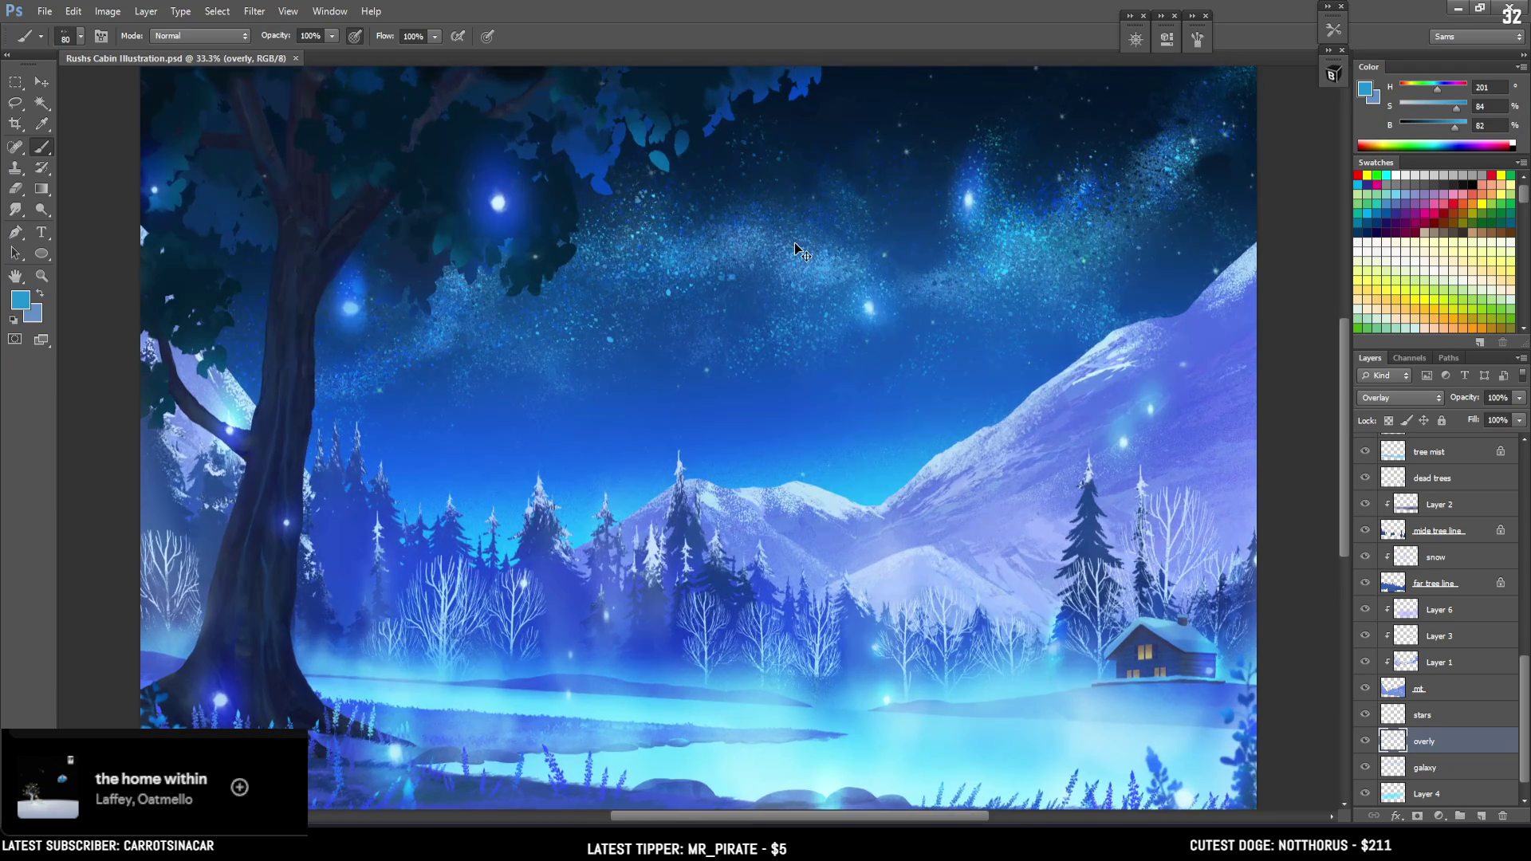
key("ctrl+plus")
key("ctrl+minus")
key("ctrl+minus")
key("ctrl+minus")
key("ctrl+plus")
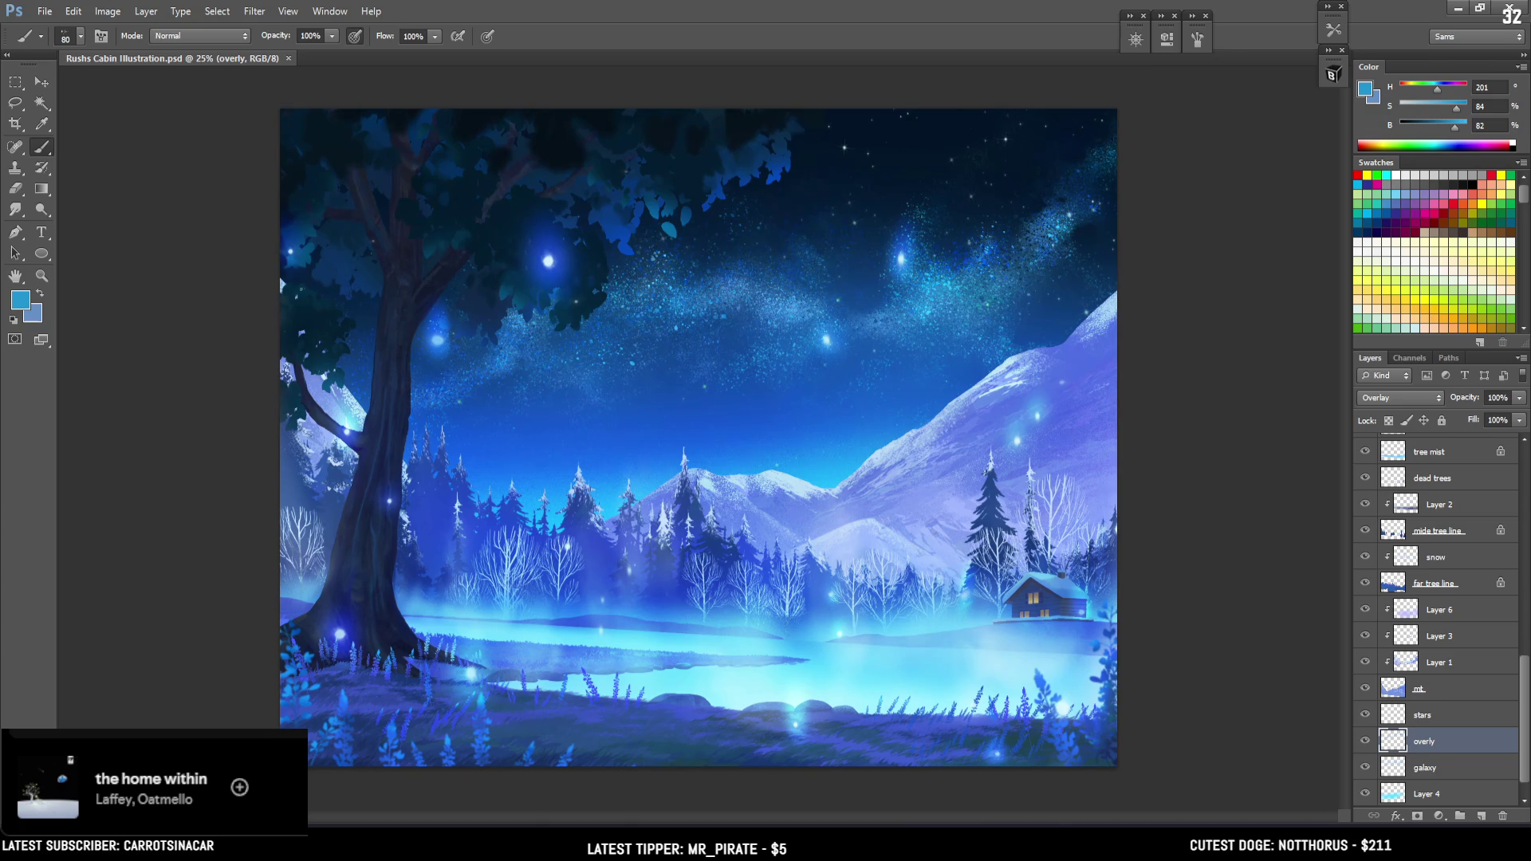
left_click(16, 83)
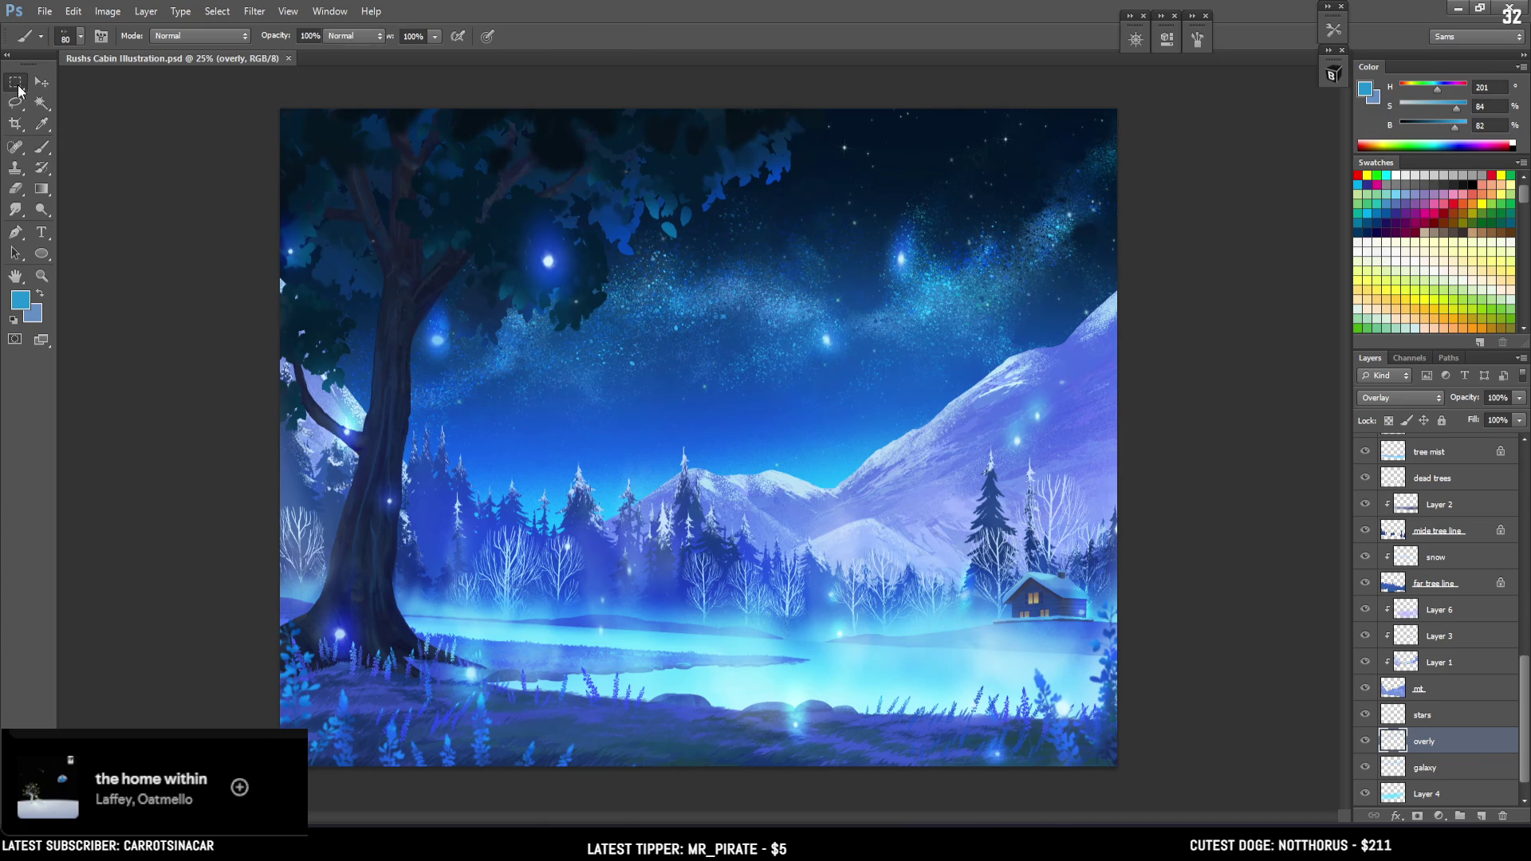
Clear the temporary selection and toggle Curves 1 off and on to compare the picture
left_click_drag(523, 216, 656, 359)
left_click(753, 357)
scroll(1473, 492, "up", 5)
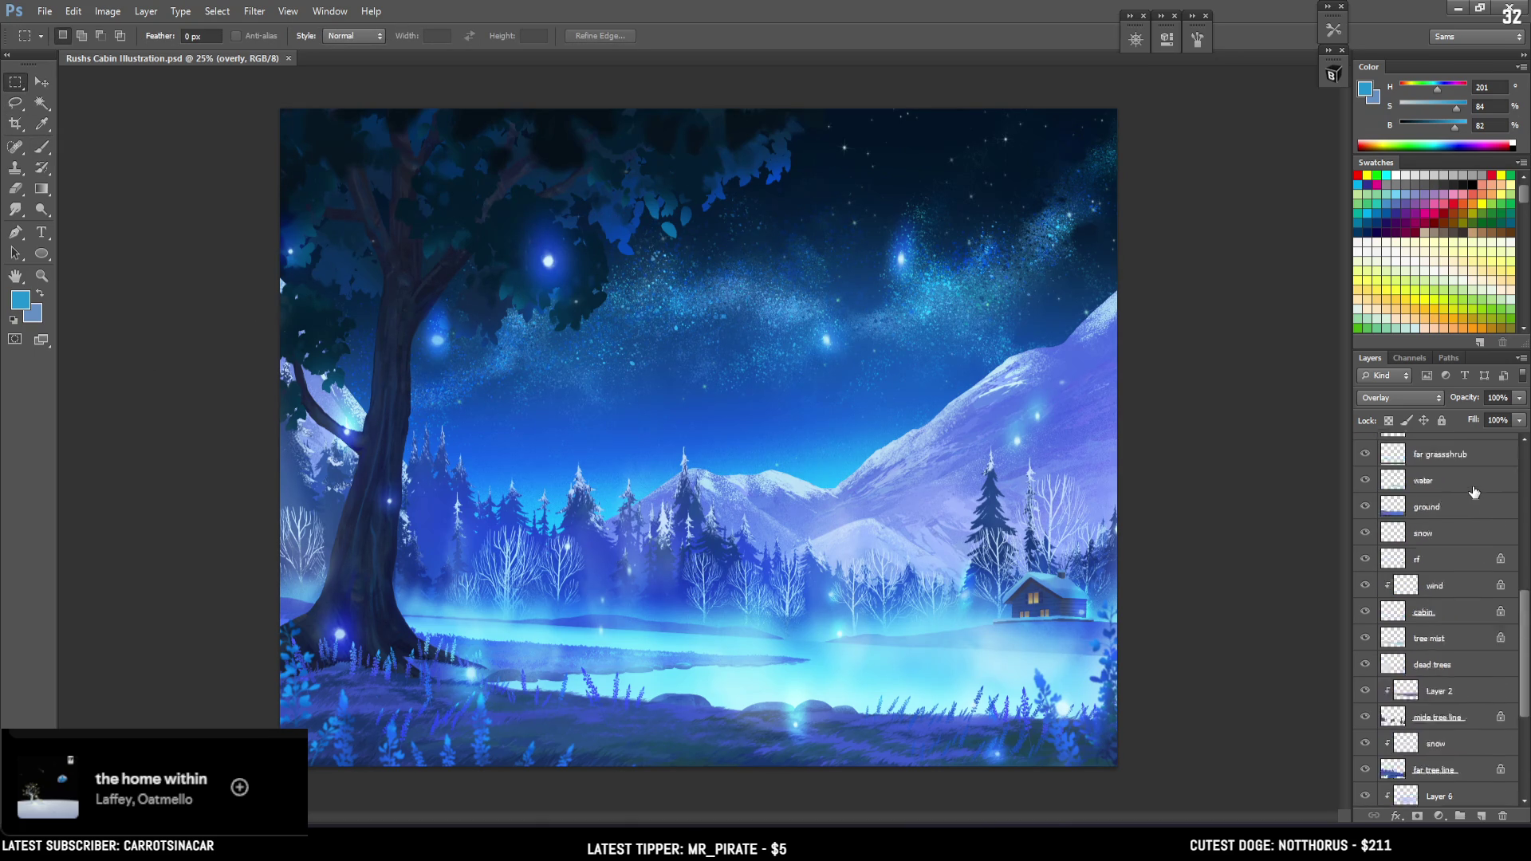
scroll(1474, 491, "up", 3)
scroll(1474, 492, "up", 3)
left_click(1363, 449)
left_click(1363, 449)
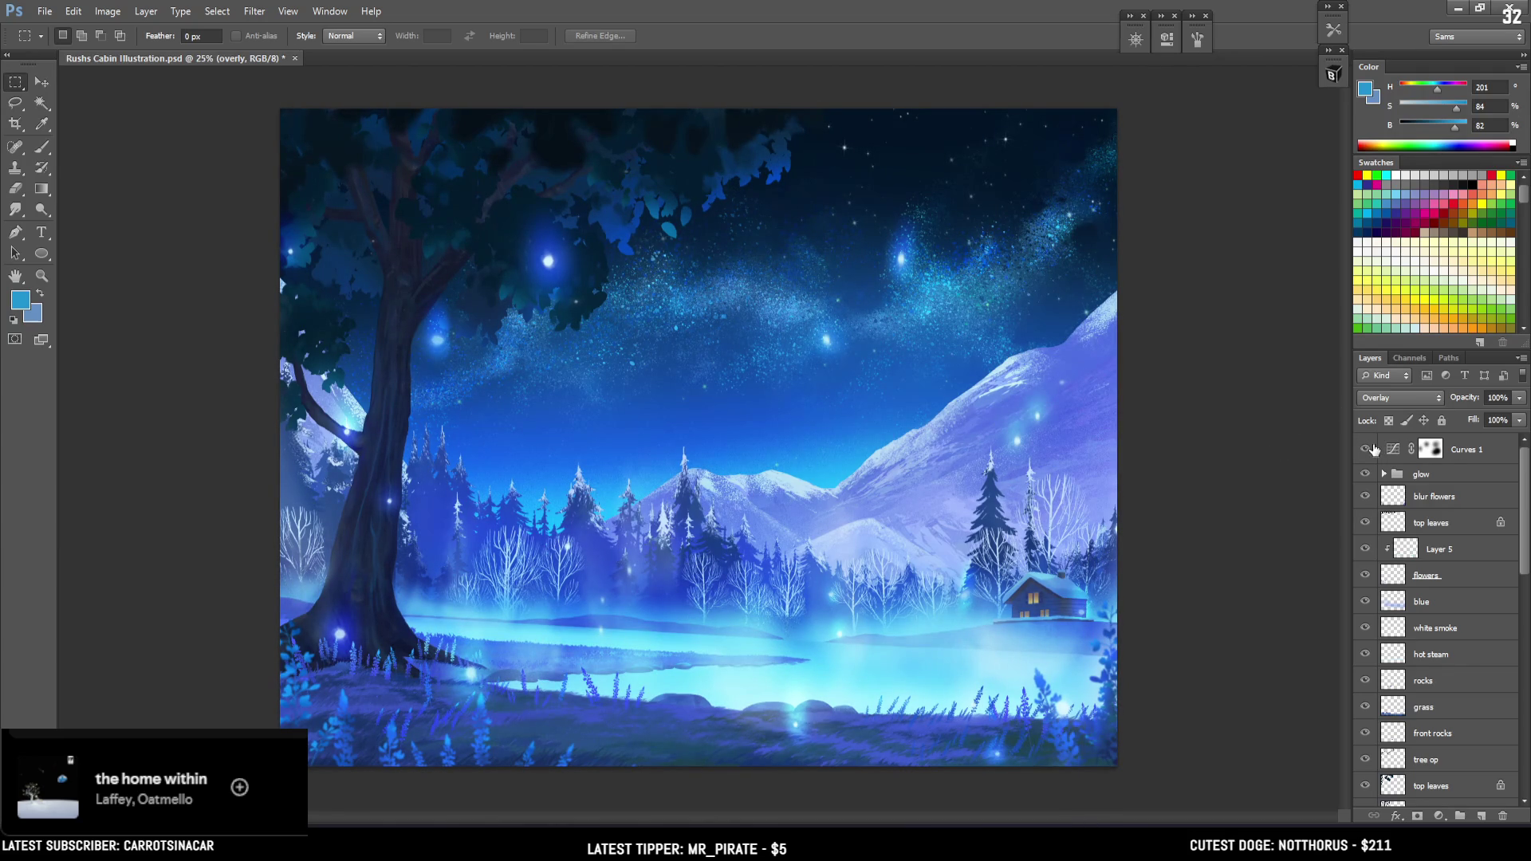
left_click(1365, 449)
Target the Curves 1 layer mask and recheck the image with and without the adjustment
left_click(1333, 74)
left_click(1333, 74)
left_click(1430, 450)
left_click(1364, 450)
left_click(1364, 450)
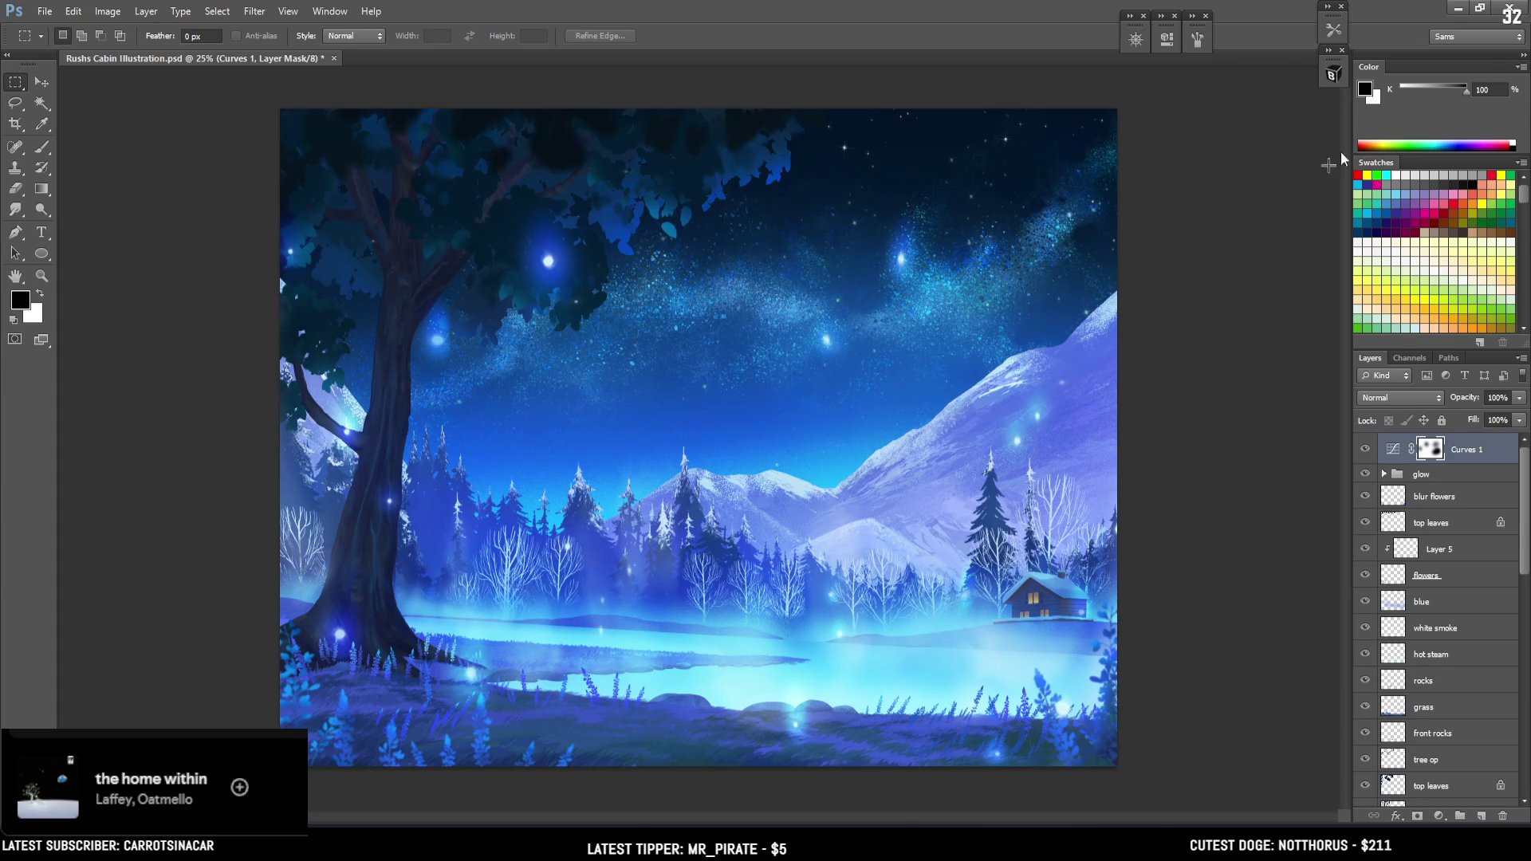
left_click(1332, 74)
scroll(1247, 283, "up", 3)
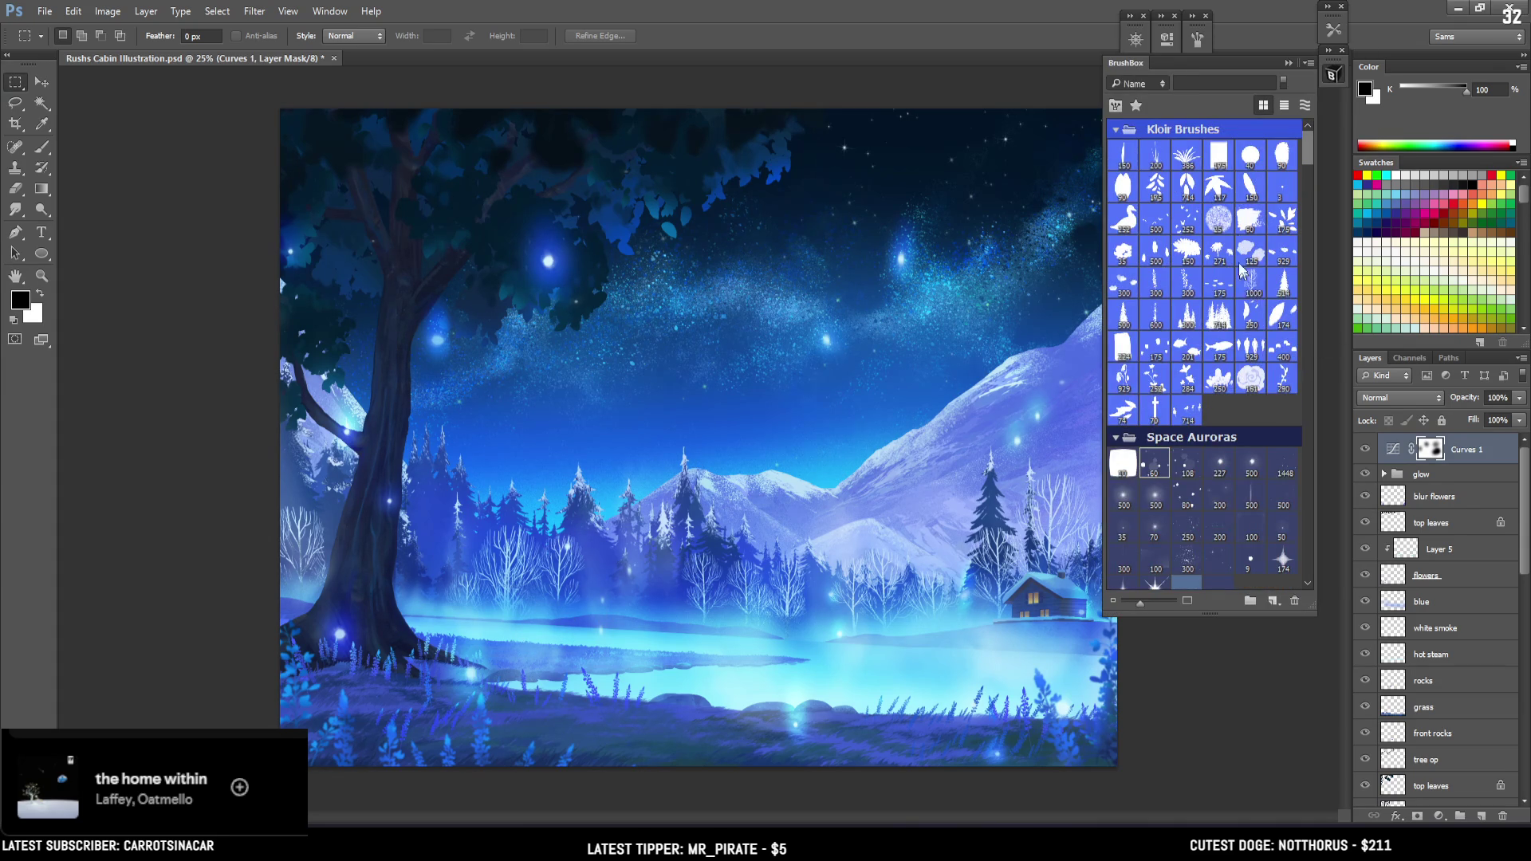
scroll(1240, 275, "down", 5)
left_click(1251, 281)
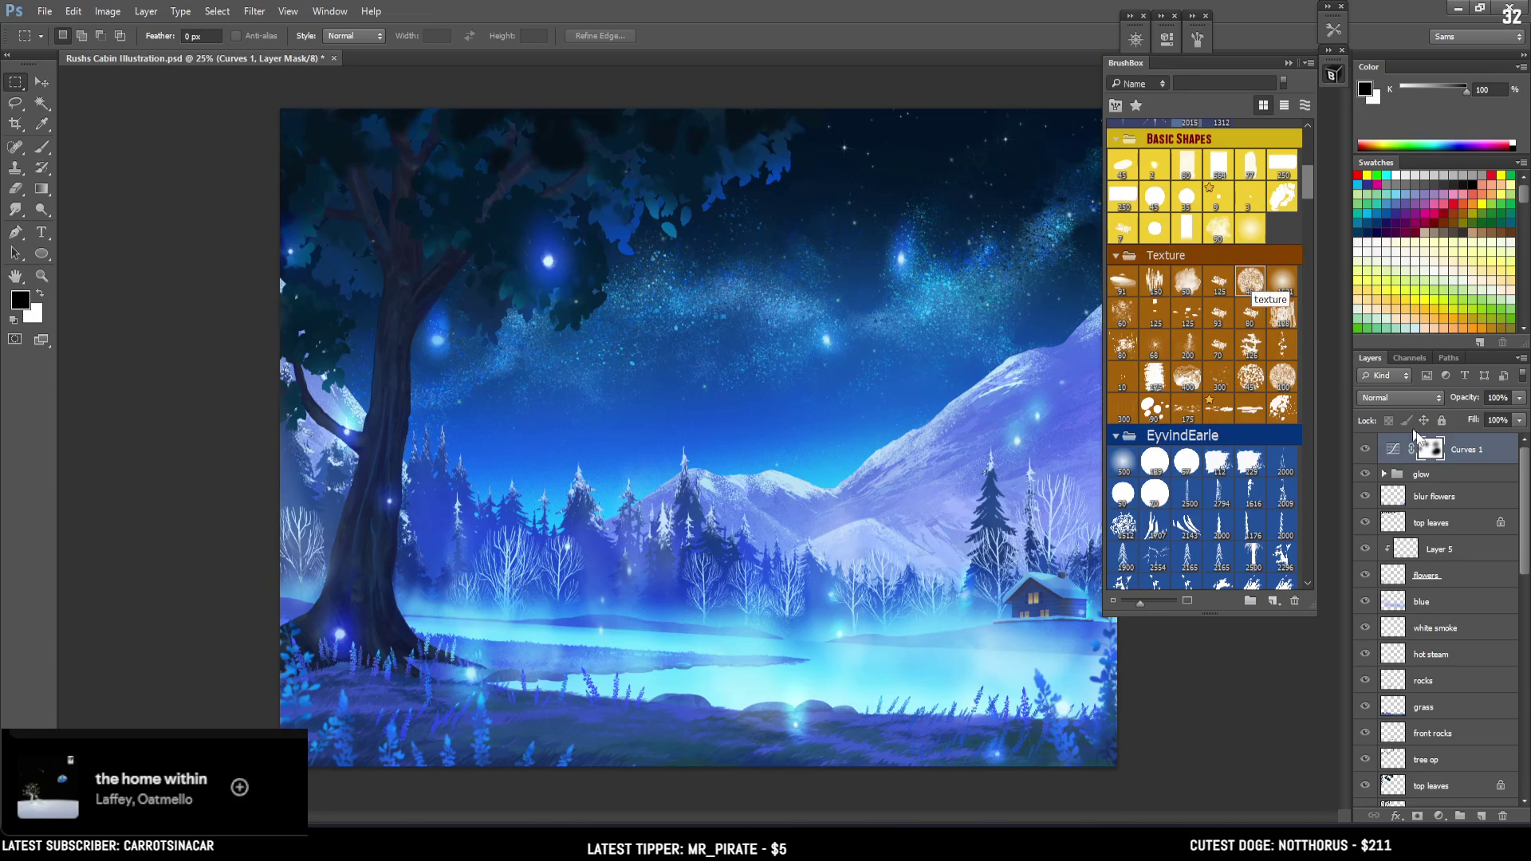
left_click(1447, 475)
left_click(1447, 495)
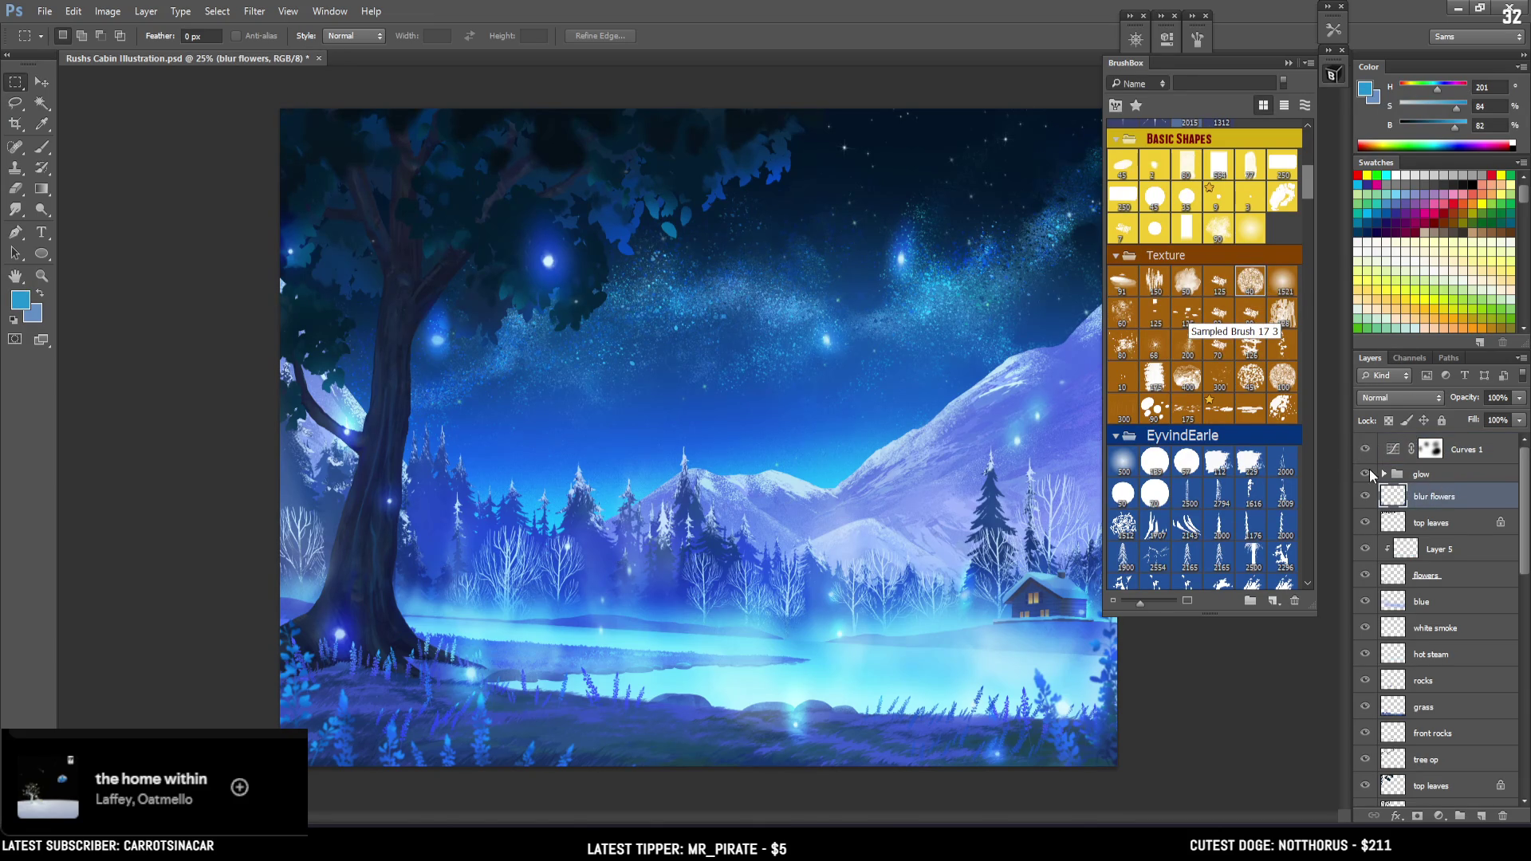
left_click(1366, 449)
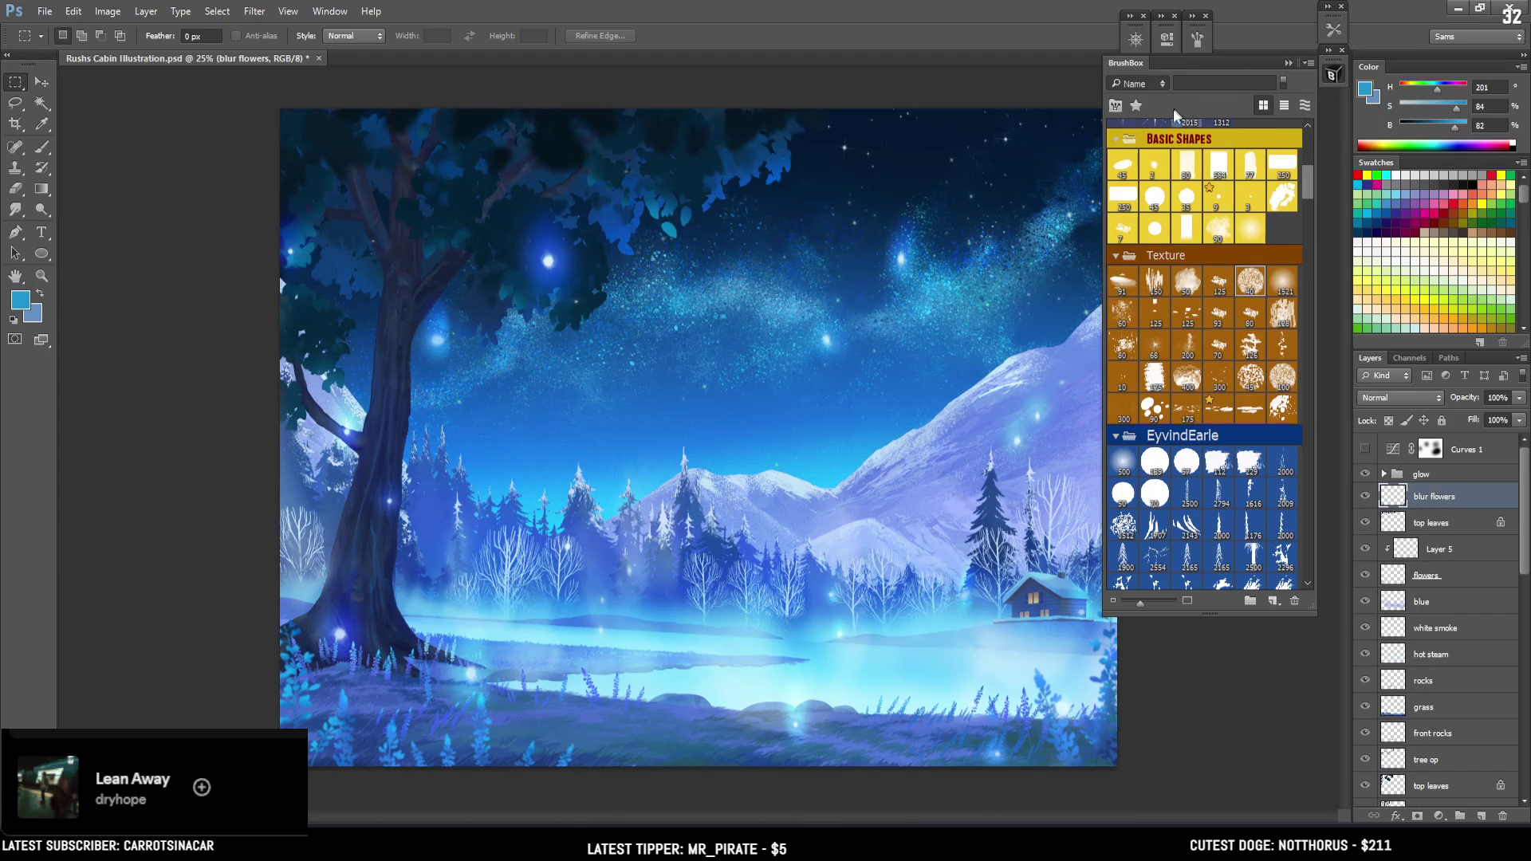
scroll(1223, 303, "down", 3)
scroll(1226, 303, "down", 3)
scroll(1240, 366, "down", 3)
scroll(1236, 372, "down", 2)
scroll(1236, 372, "down", 2)
scroll(1236, 372, "down", 2)
scroll(1236, 370, "down", 2)
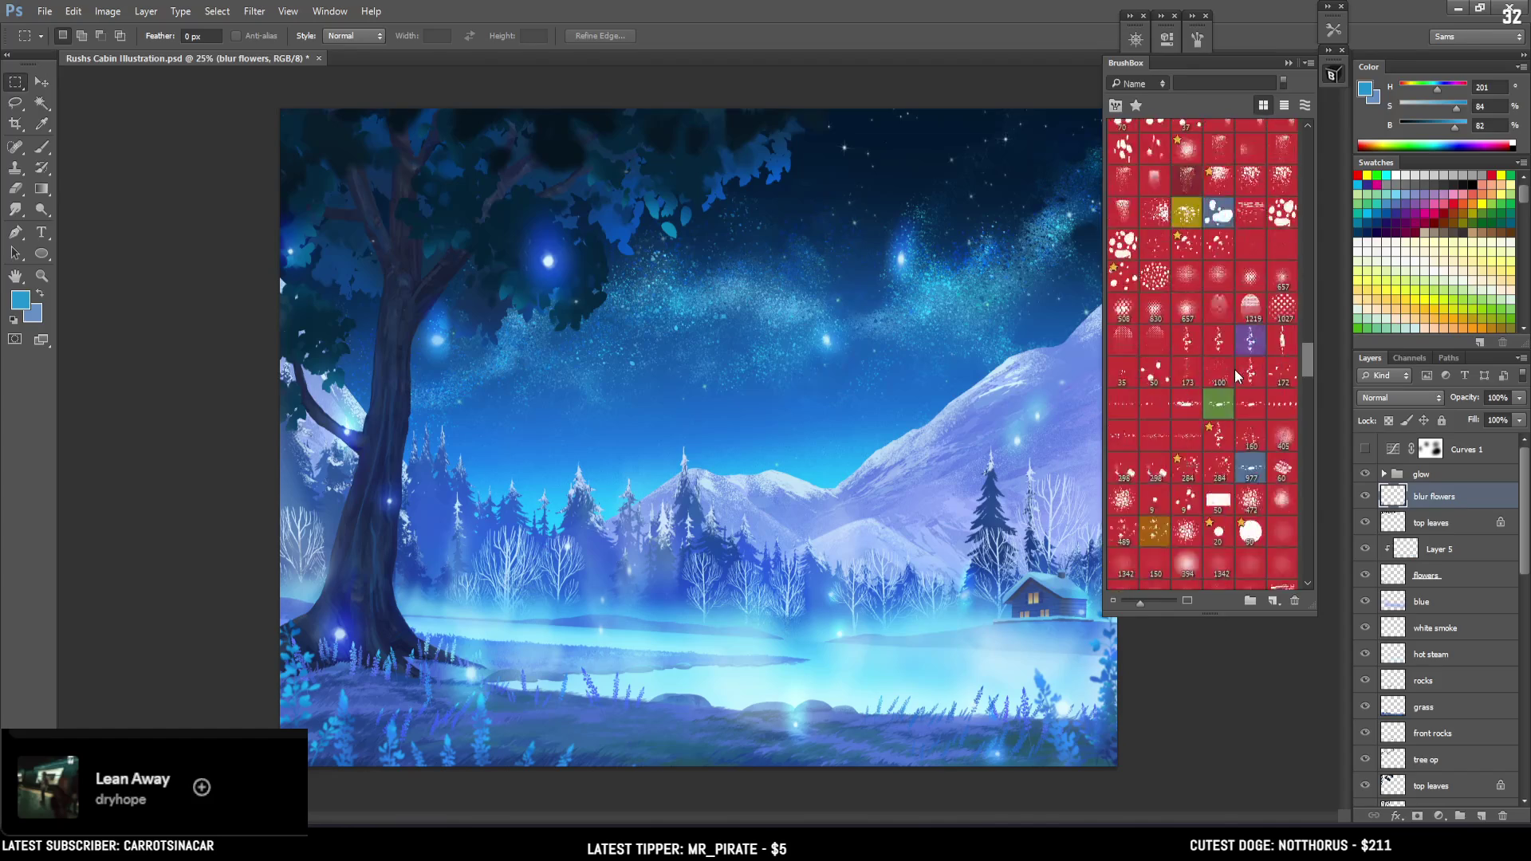
scroll(1236, 375, "up", 2)
scroll(1236, 375, "up", 2)
scroll(1236, 374, "up", 2)
scroll(1236, 388, "up", 2)
scroll(1236, 389, "down", 3)
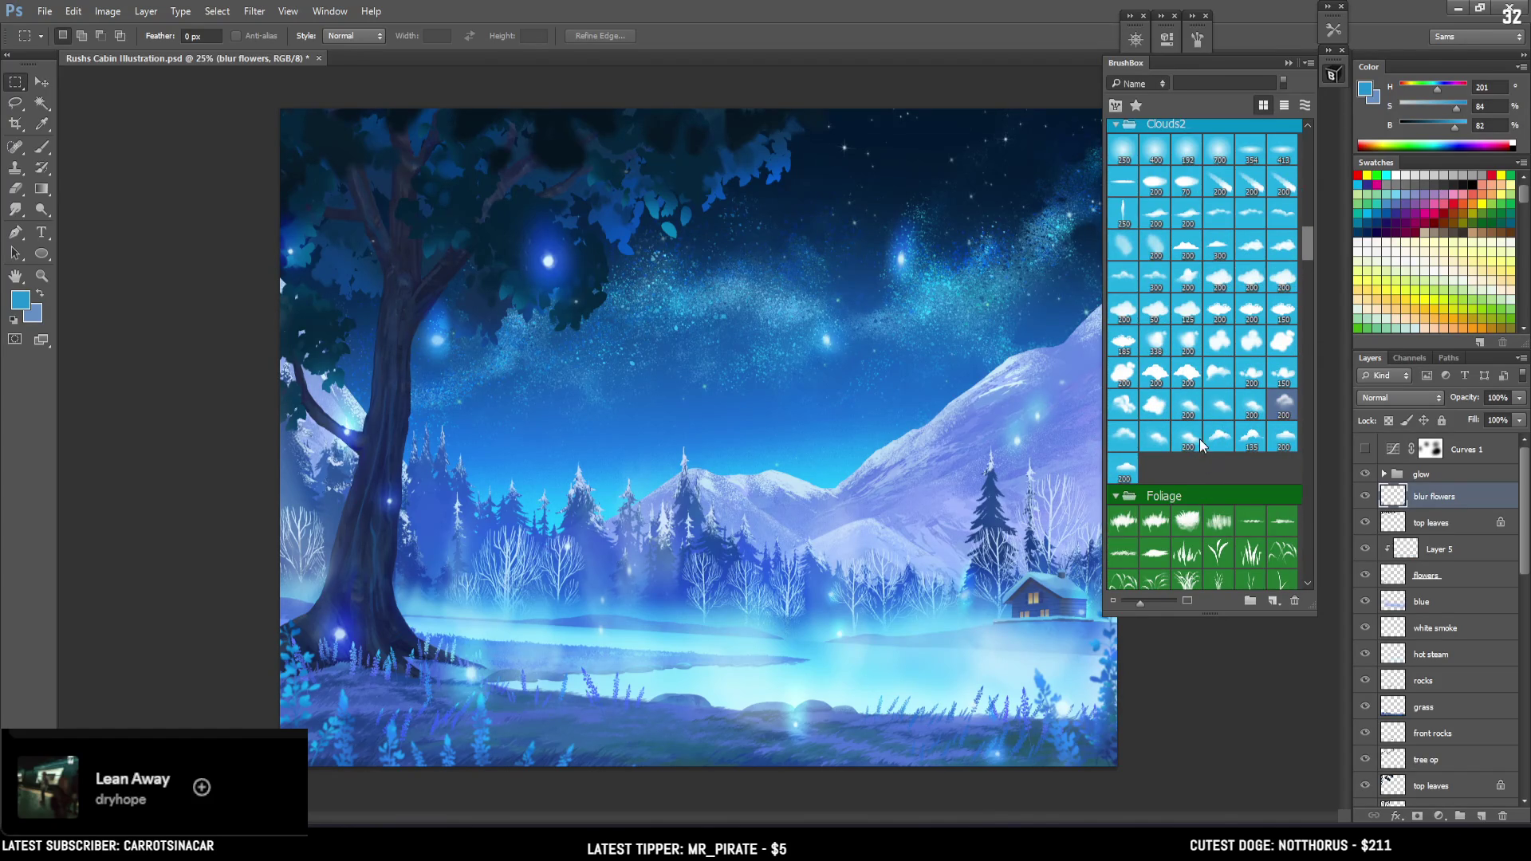
scroll(1208, 478, "up", 3)
scroll(1220, 518, "up", 2)
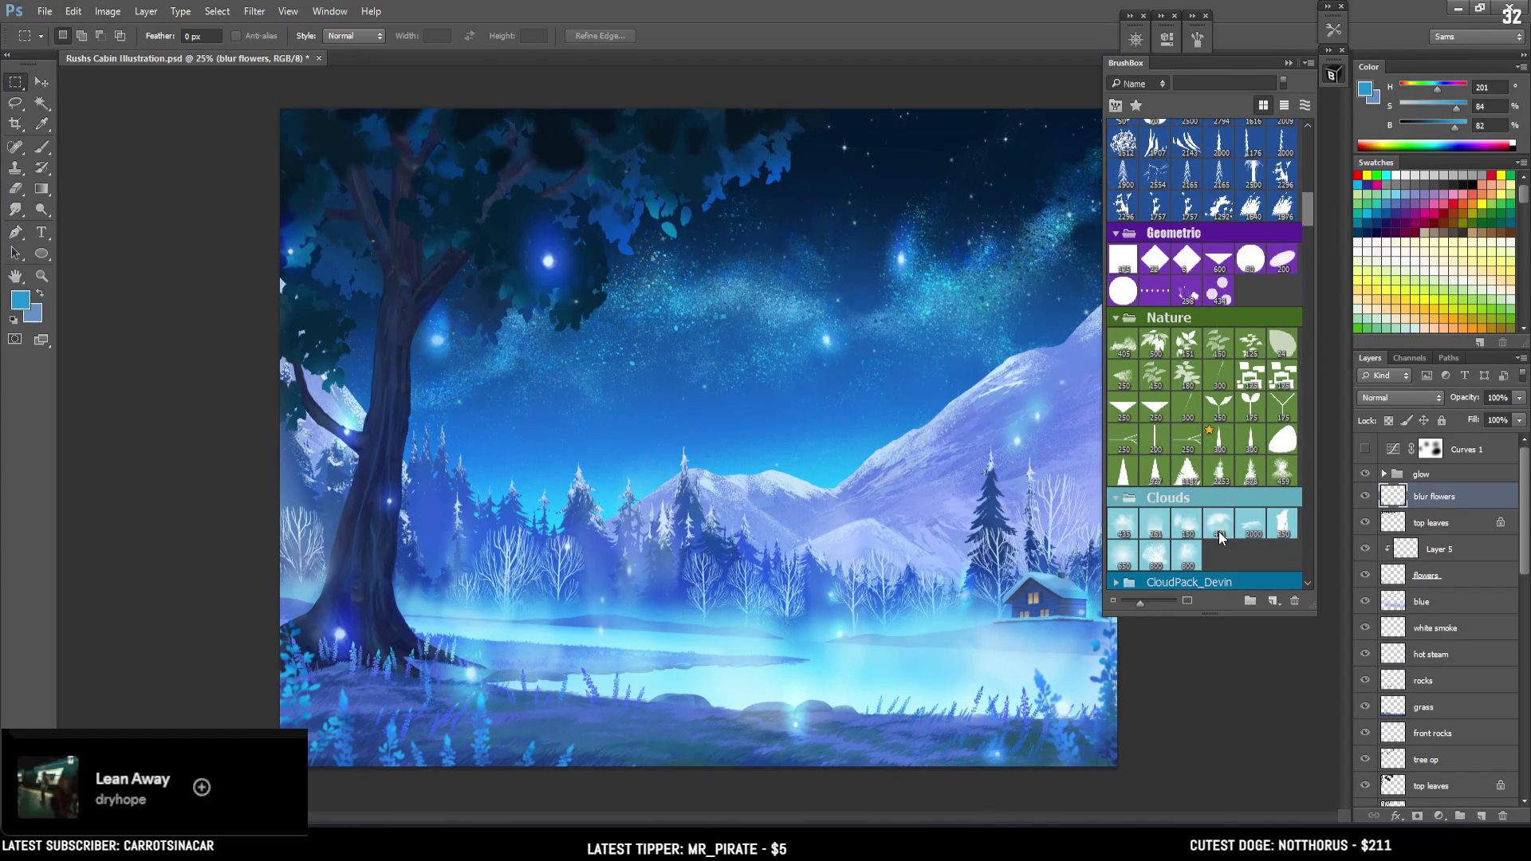
scroll(1447, 654, "down", 3)
scroll(1448, 654, "down", 2)
scroll(1446, 653, "down", 1)
left_click(1412, 722)
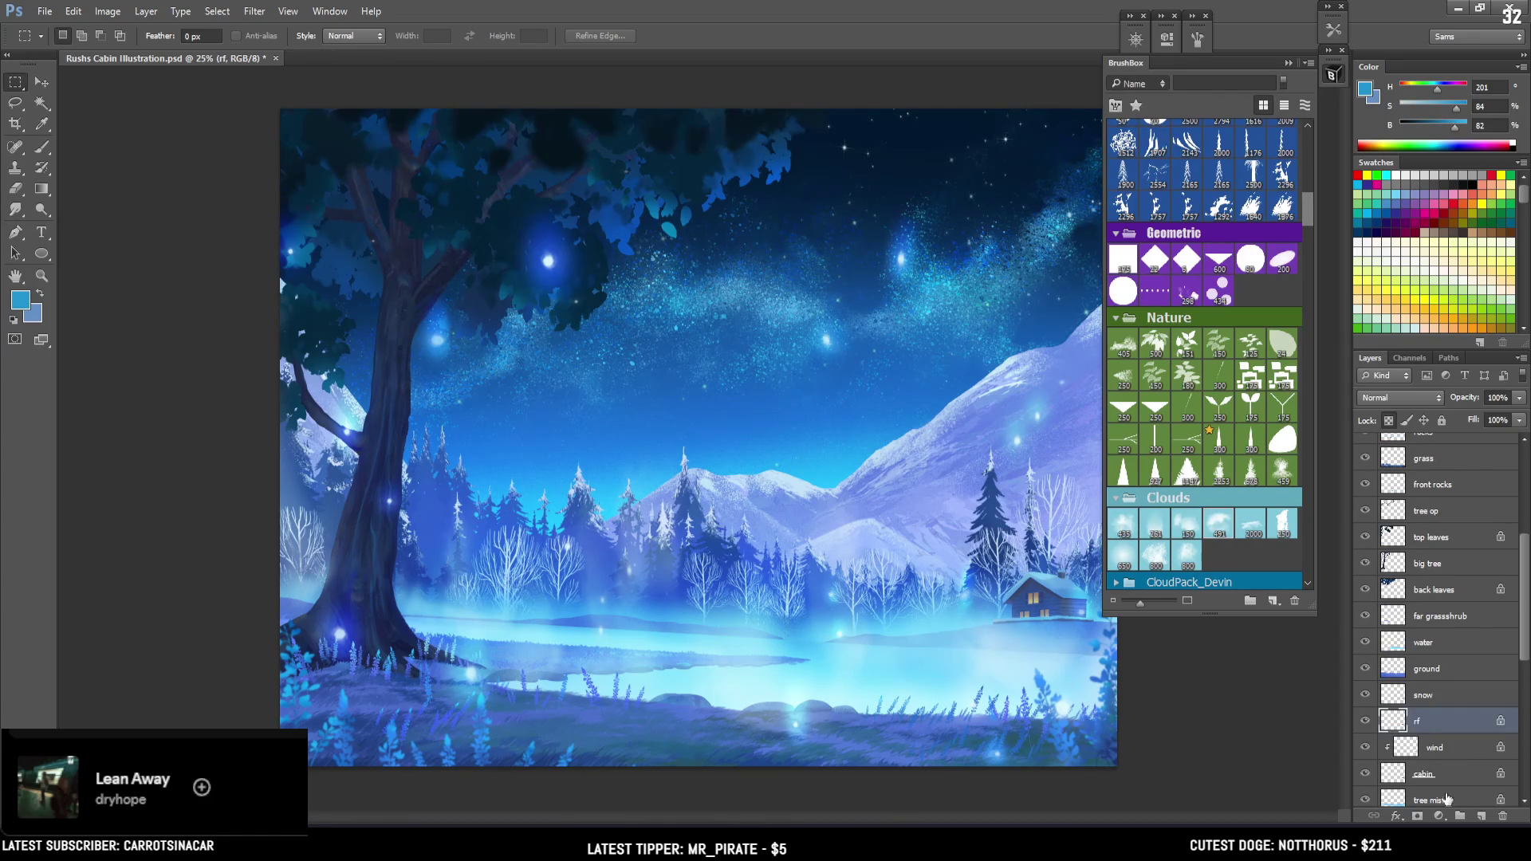
Group the rf, wind and cabin layers into a folder named 'cabin'
left_click(1447, 756)
left_click(1437, 781)
scroll(1437, 786, "down", 1)
scroll(1435, 758, "down", 1)
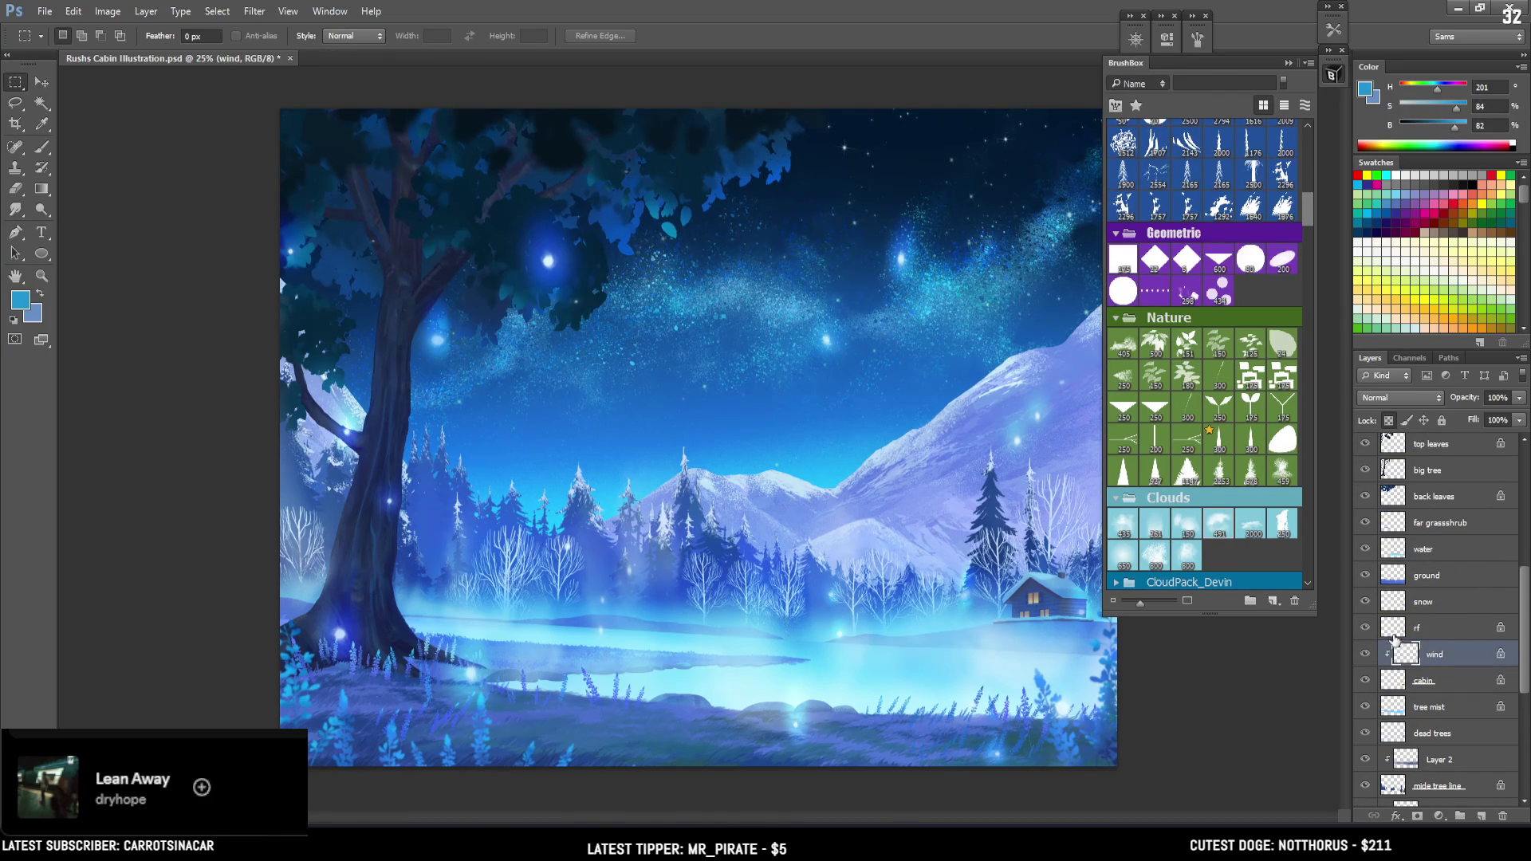
left_click(1439, 627)
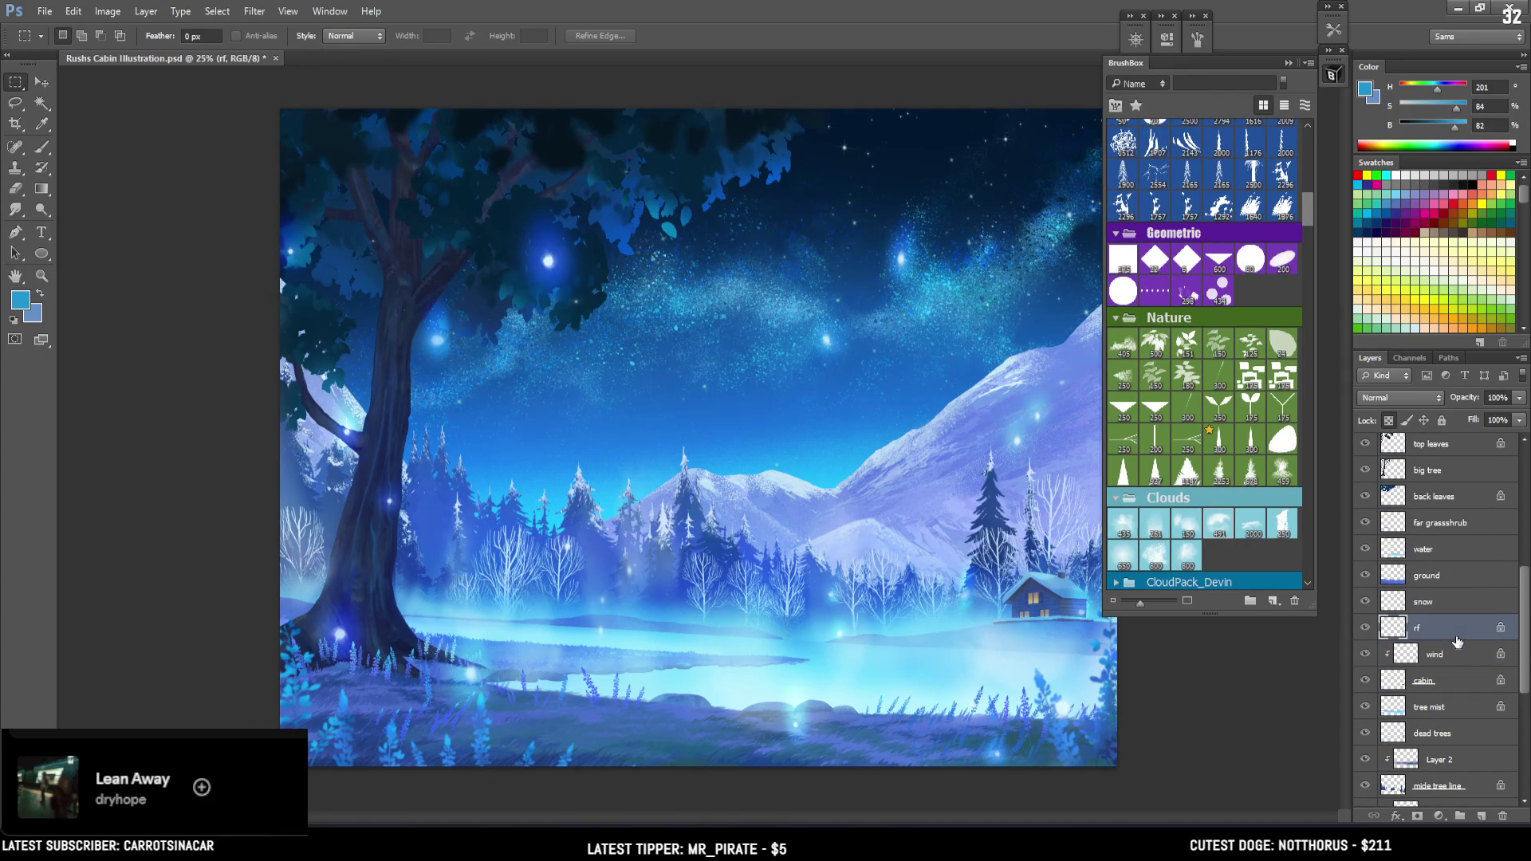
left_click(1434, 683, "shift")
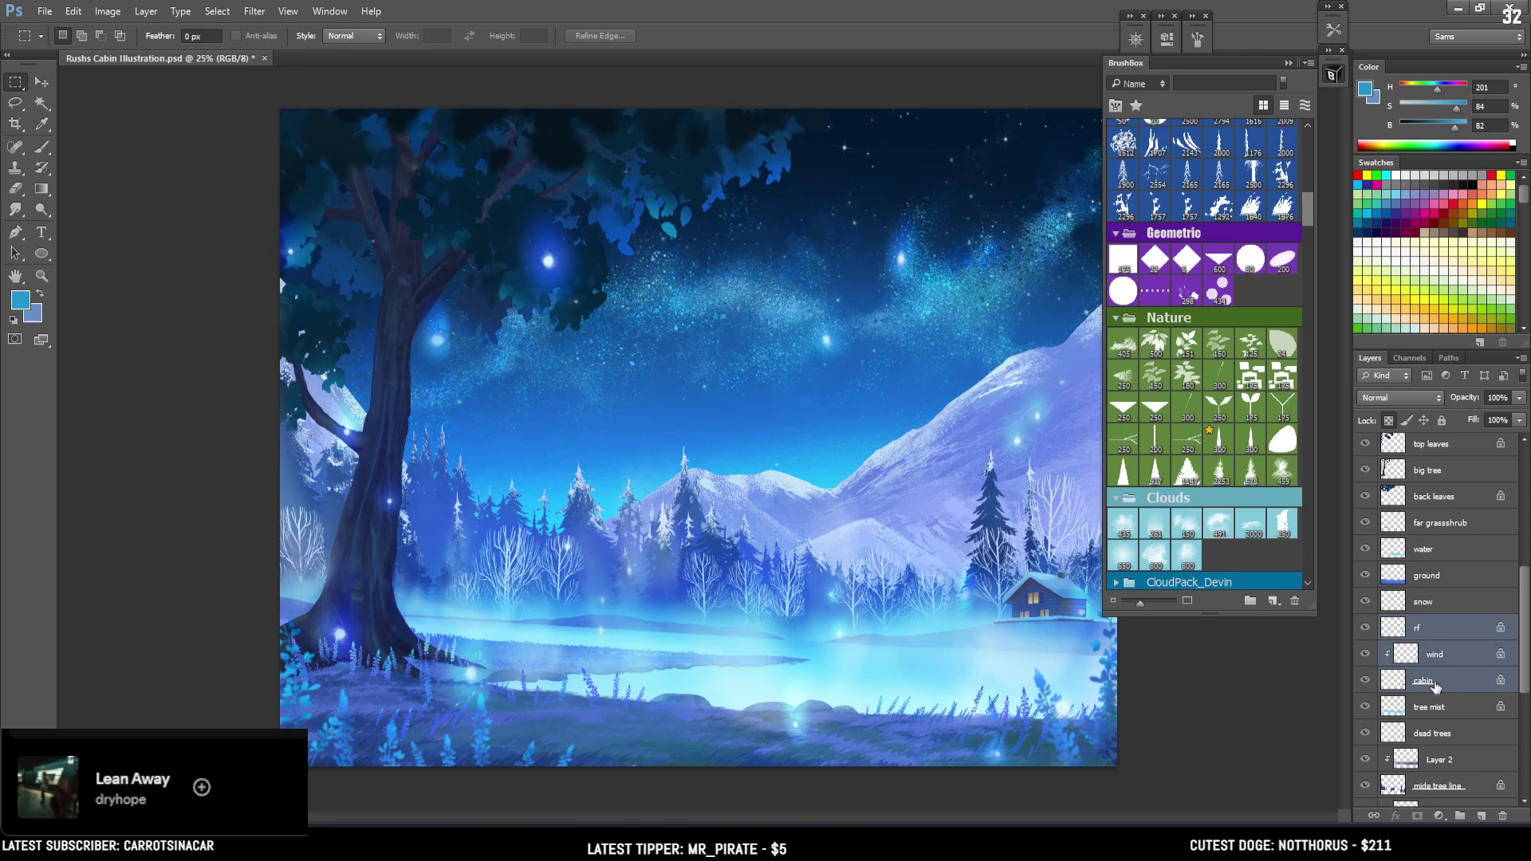
key("ctrl+g")
double_click(1424, 624)
type("c")
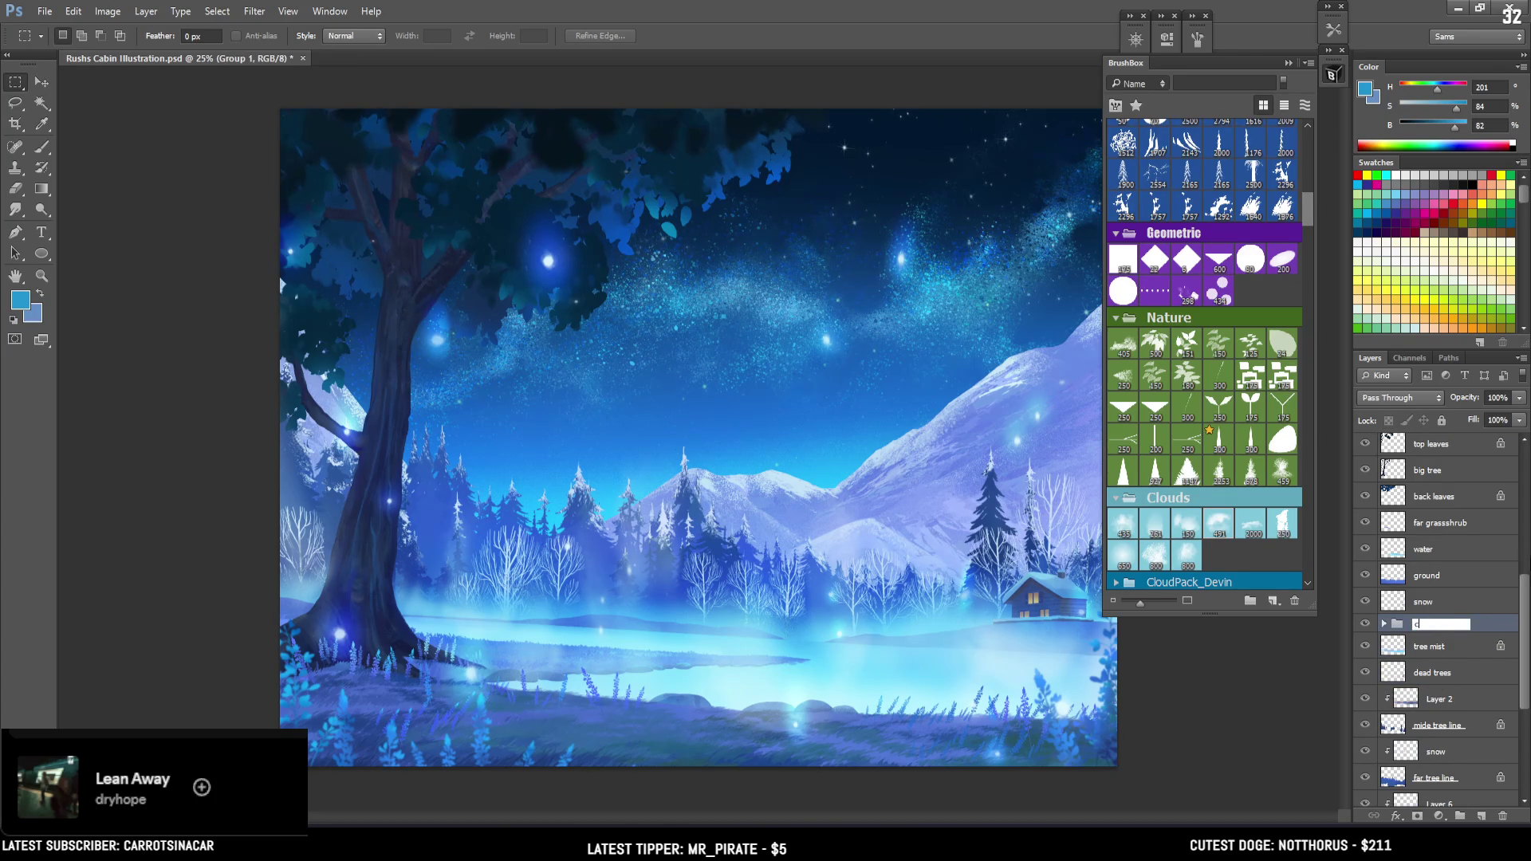
type("abin")
key("Return")
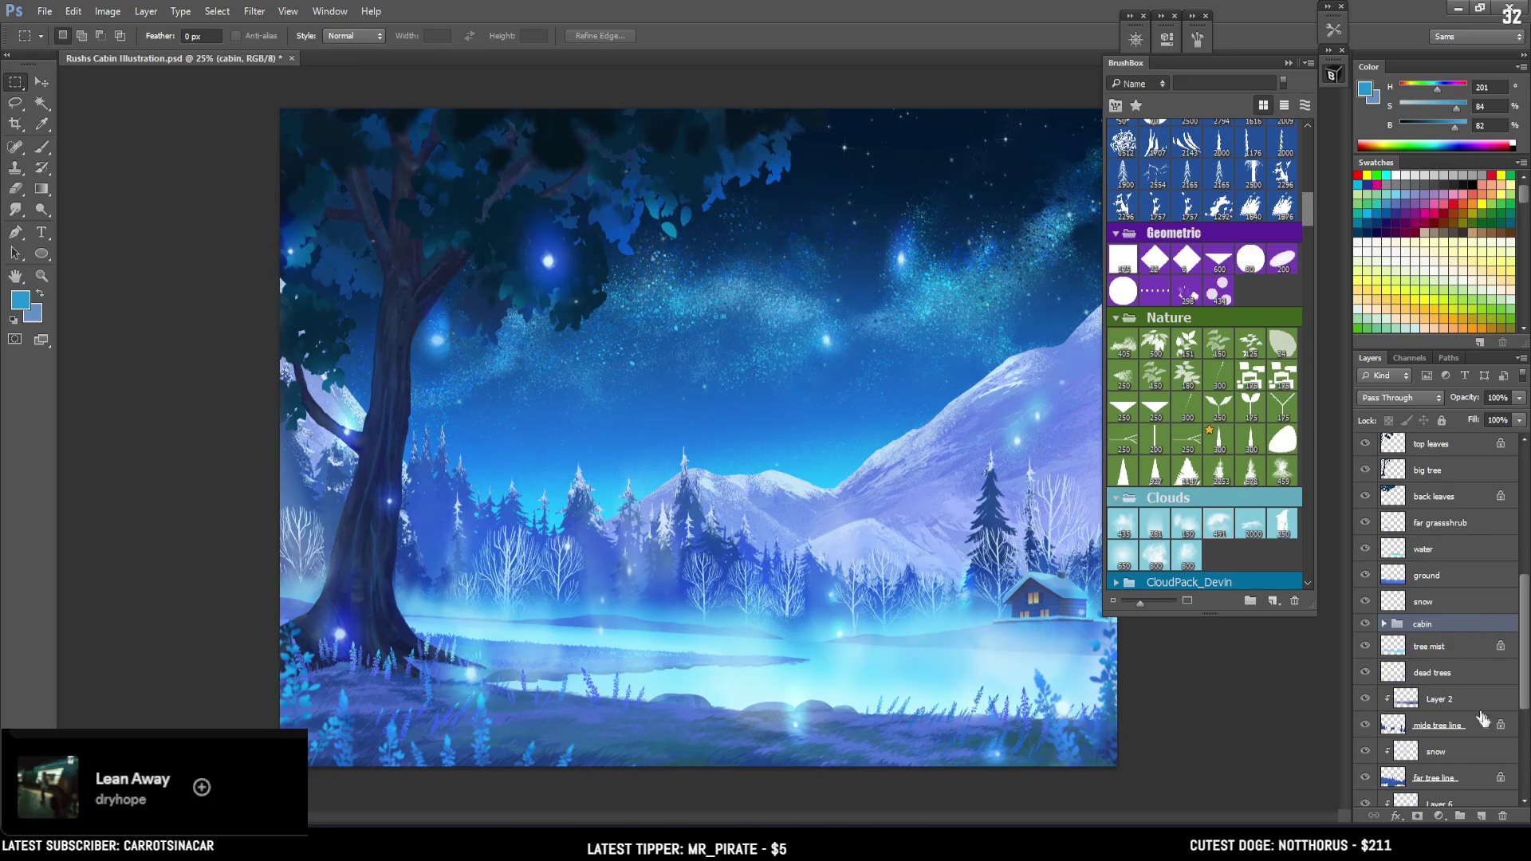
Add a new 'smoke' layer inside the cabin group, placed below the cabin layer
left_click(1384, 625)
left_click(1434, 650)
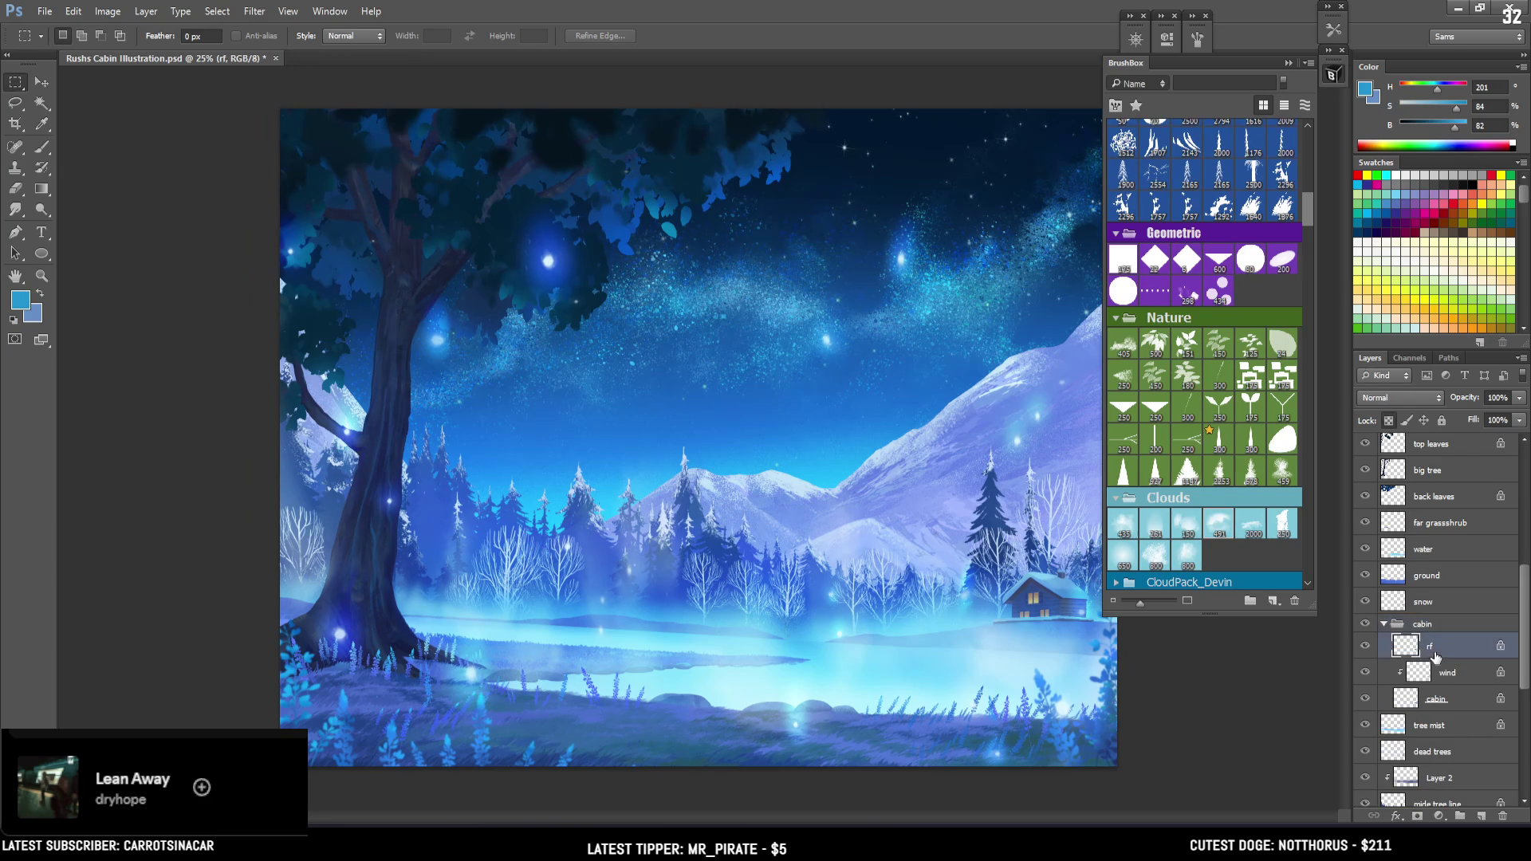
left_click(1480, 817)
double_click(1440, 646)
type("s")
key("Return")
left_click_drag(1460, 648, 1458, 738)
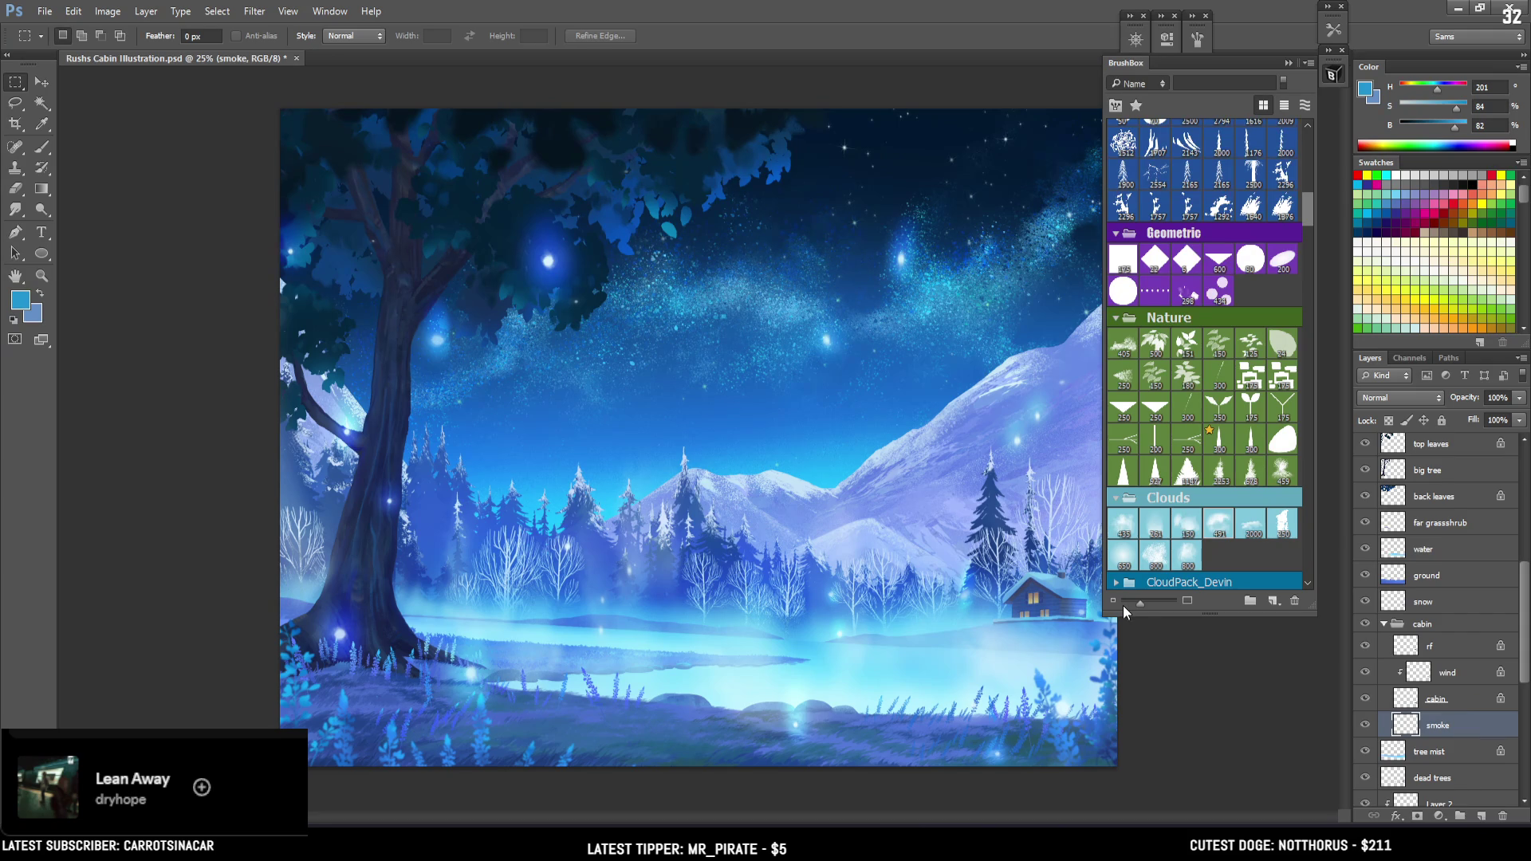
Paint light blue smoke wisps above the cabin chimney with a soft Clouds brush
key("ctrl+plus")
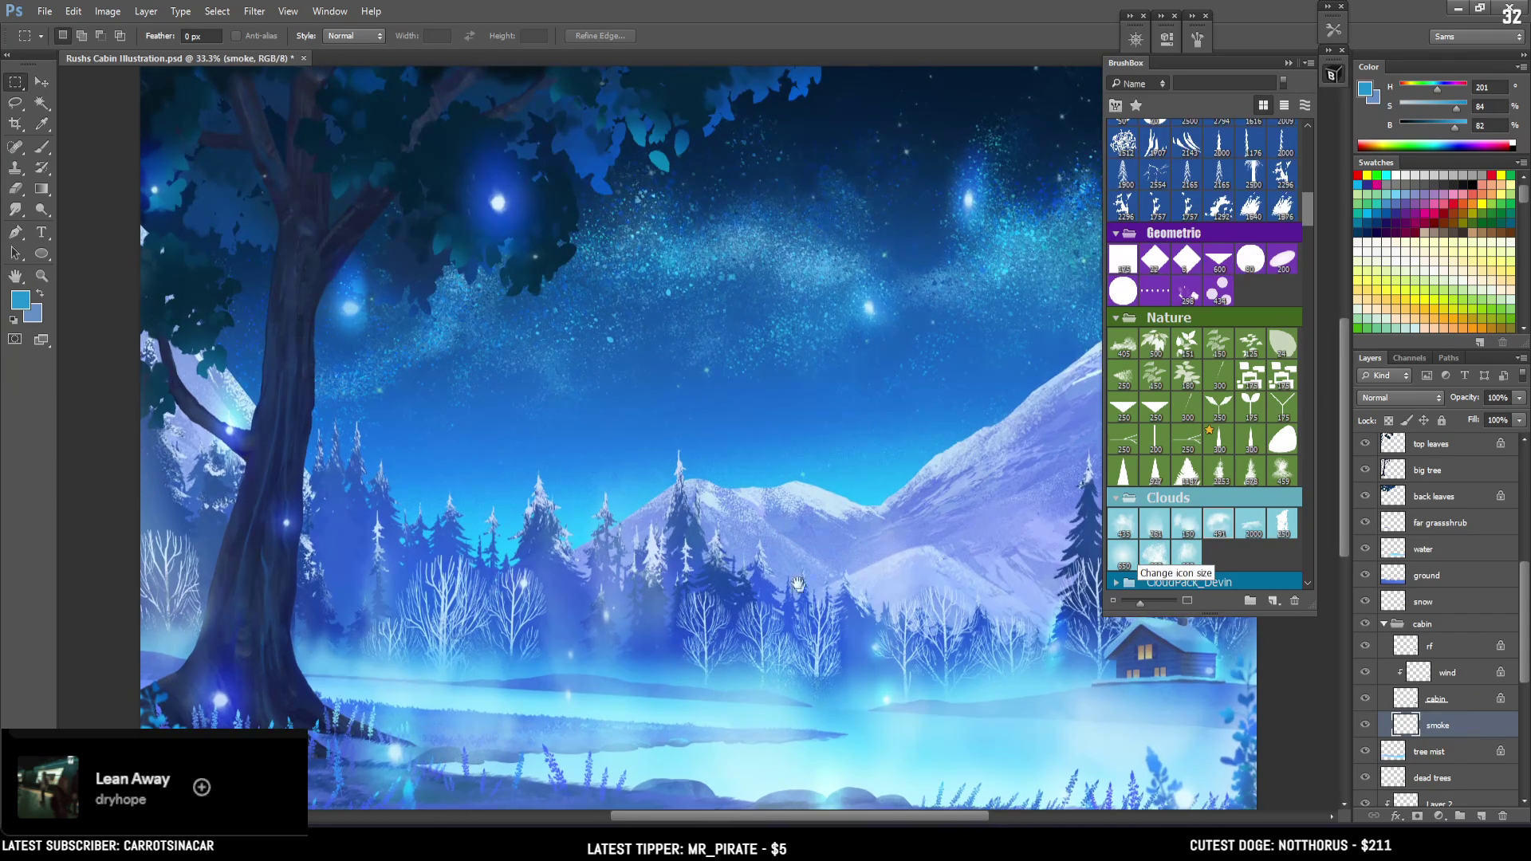
left_click_drag(804, 600, 428, 465)
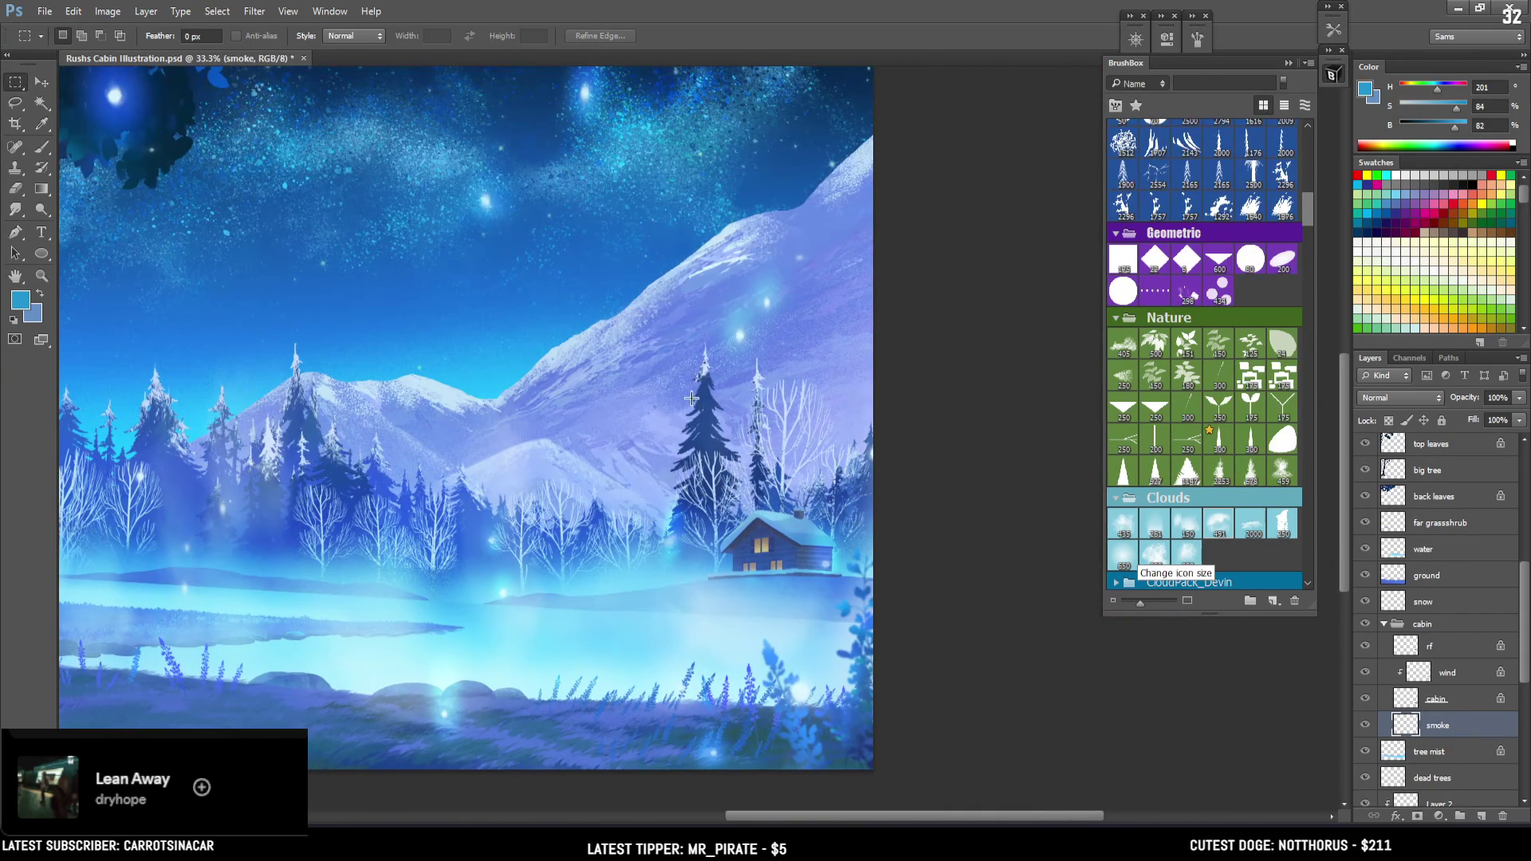
key("b")
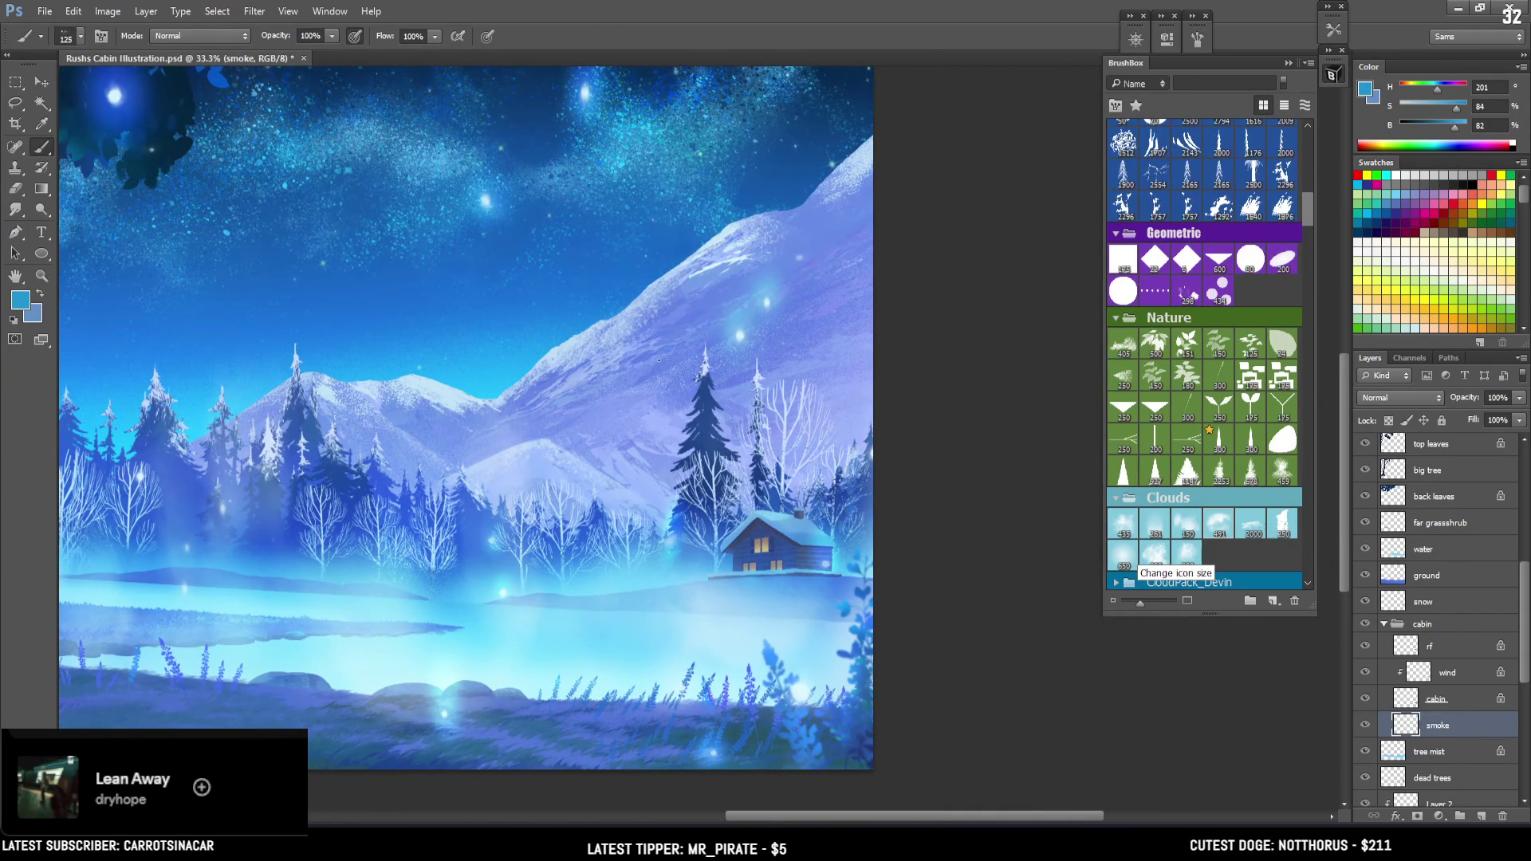
left_click(1219, 523)
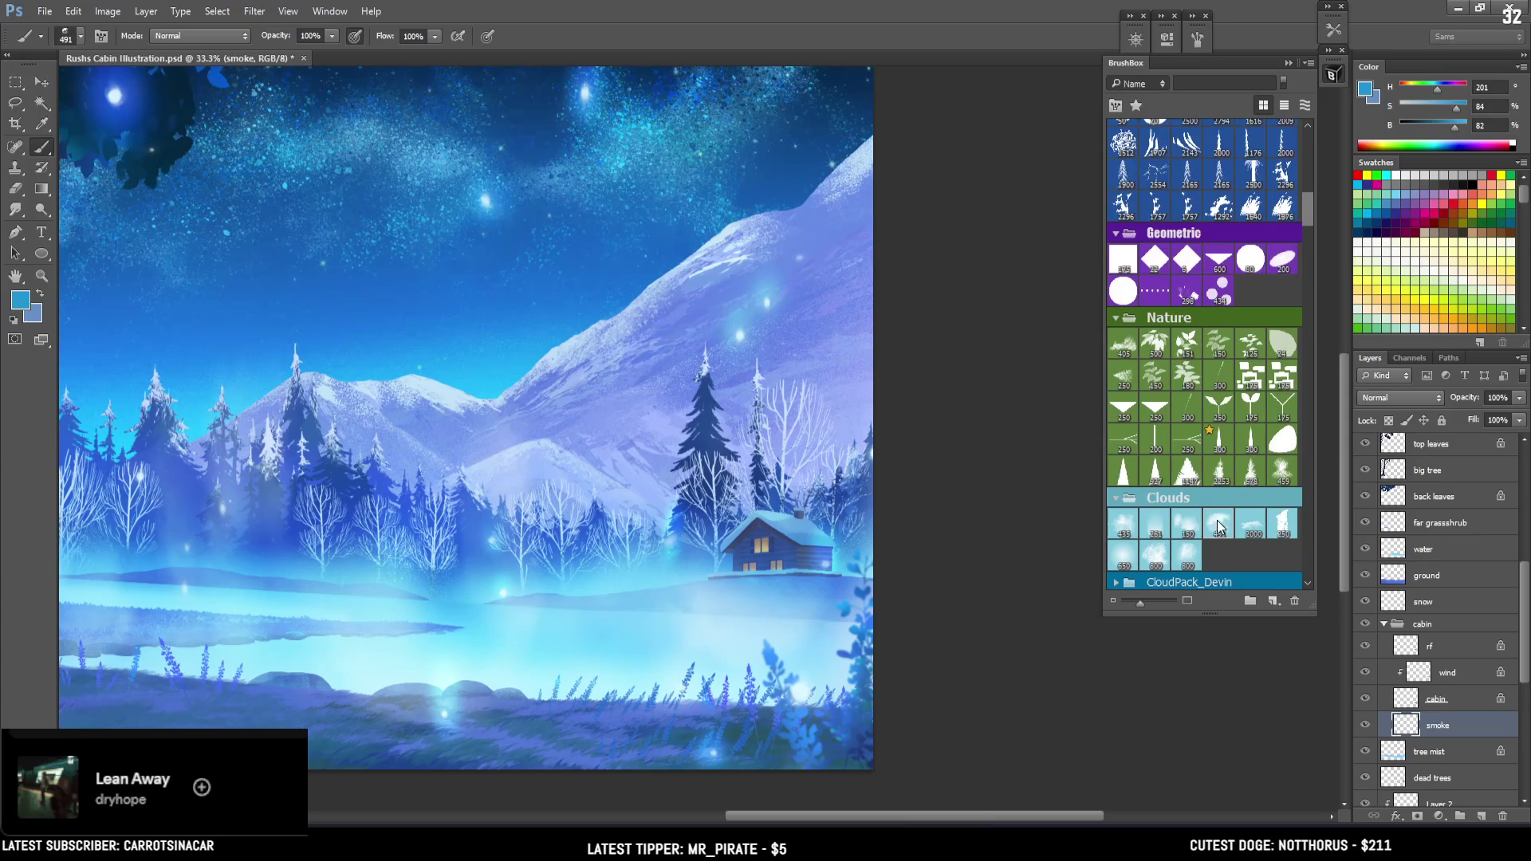
left_click(1186, 524)
left_click(728, 231, "alt")
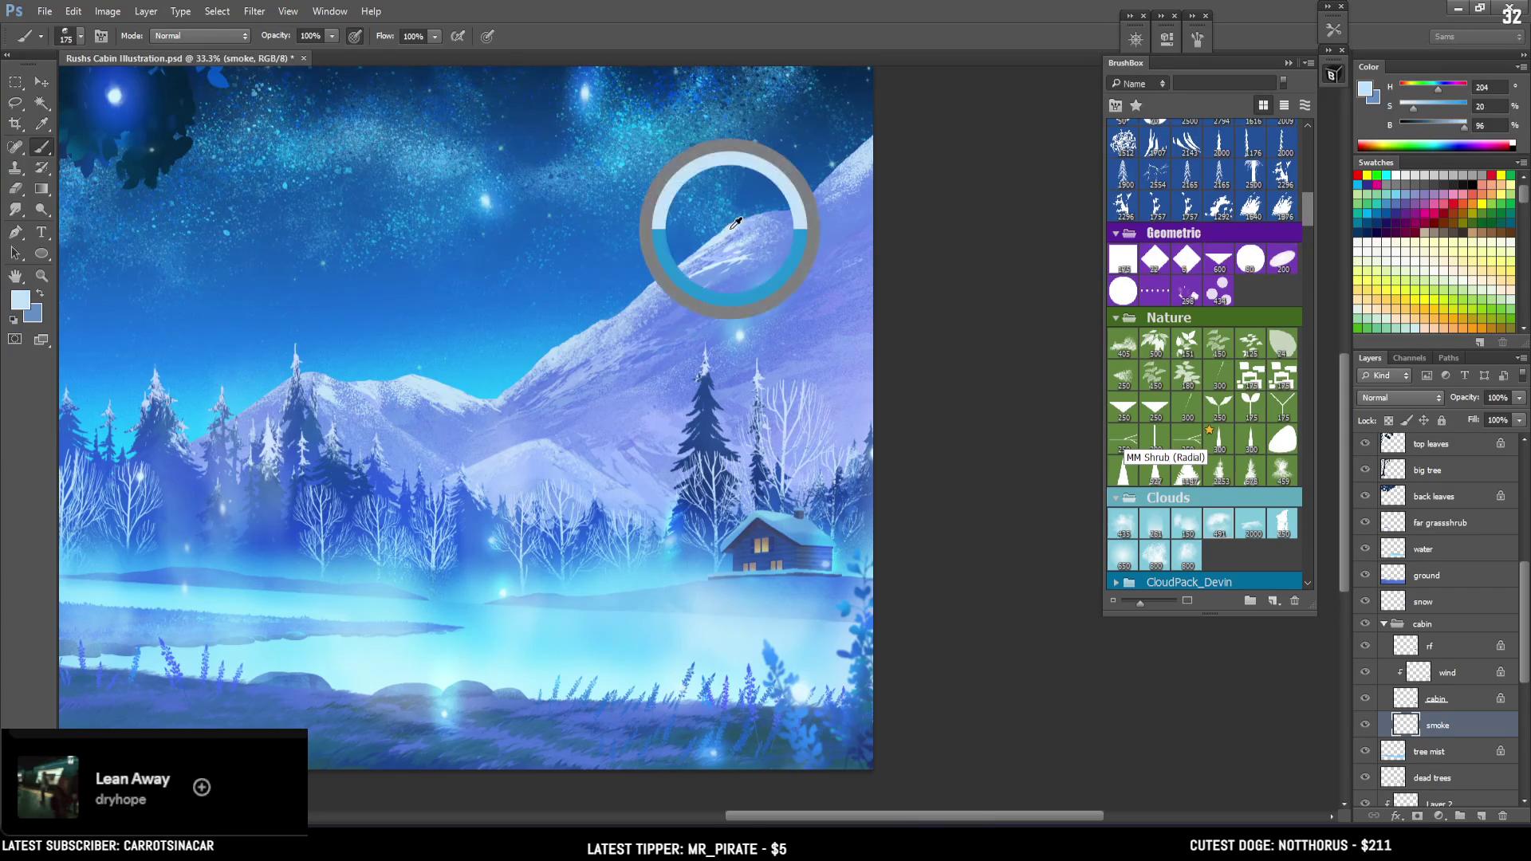
key("bracketleft")
key("bracketleft")
key("bracketleft")
left_click_drag(801, 499, 814, 427)
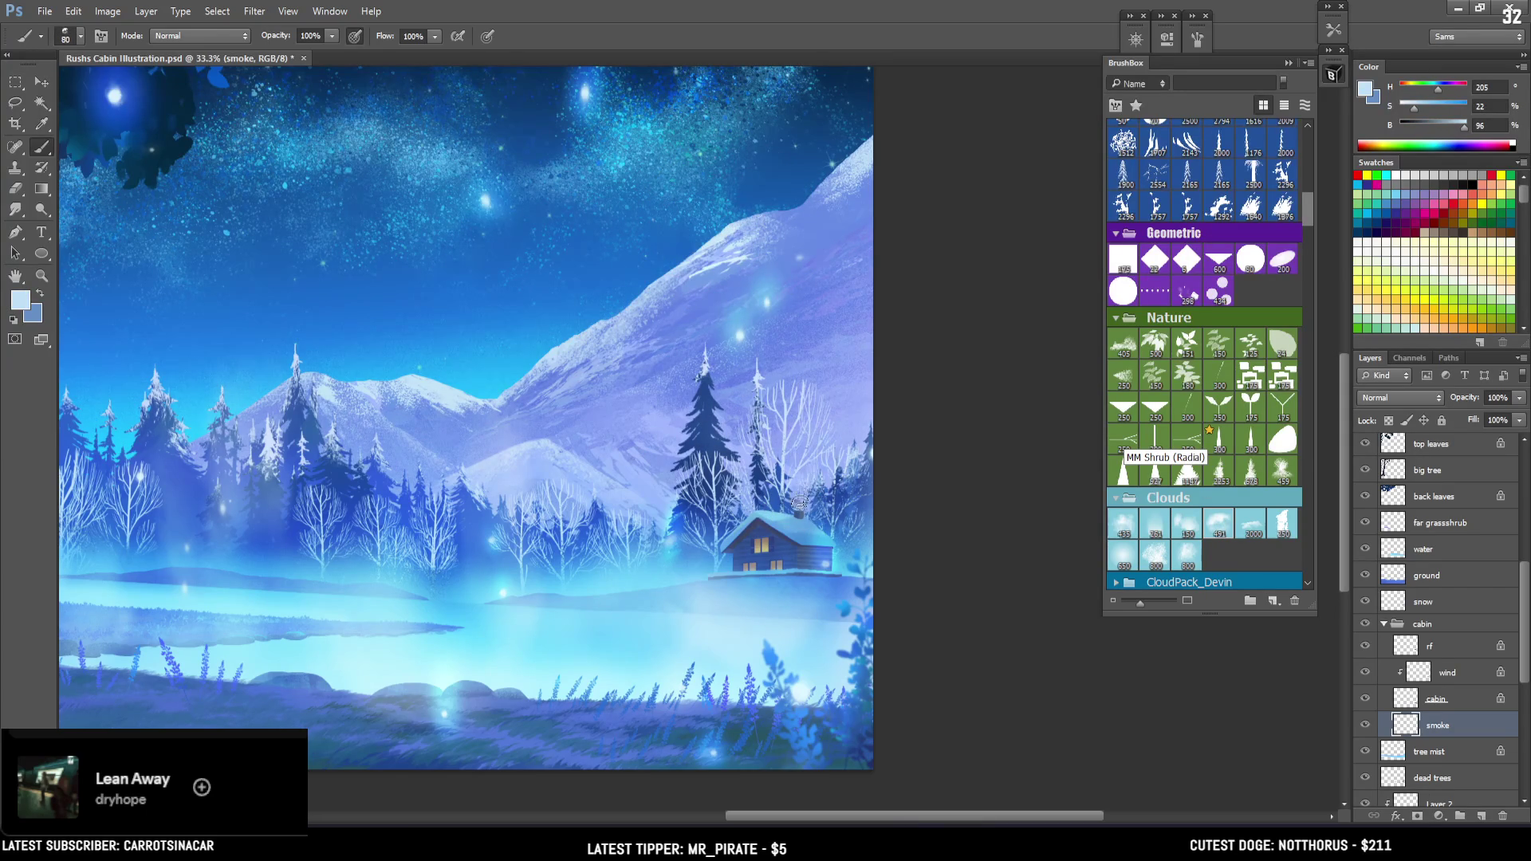
key("bracketright")
mouse_move(800, 499)
left_mouse_down()
mouse_move(793, 327)
mouse_move(802, 447)
left_mouse_up()
key("bracketright")
key("bracketright")
key("bracketright")
key("ctrl+z")
mouse_move(793, 319)
left_mouse_down()
mouse_move(798, 492)
mouse_move(802, 363)
left_mouse_up()
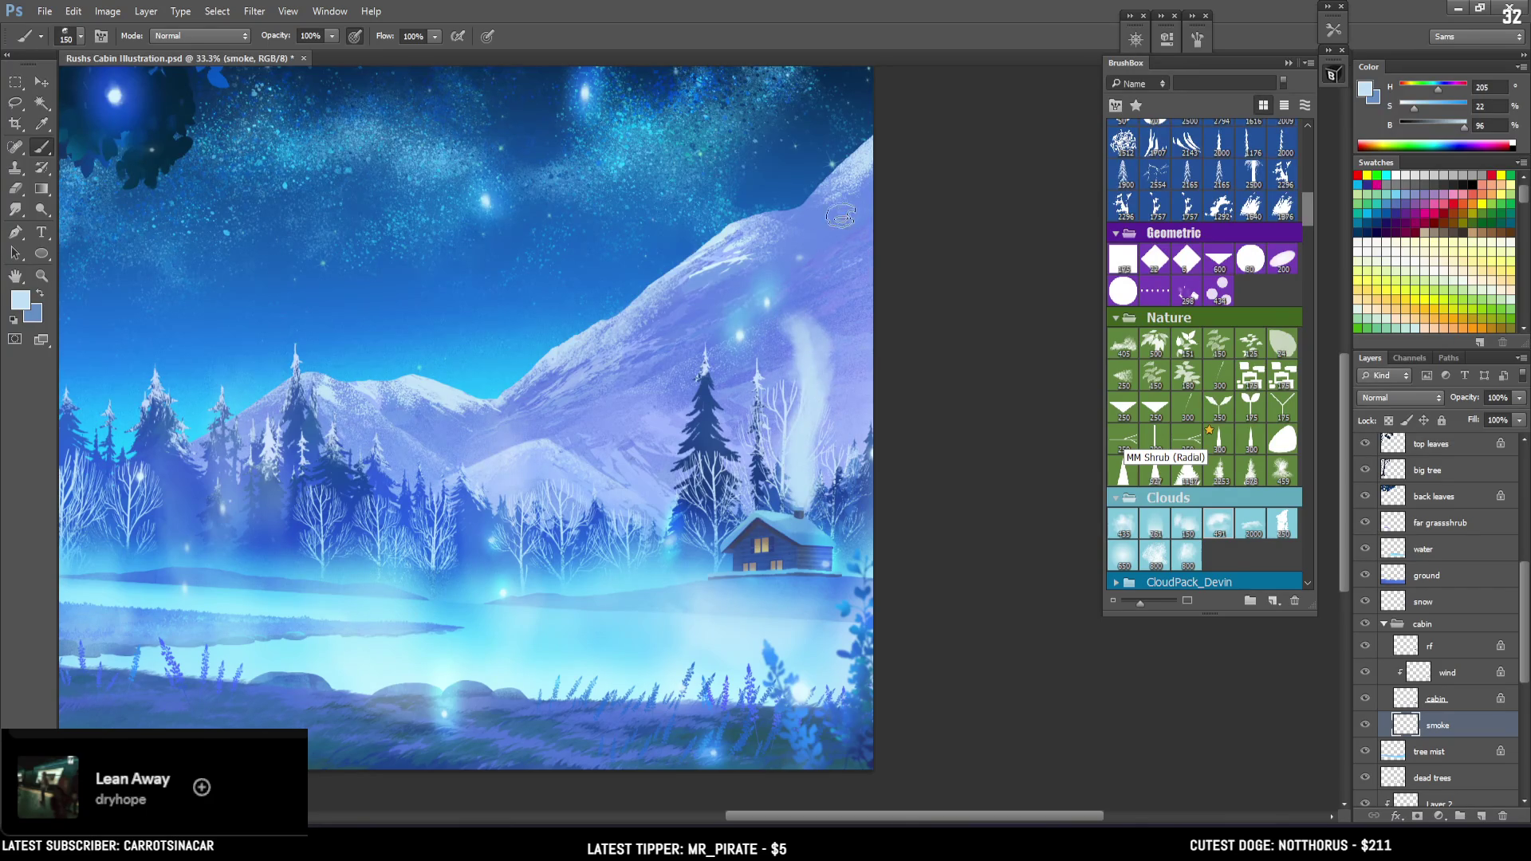
Erase most of the bright smoke and thin the chimney wisp with a cloud-brush eraser
key("e")
left_click(1218, 529)
key("bracketright")
left_click_drag(793, 311, 773, 383)
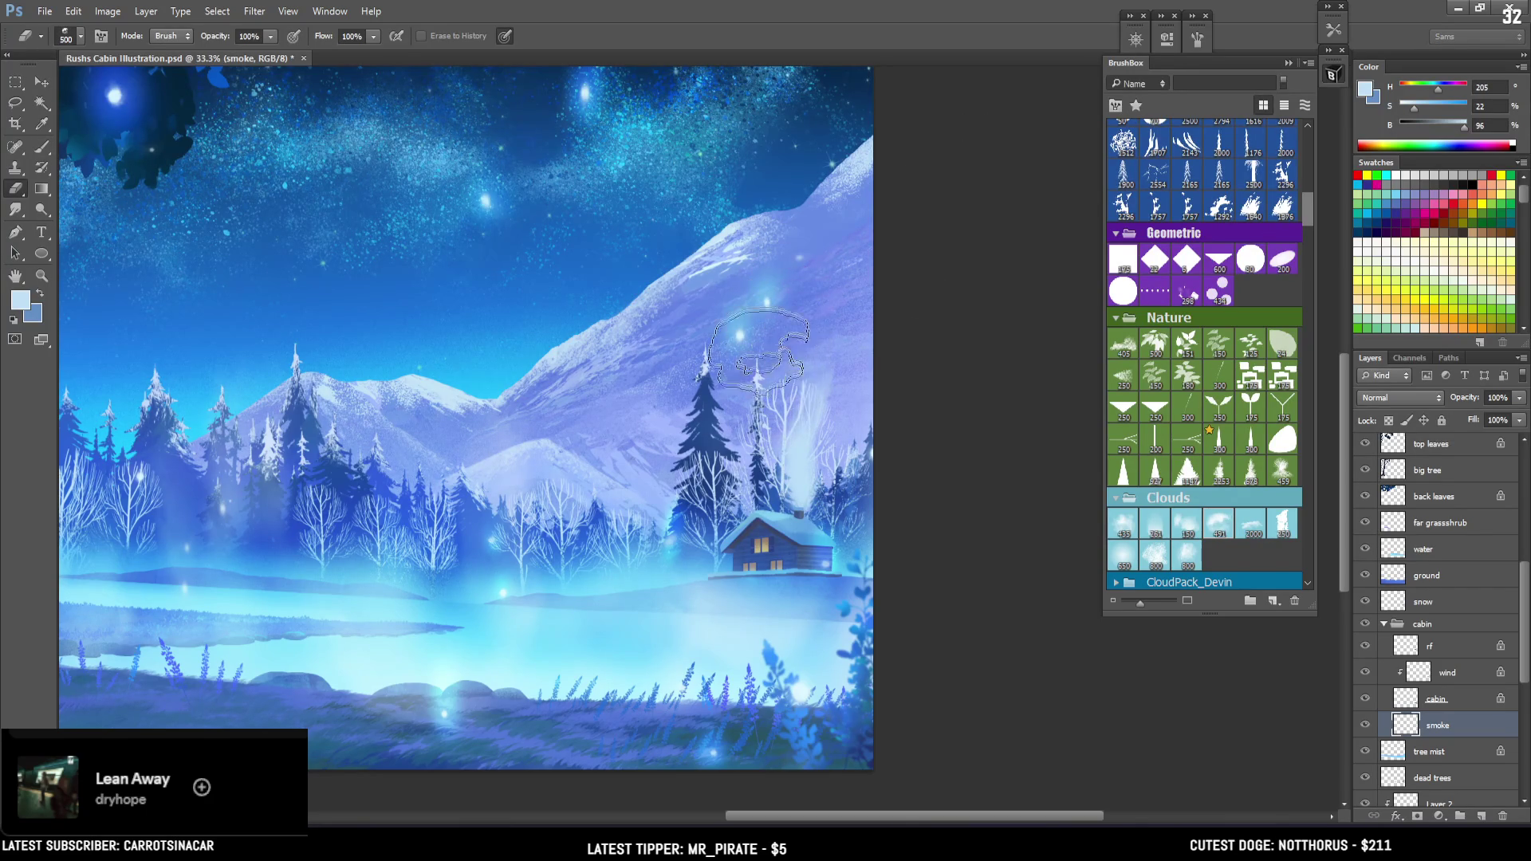
key("b")
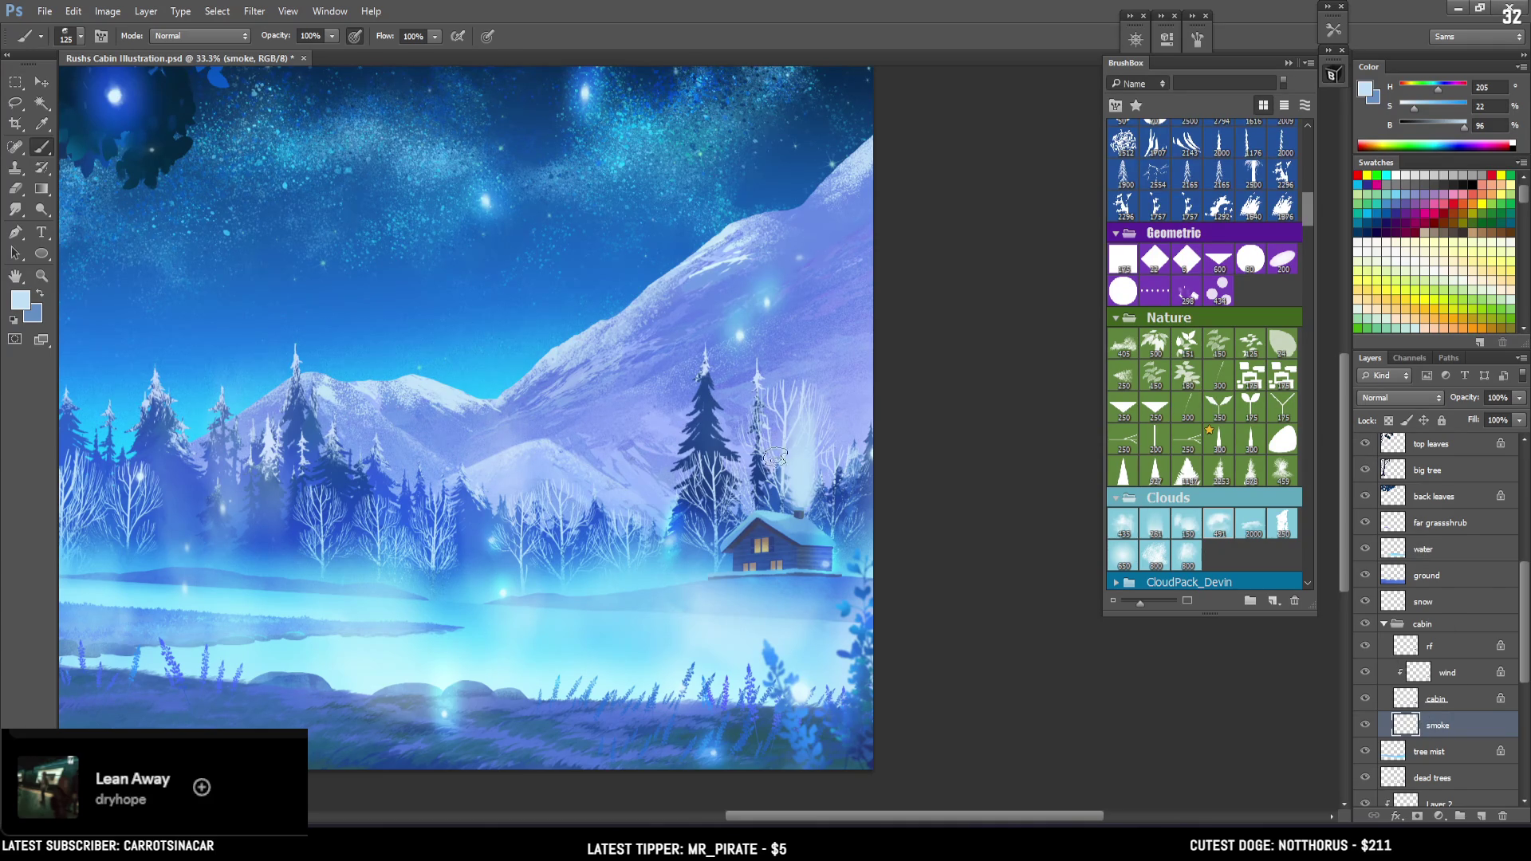
key("e")
key("bracketleft")
key("bracketleft")
key("bracketleft")
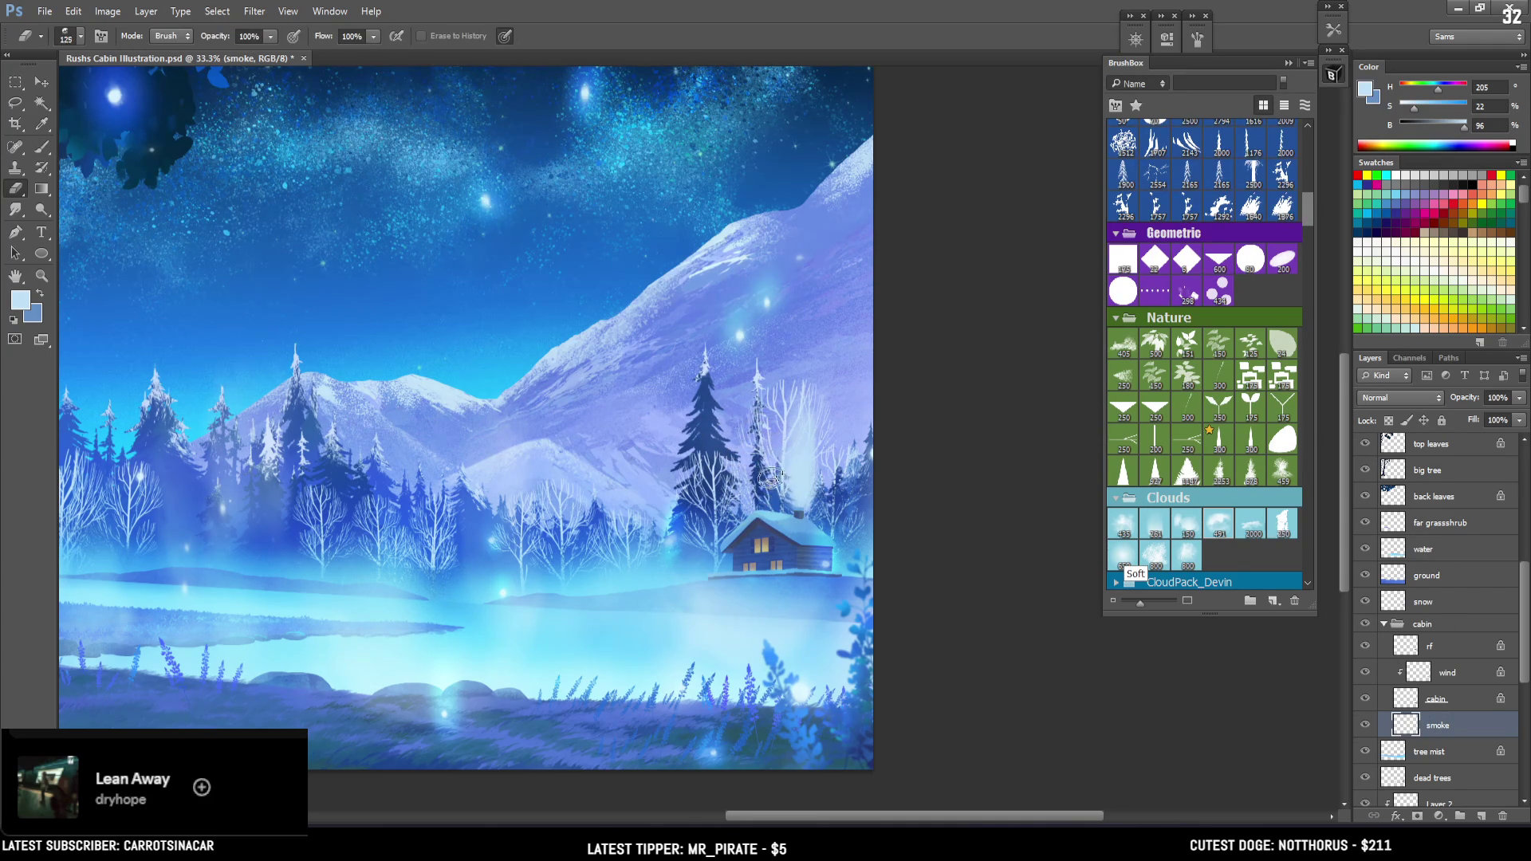
left_click_drag(794, 527, 823, 463)
key("b")
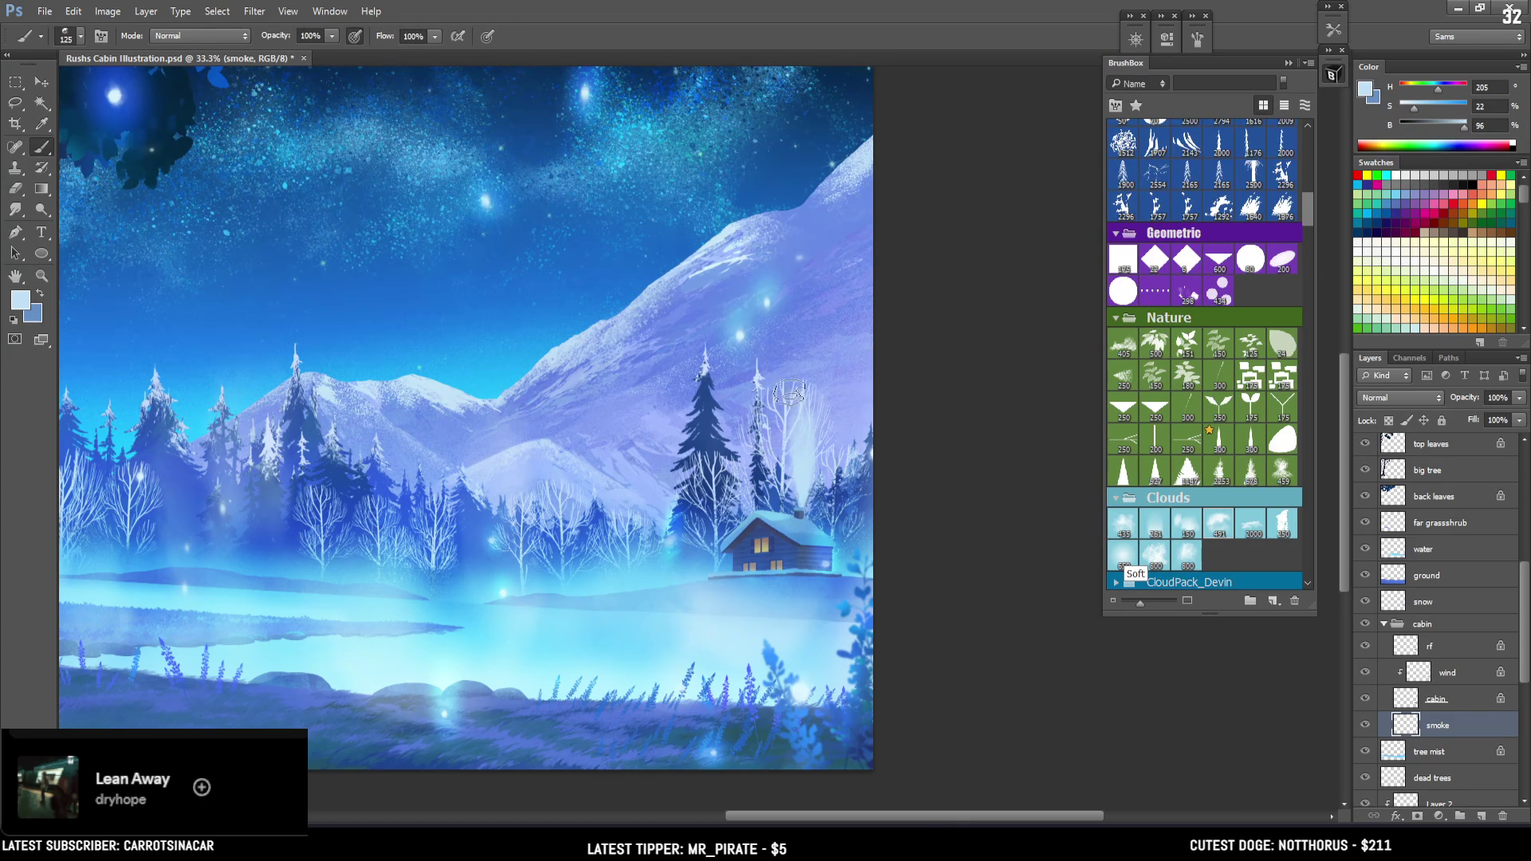
Paint soft smoke rising up the mountainside and a thin column above the cabin
left_click_drag(798, 398, 800, 267)
key("bracketright")
key("bracketright")
left_click_drag(767, 429, 854, 423)
key("bracketright")
left_click_drag(873, 335, 884, 474)
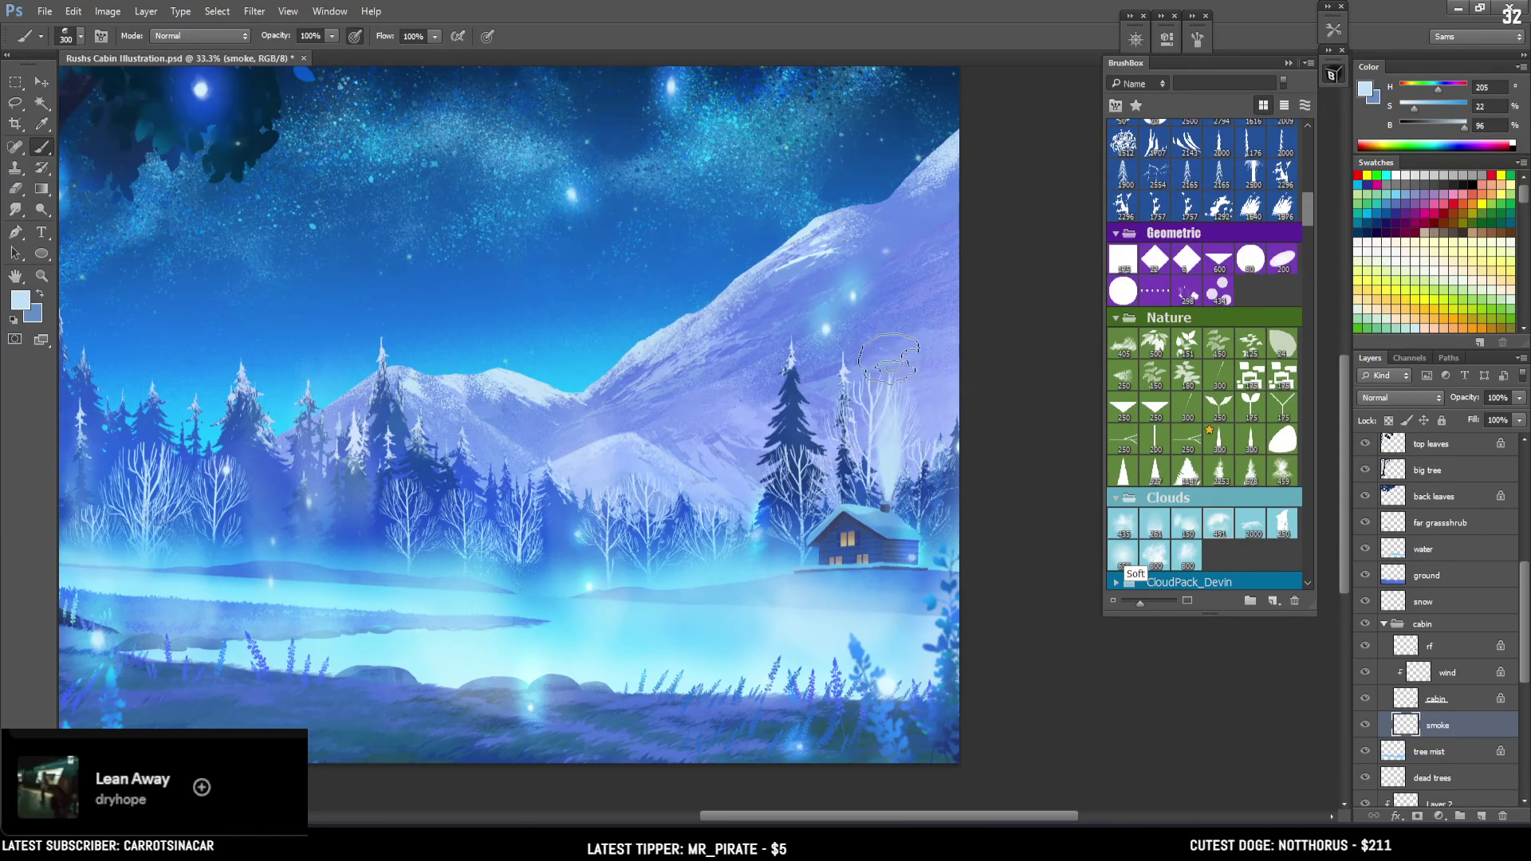
left_click(892, 344)
key("bracketleft")
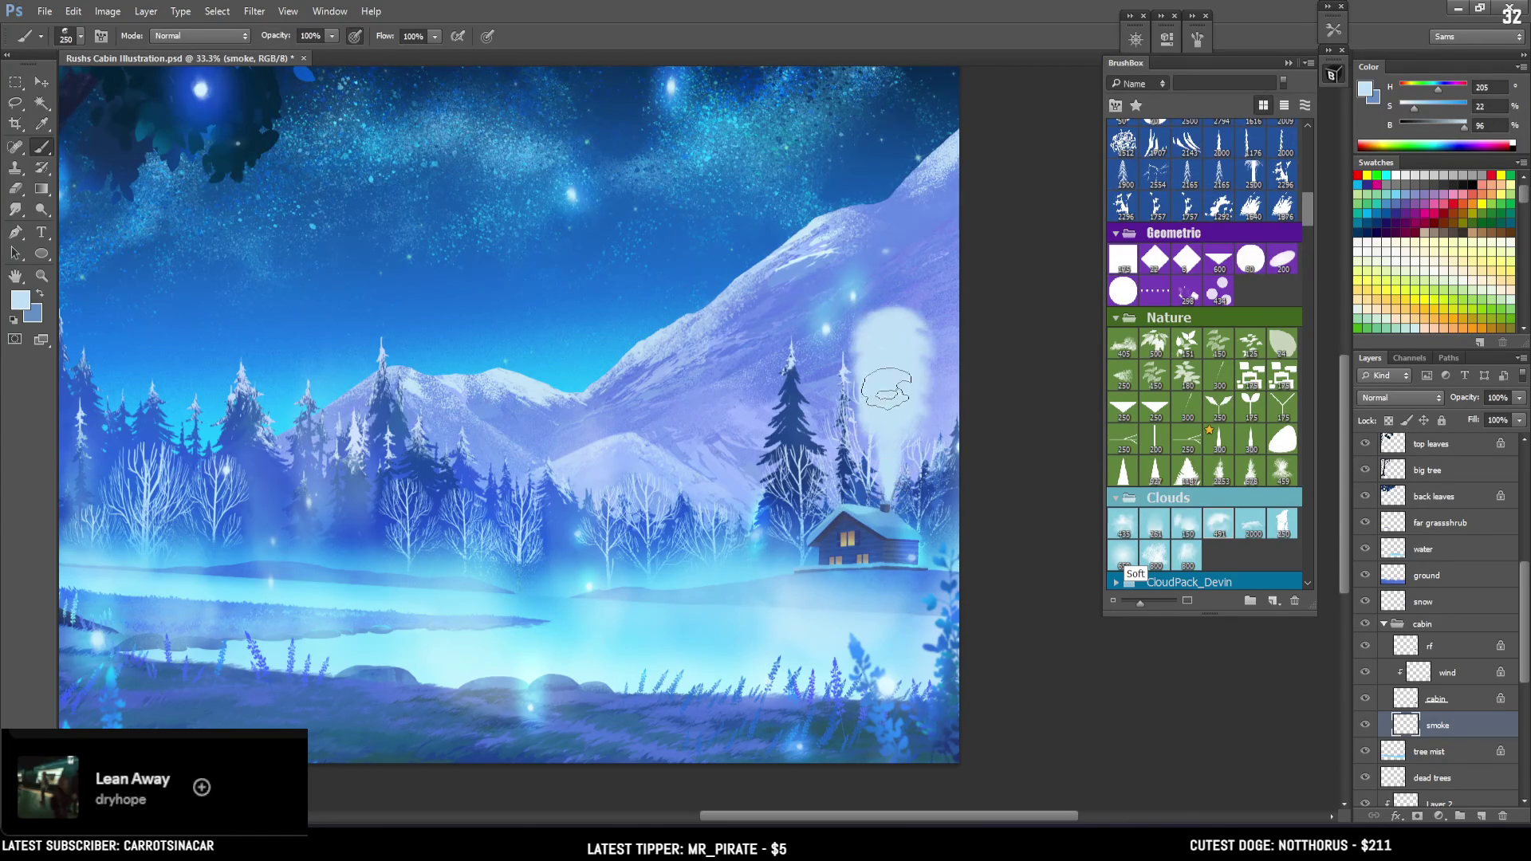
key("ctrl+z")
key("bracketleft")
key("bracketleft")
key("bracketleft")
mouse_move(887, 479)
left_mouse_down()
mouse_move(886, 333)
mouse_move(885, 394)
left_mouse_up()
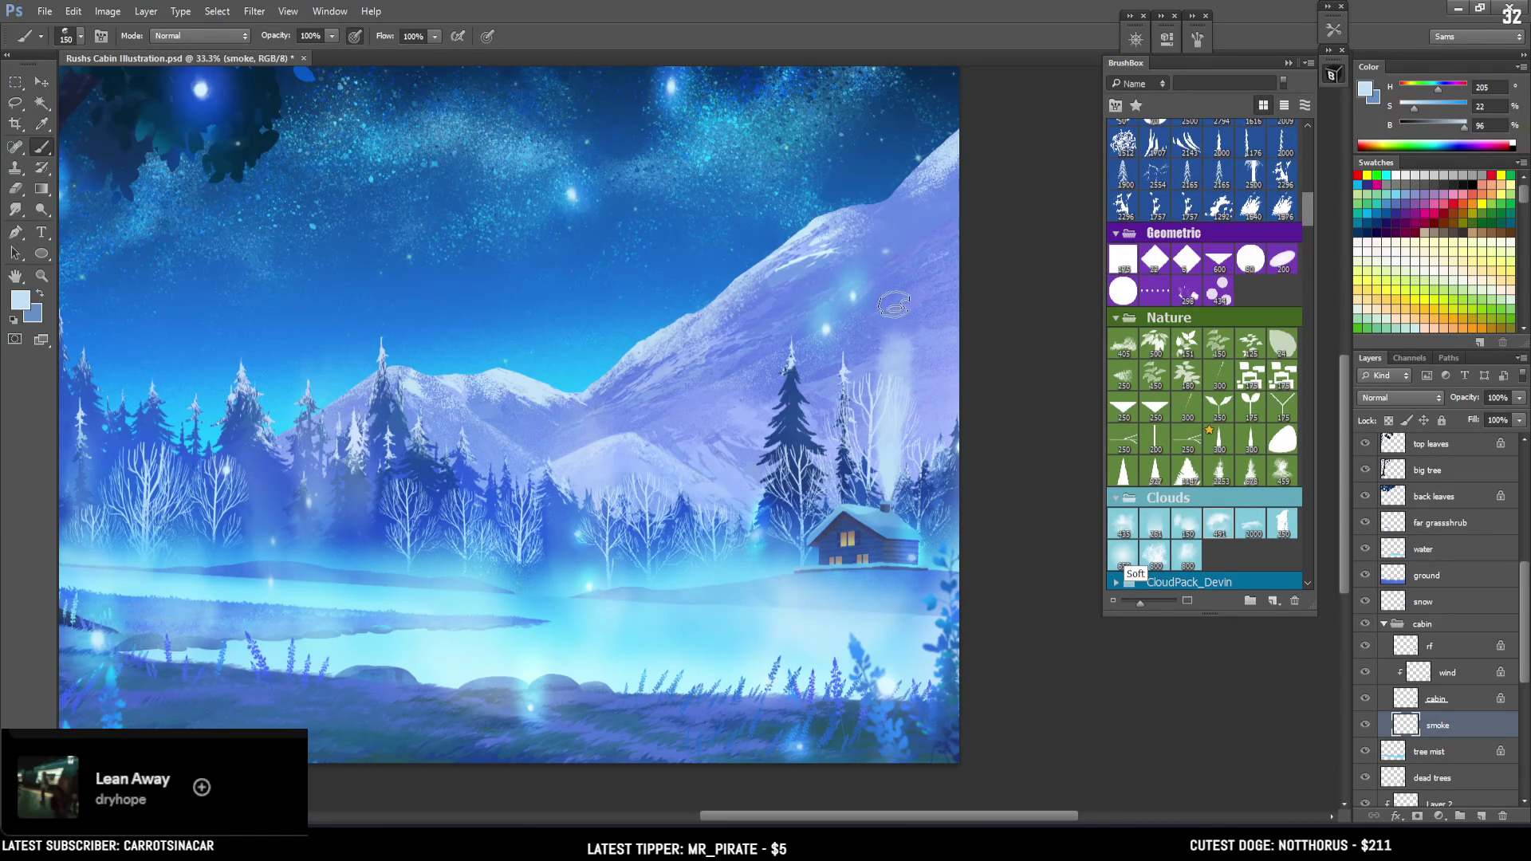
Paint white mist among the trees above the cabin and soften it with the eraser
key("e")
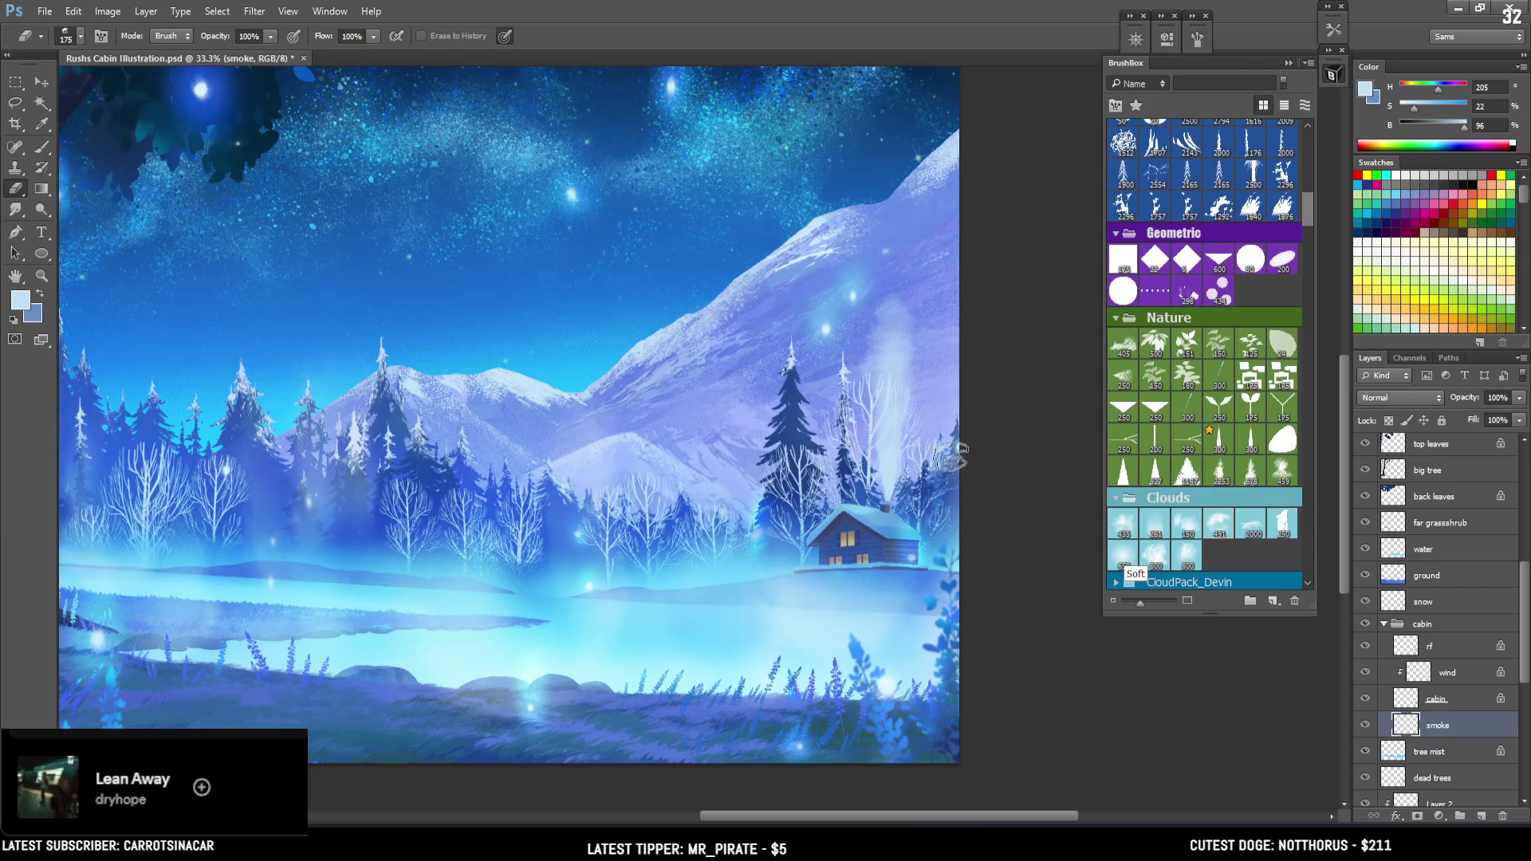
key("bracketright")
key("bracketright")
key("bracketright")
key("bracketleft")
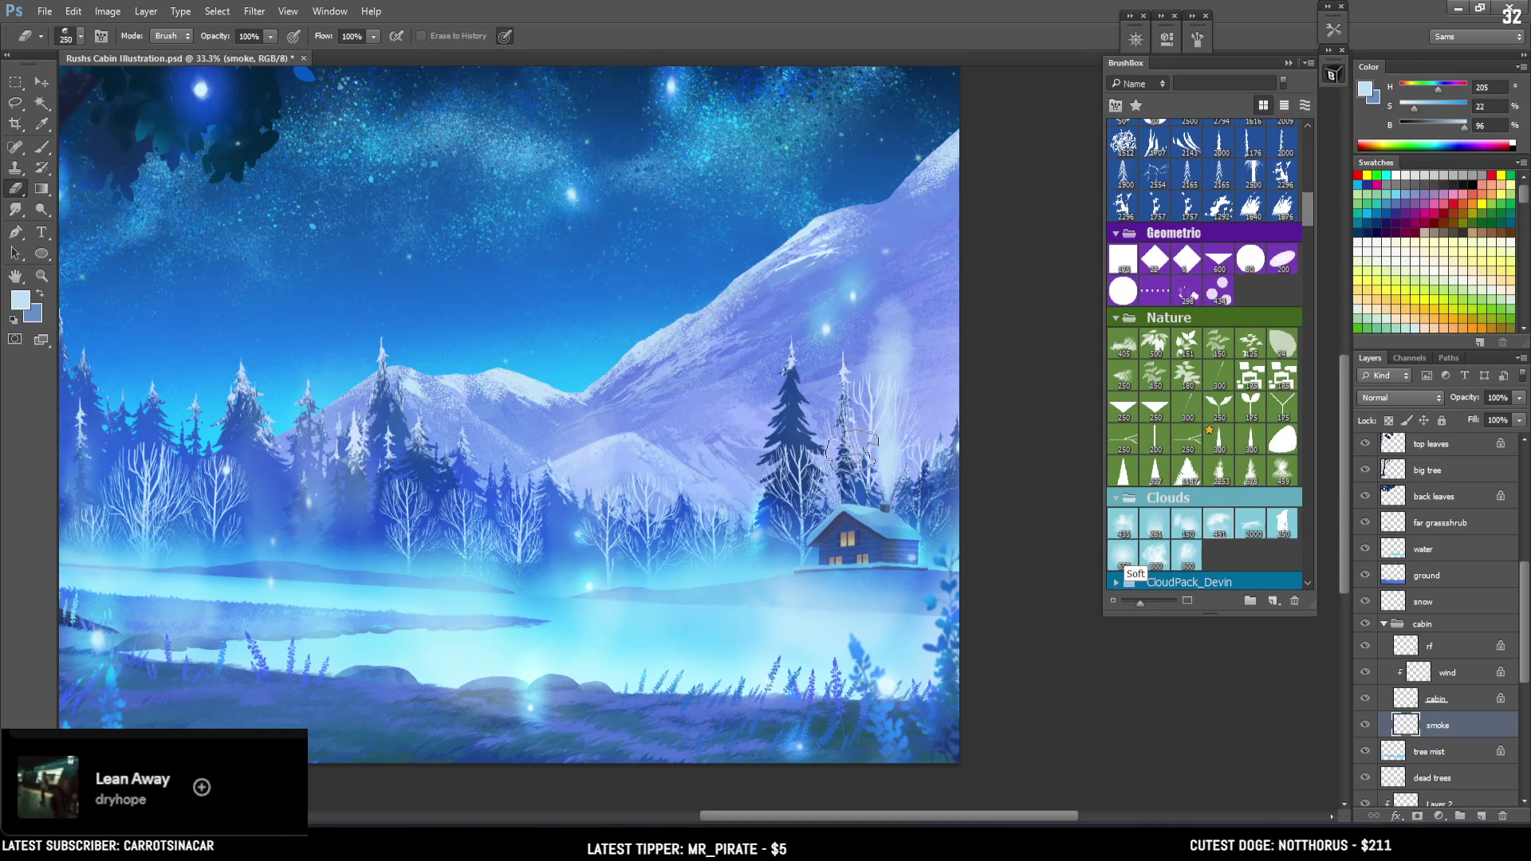
key("b")
left_click_drag(880, 468, 906, 365)
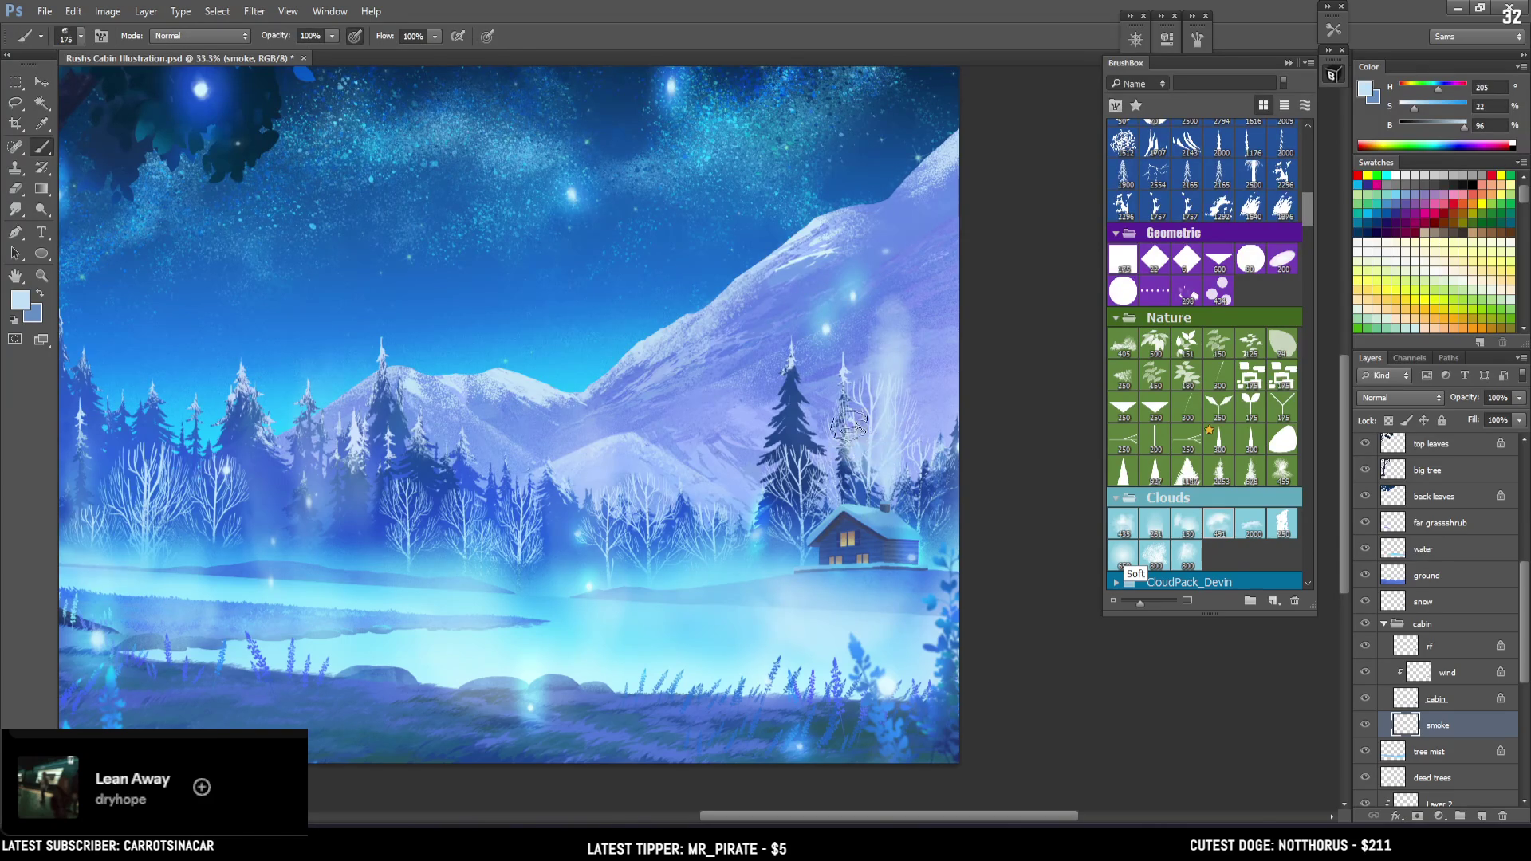
key("e")
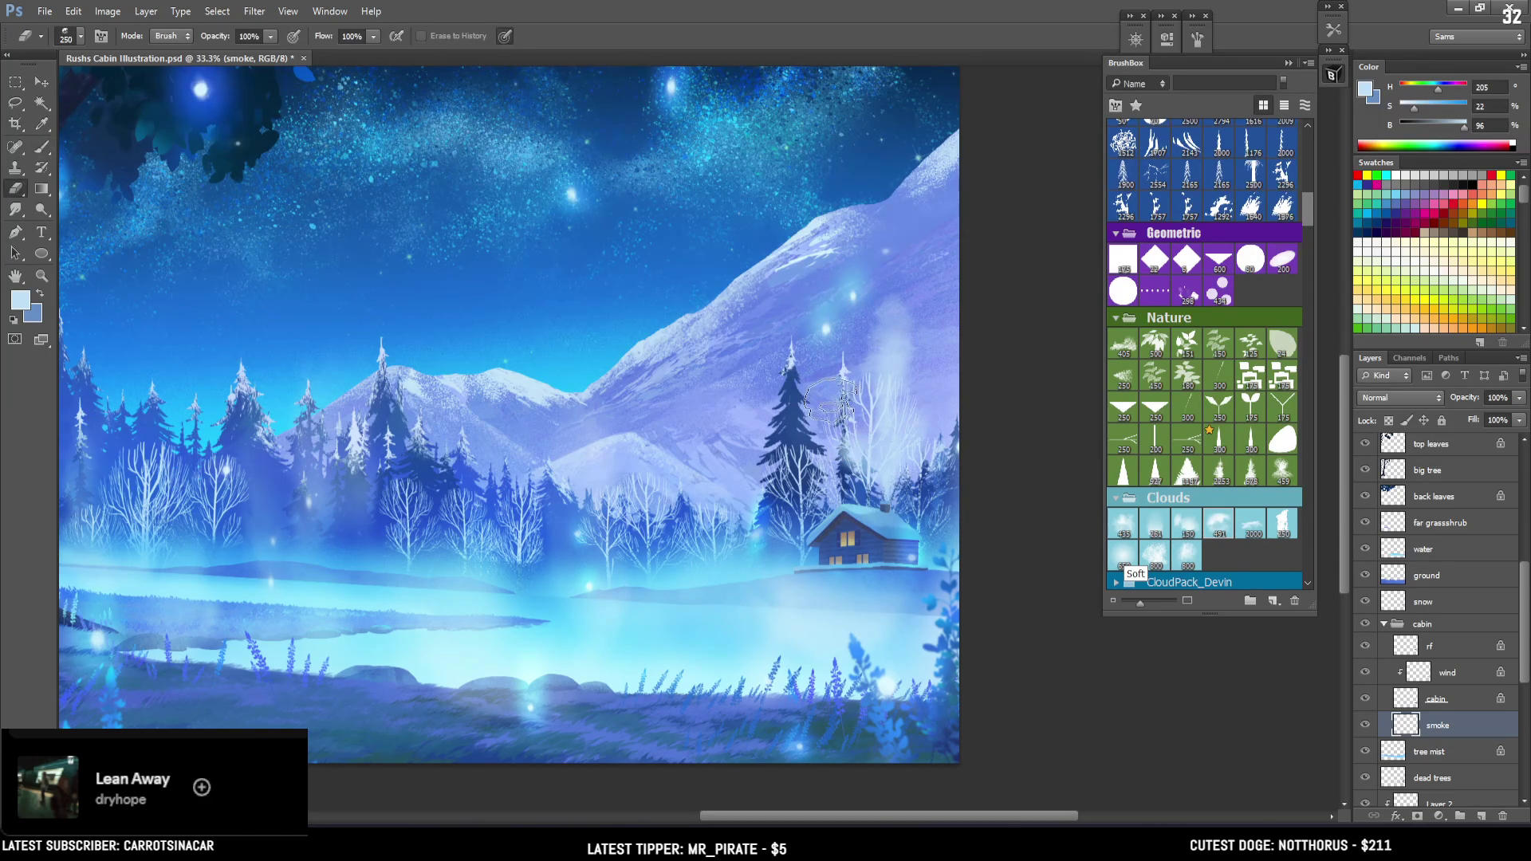
left_click_drag(860, 434, 932, 328)
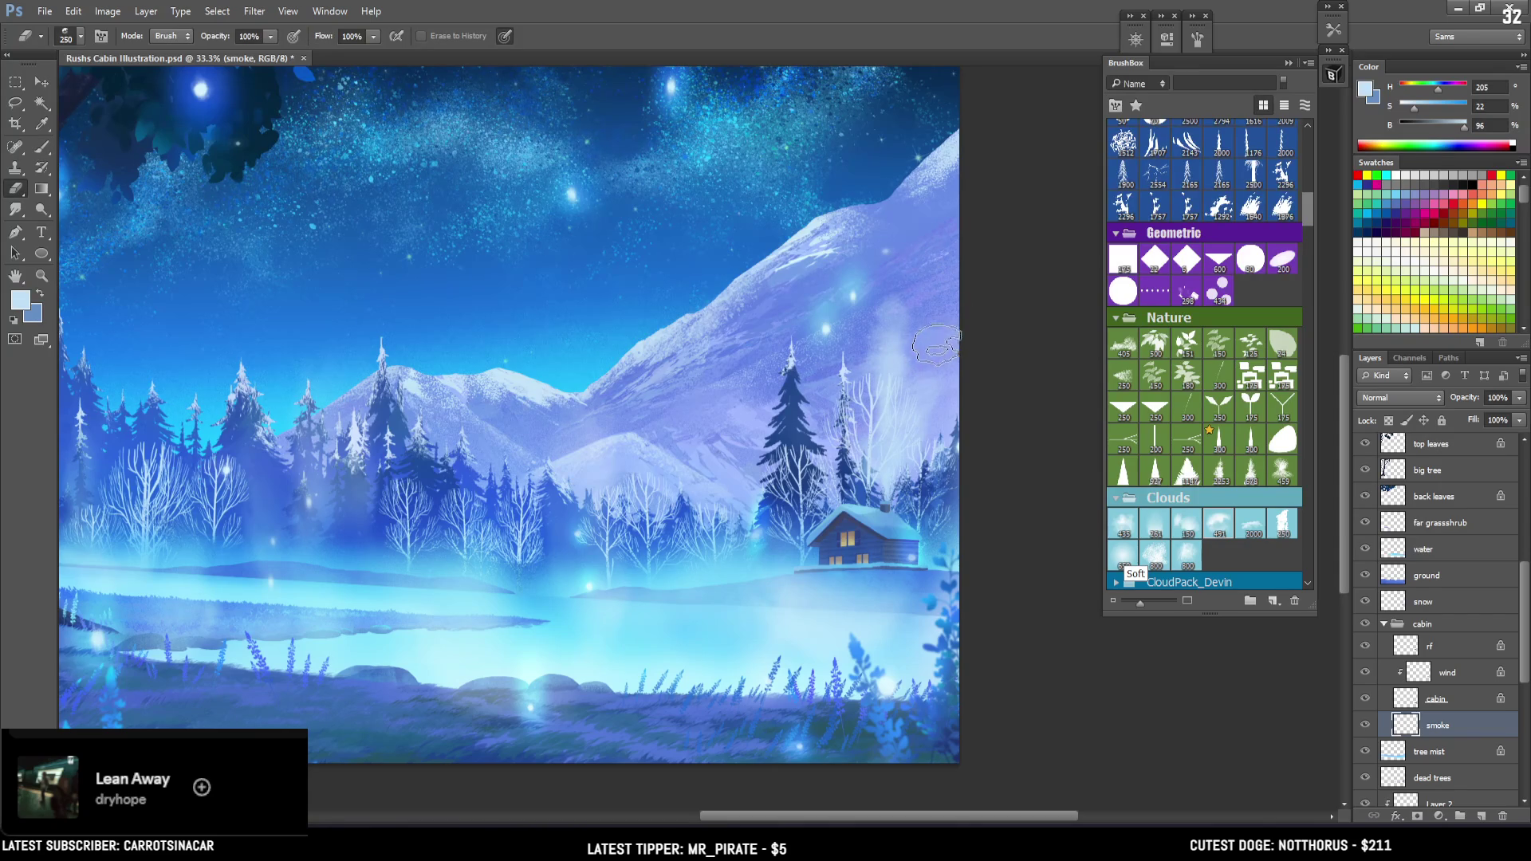
key("b")
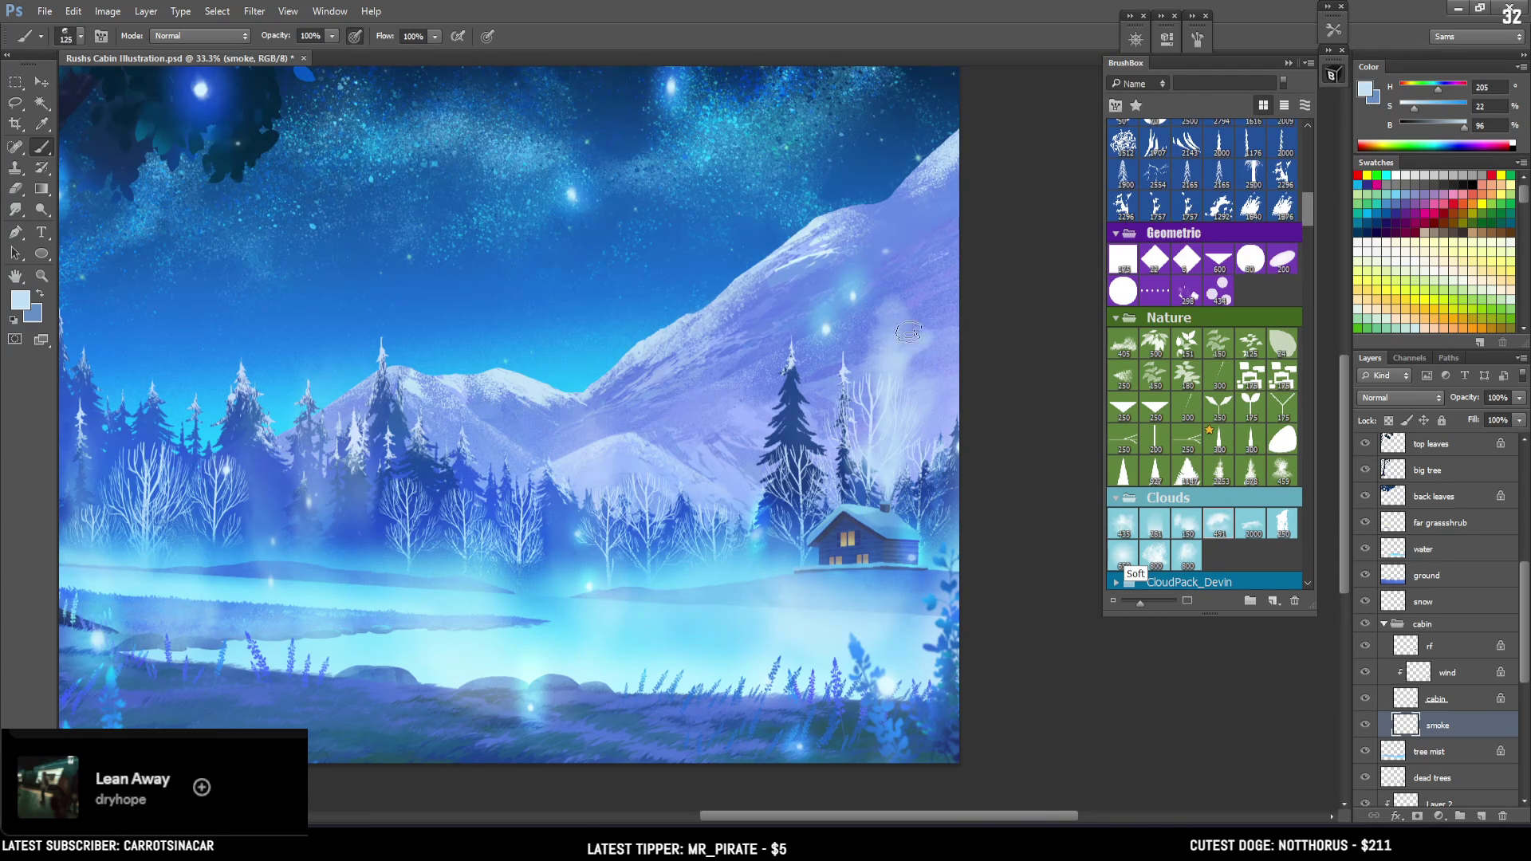
key("e")
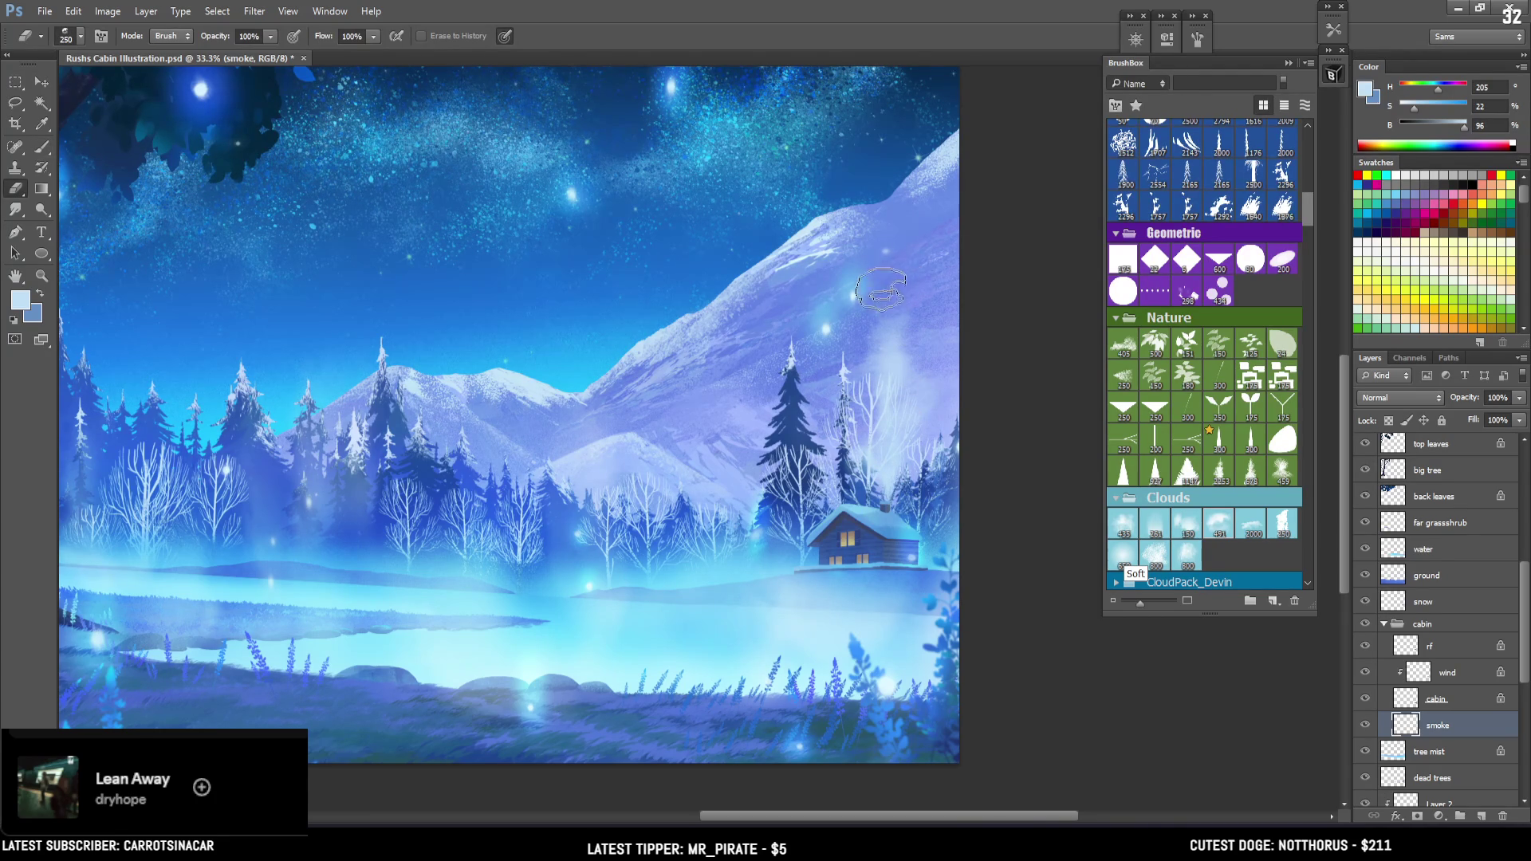
key("b")
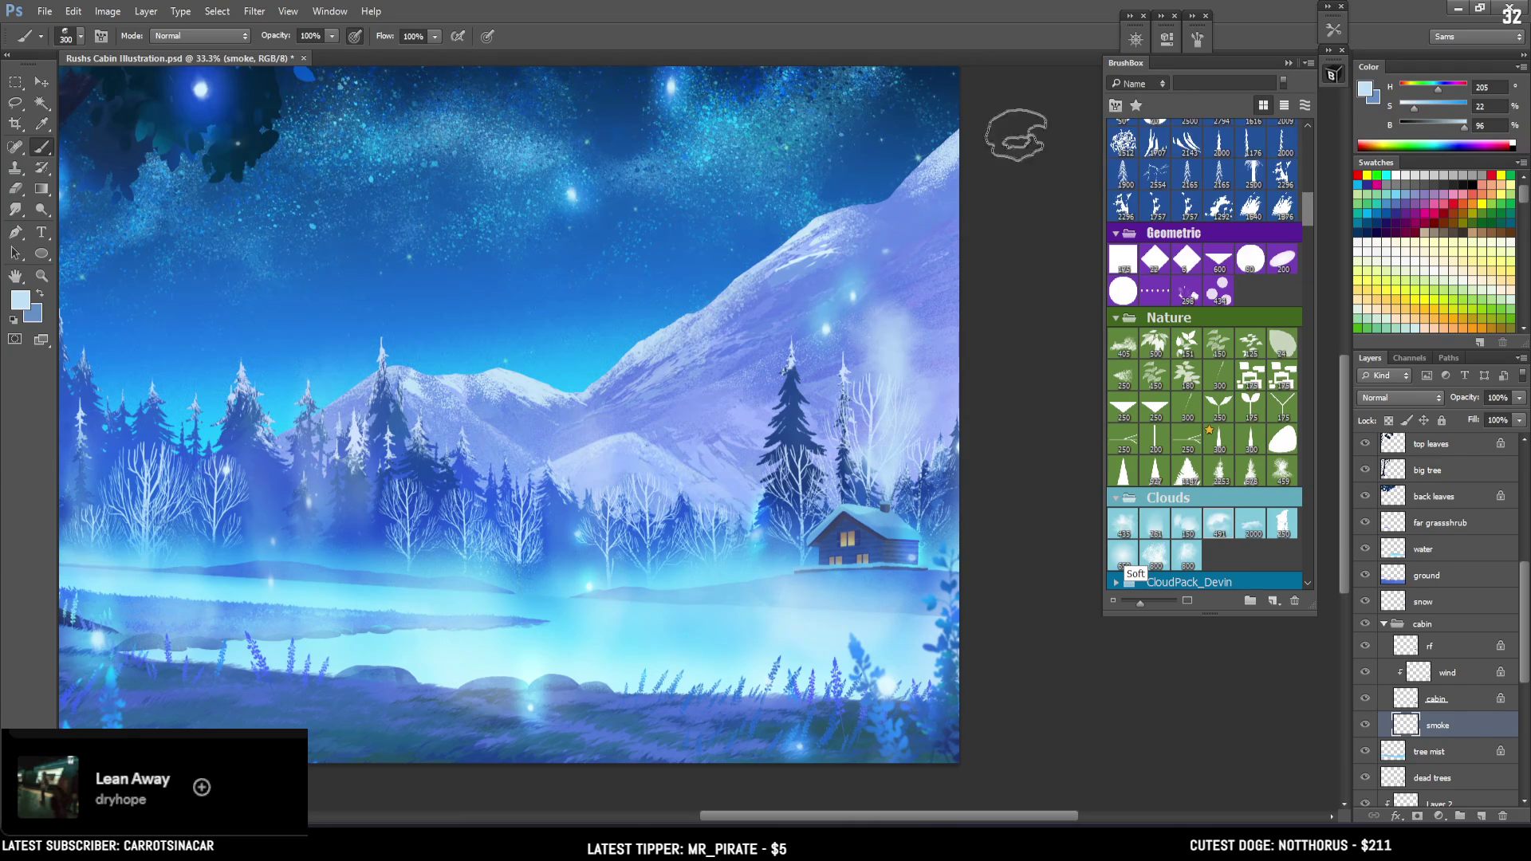
key("ctrl+minus")
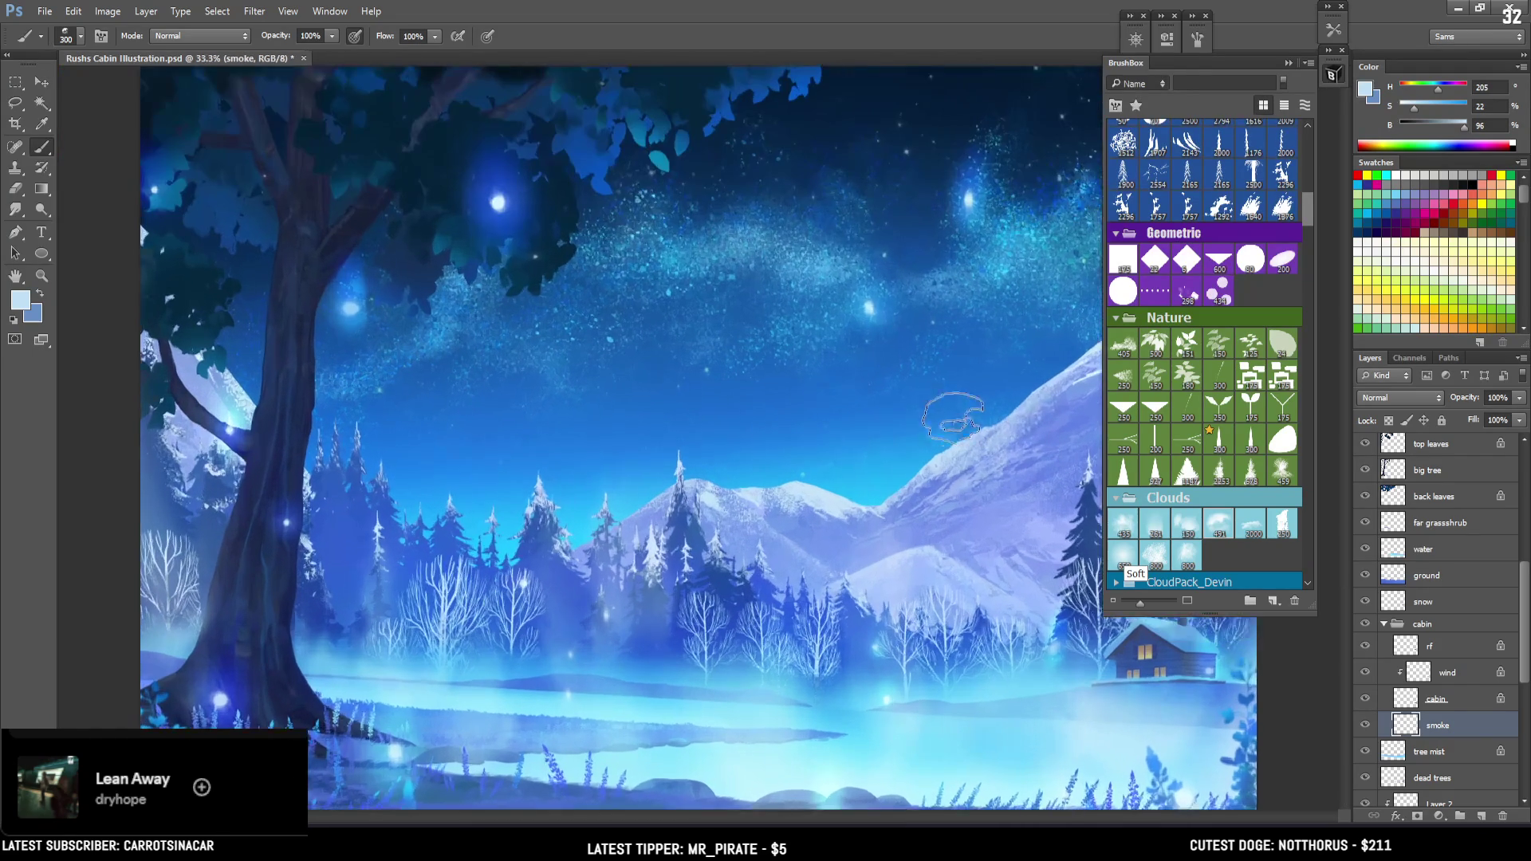
Zoom back in on the sky and pick a textured brush at size 40
key("ctrl+plus")
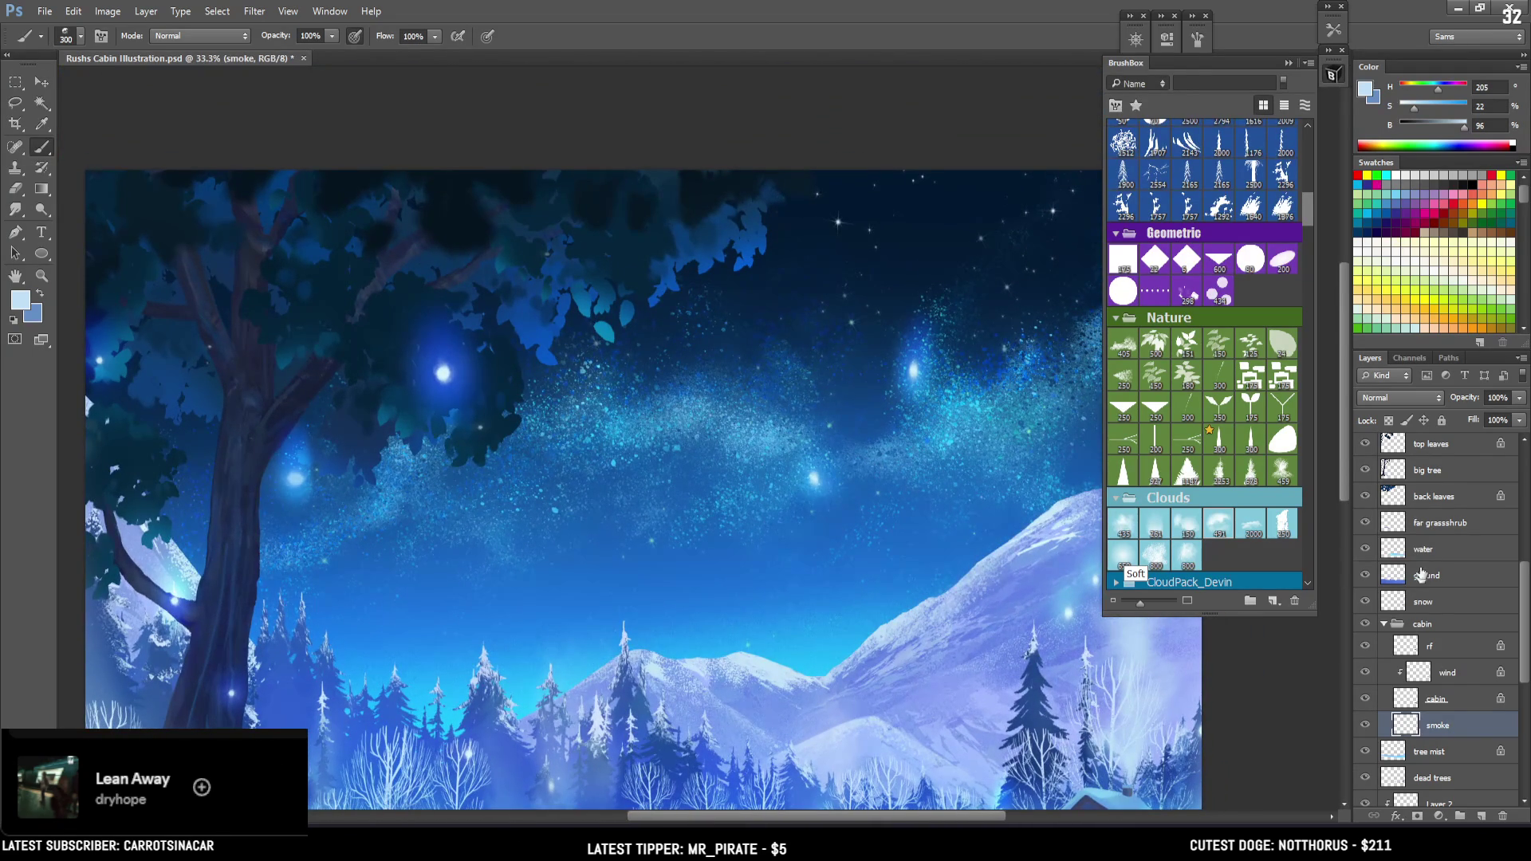
scroll(1308, 209, "up", 5)
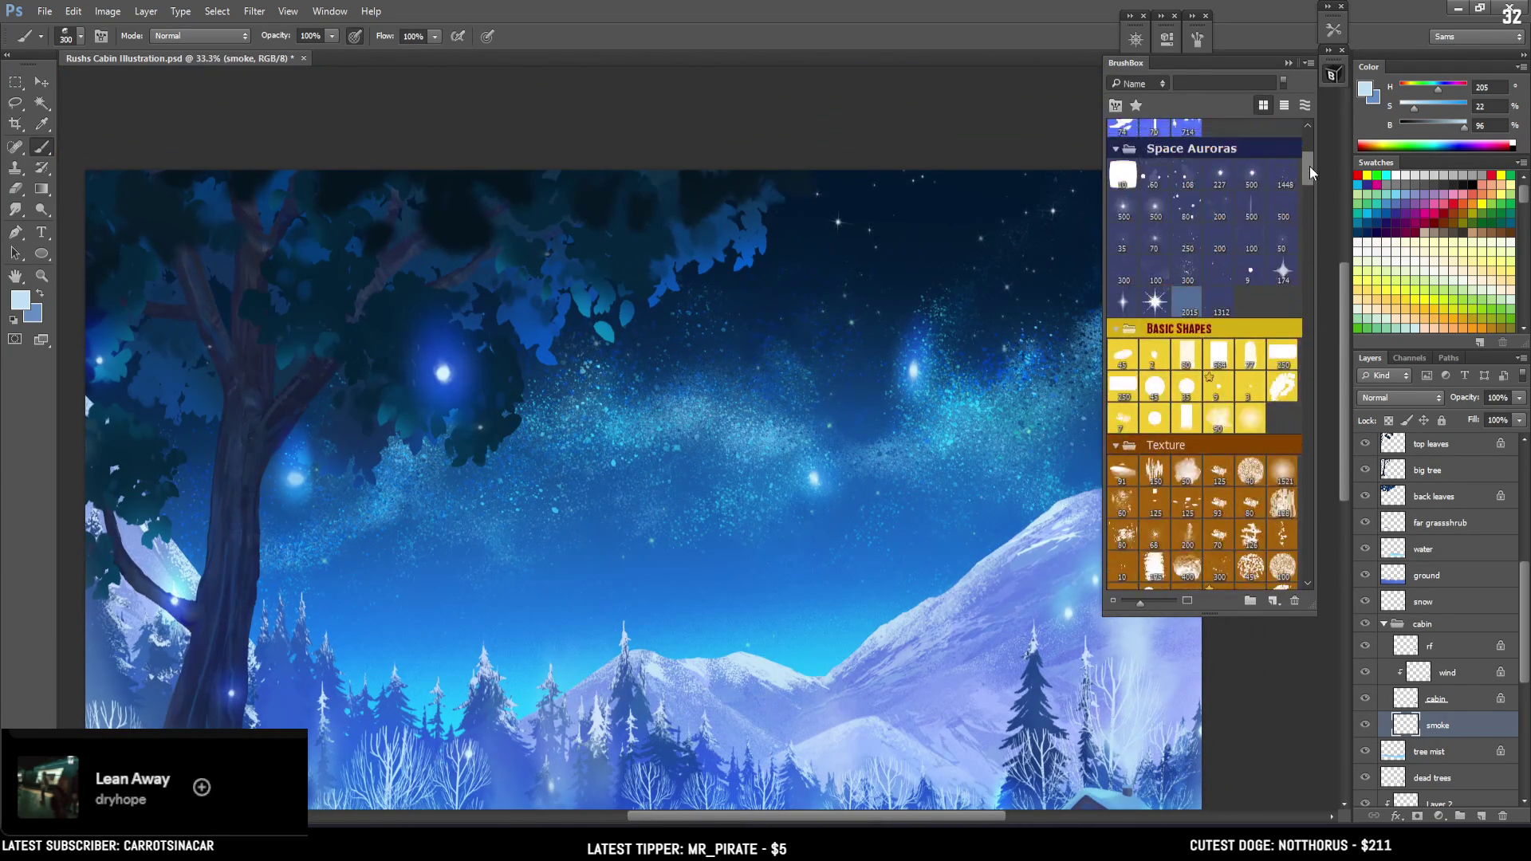
scroll(1296, 239, "down", 2)
left_click(1250, 386)
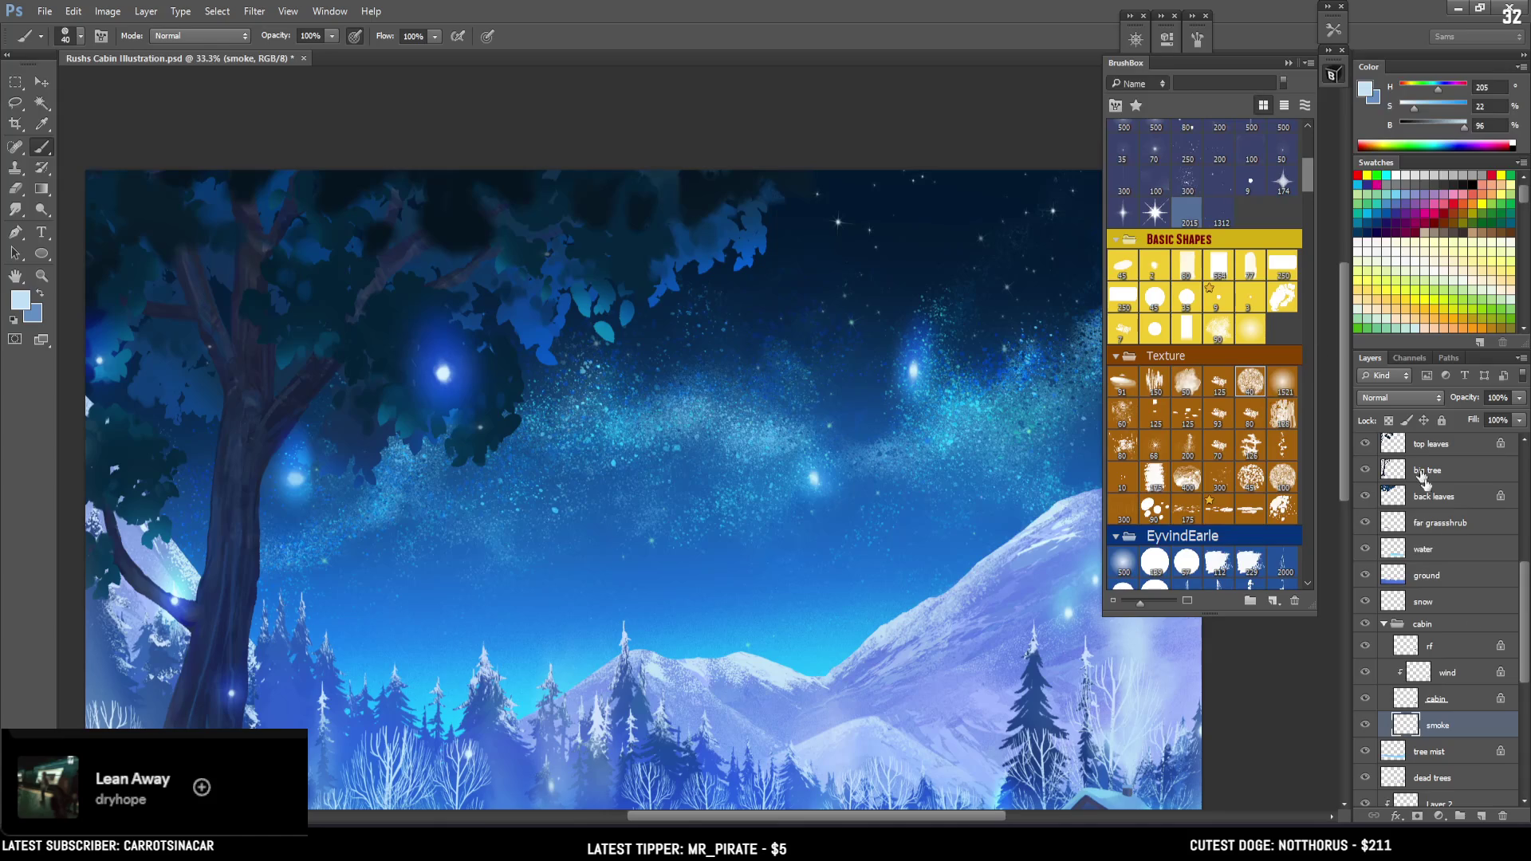
scroll(1521, 657, "down", 2)
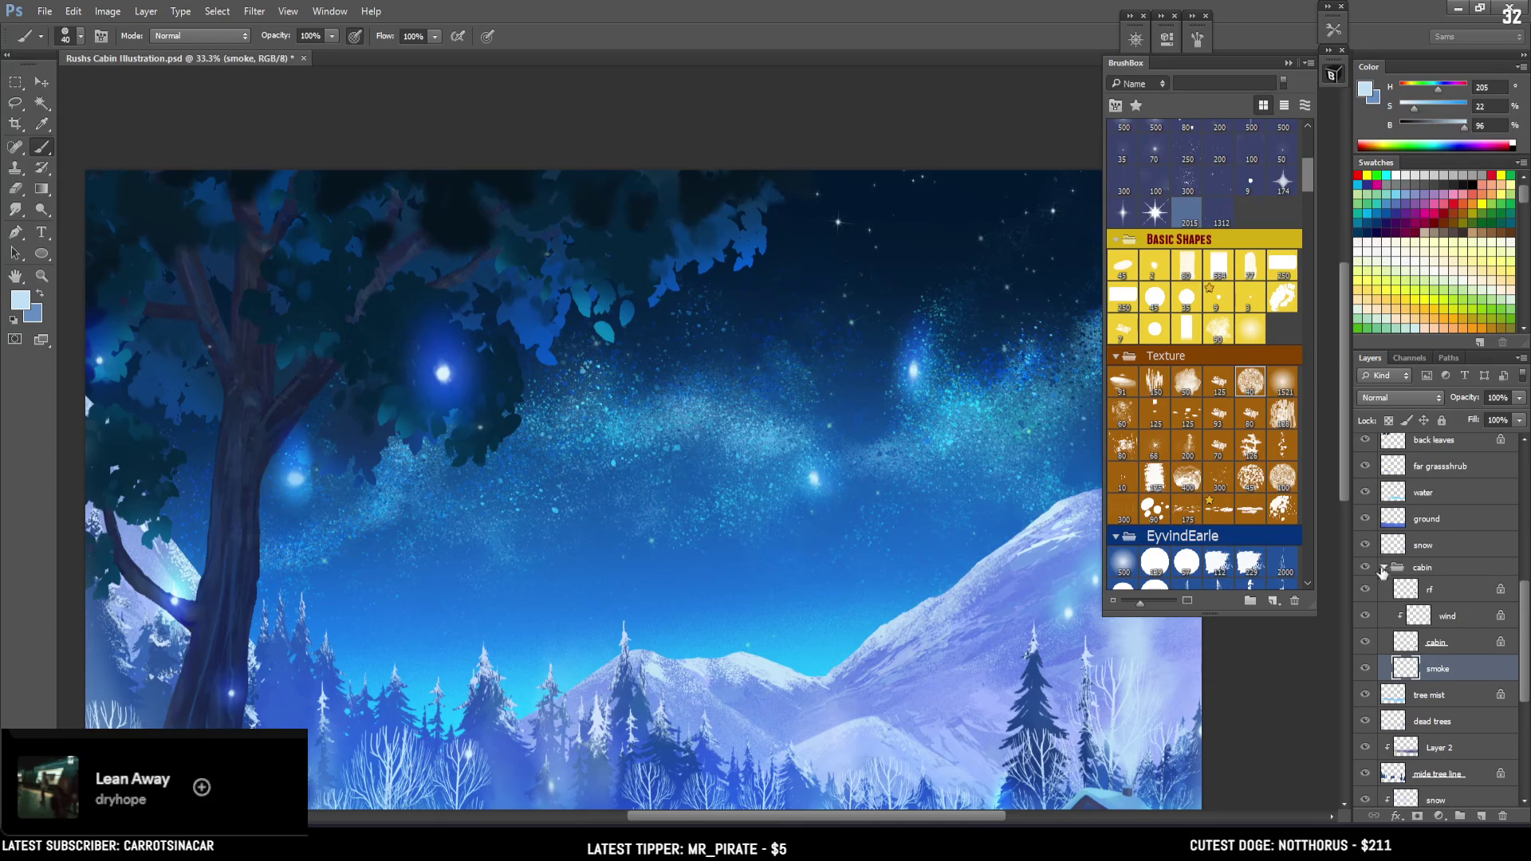
Collapse the cabin group and add a new layer named 'mooon' above the overly layer
left_click(1384, 568)
scroll(1502, 779, "down", 2)
scroll(1502, 779, "down", 4)
left_click(1413, 777)
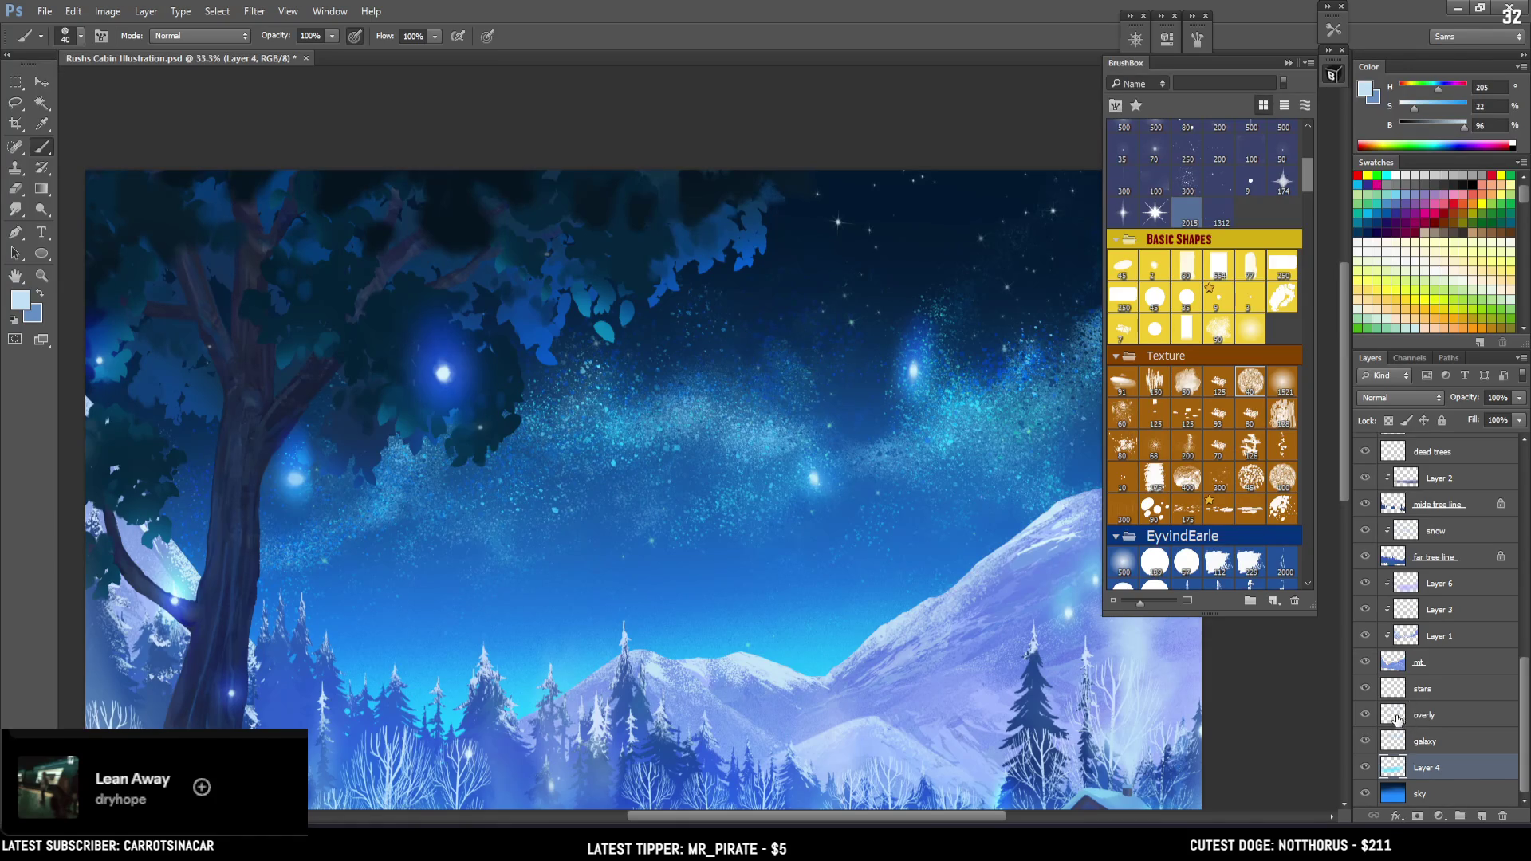
left_click(1400, 722)
left_click(1479, 816)
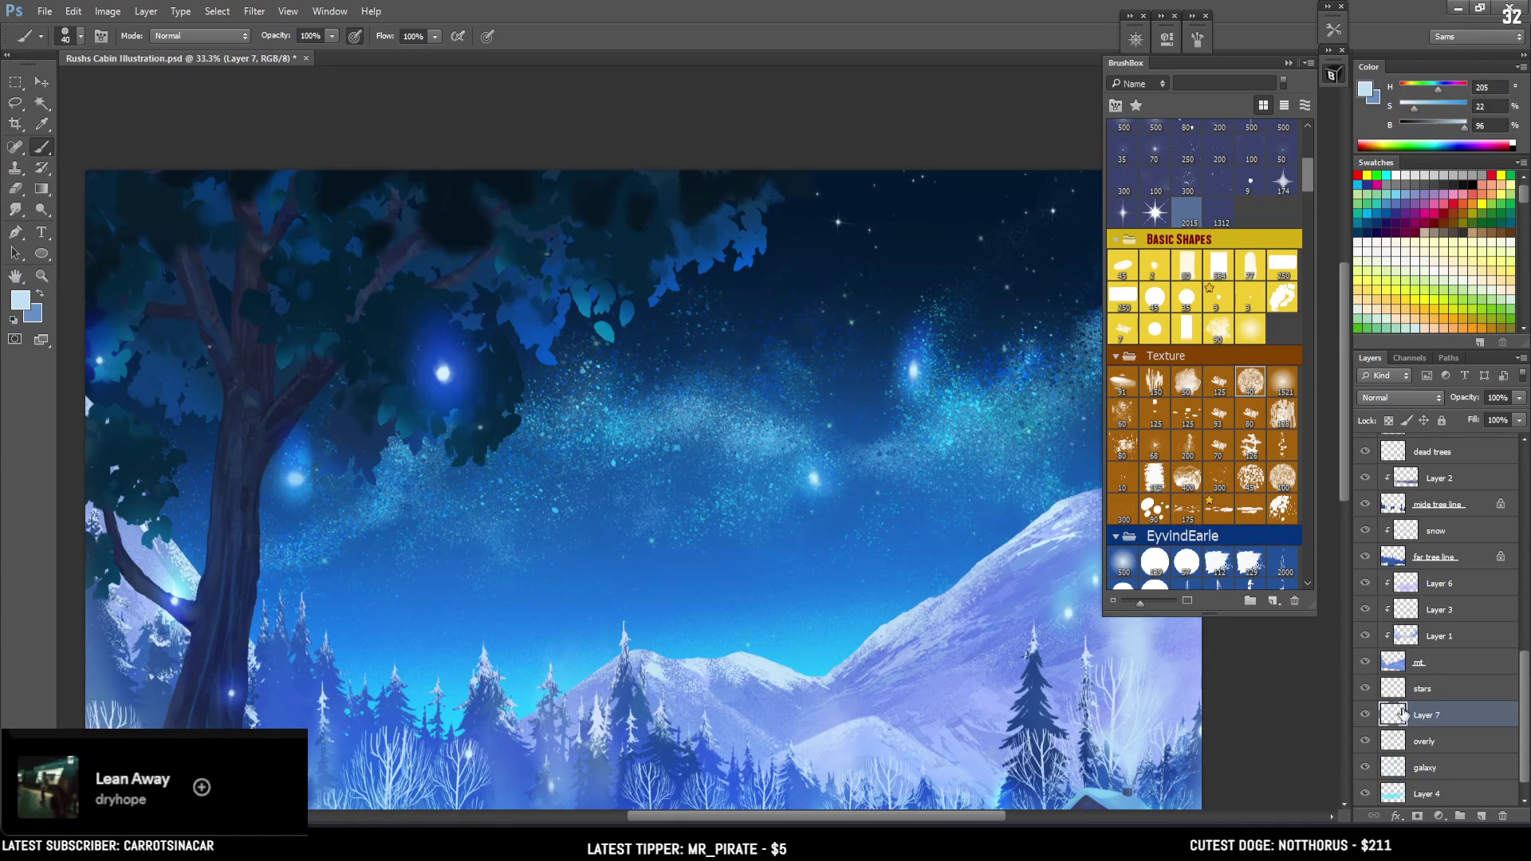
double_click(1420, 717)
type("mooon")
key("Return")
left_click(27, 85)
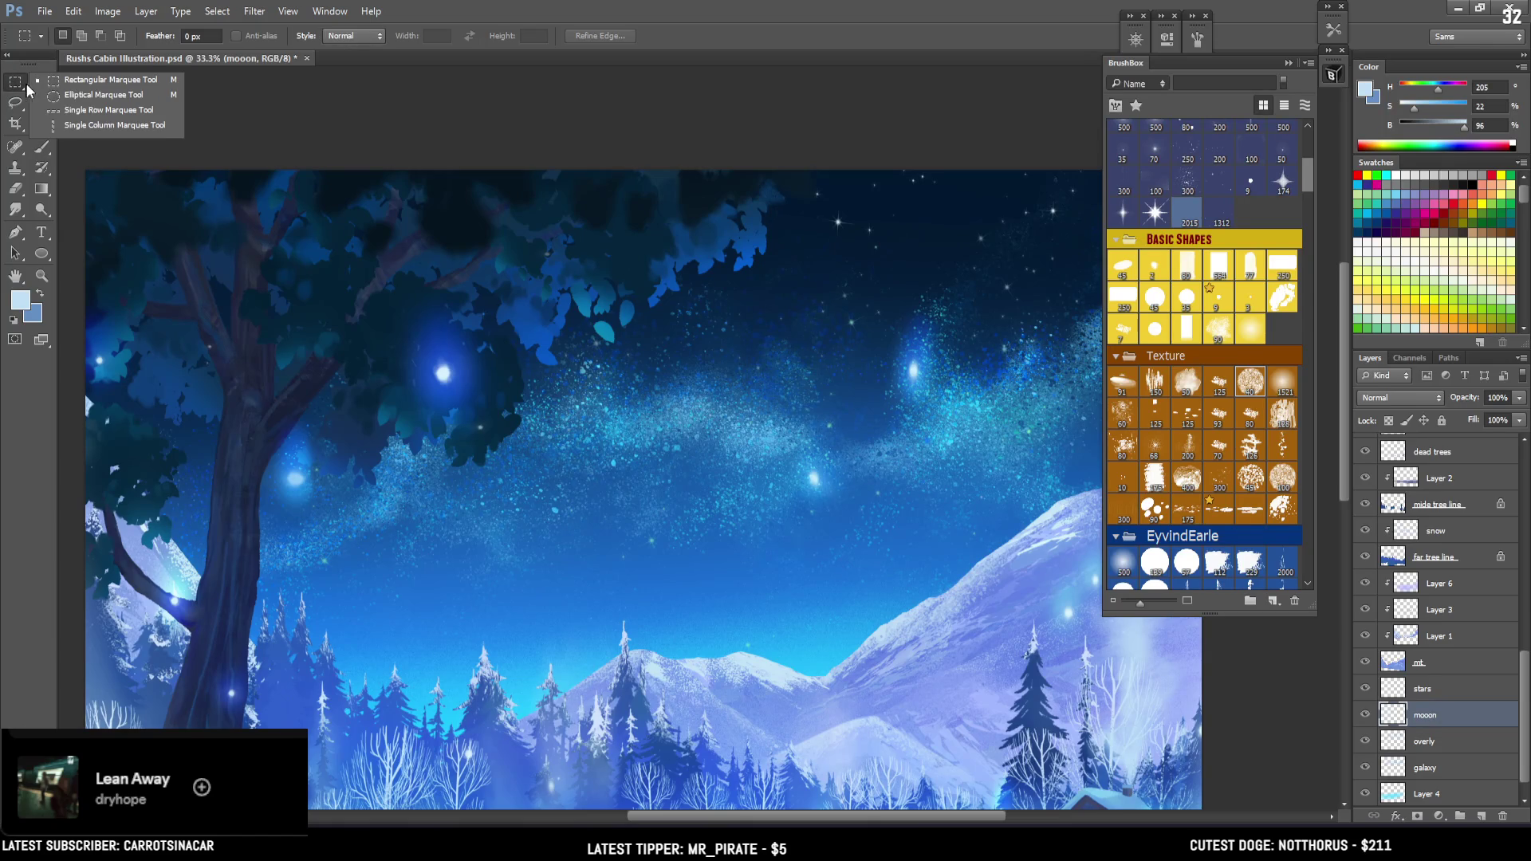
Draw a circular elliptical selection in the sky and brush-fill it white as the moon
left_click(73, 96)
left_click_drag(610, 376, 706, 472)
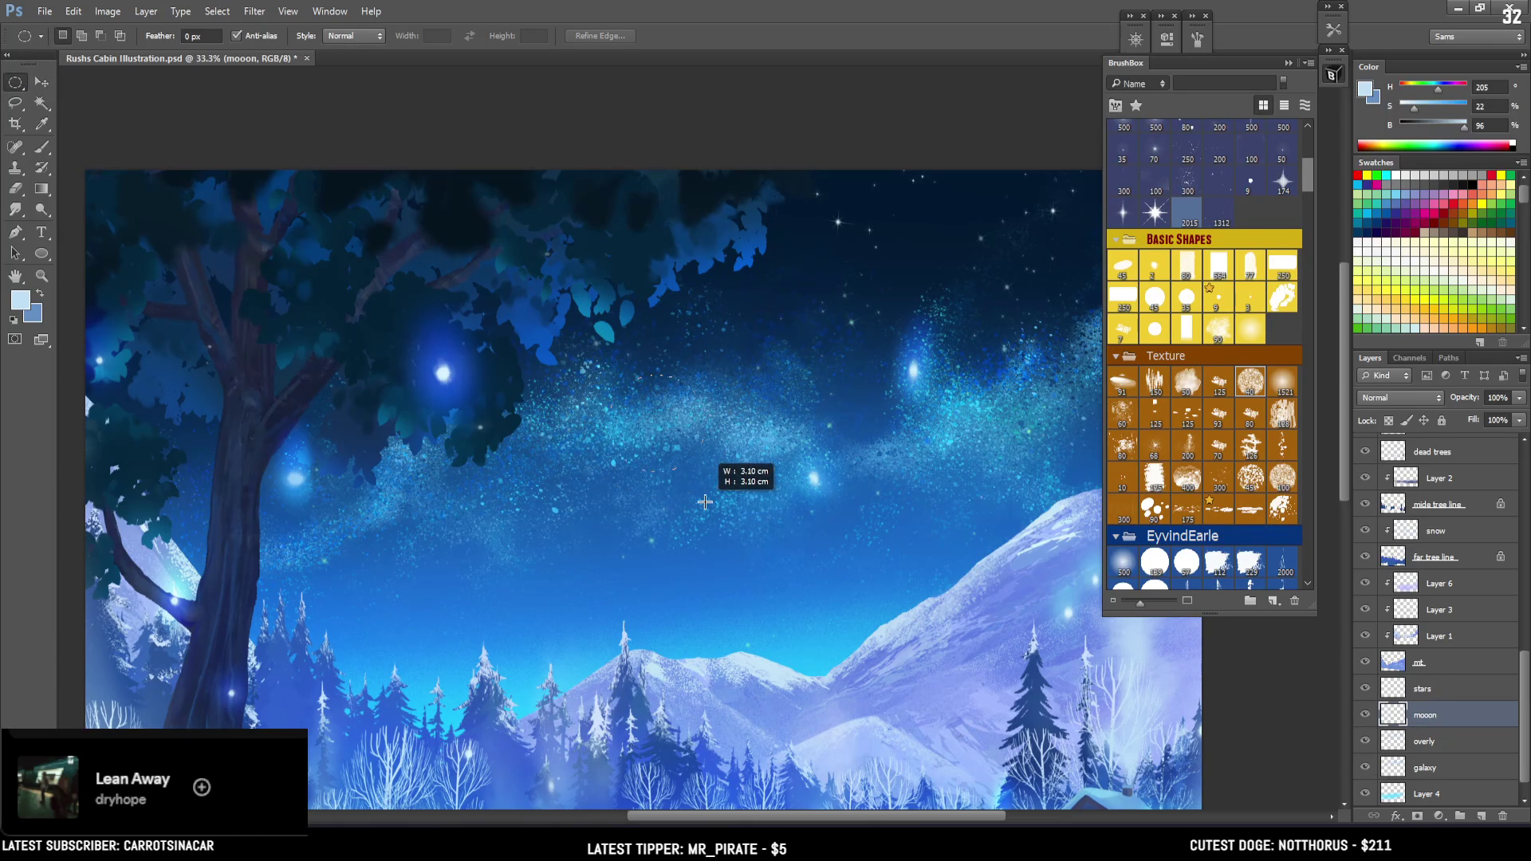
left_click(1155, 183)
left_click_drag(622, 389, 612, 430)
key("bracketright")
key("bracketright")
key("bracketright")
key("bracketright")
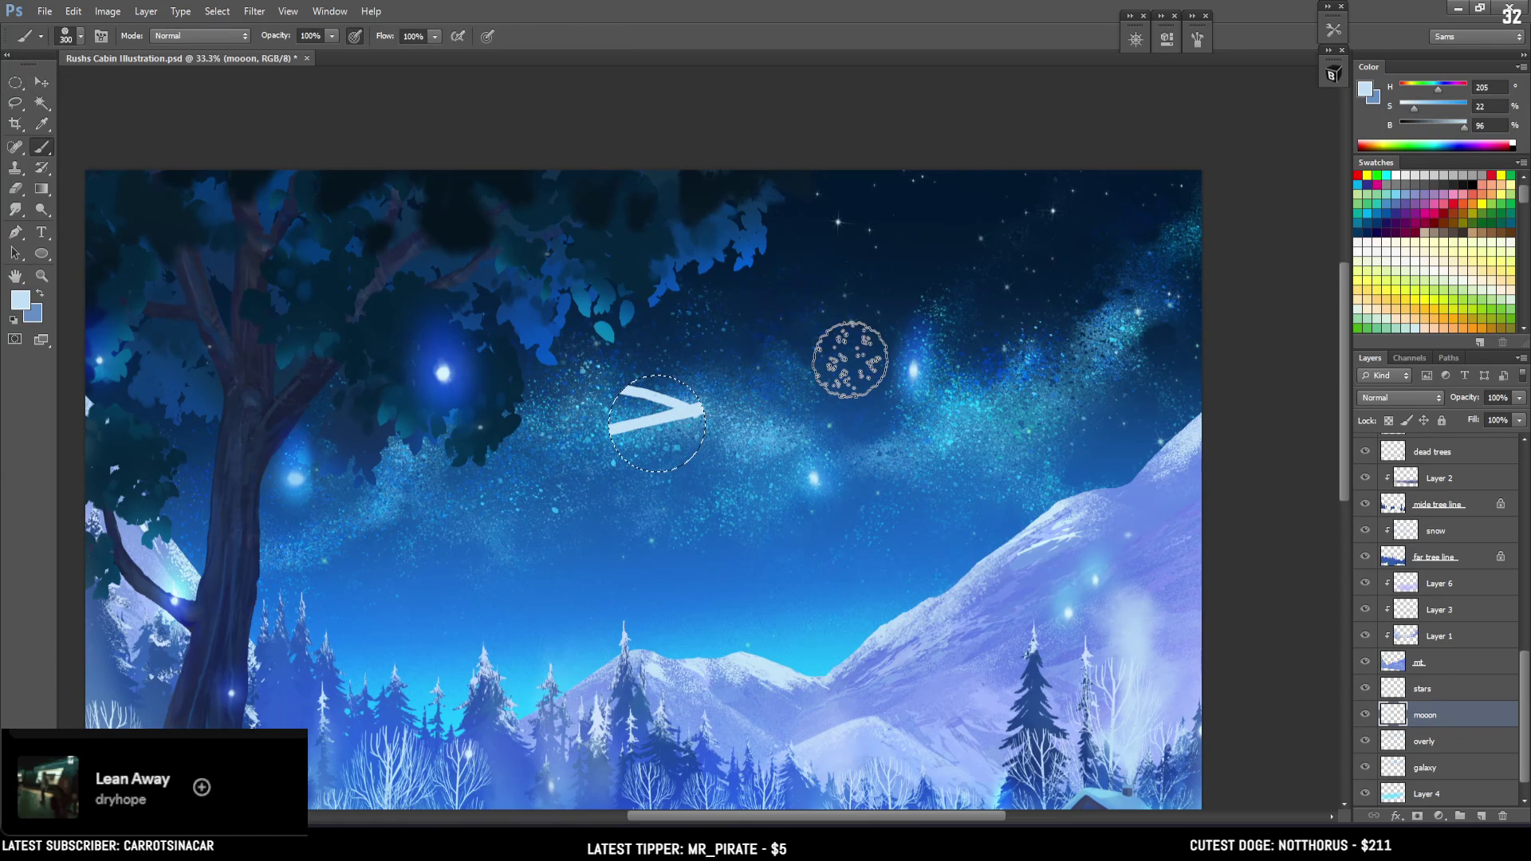
key("bracketright")
mouse_move(850, 361)
left_mouse_down()
mouse_move(979, 206)
mouse_move(921, 281)
left_mouse_up()
left_click_drag(686, 354, 747, 304)
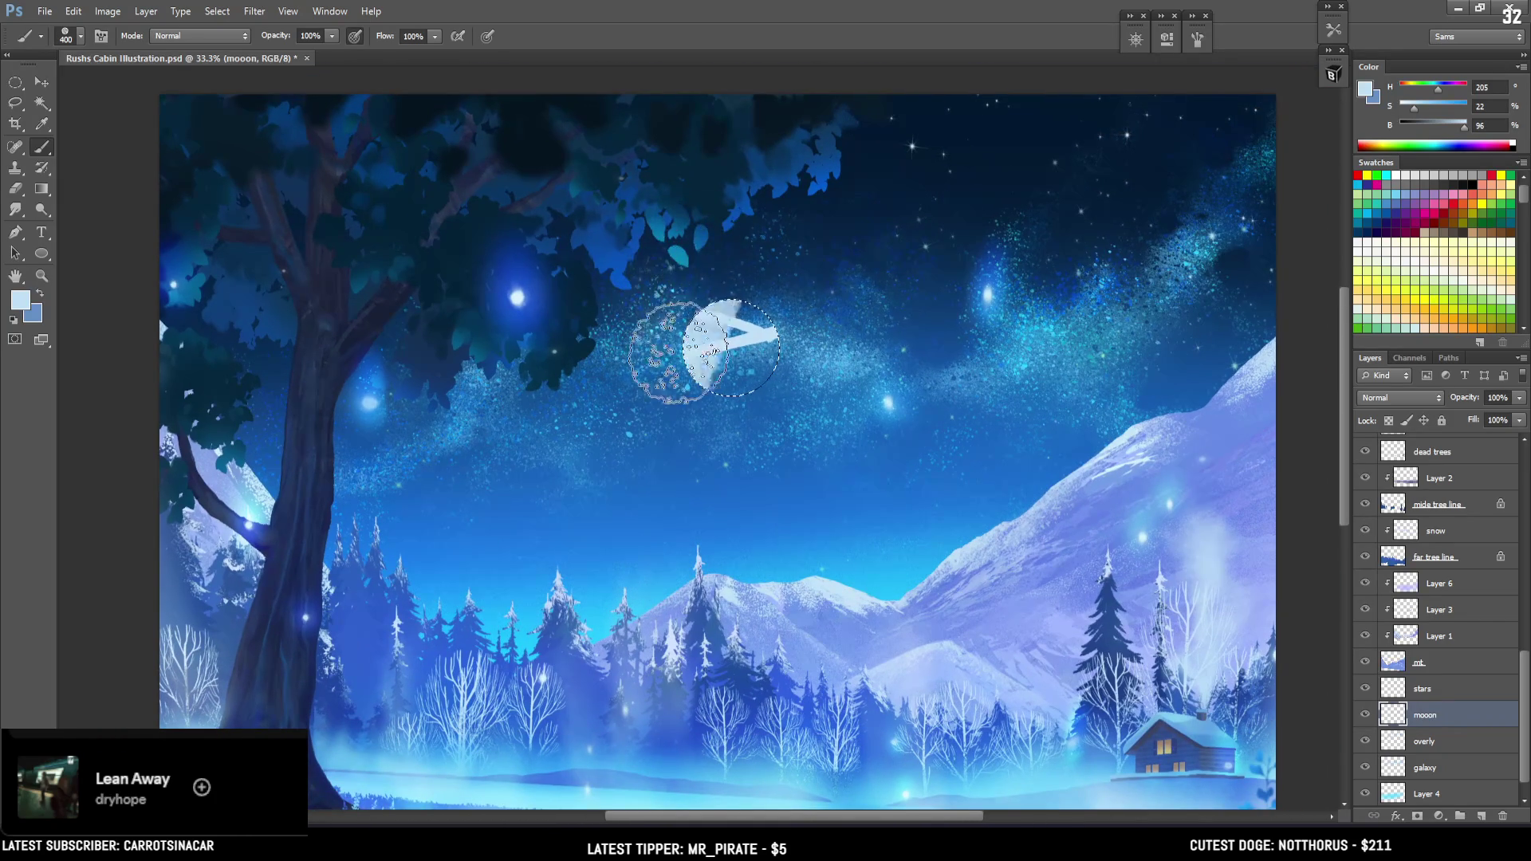
Move the moon to the upper right, scale it to about 70%, and clip a new layer to it
left_click(42, 82)
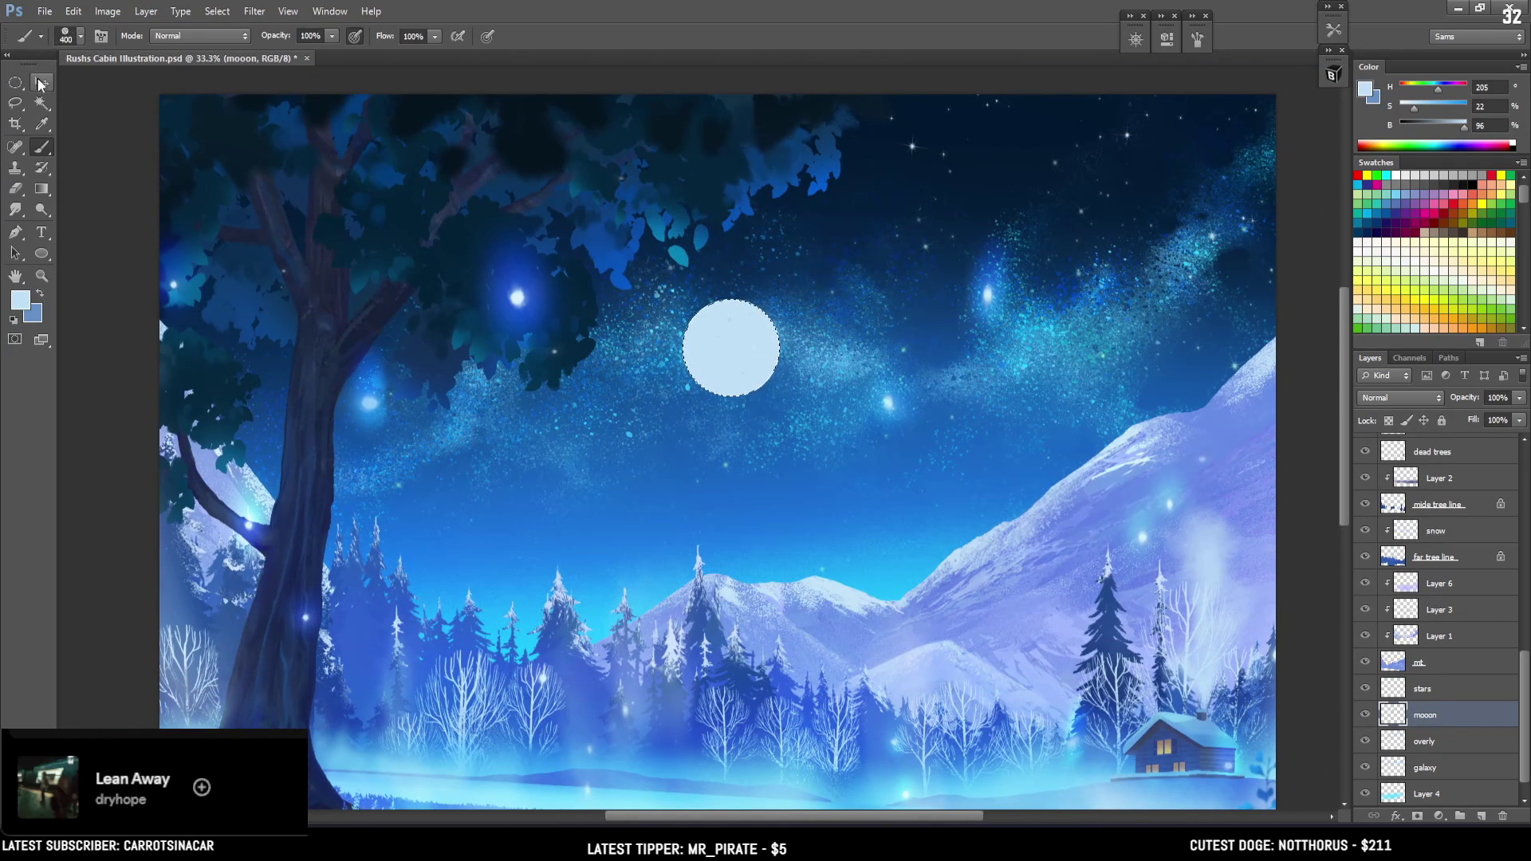
left_click_drag(769, 435, 960, 426)
key("ctrl+d")
key("ctrl+minus")
left_click_drag(896, 376, 942, 269)
key("ctrl+t")
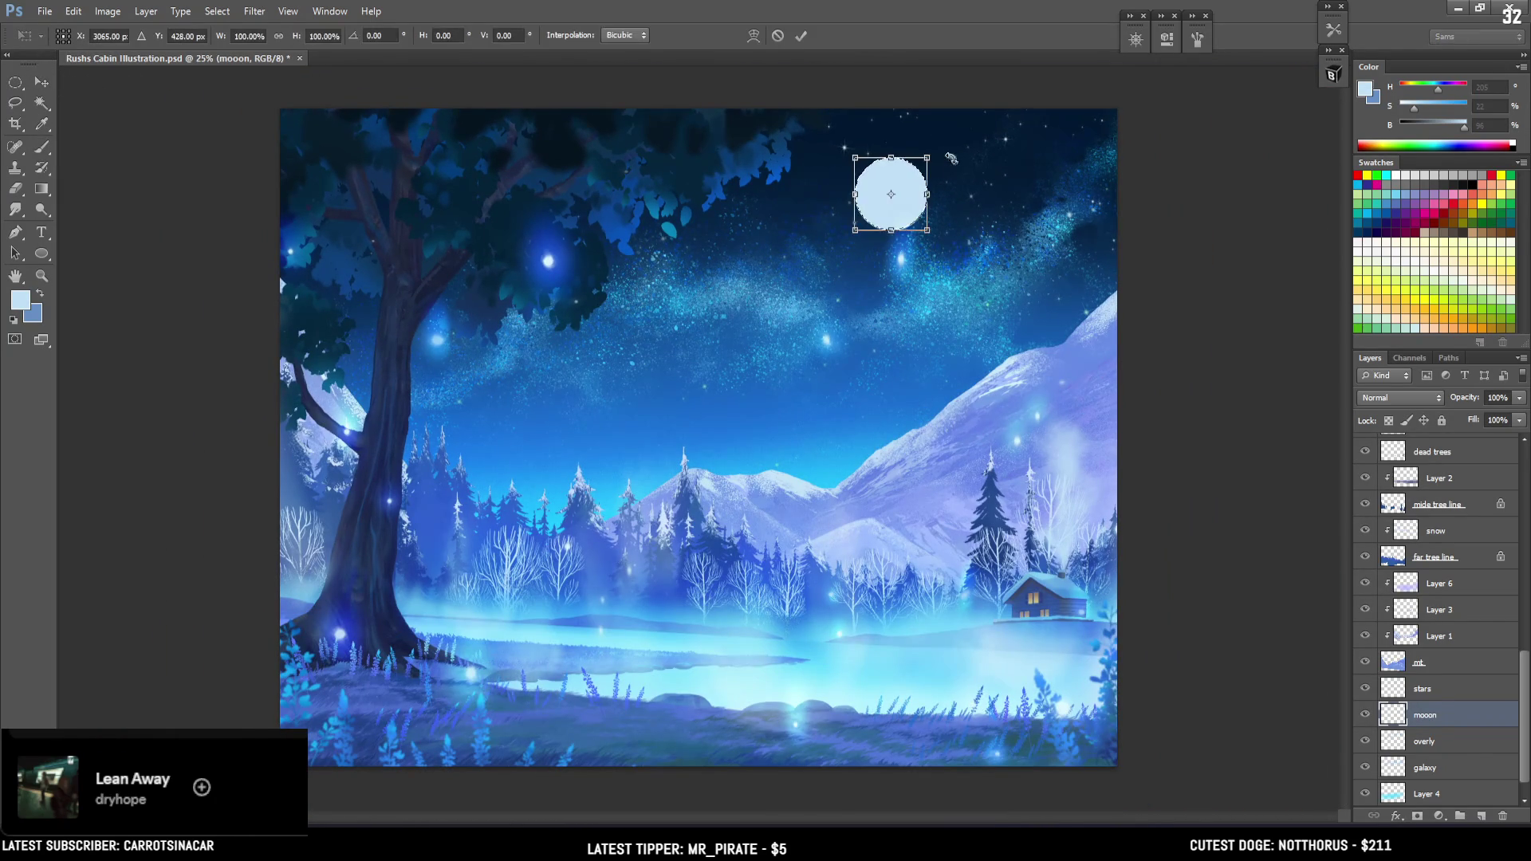
left_click_drag(934, 154, 919, 170)
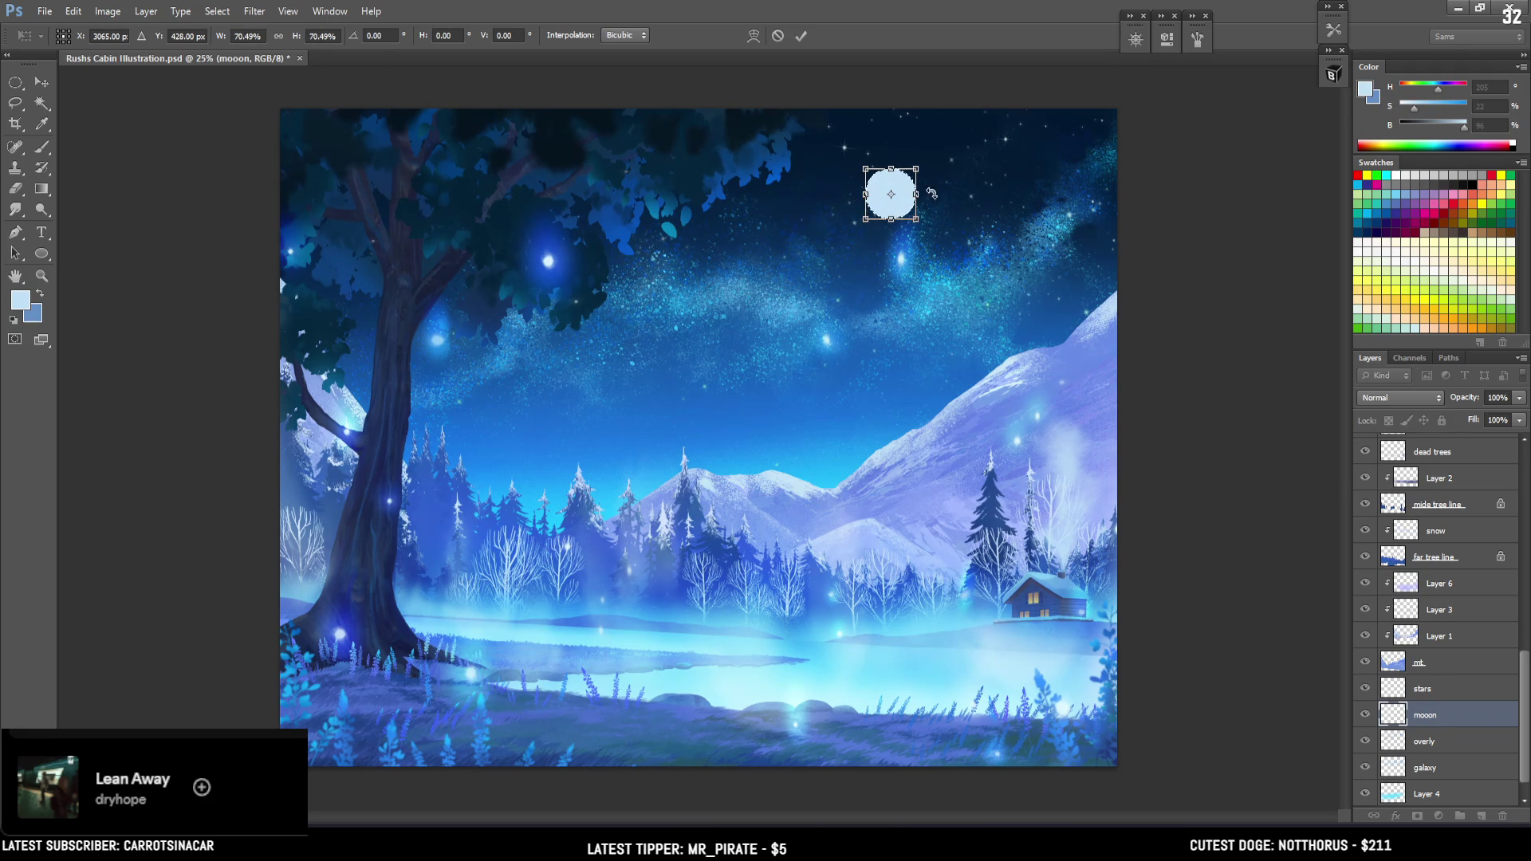
key("Return")
left_click_drag(921, 225, 972, 214)
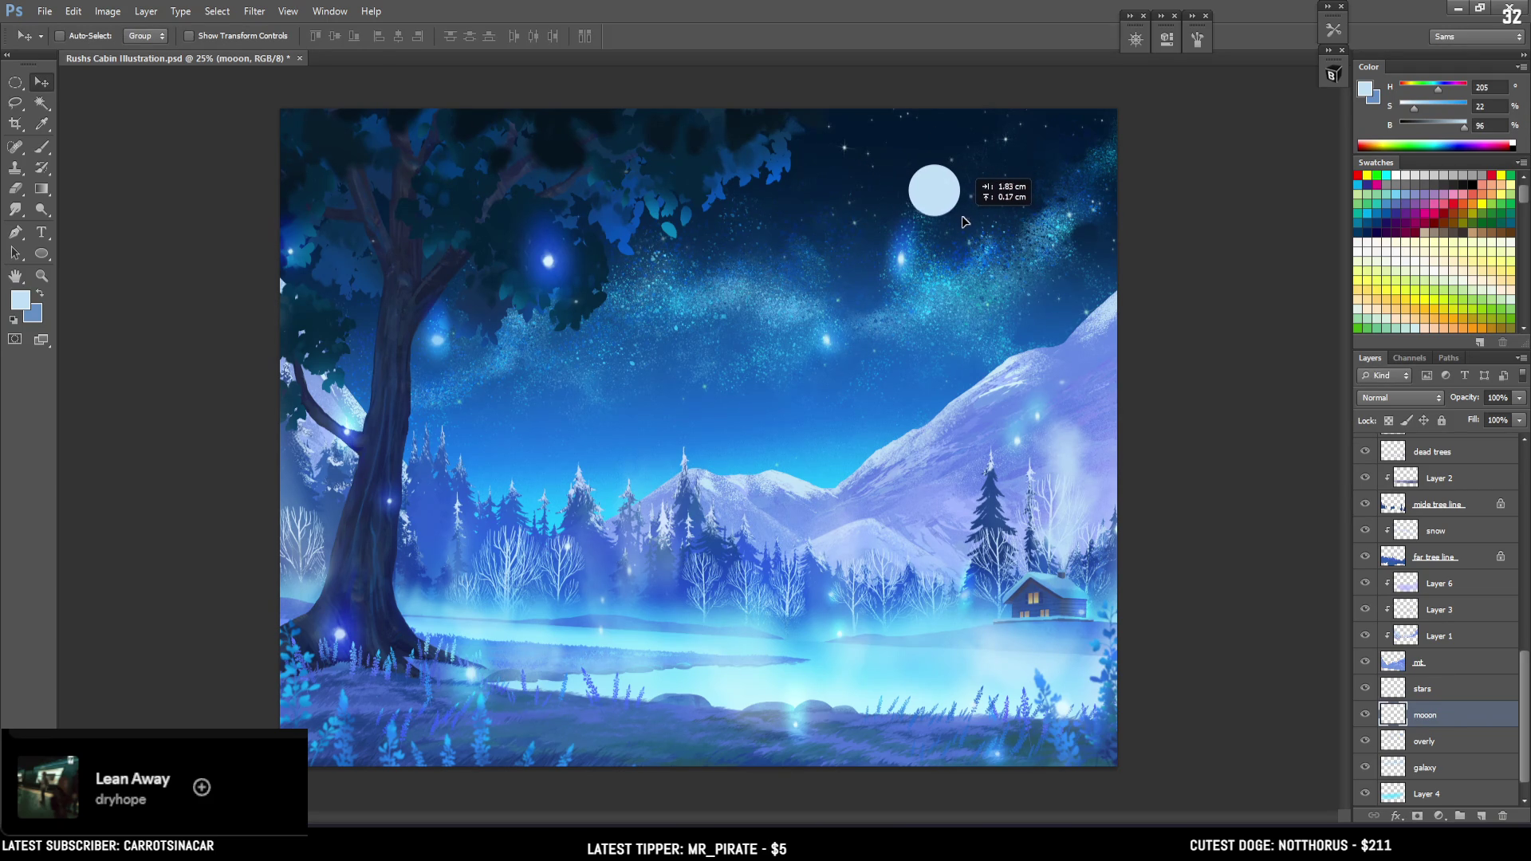
left_click_drag(971, 213, 980, 203)
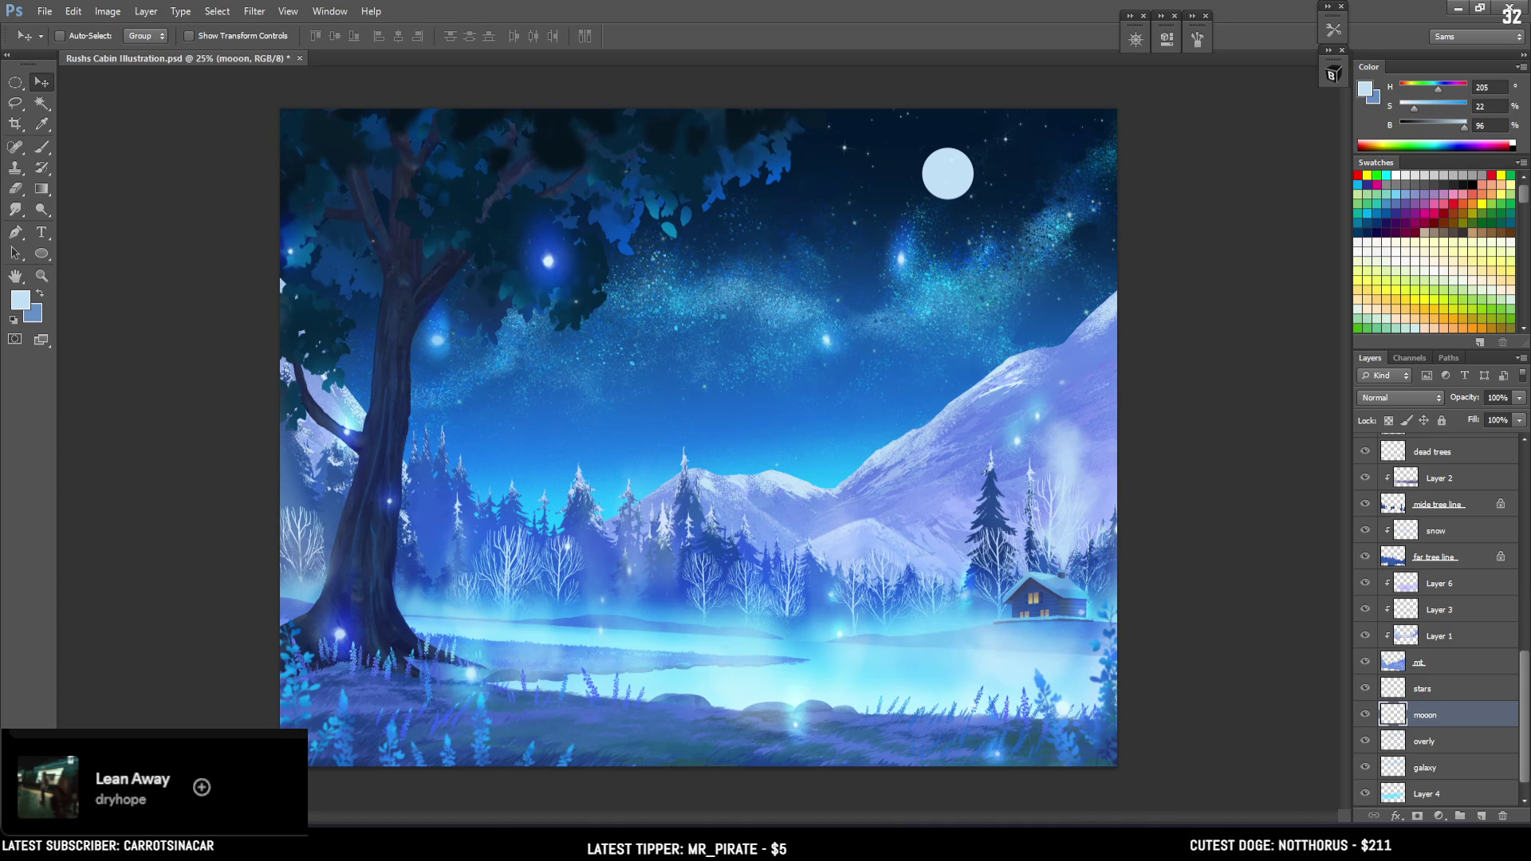
left_click(1482, 818)
left_click(1427, 725, "alt")
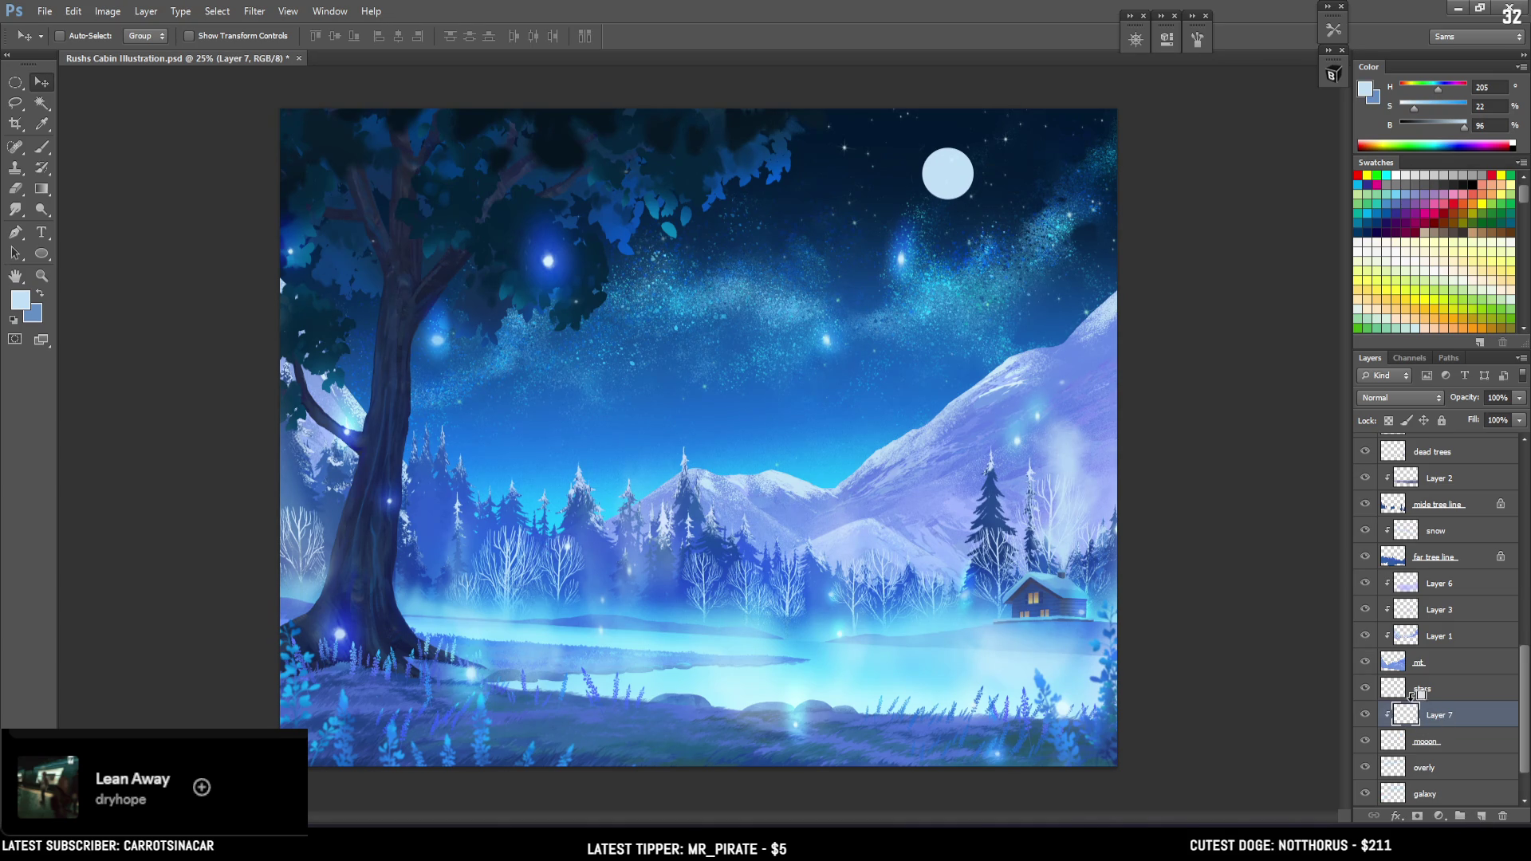
Zoom in on the moon and choose the 175 texture brush preset
key("ctrl+plus")
scroll(991, 386, "up", 3)
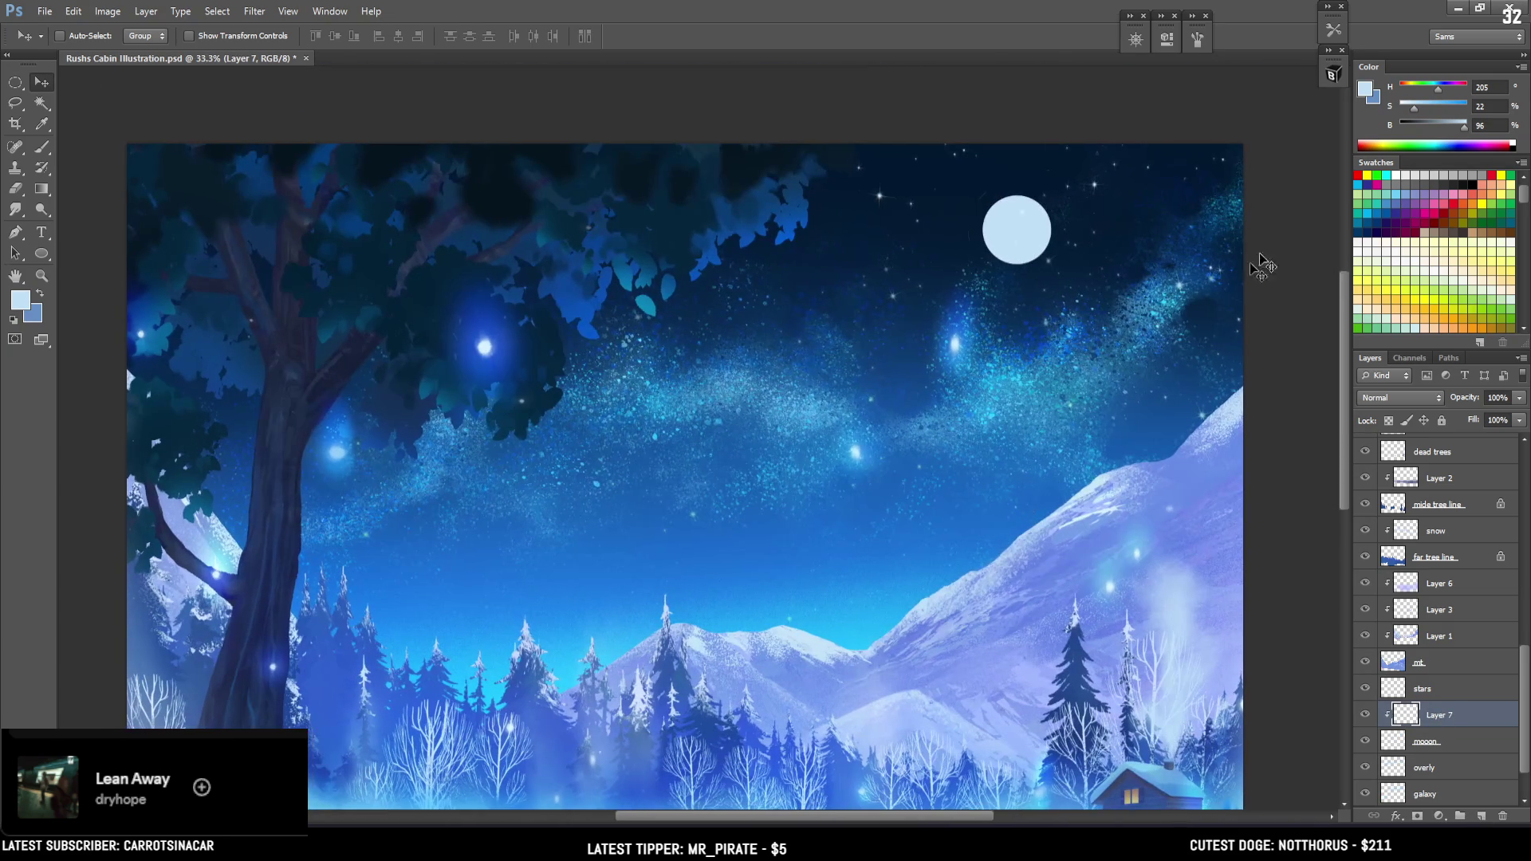
key("b")
left_click(1334, 74)
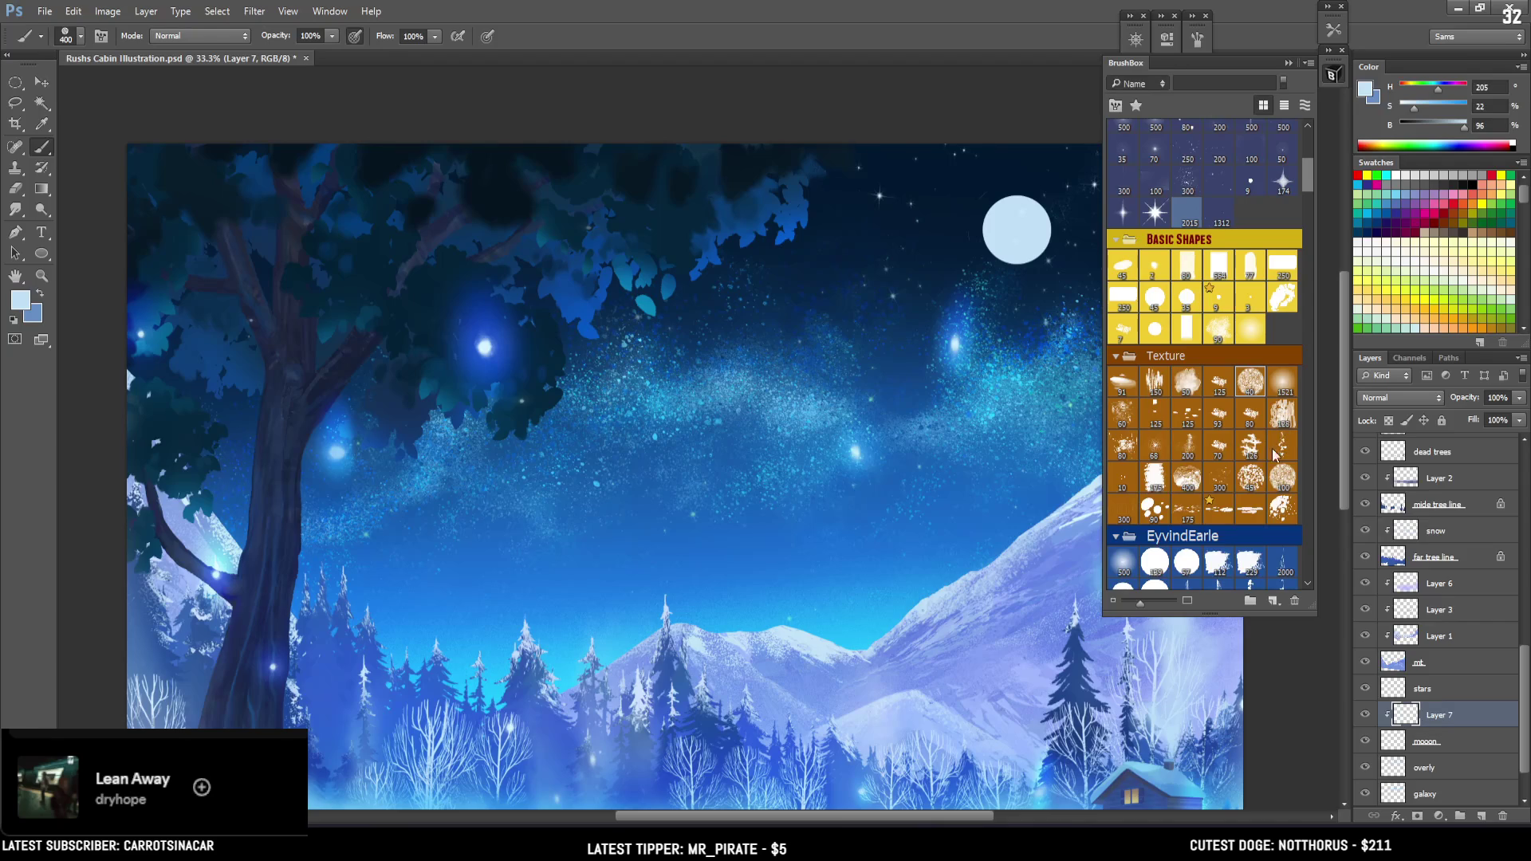
left_click(1193, 511)
left_click(1334, 74)
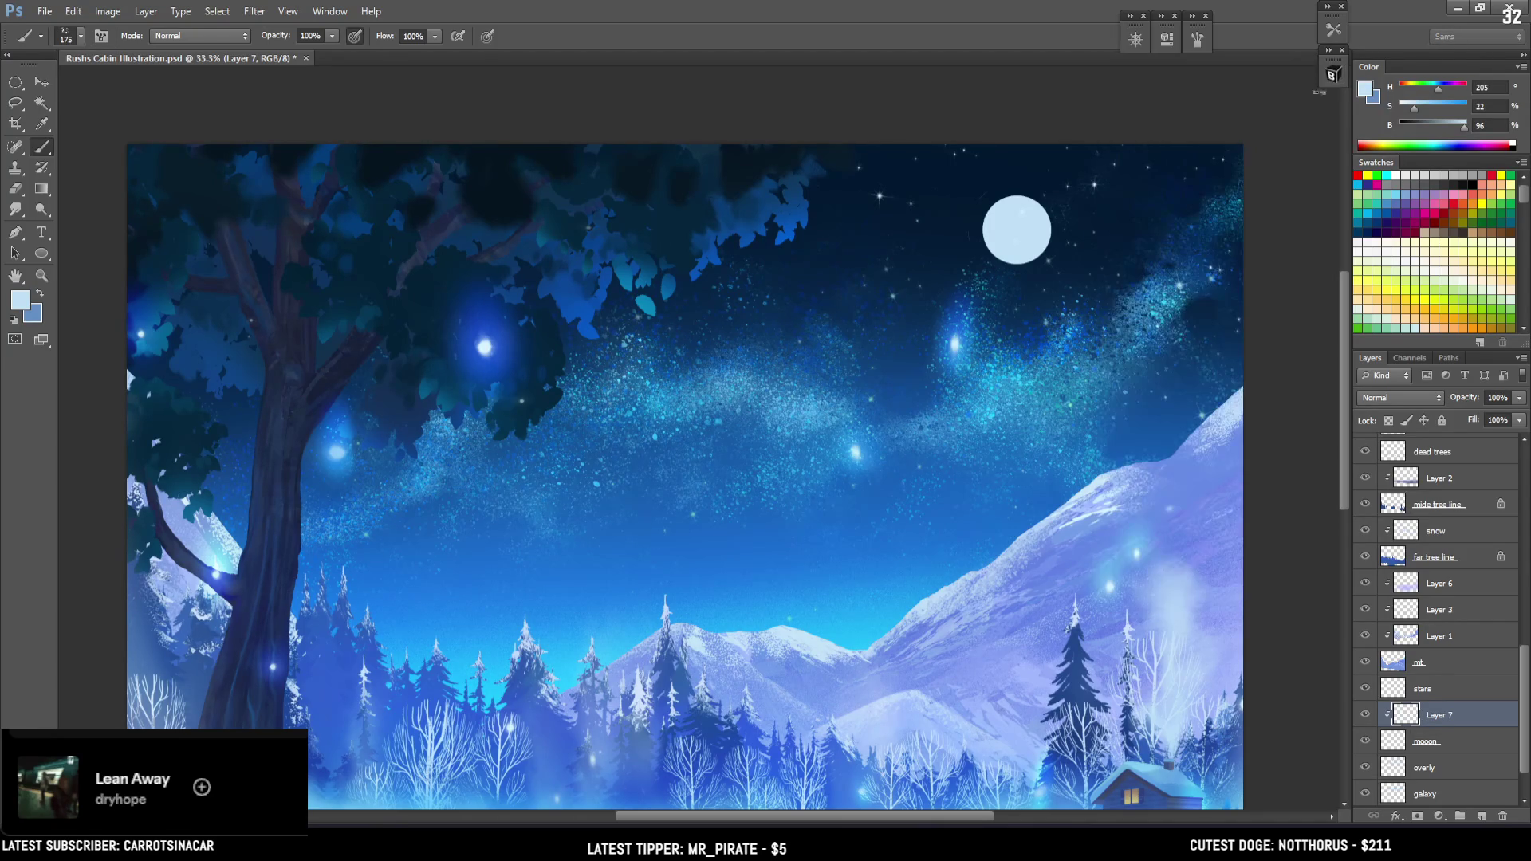
Paint a mottled dark-blue texture over the moon at size 500, then sample a lighter blue
left_click_drag(1203, 348, 1221, 345)
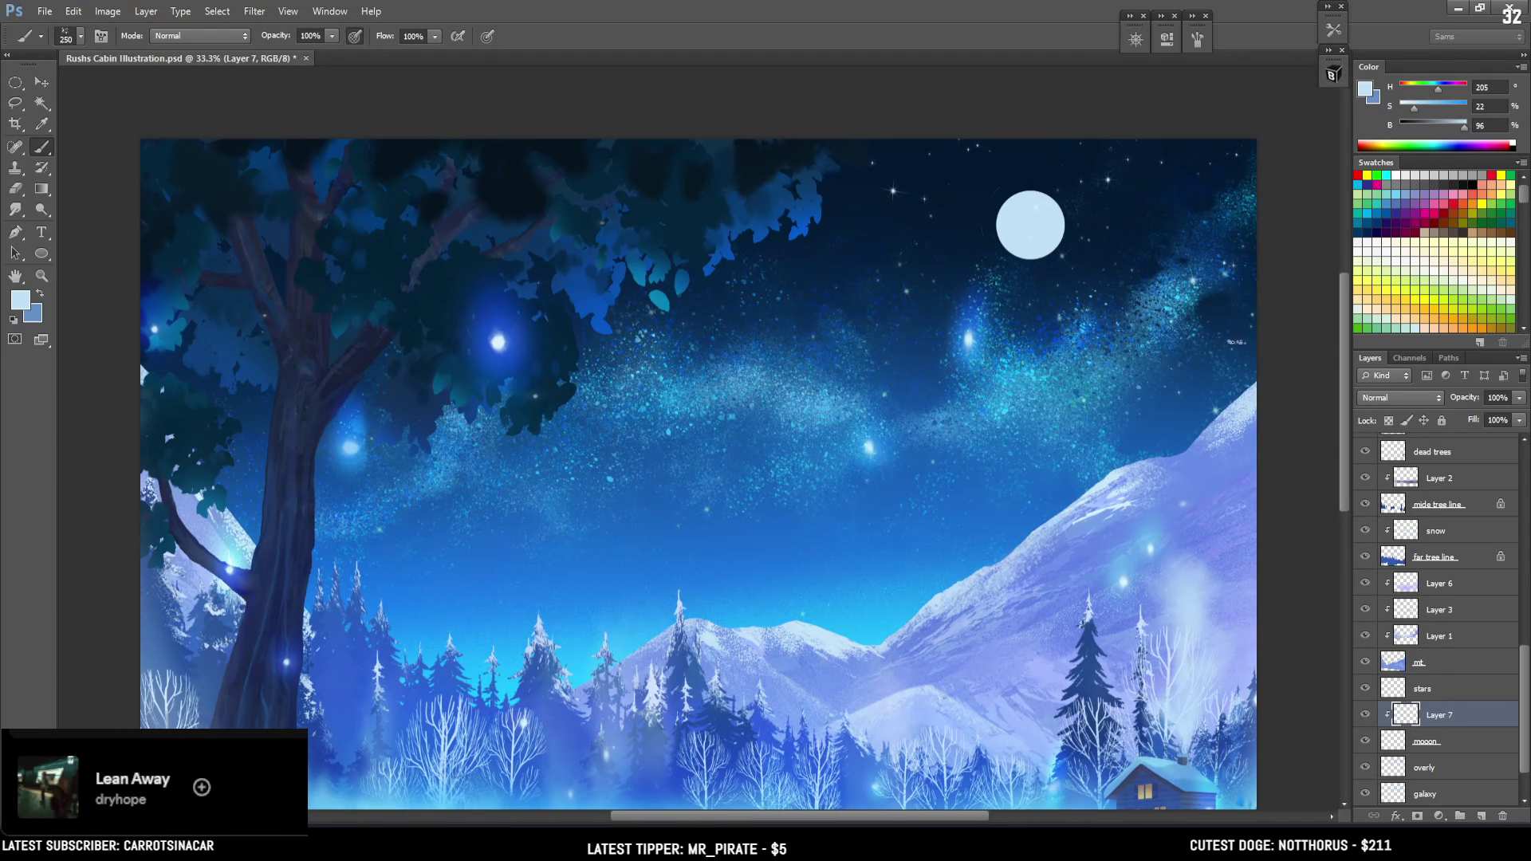
key("x")
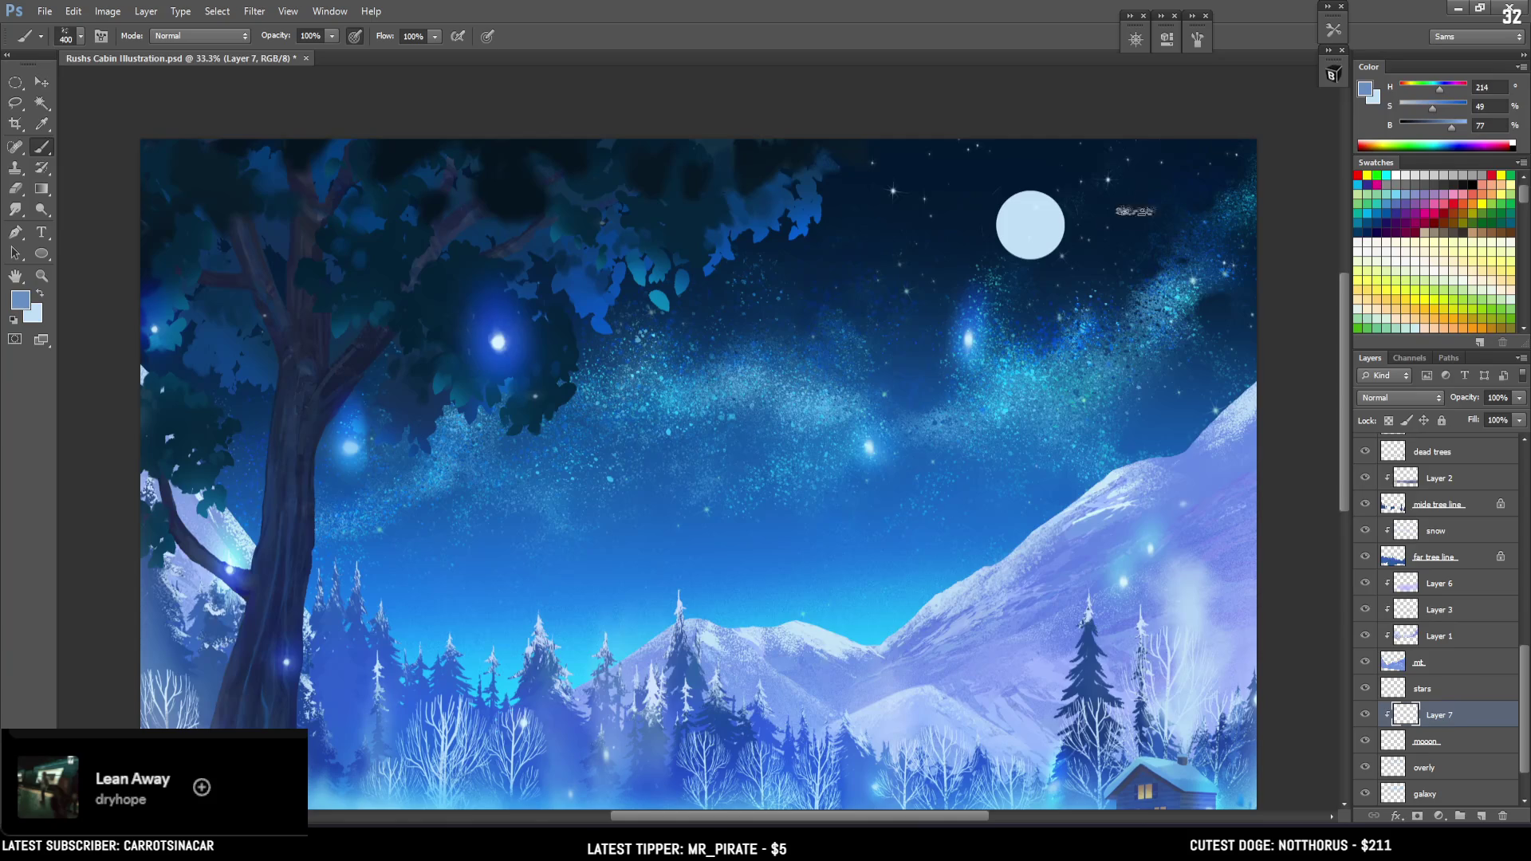
key("bracketright")
key("bracketright")
key("bracketright")
left_click_drag(979, 184, 1046, 210)
left_click(1032, 219, "alt")
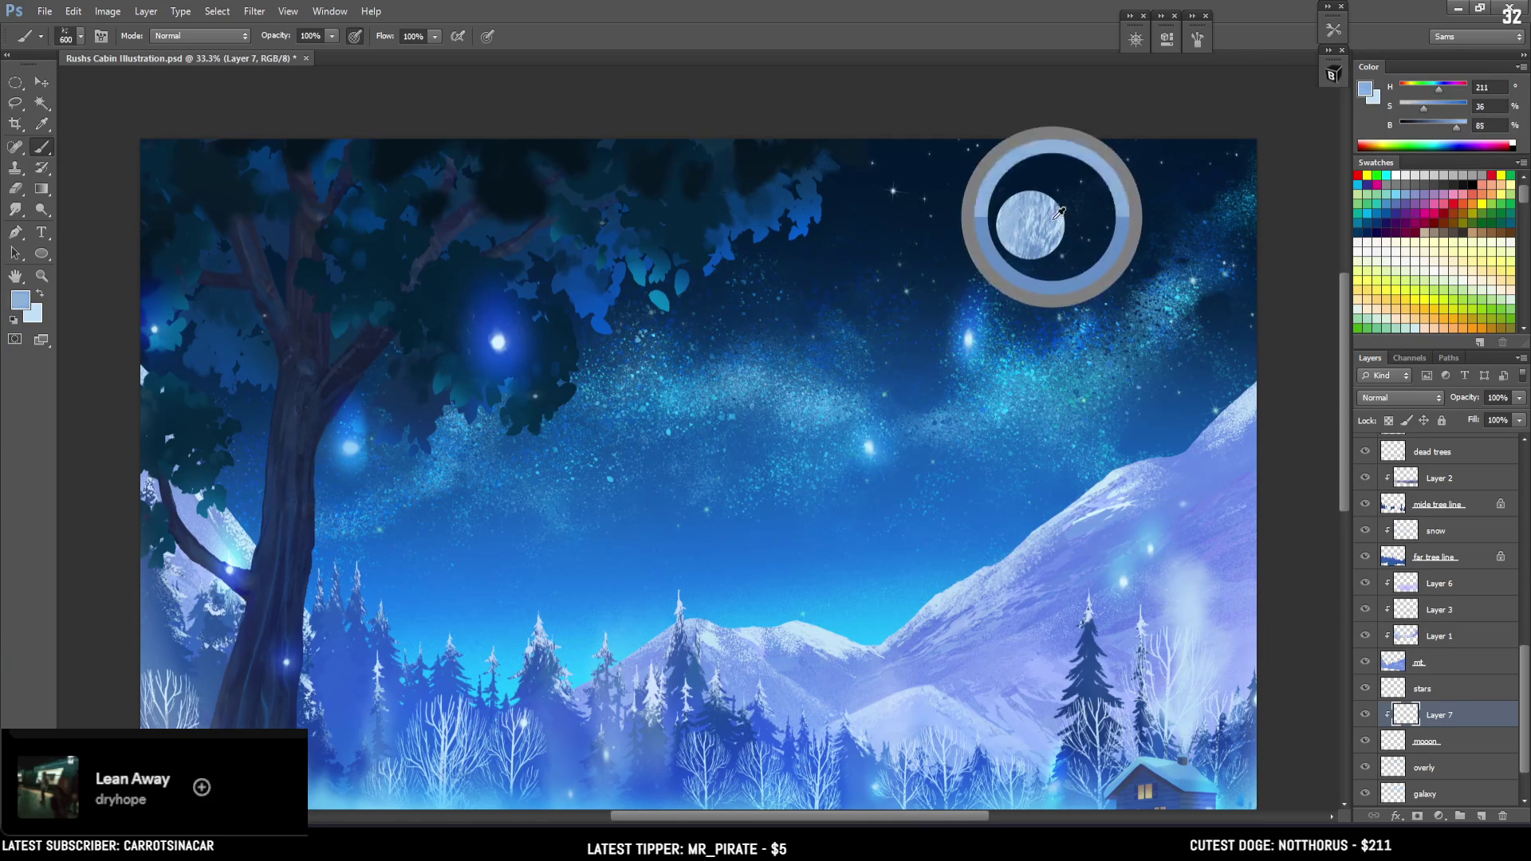
key("bracketleft")
key("bracketleft")
key("bracketleft")
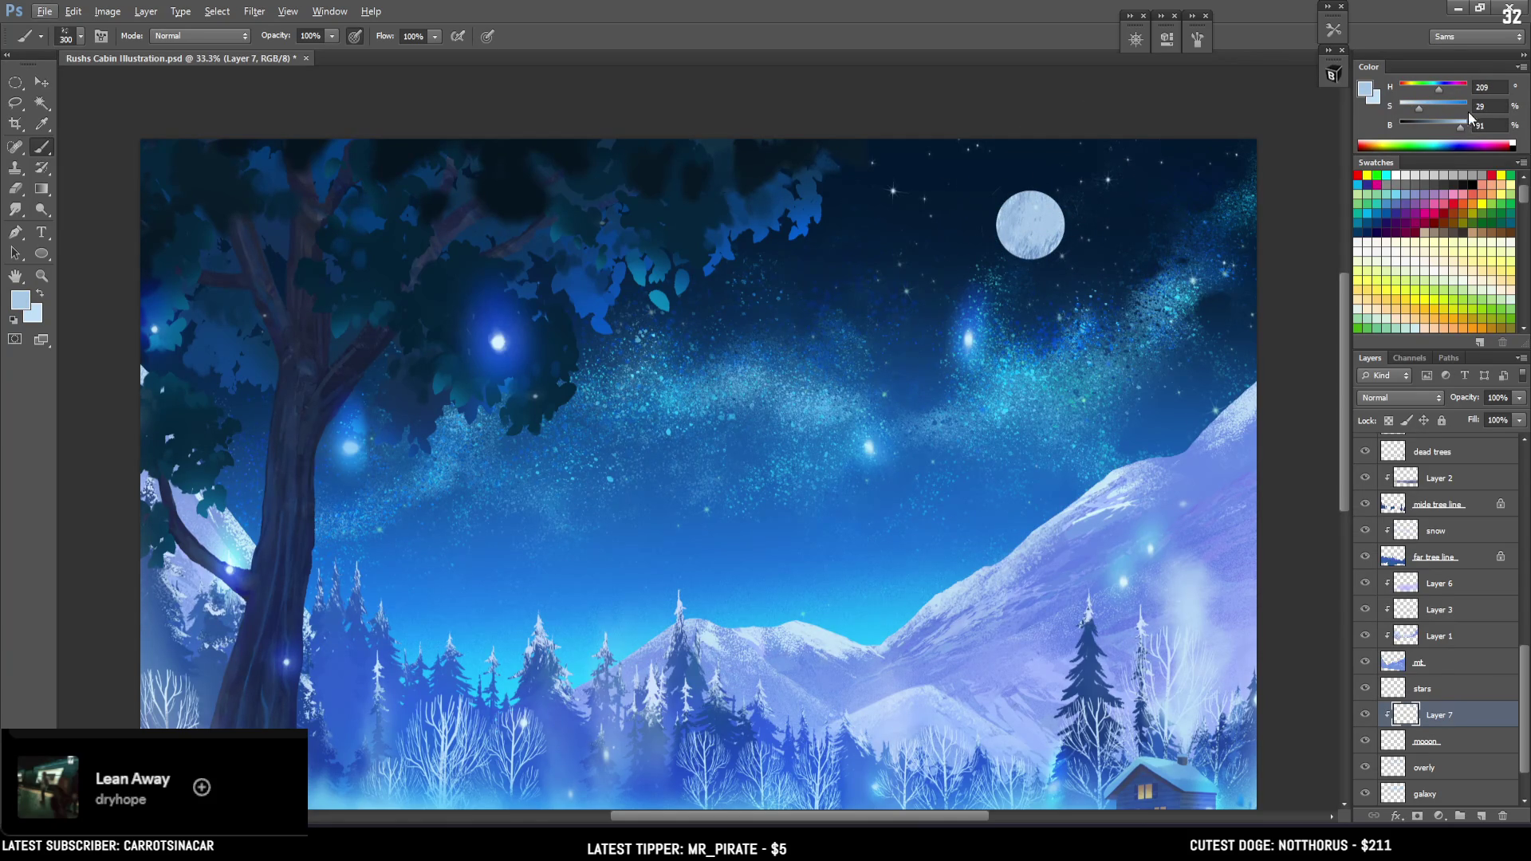
Switch to the Texture brush preset, centre the moon in view, and size the brush to 175
left_click(1332, 75)
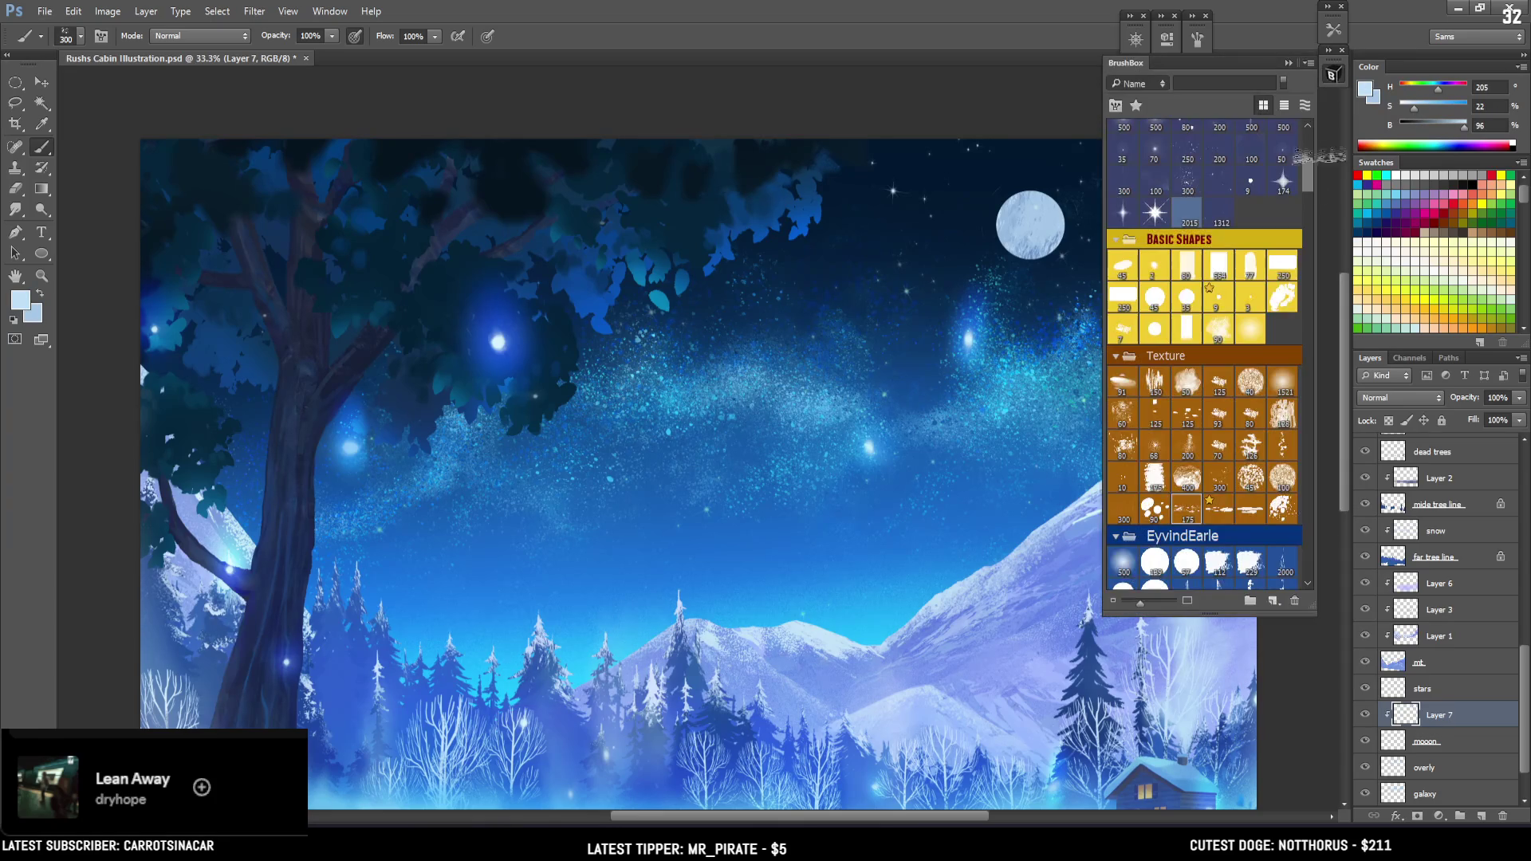
left_click(1184, 480)
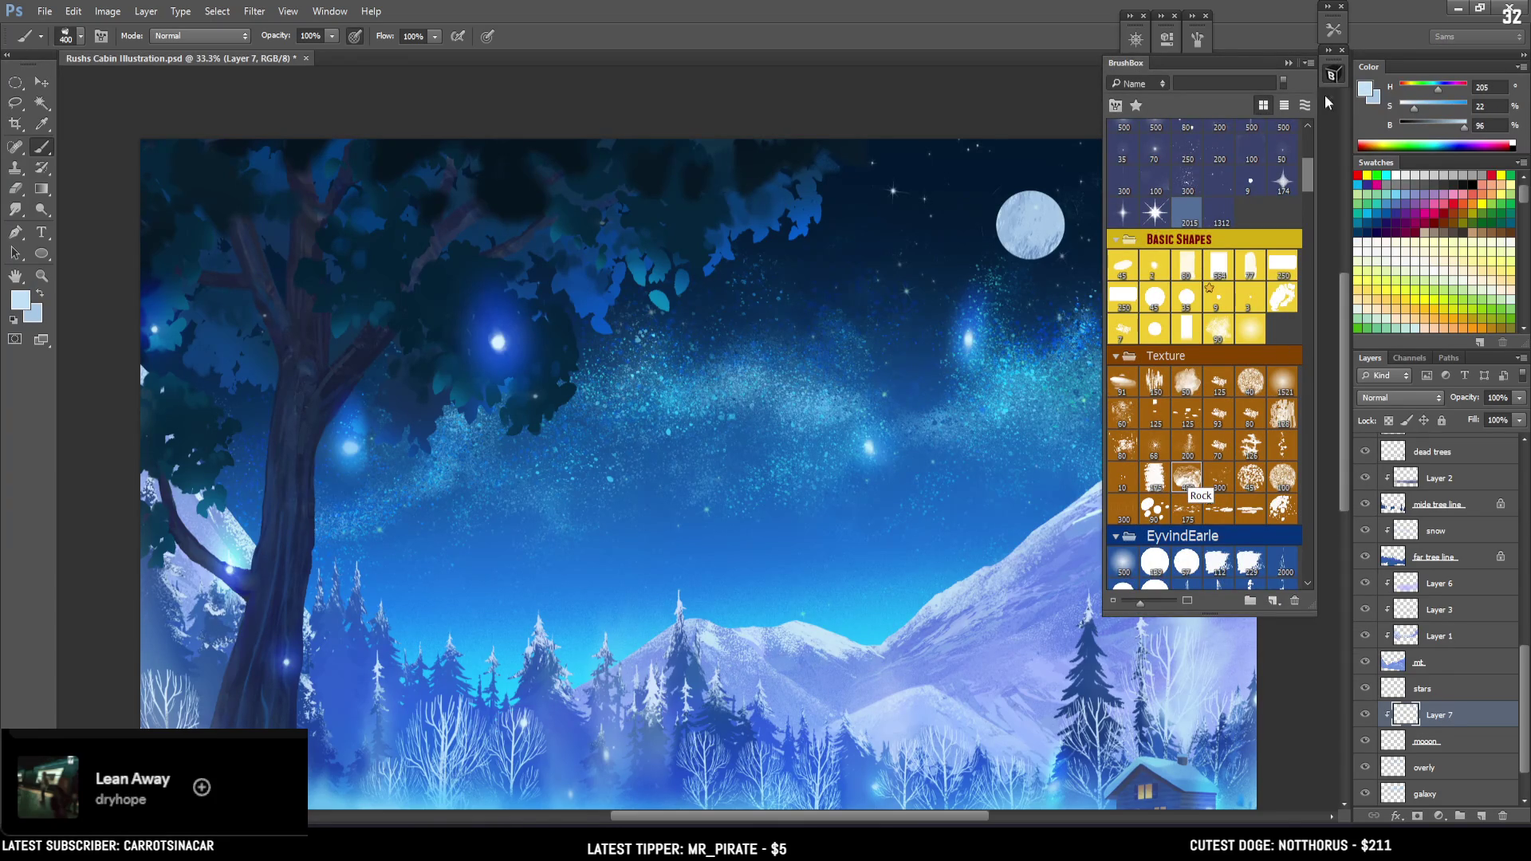
key("bracketright")
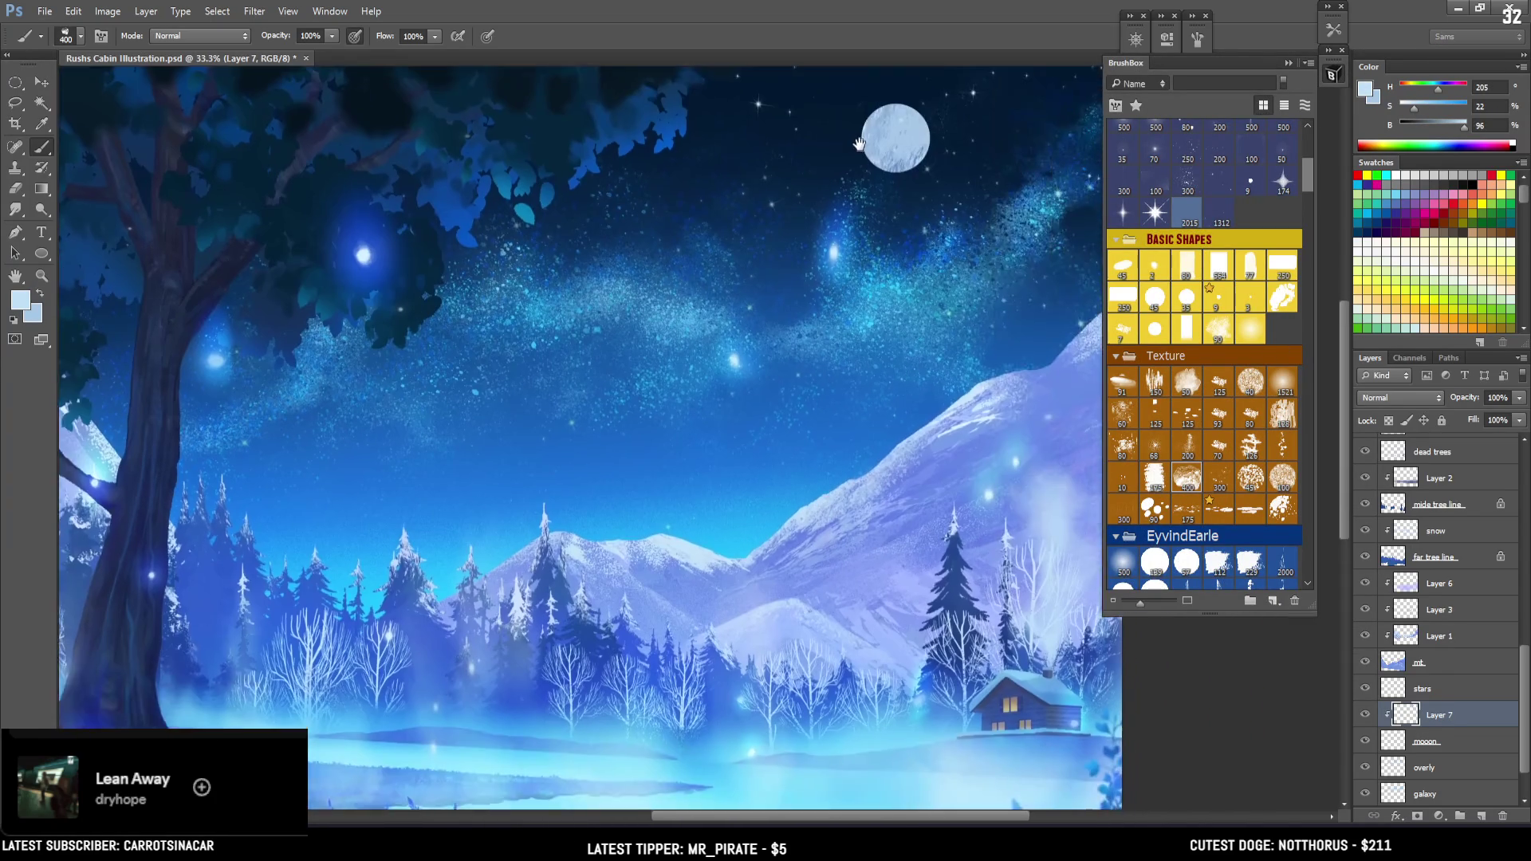
left_click_drag(1023, 212, 853, 142)
key("bracketleft")
key("bracketleft")
key("bracketleft")
key("bracketleft")
key("bracketleft")
key("bracketleft")
key("bracketright")
key("bracketright")
key("bracketright")
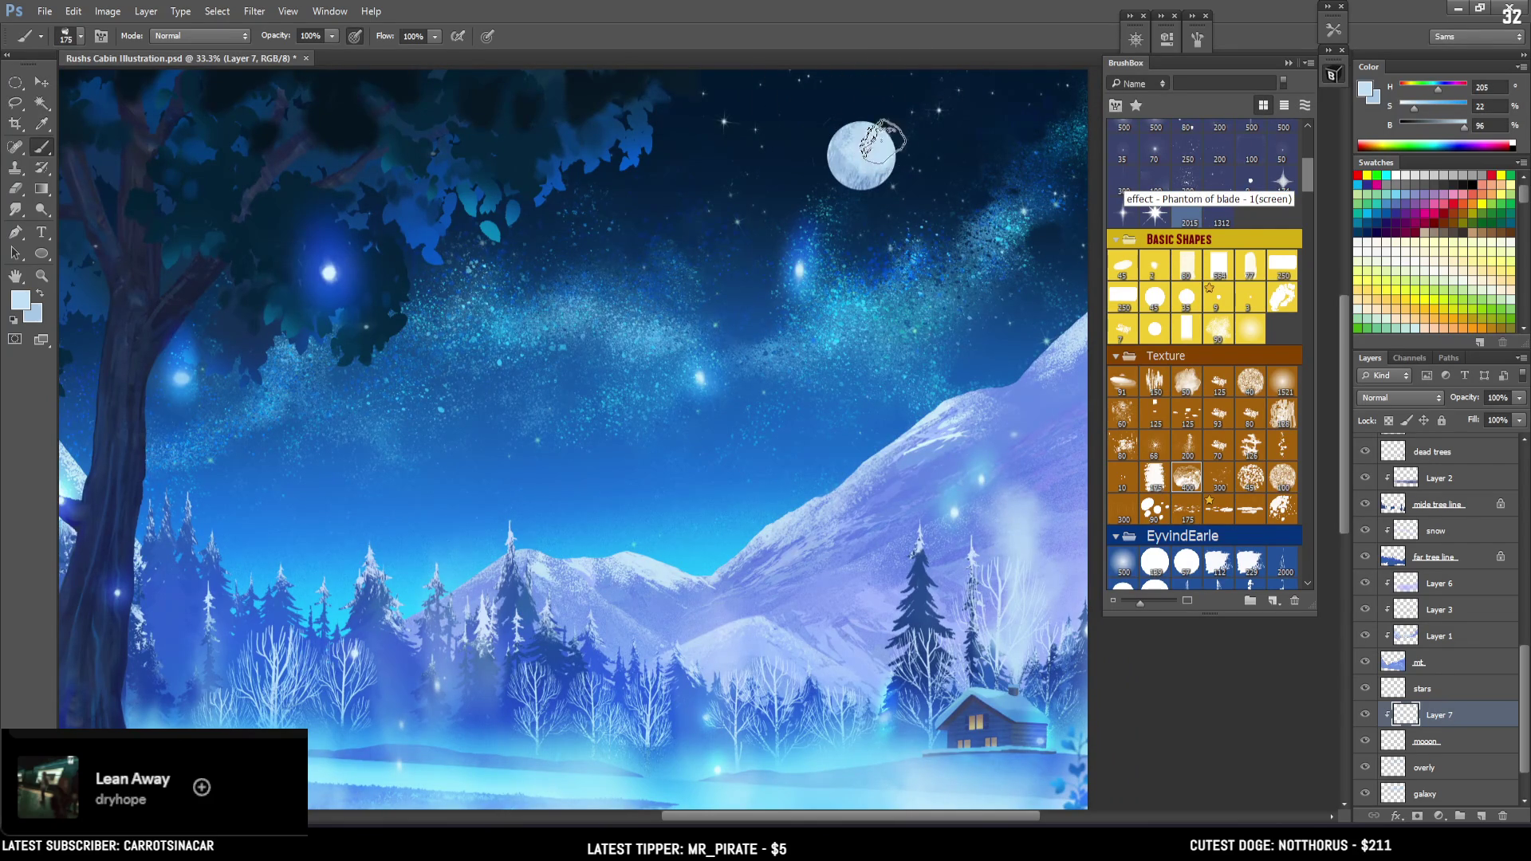
Sample darker and pale blues from the moon surface with the brush at 250
left_click(852, 163, "alt")
left_click_drag(852, 164, 864, 180)
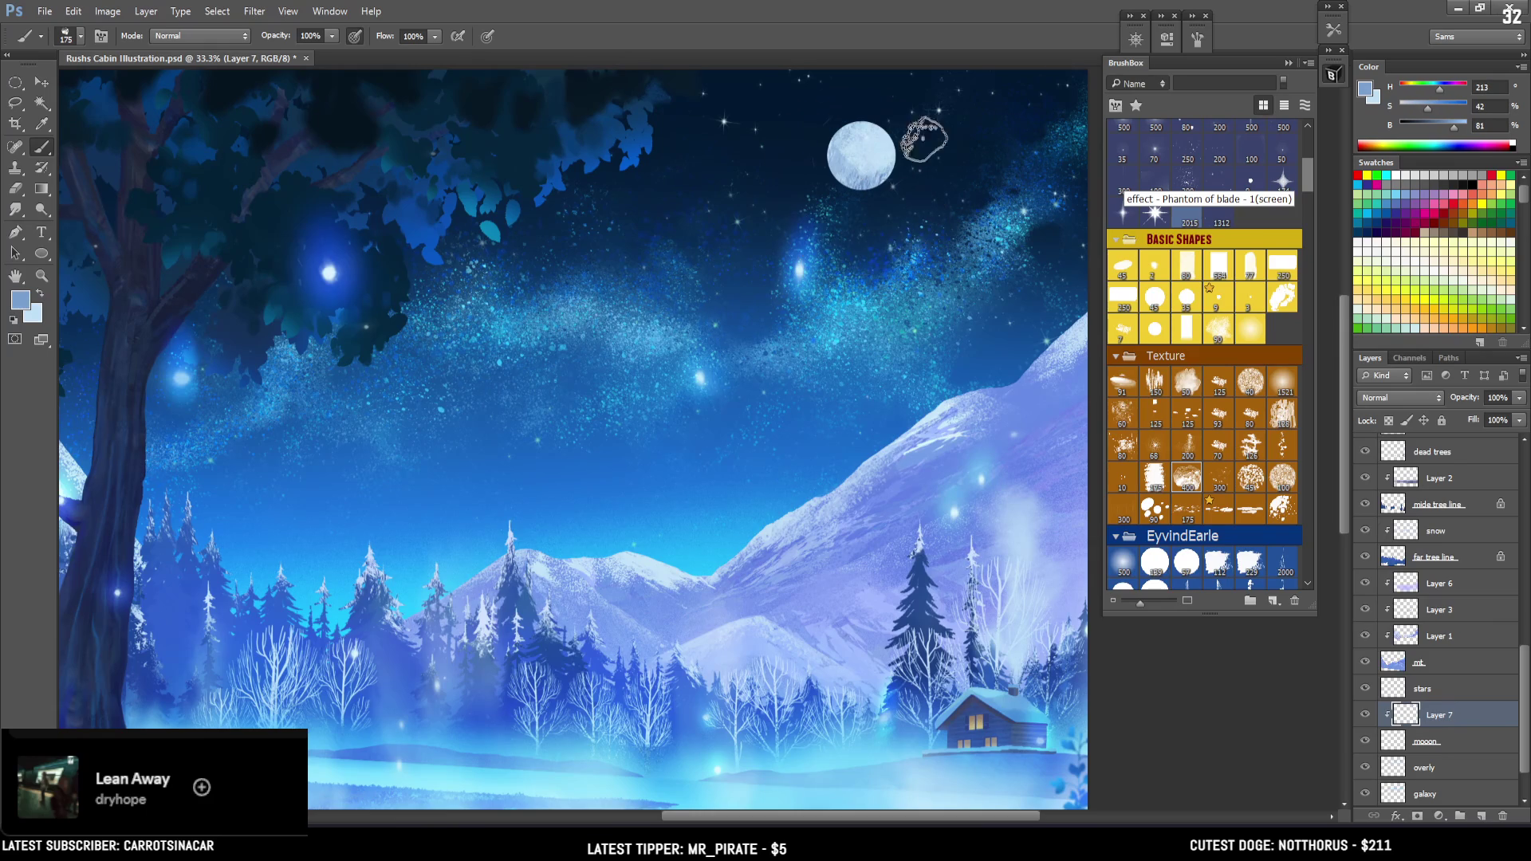
left_click(1448, 127)
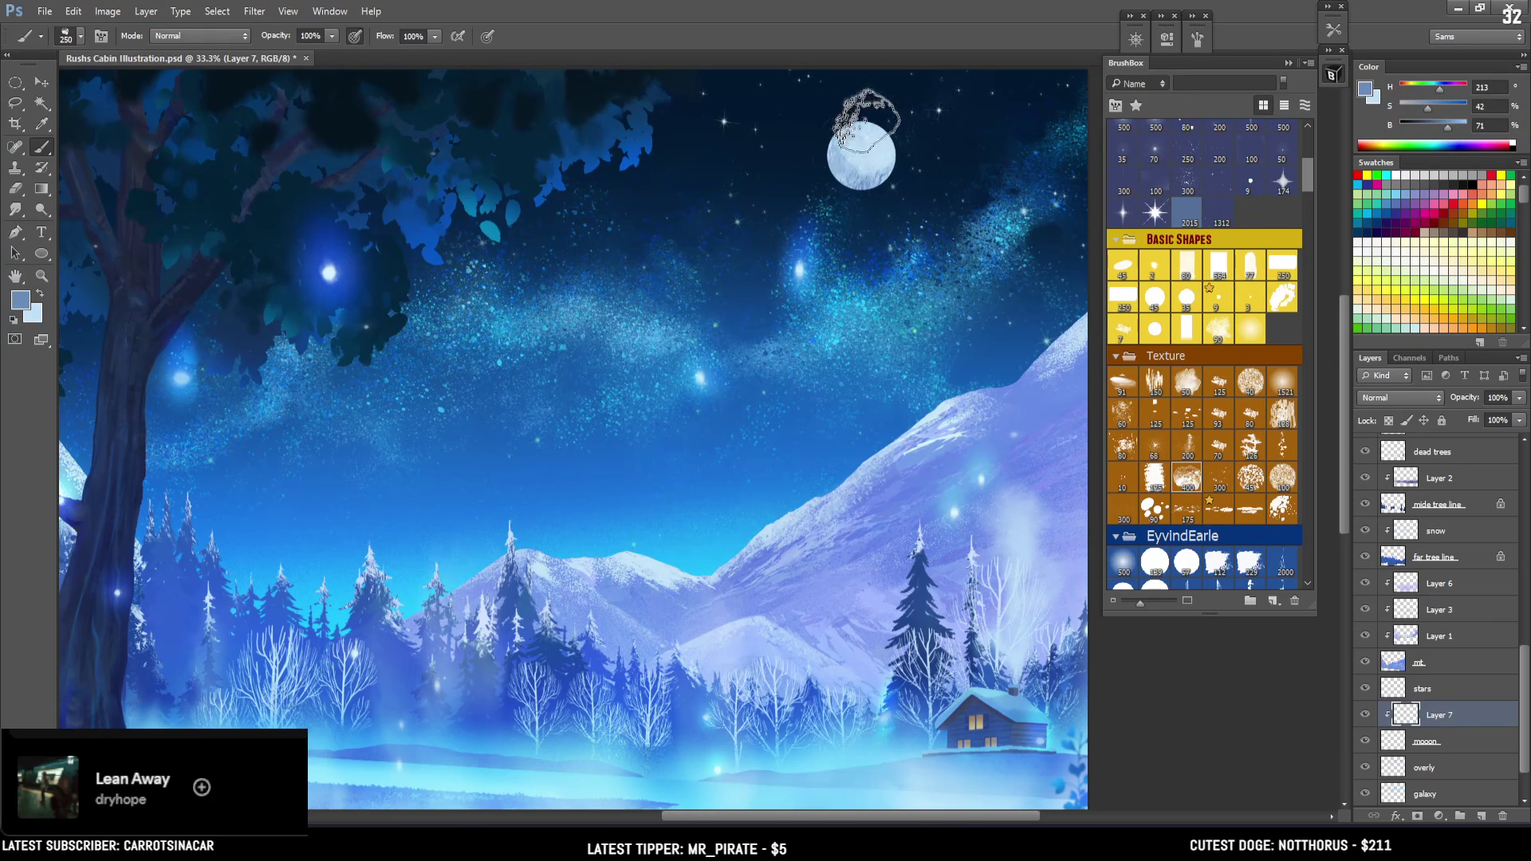
key("bracketright")
key("bracketright")
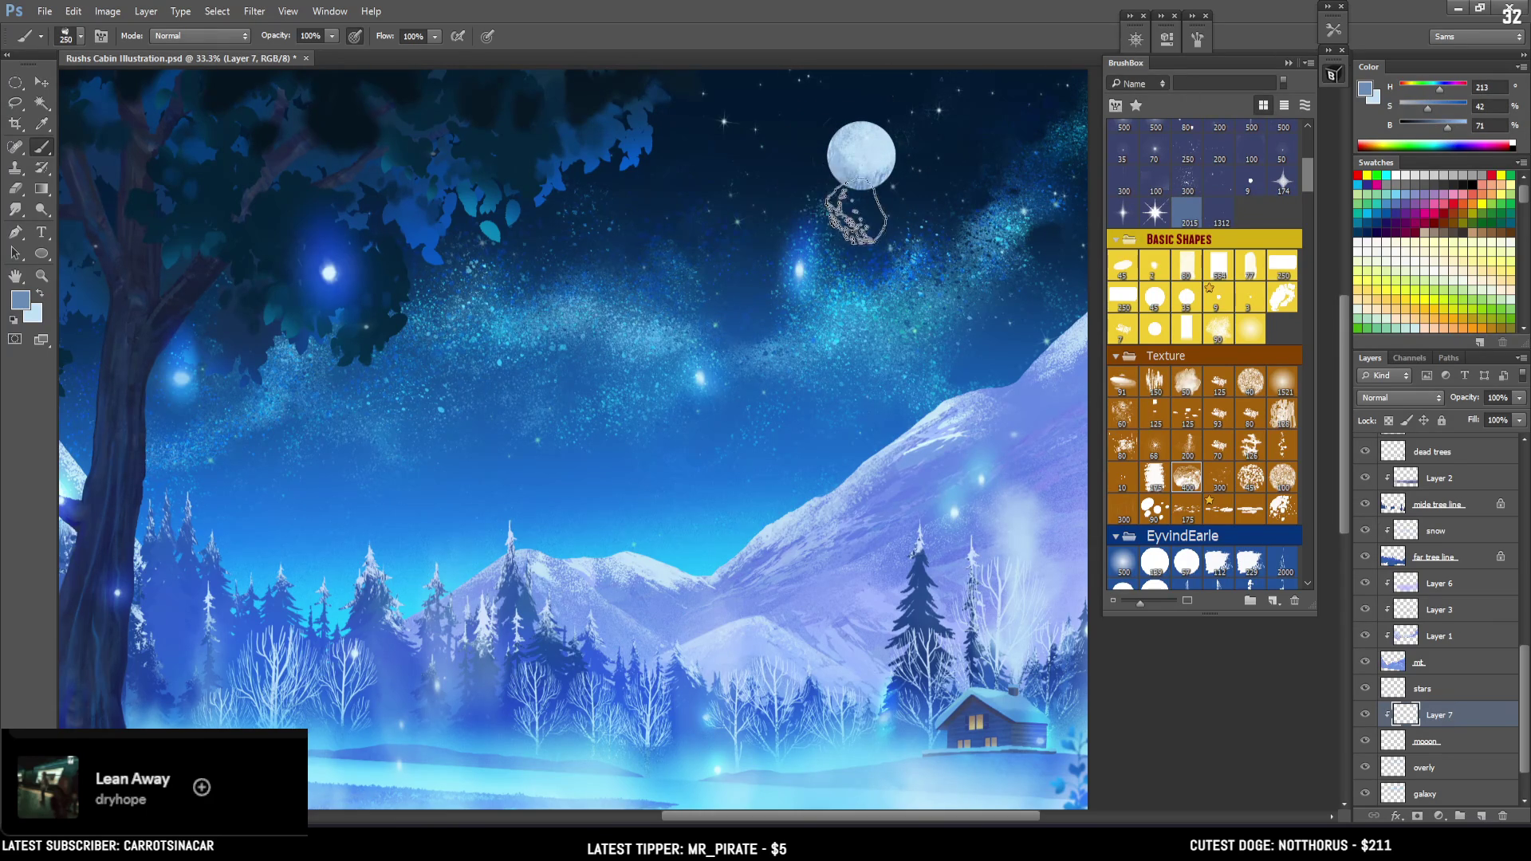
key("bracketleft")
key("bracketleft")
left_click(852, 146, "alt")
Sample further moon colours with a smaller brush, then duplicate the mooon layer
key("bracketleft")
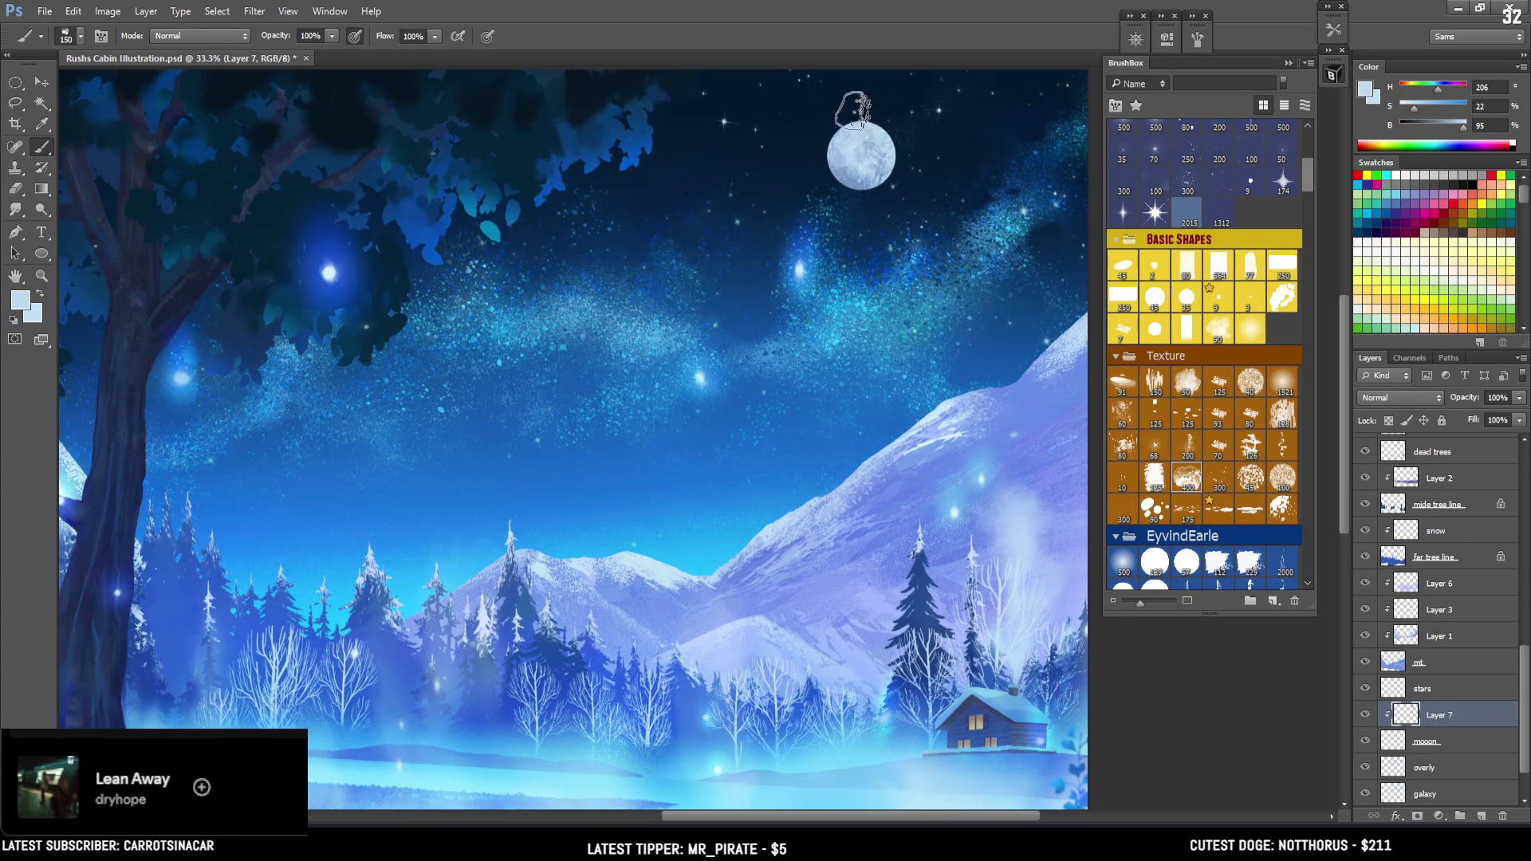
key("bracketleft")
left_click(880, 145, "alt")
key("bracketright")
left_click(847, 163, "alt")
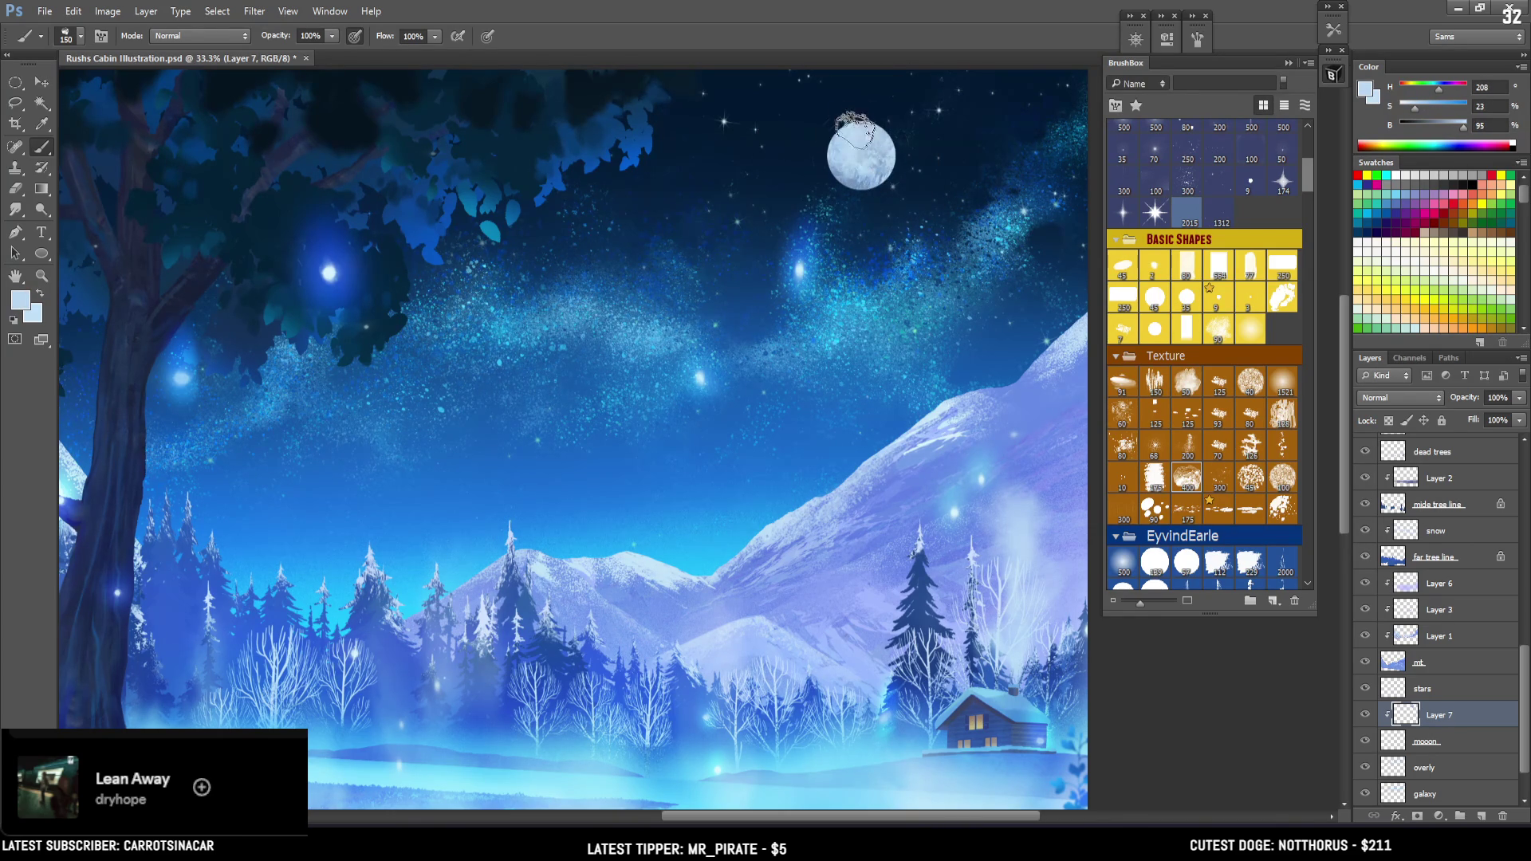
left_click(859, 180, "alt")
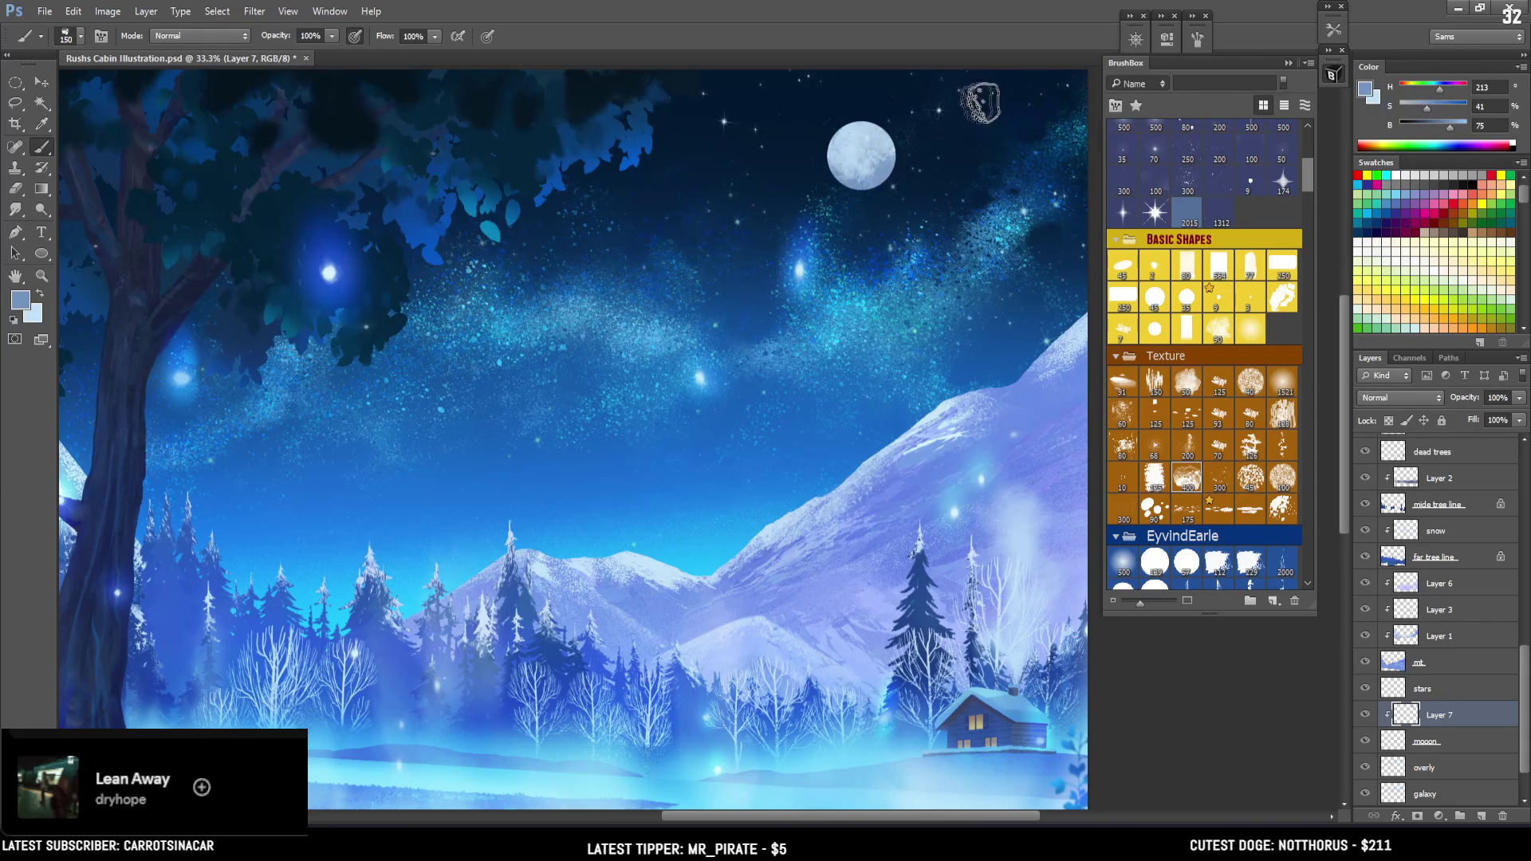
left_click_drag(1397, 742, 1419, 767)
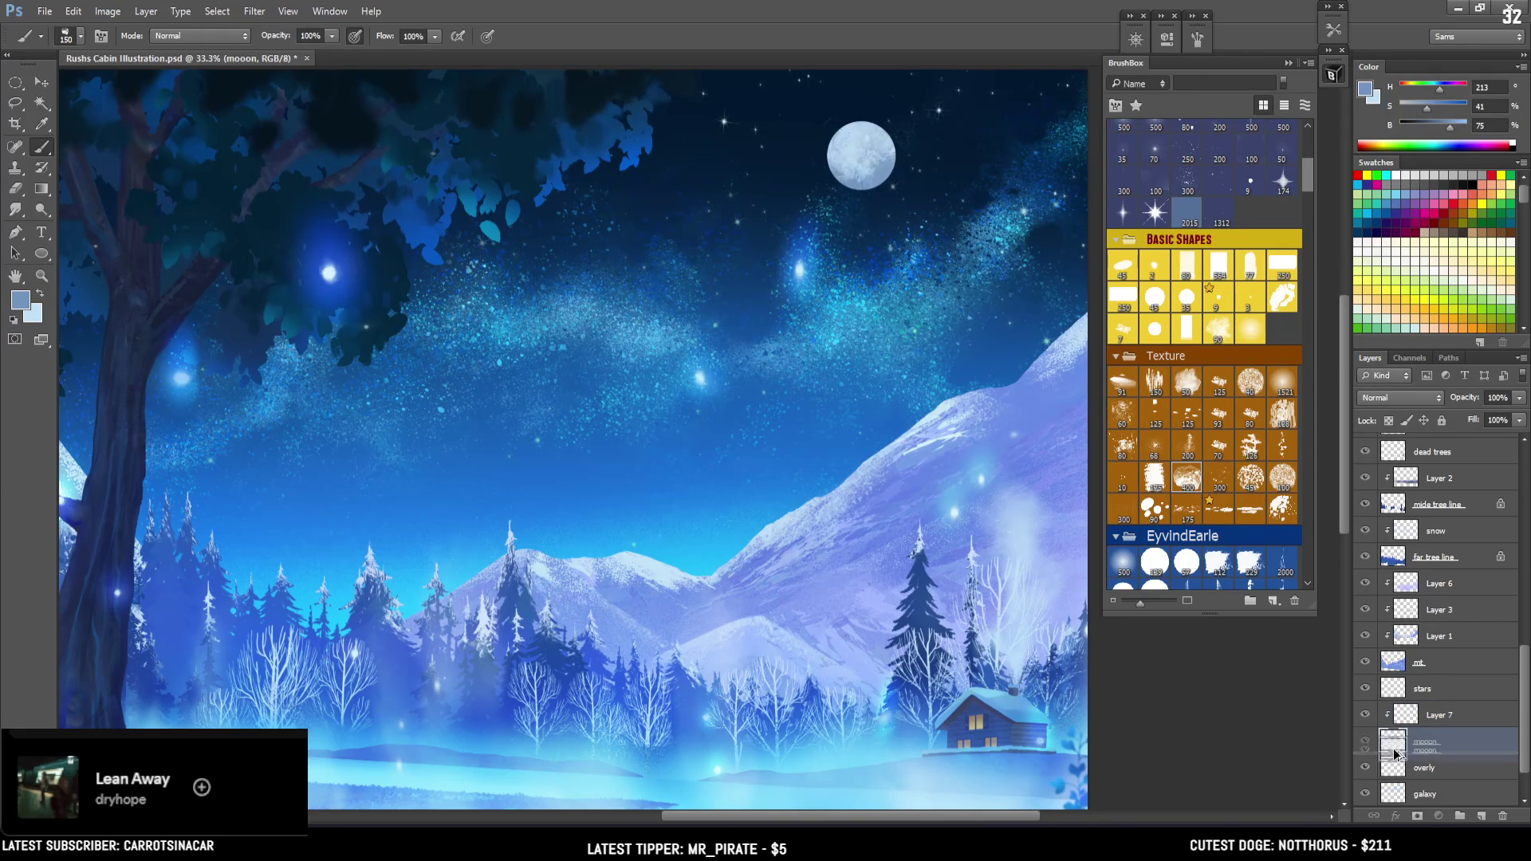
Apply a Gaussian Blur of about 20.9 pixels to the mooon copy layer
left_click(252, 12)
mouse_move(339, 170)
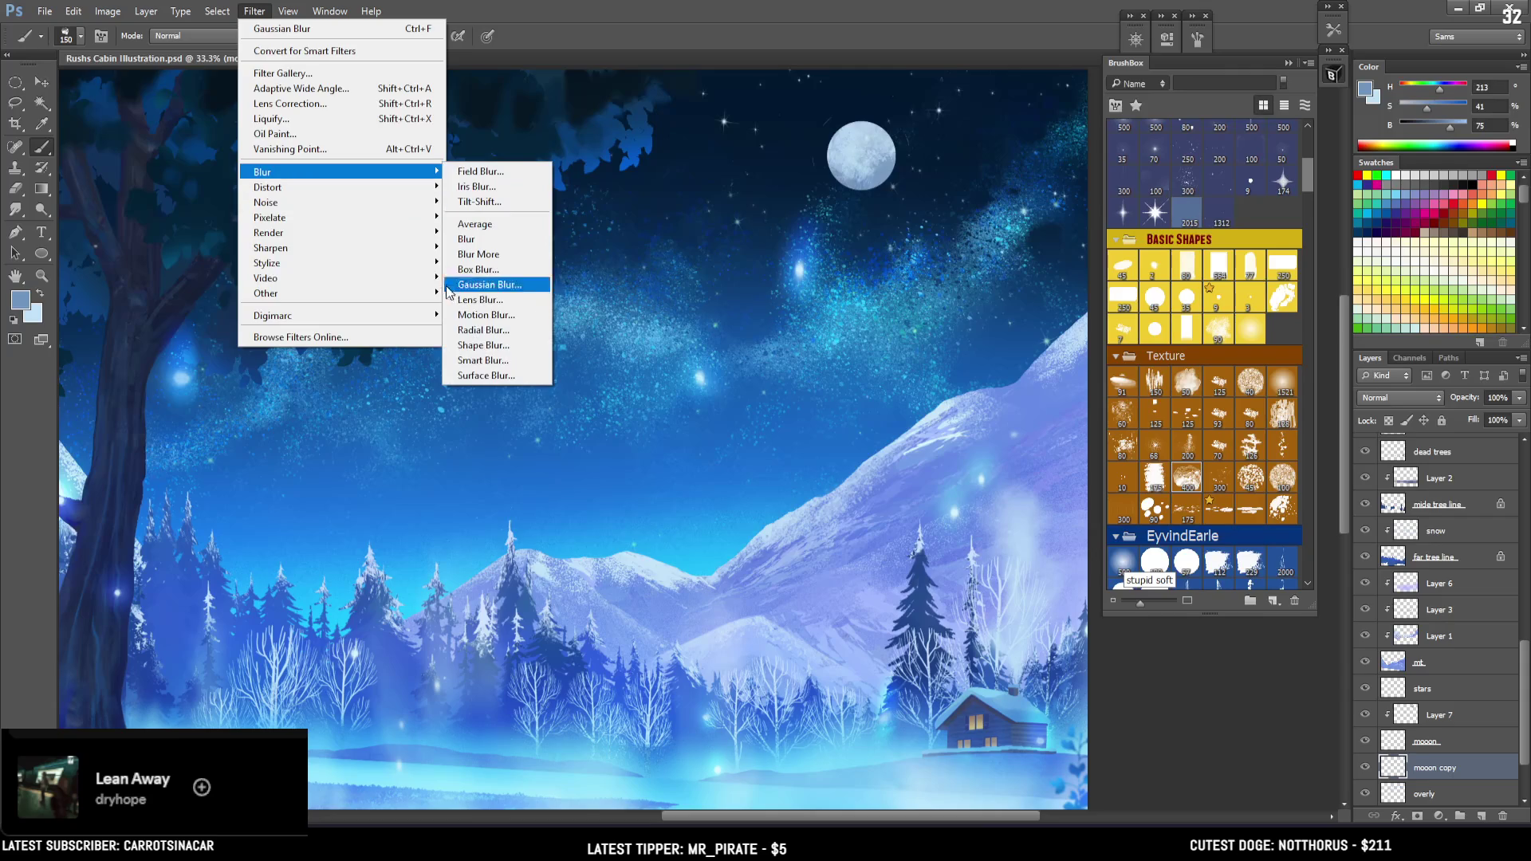
left_click(488, 279)
left_click_drag(155, 386, 169, 387)
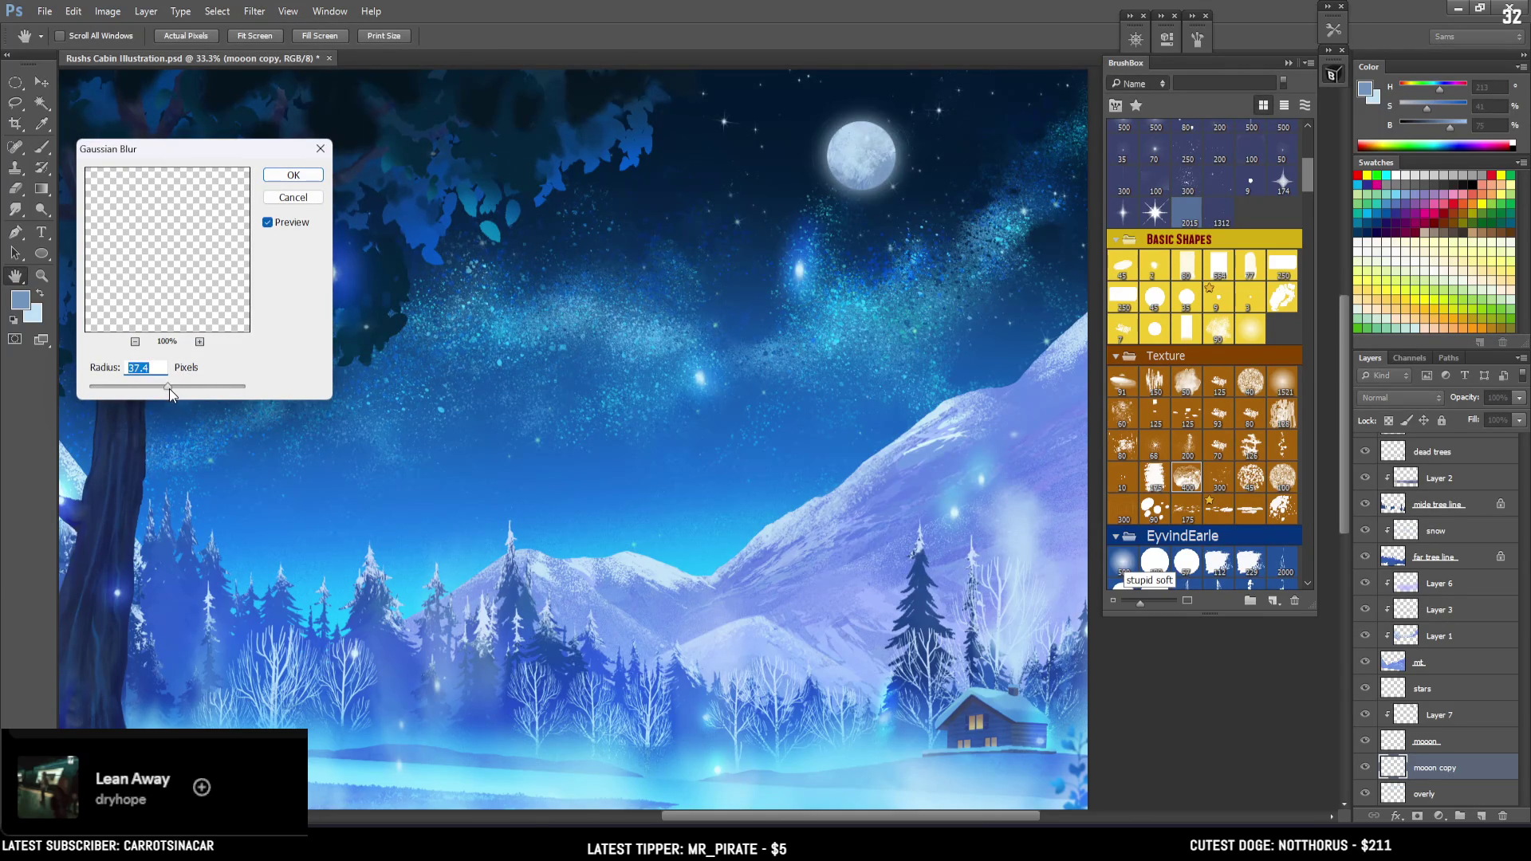
left_click_drag(167, 389, 172, 387)
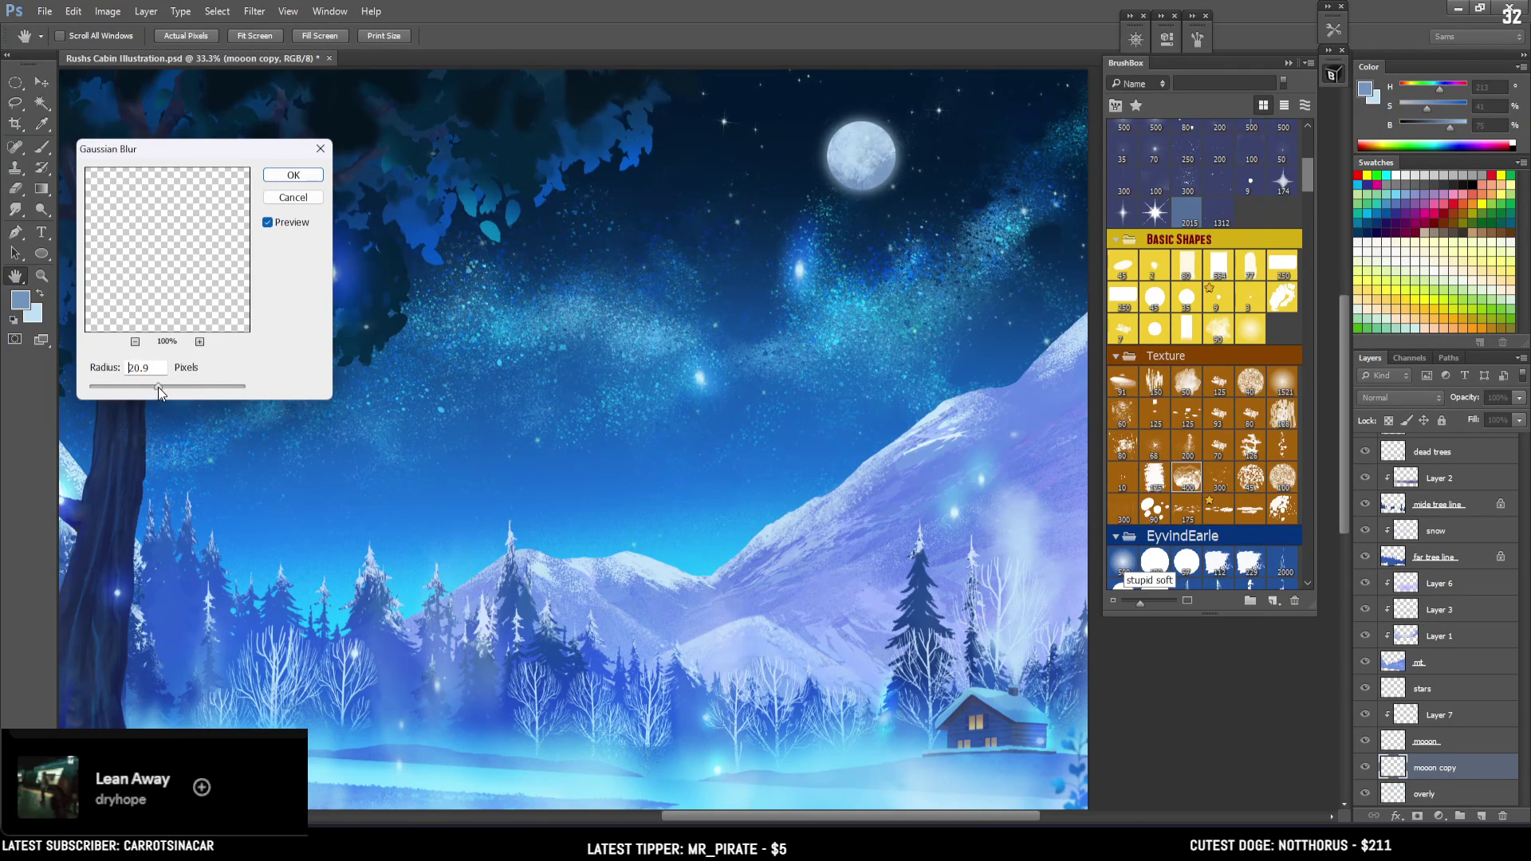
left_click(294, 175)
key("b")
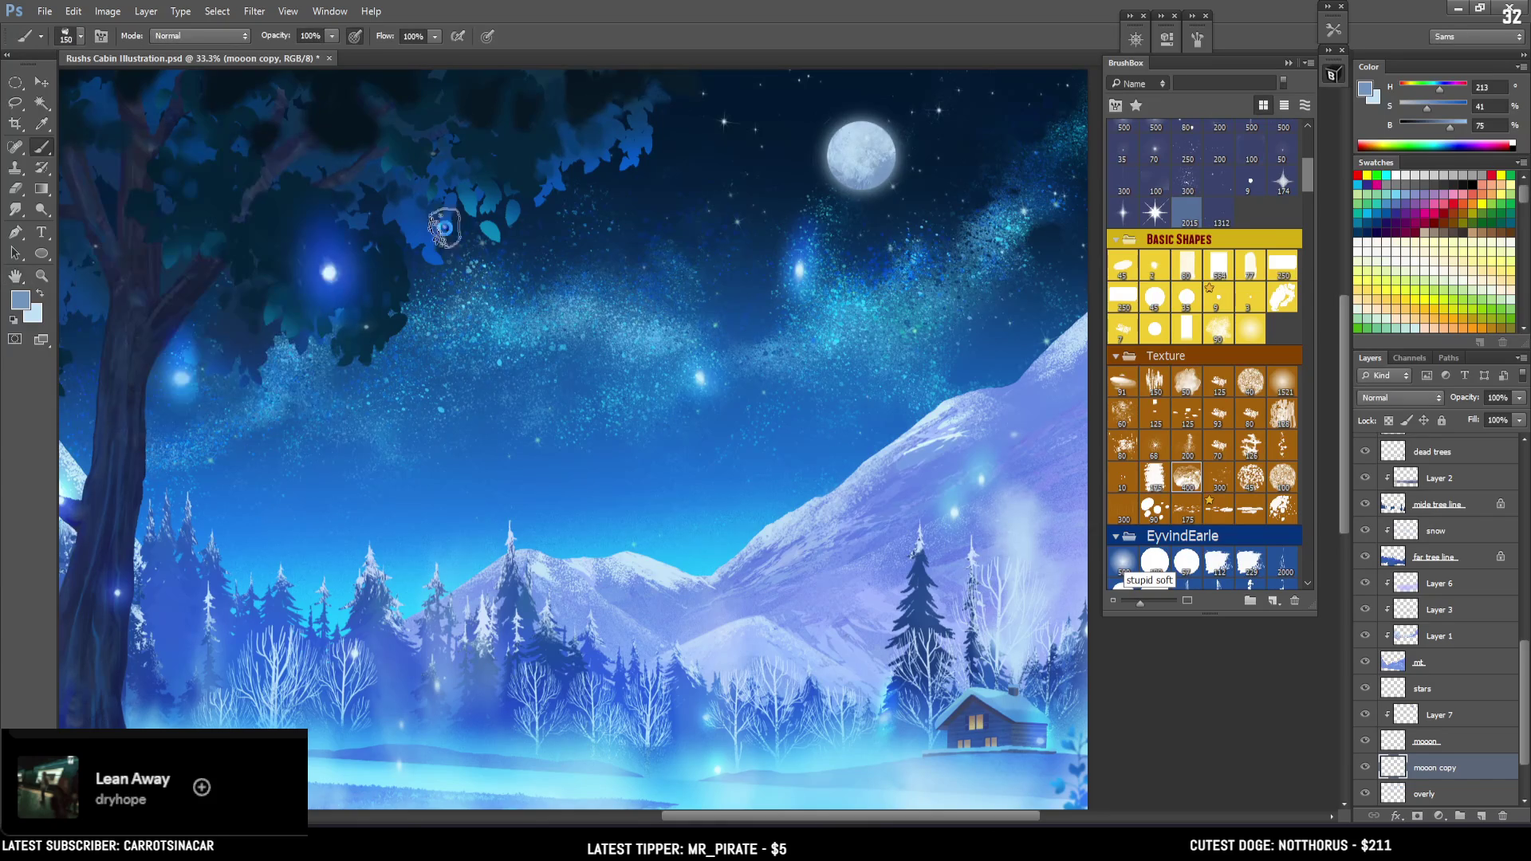
key("ctrl+minus")
key("ctrl+minus")
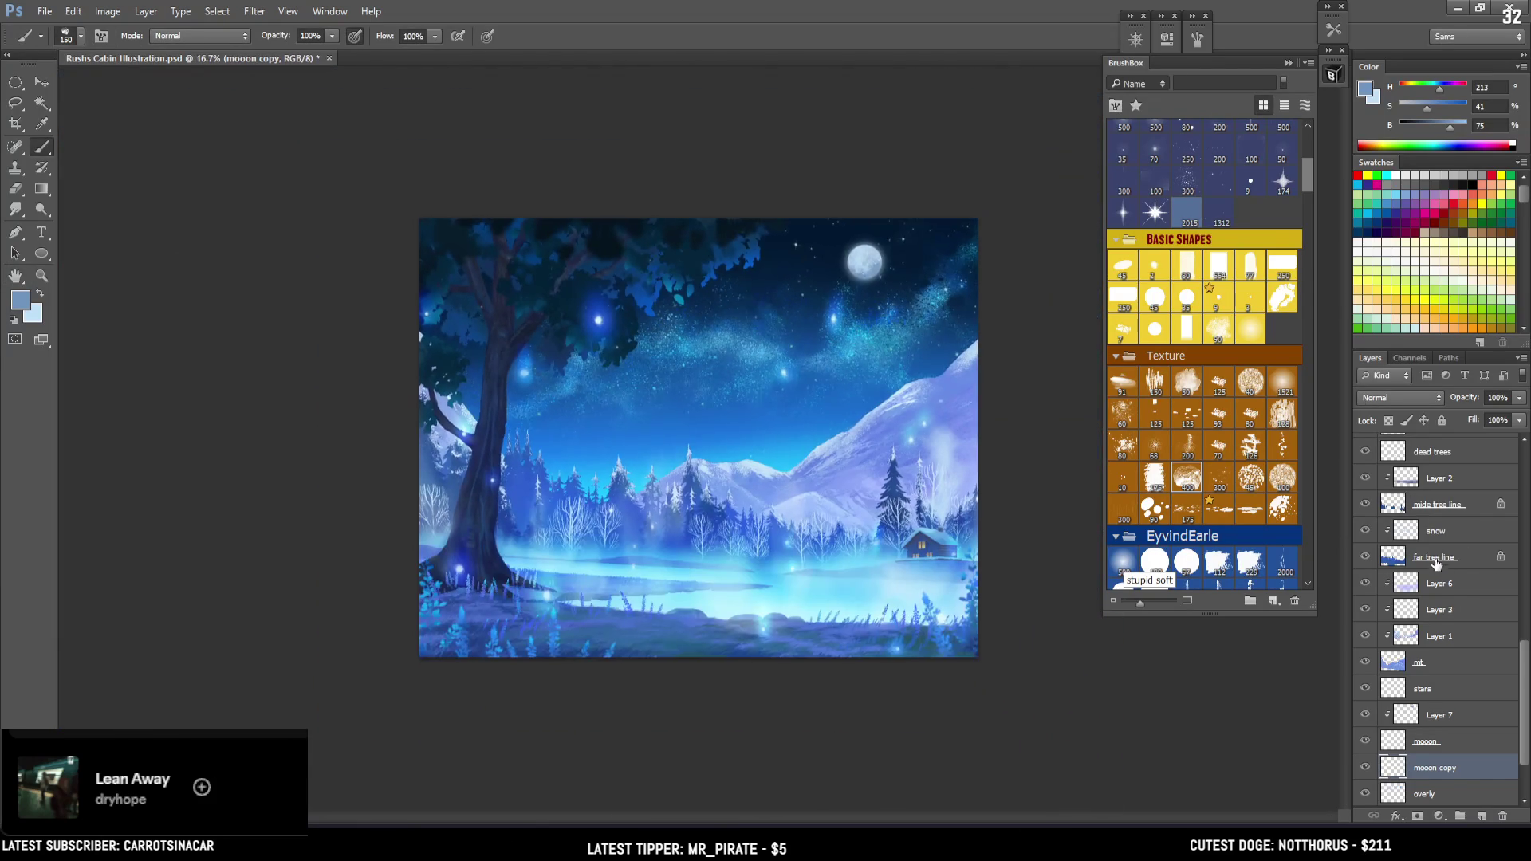
Select Layer 7, mooon and mooon copy together and scale them down to about 86%
key("ctrl+plus")
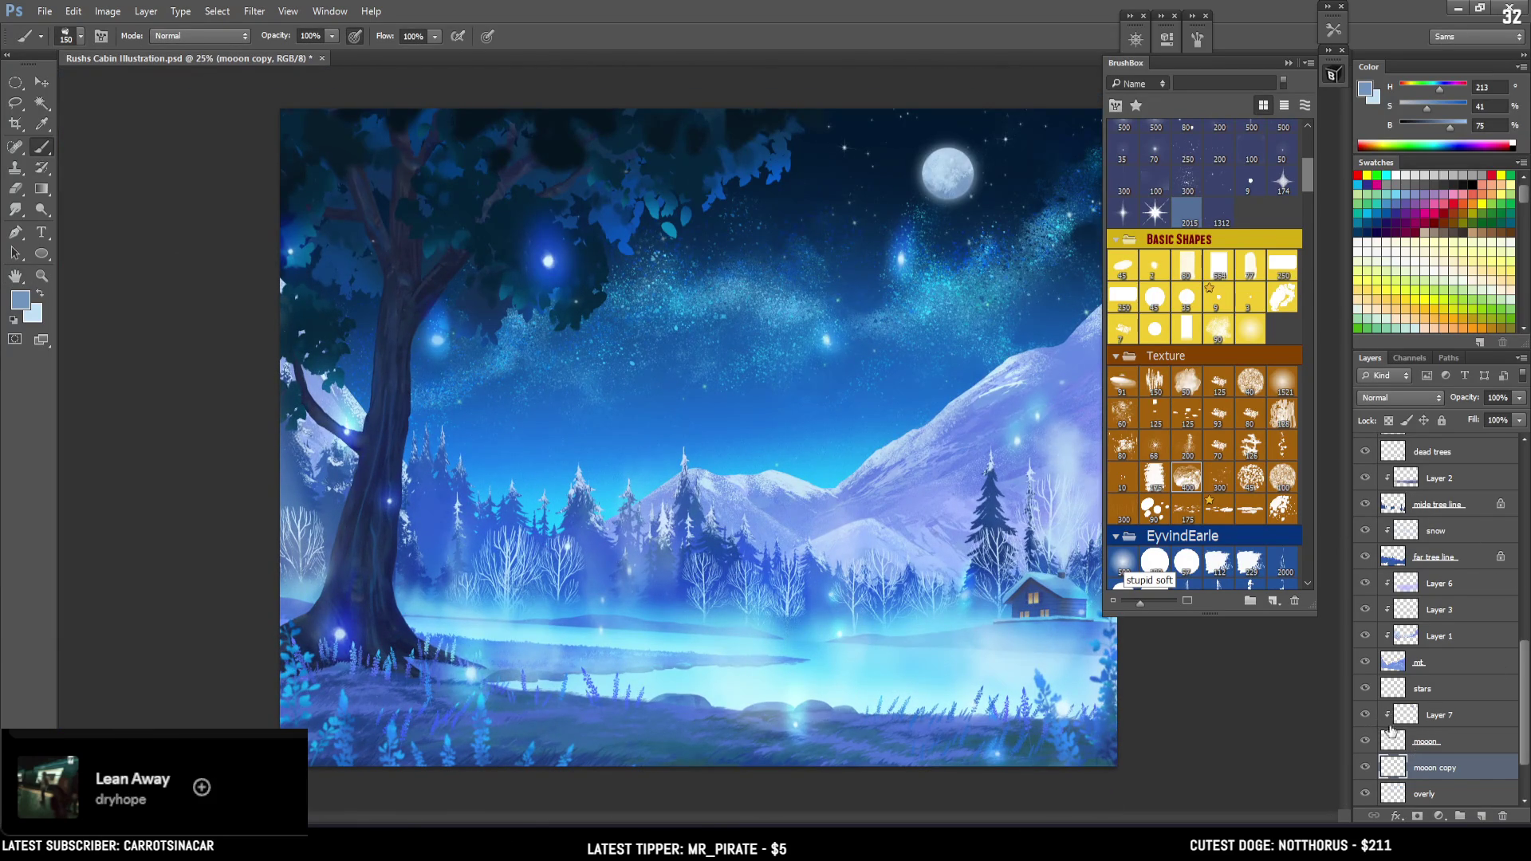
left_click(1388, 733)
left_click(1366, 716)
left_click(1365, 716)
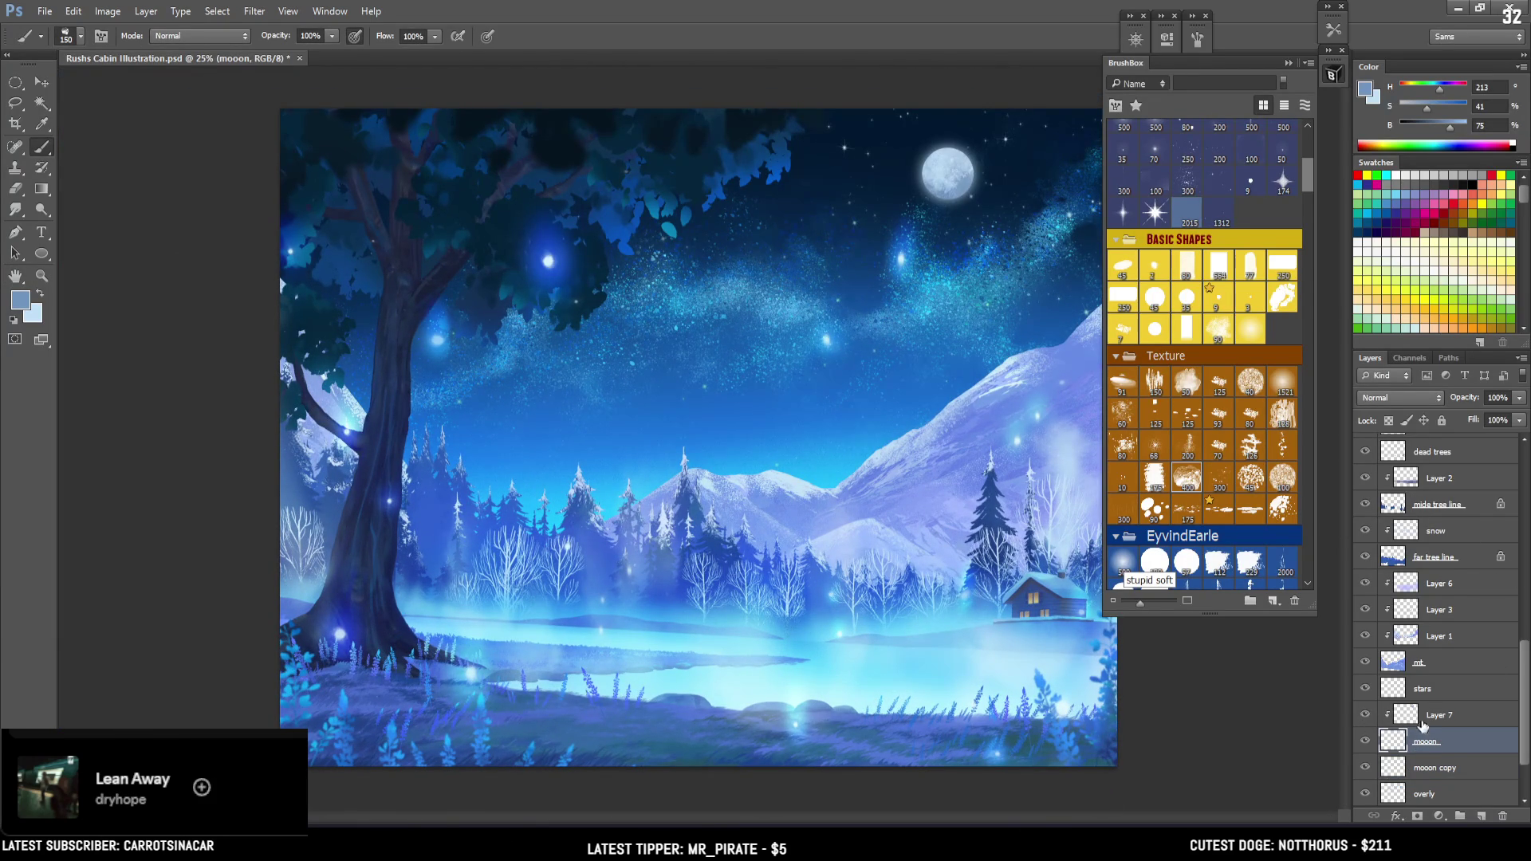
left_click(1421, 718)
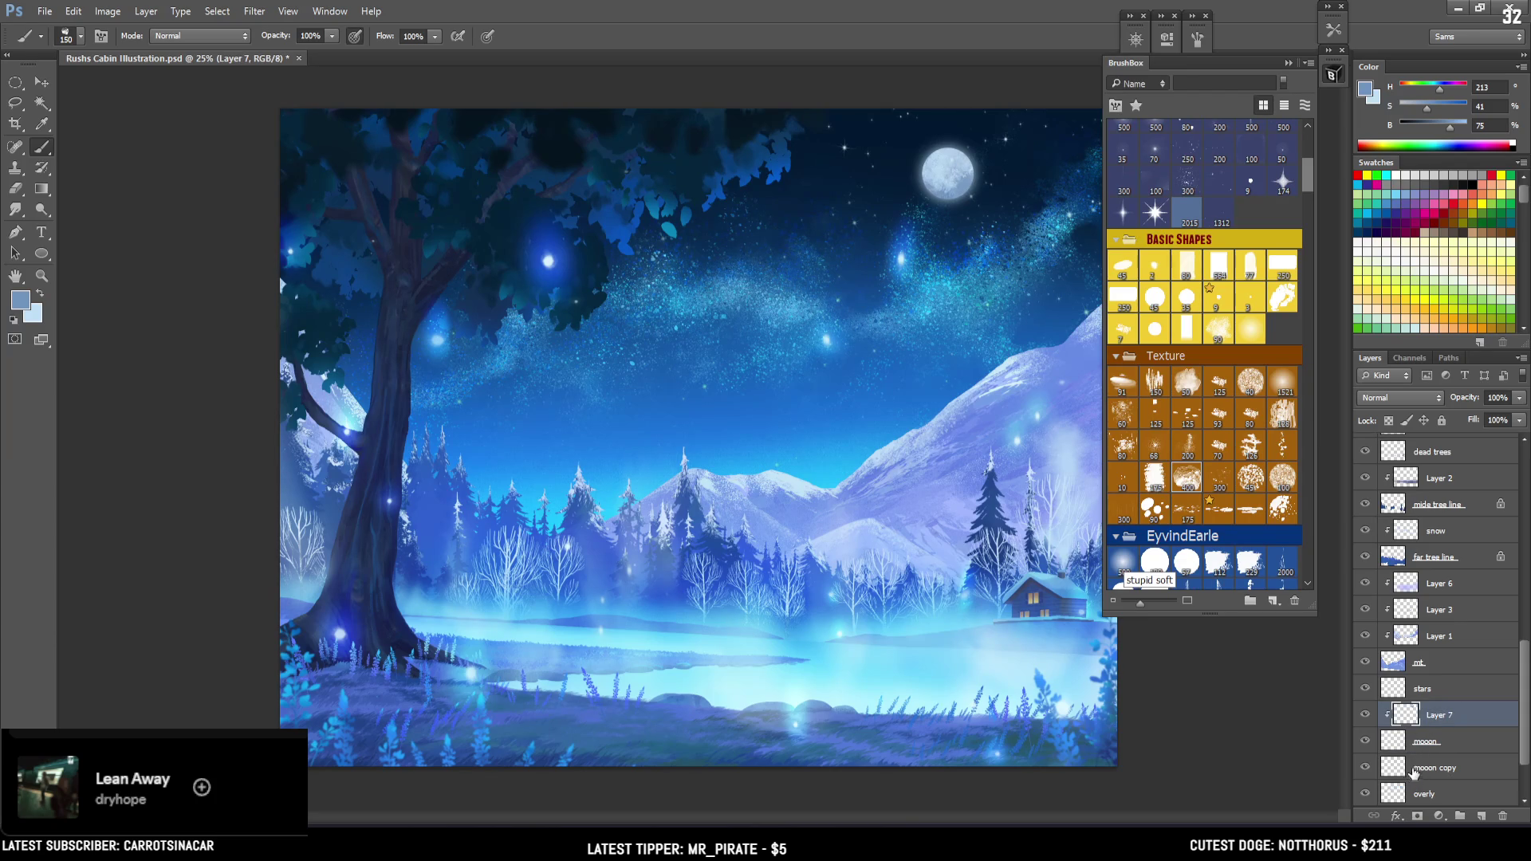
left_click(1412, 770, "shift")
key("ctrl+t")
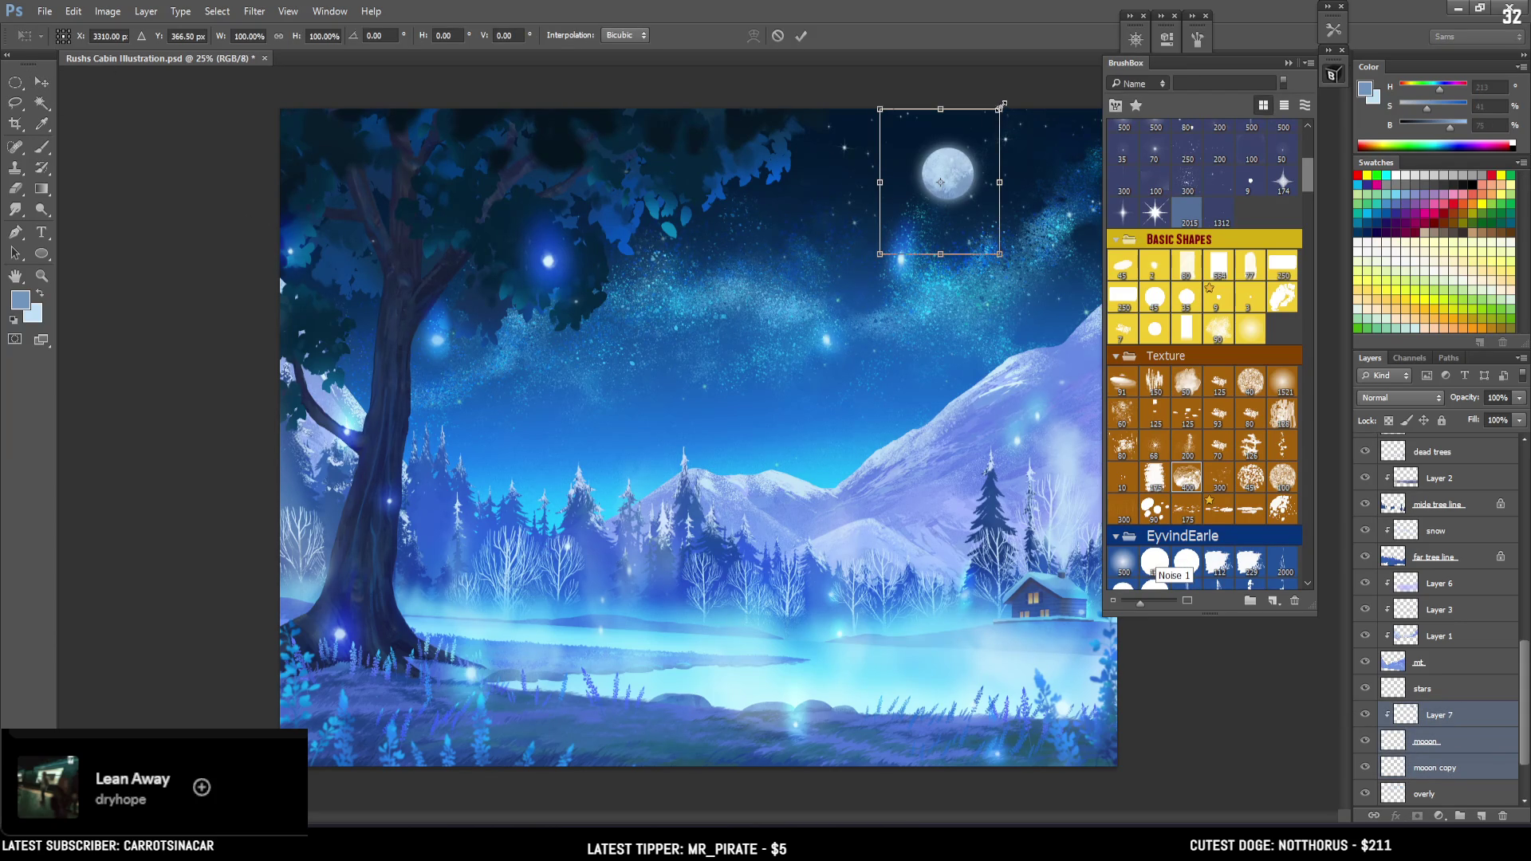
left_click_drag(1002, 104, 992, 116)
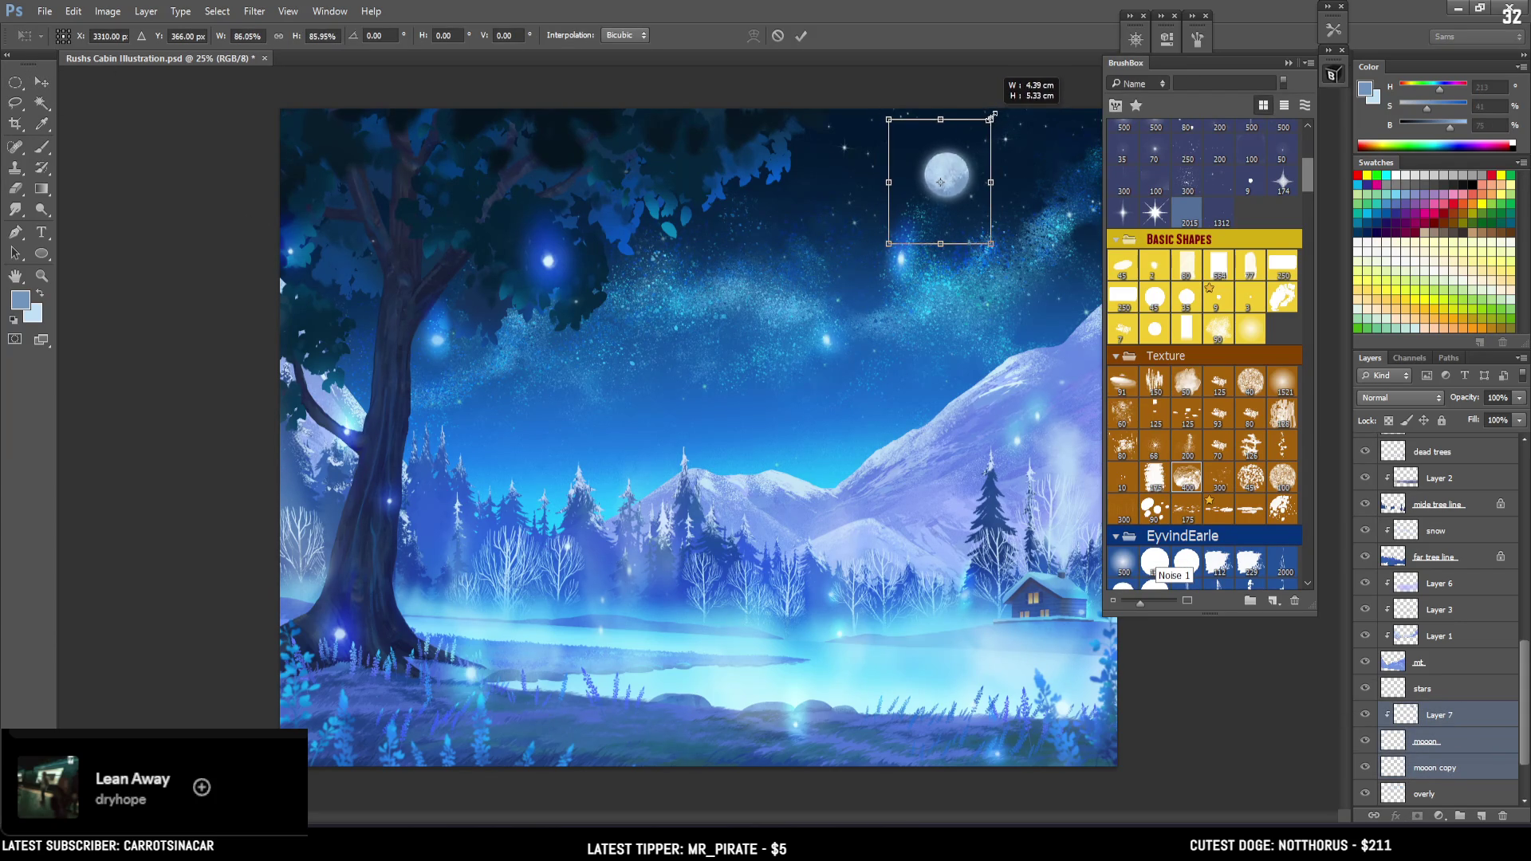
key("Return")
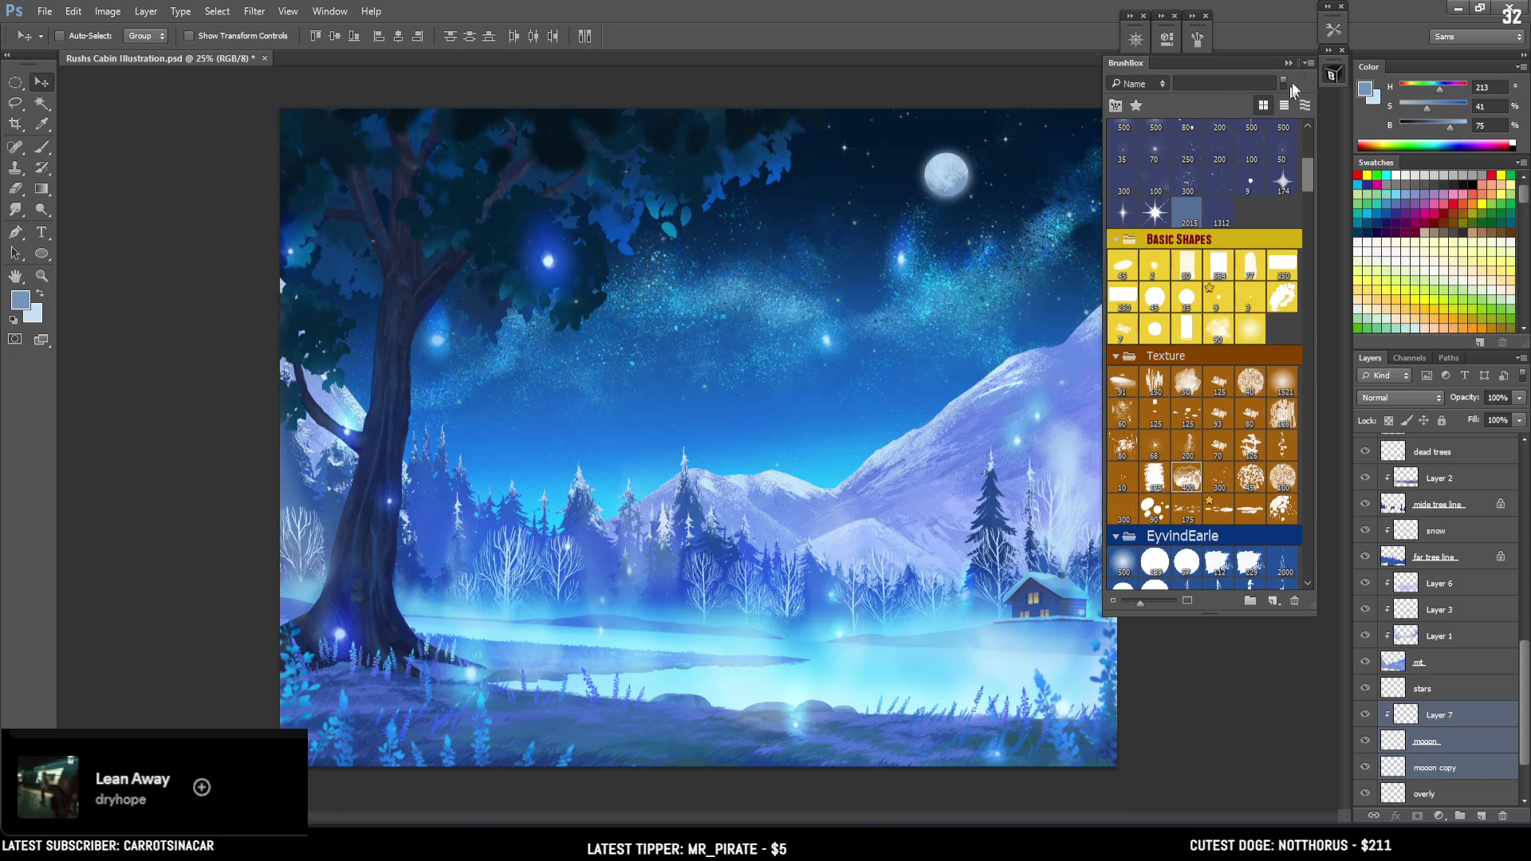
Drag the moon into a new position slightly up and right in the sky
left_click(1330, 75)
left_click_drag(1067, 195, 1149, 235)
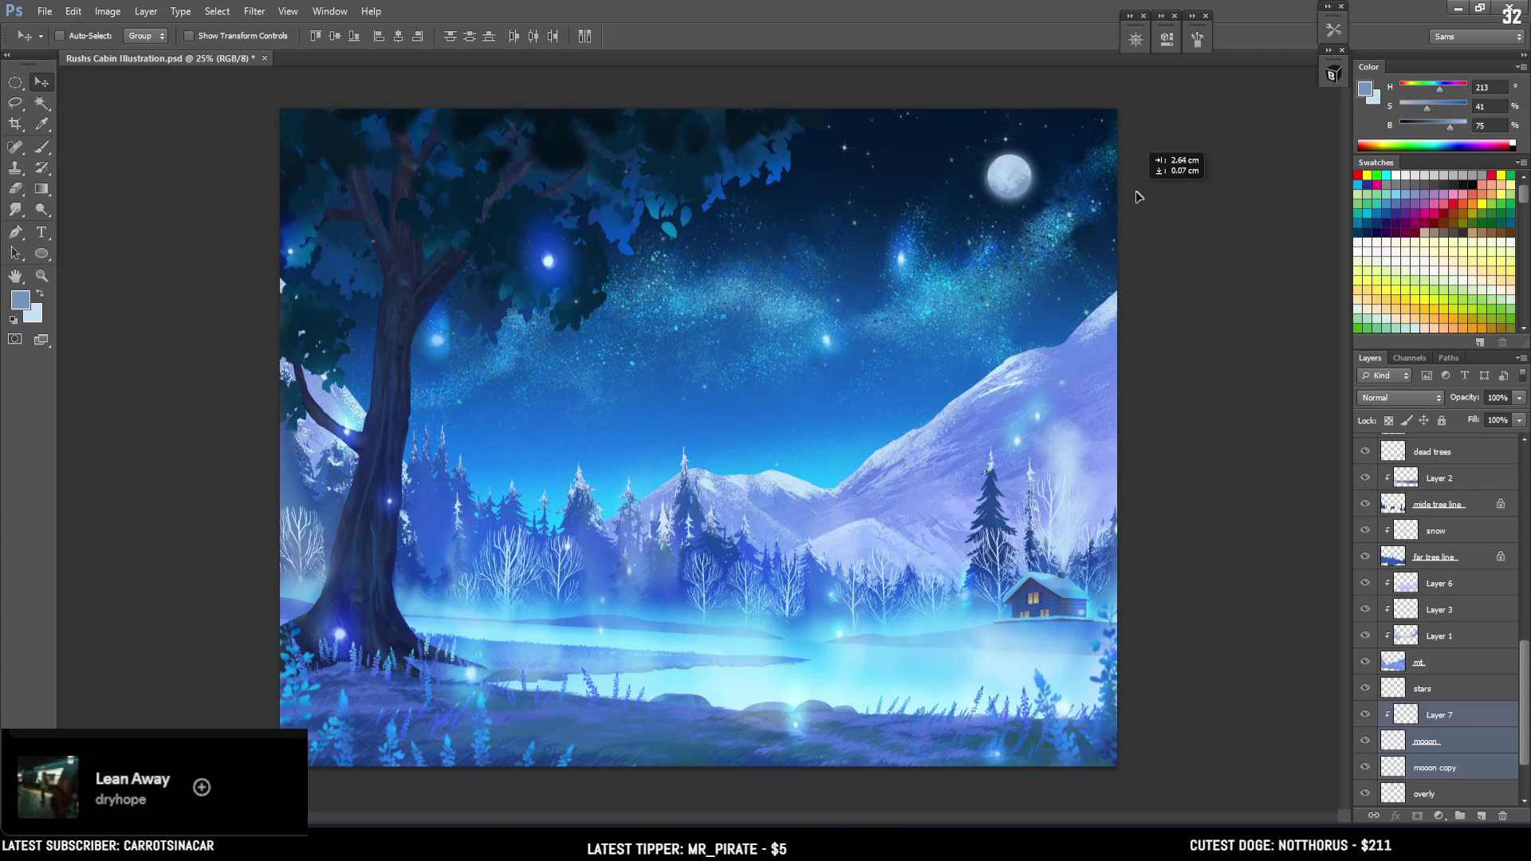
left_click_drag(1149, 236, 1130, 198)
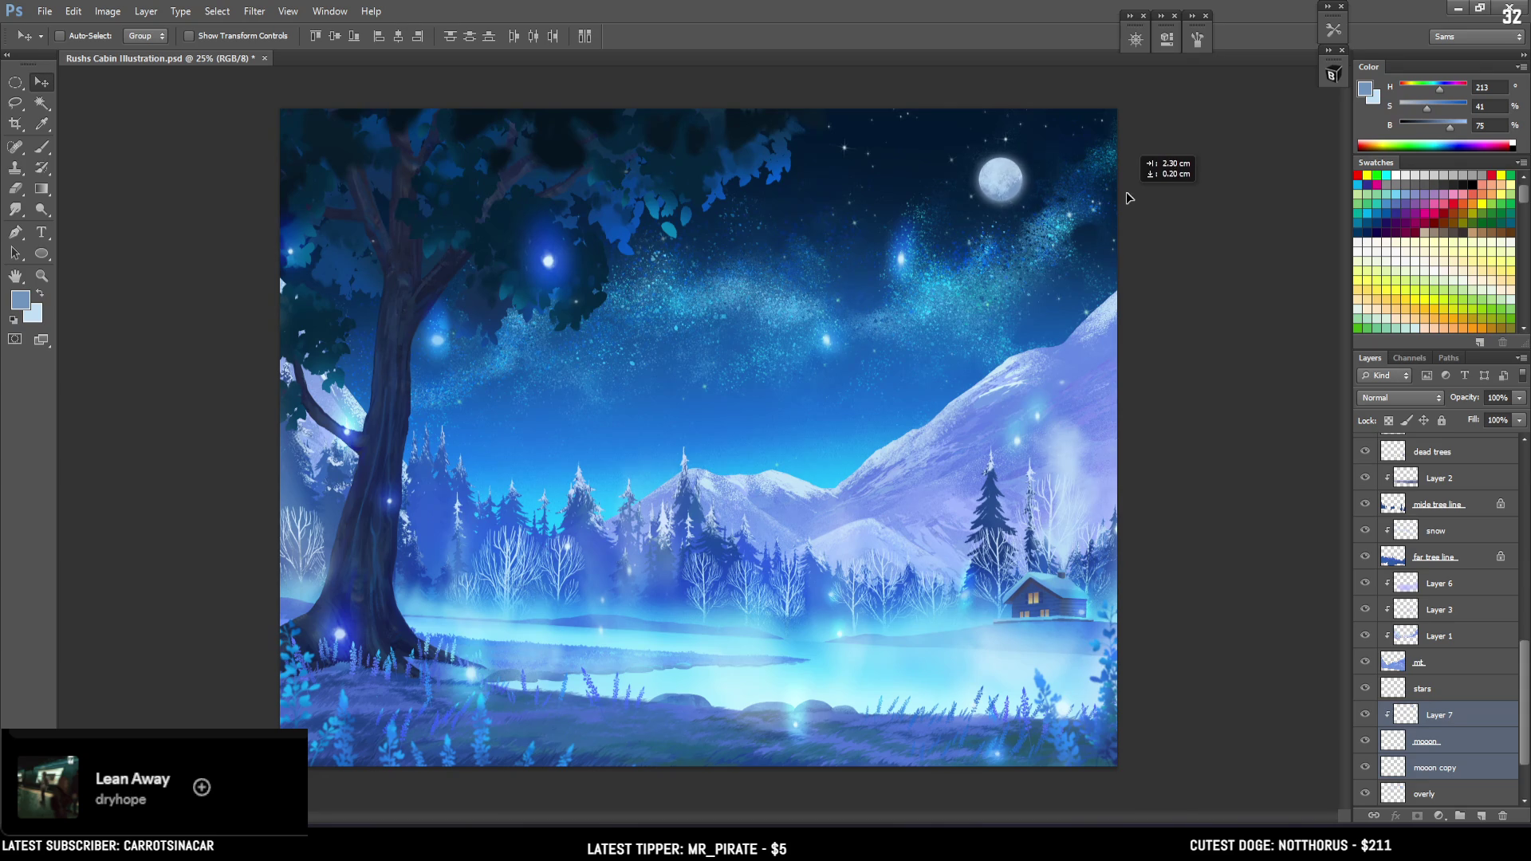
left_click_drag(1130, 198, 1168, 182)
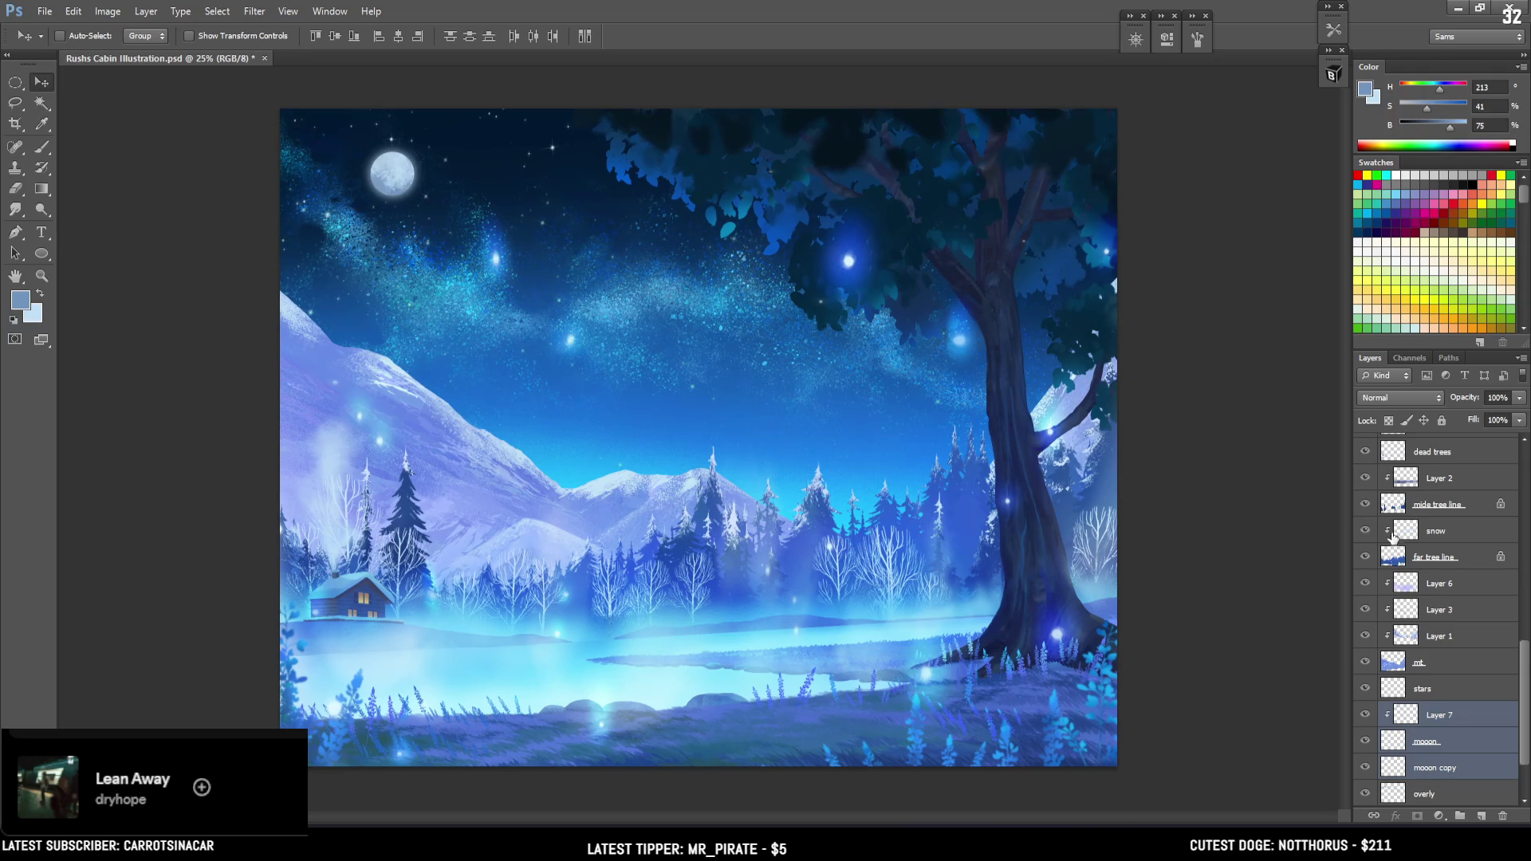
Scale the mooon copy glow layer up to about 107%
left_click(1449, 771)
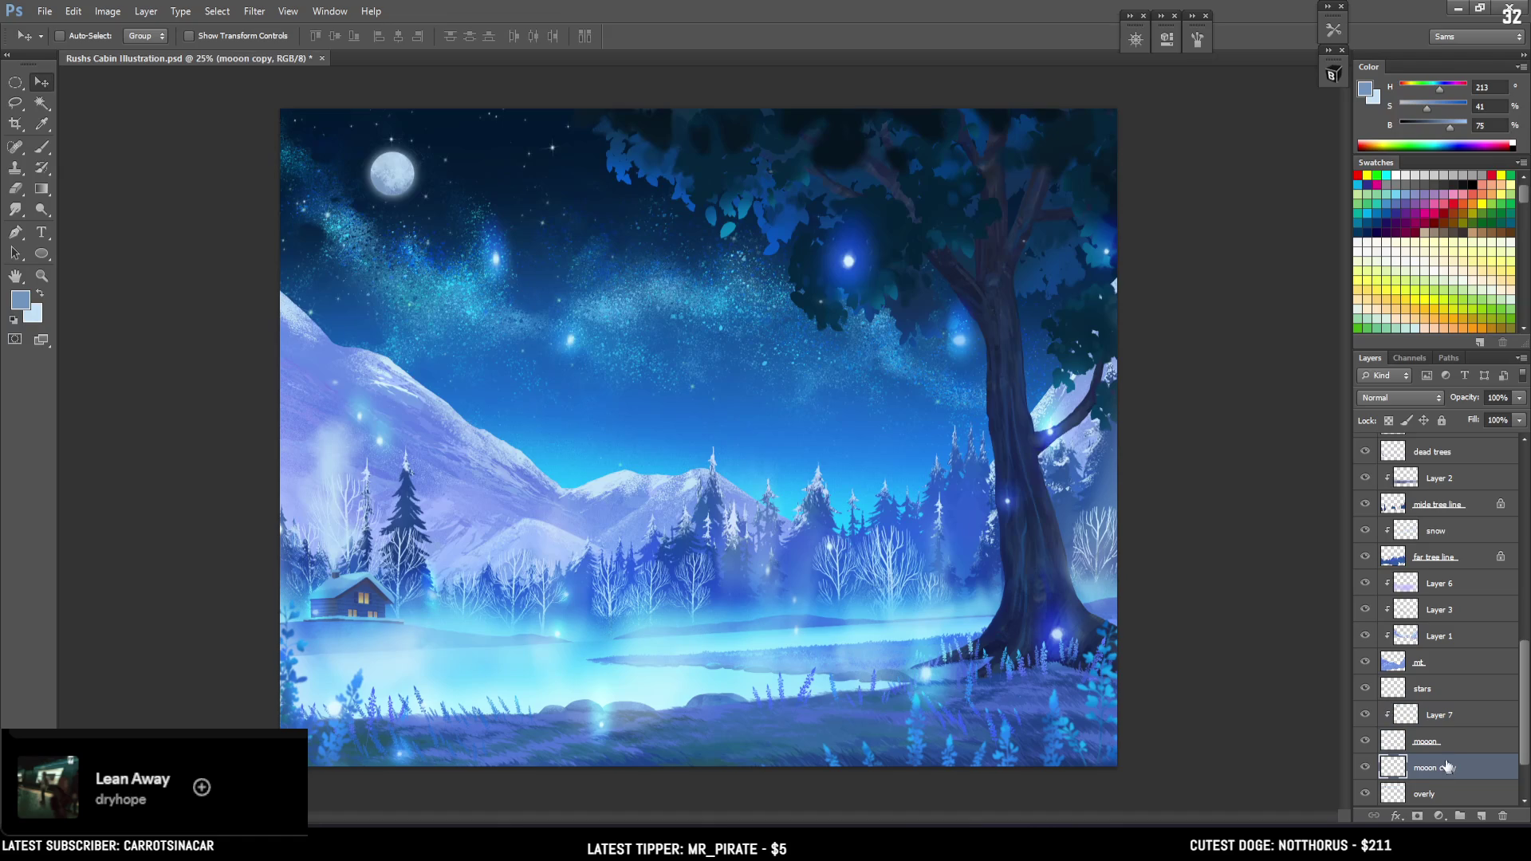
left_click_drag(436, 136, 437, 129)
key("Return")
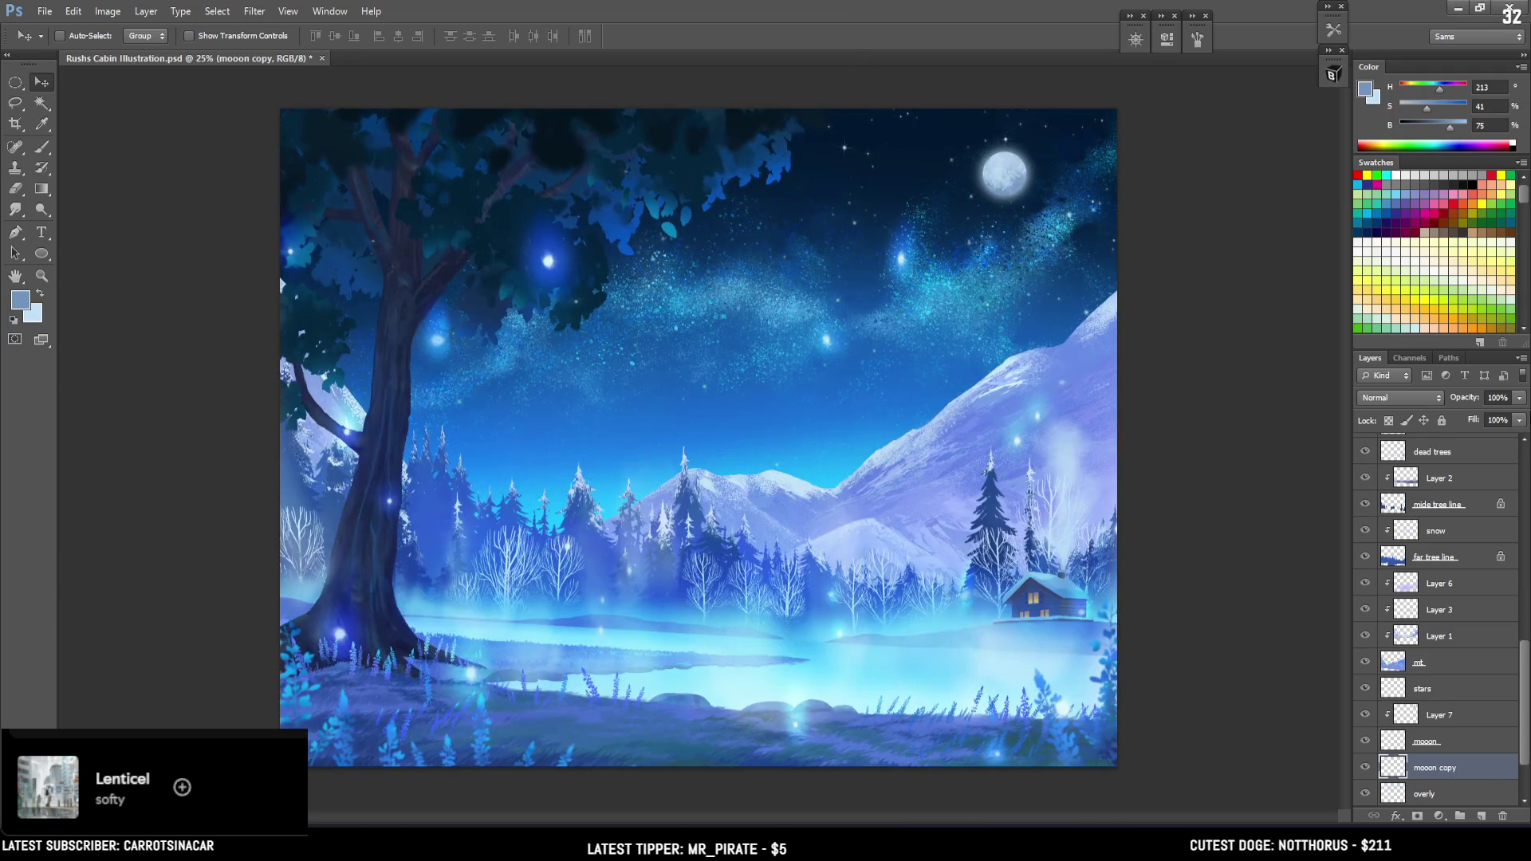
Toggle the Curves 1 adjustment off and back on to compare the painting
scroll(1436, 558, "up", 5)
scroll(1410, 472, "up", 5)
scroll(1411, 472, "up", 2)
left_click(1364, 450)
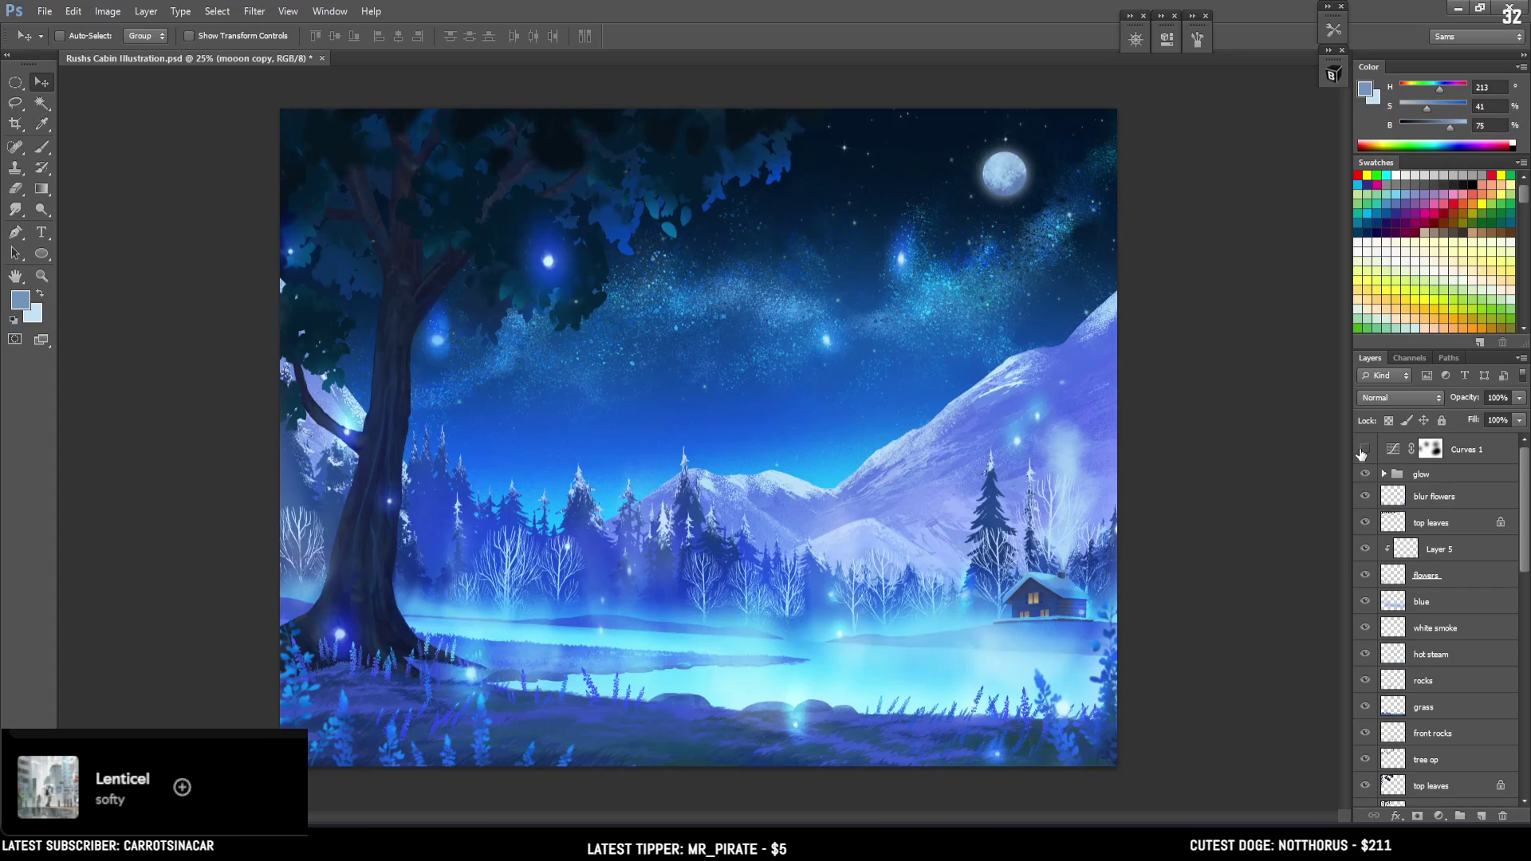
left_click(1364, 451)
Switch to the Rectangular Marquee, draw a small selection, then clear it
left_click(15, 82)
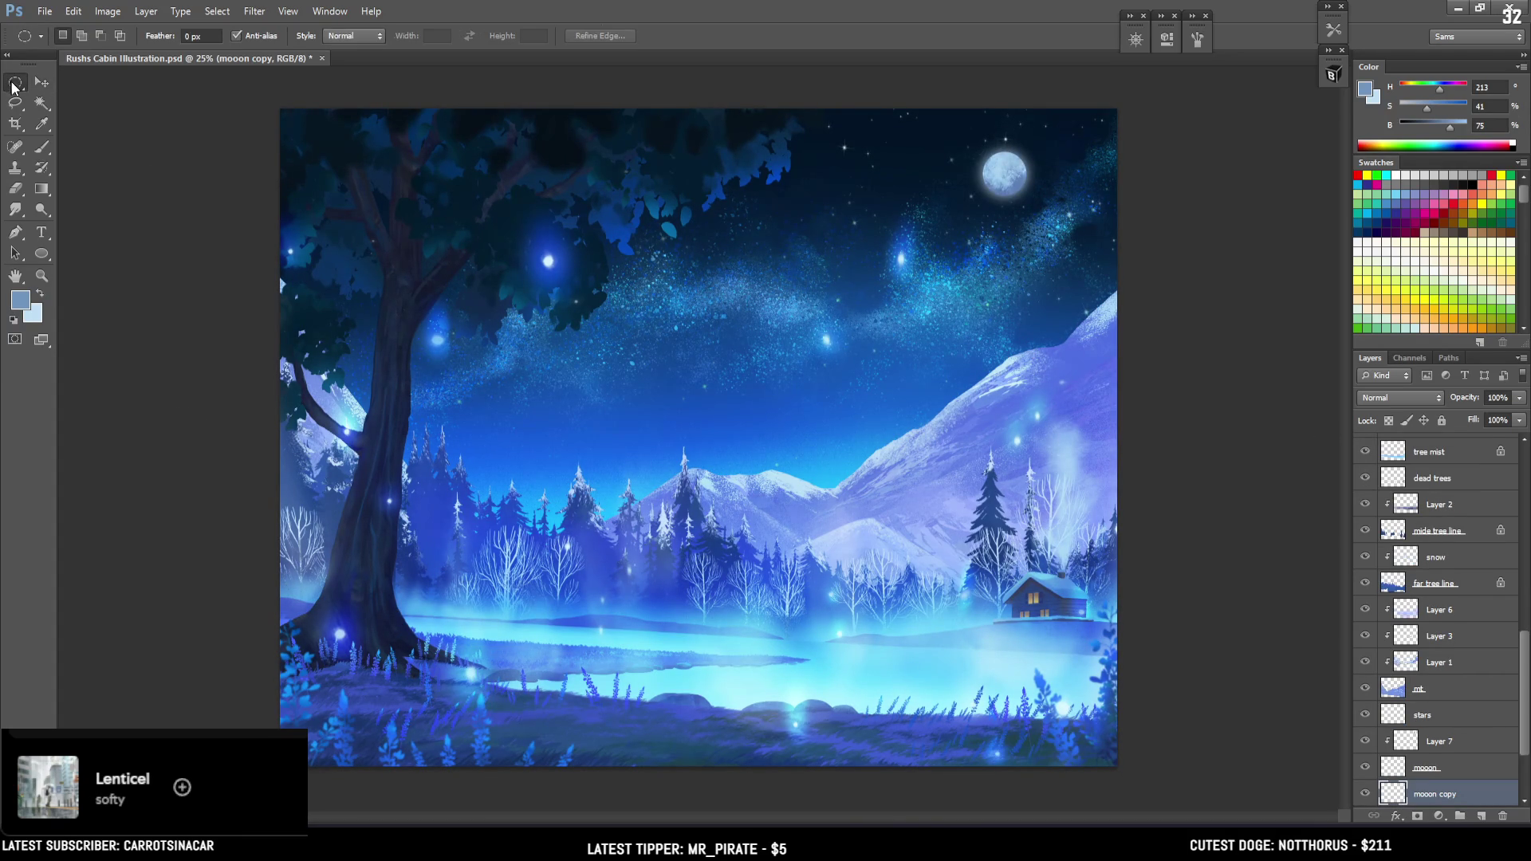
right_click(465, 458)
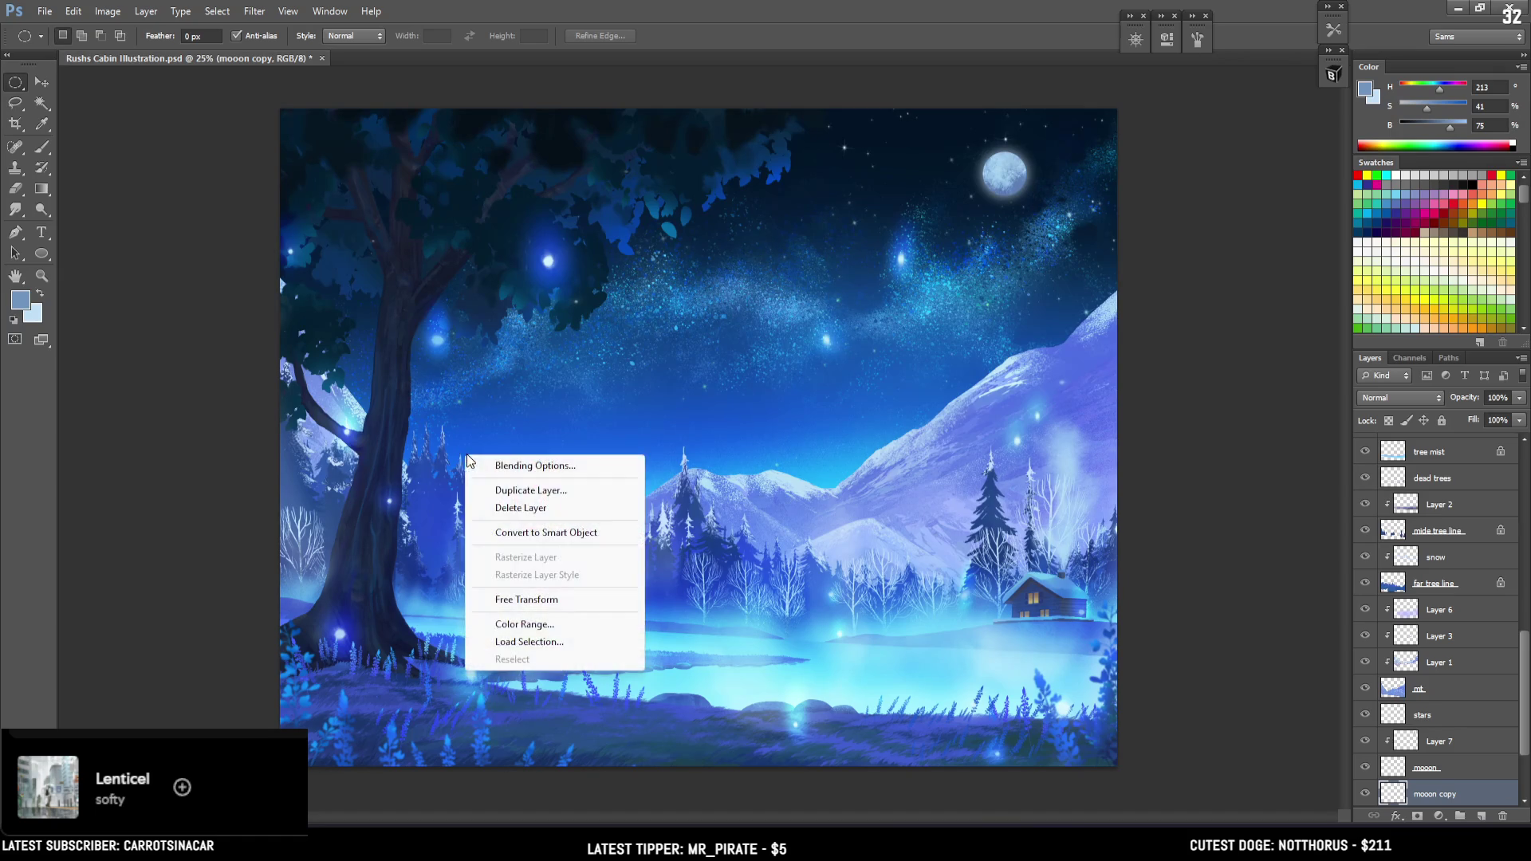
left_click(315, 419)
key("b")
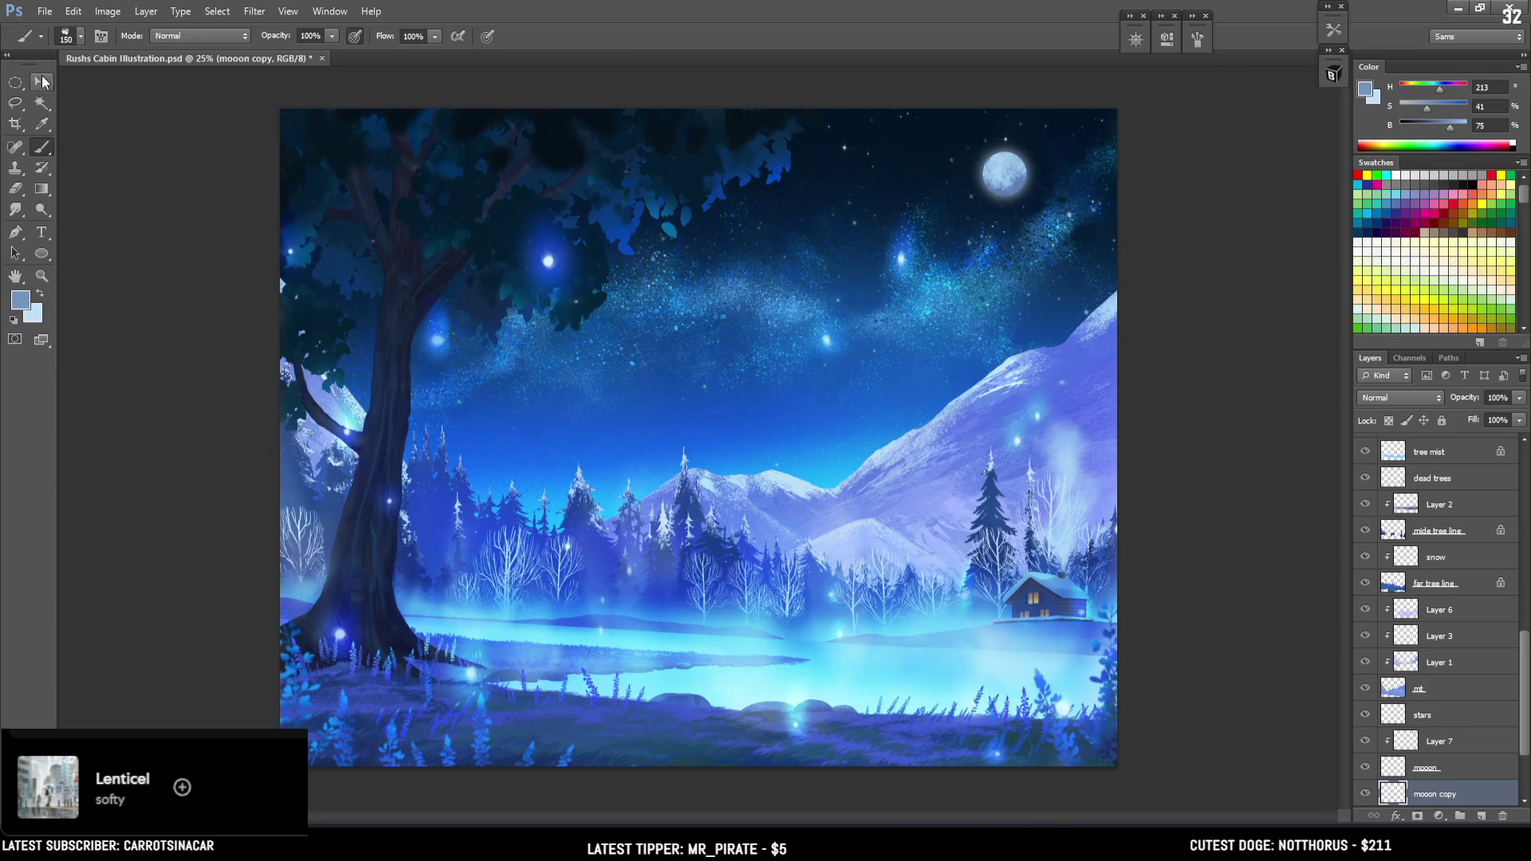
left_click(15, 82)
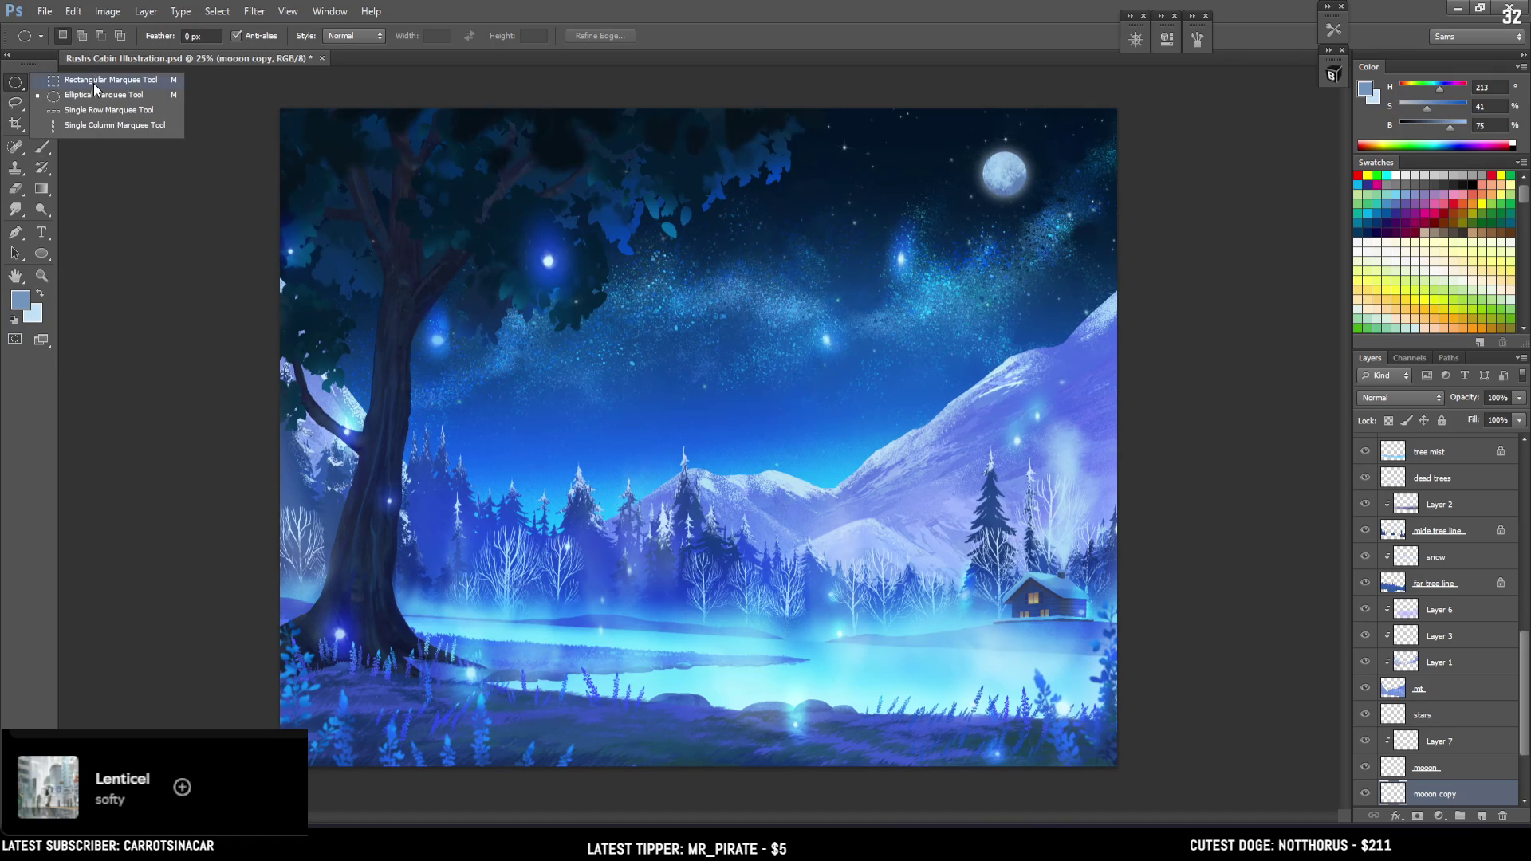
left_click(94, 83)
left_click_drag(696, 465, 709, 489)
left_click(787, 483)
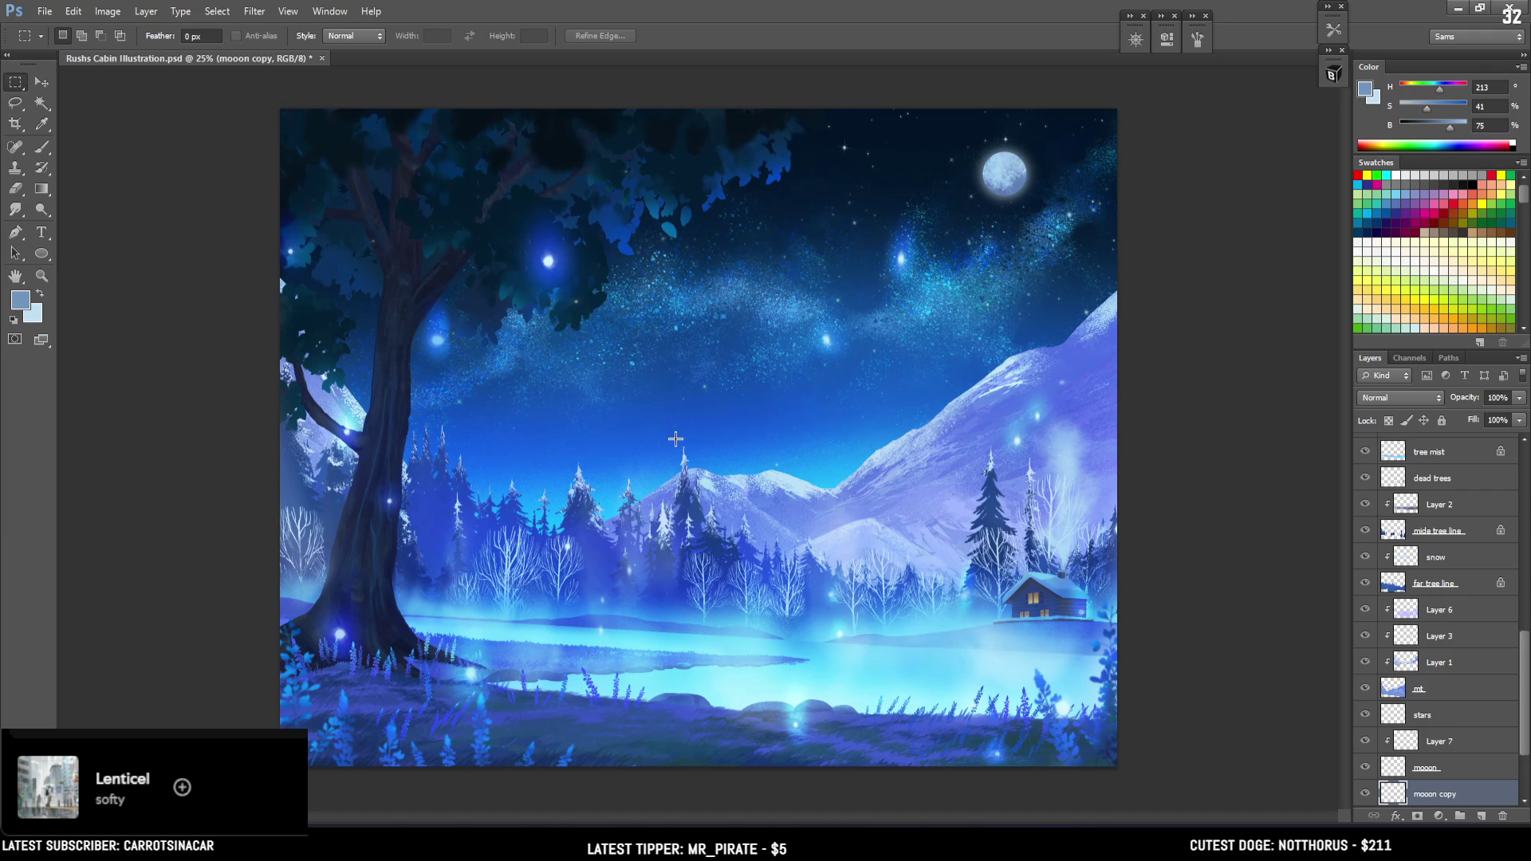
left_click(1510, 7)
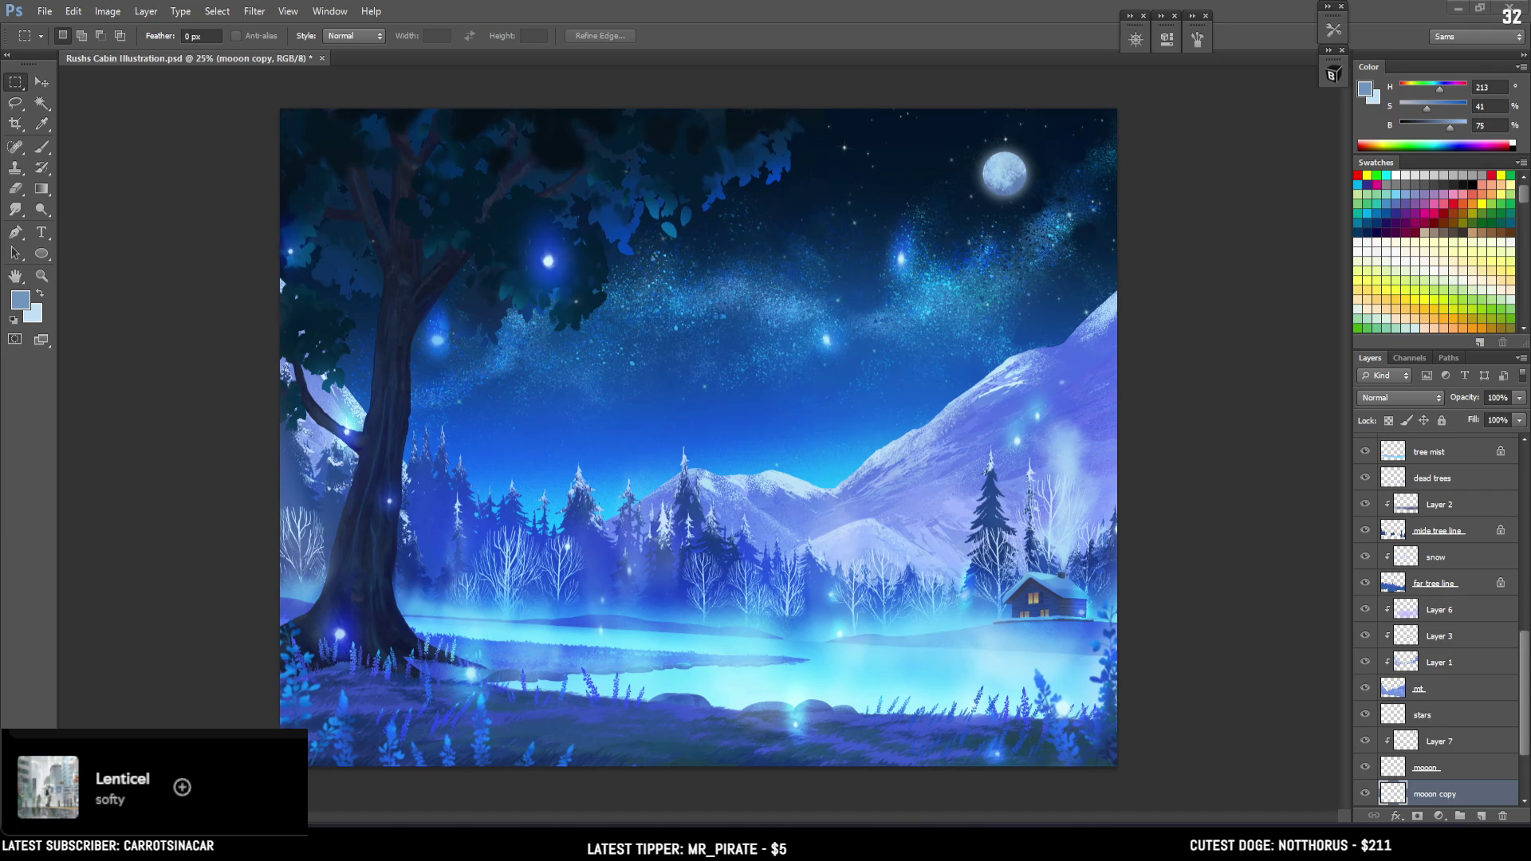
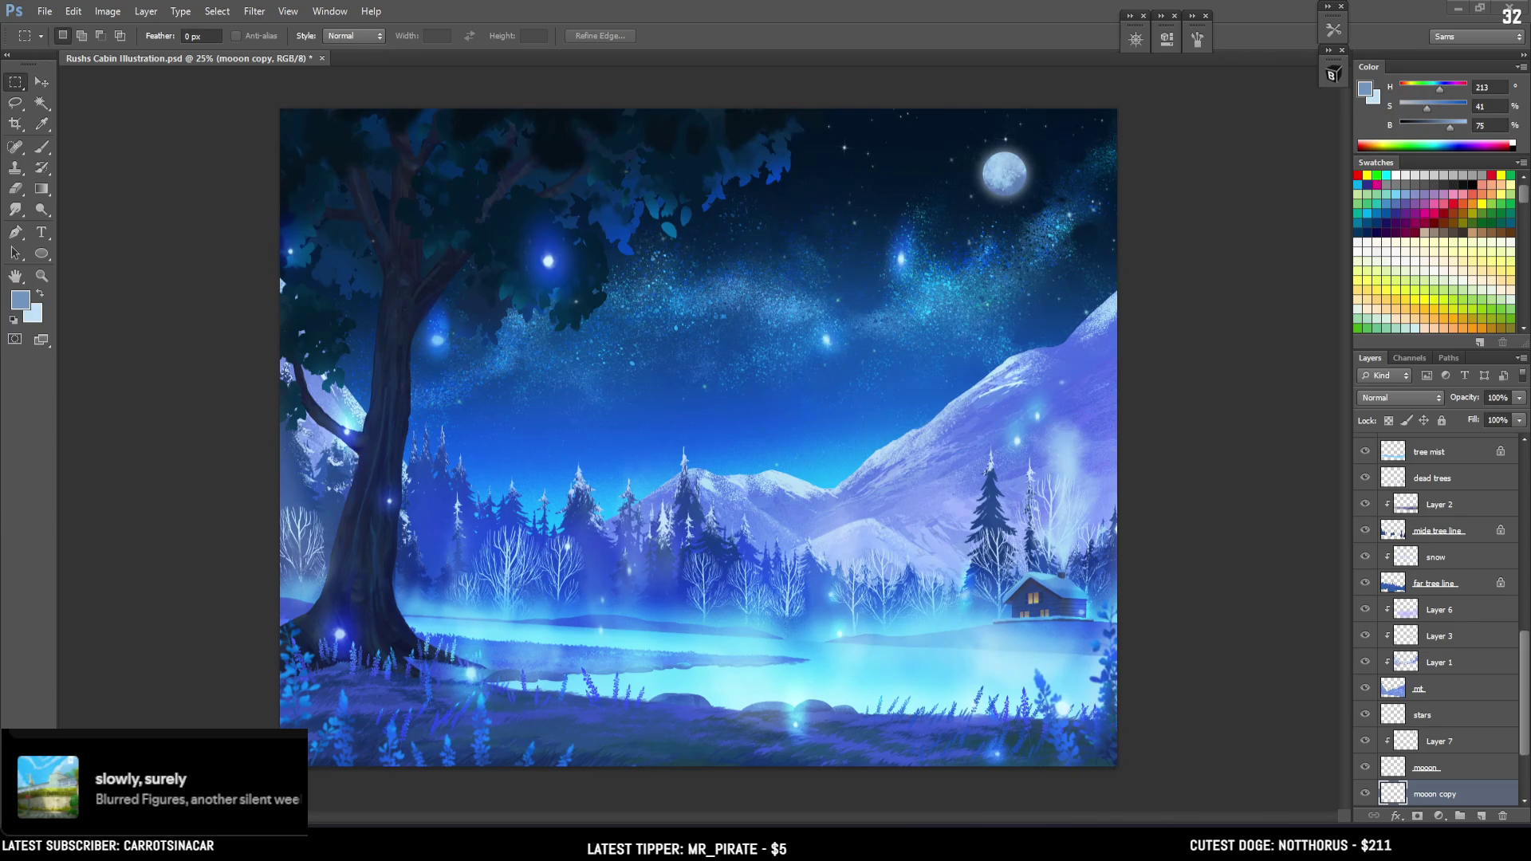
Toggle Curves 1 and the glow group off and on to compare, then select blur flowers
scroll(1422, 463, "up", 10)
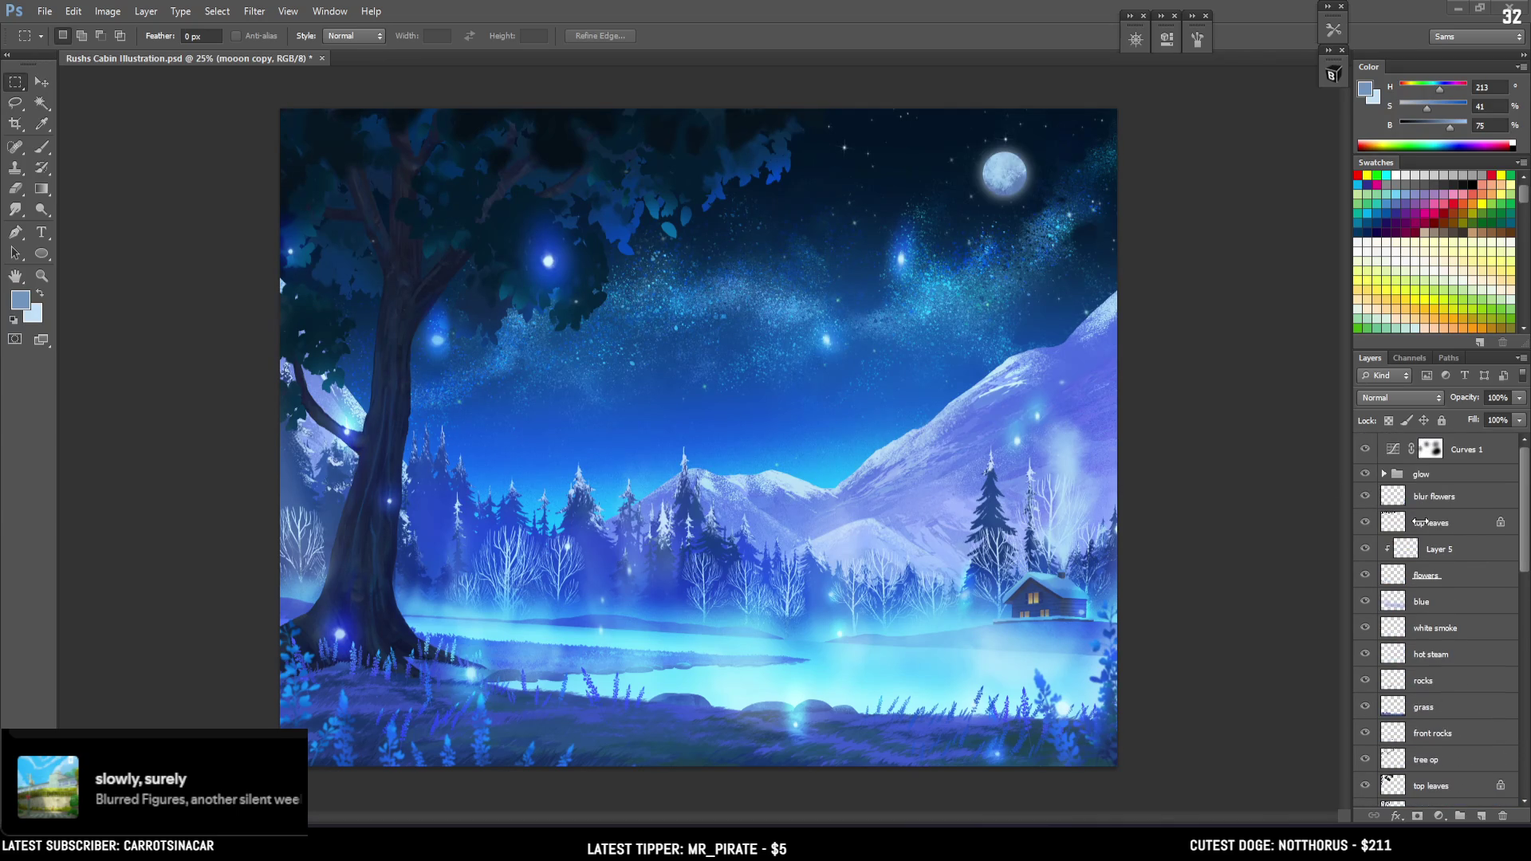
left_click(1365, 450)
left_click(1365, 450)
left_click(1436, 450)
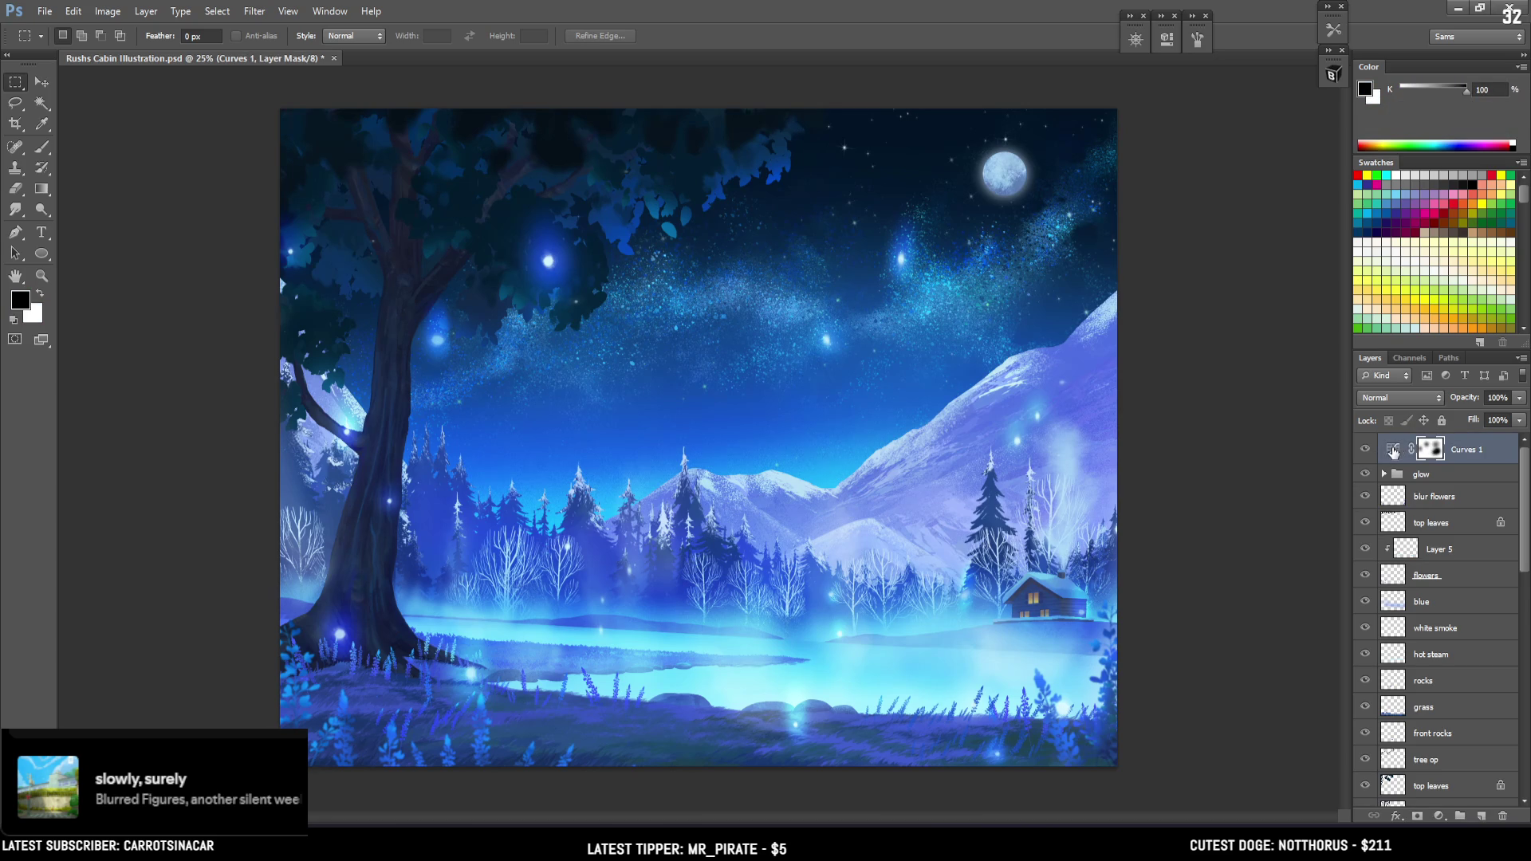
left_click(1393, 451)
left_click(1365, 474)
left_click(1365, 474)
left_click(1365, 475)
left_click(1365, 475)
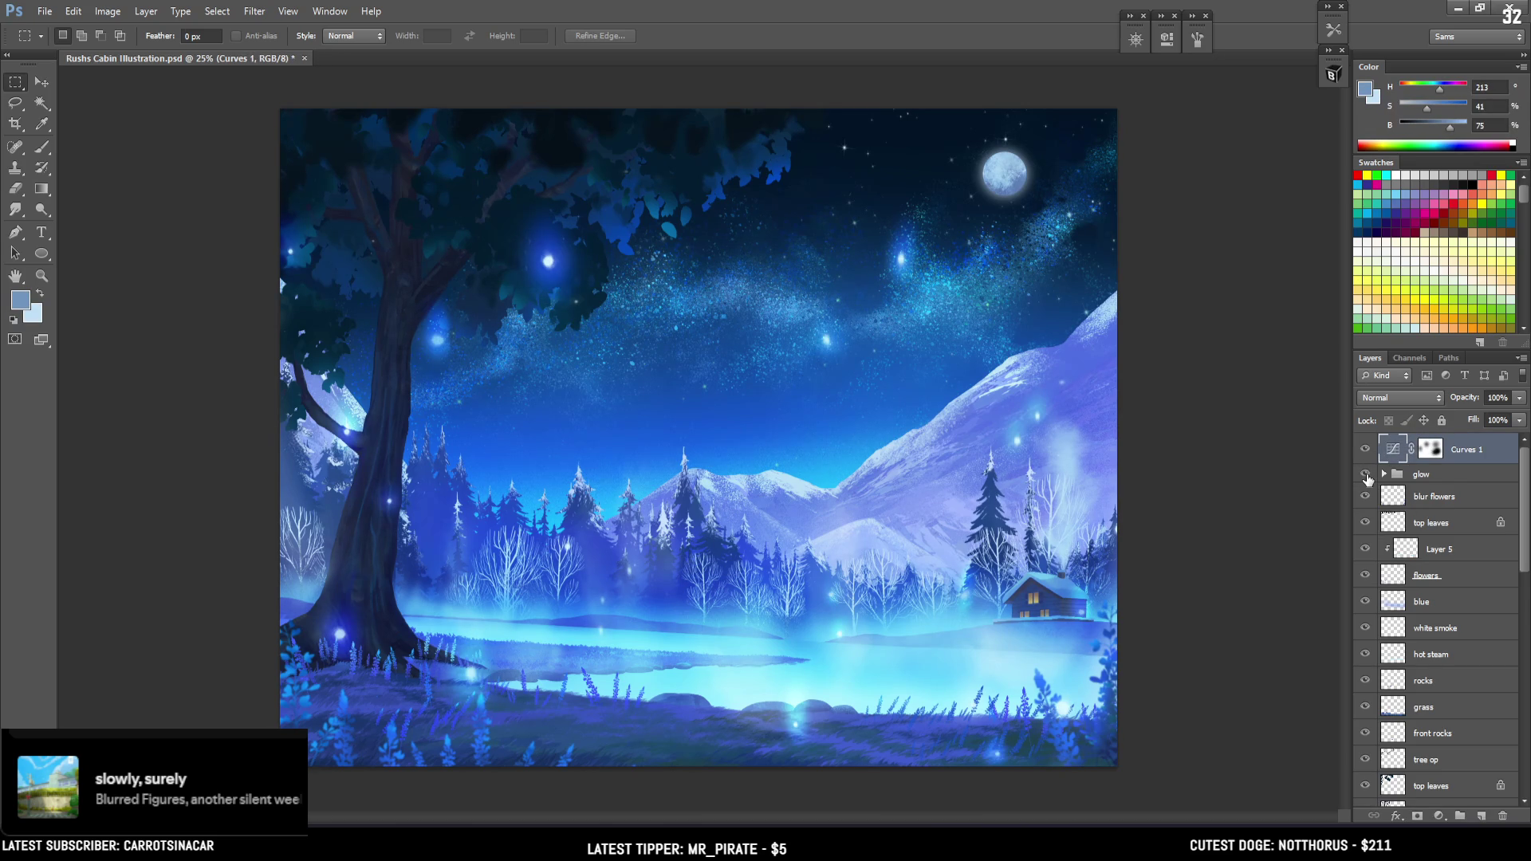
left_click(1394, 497)
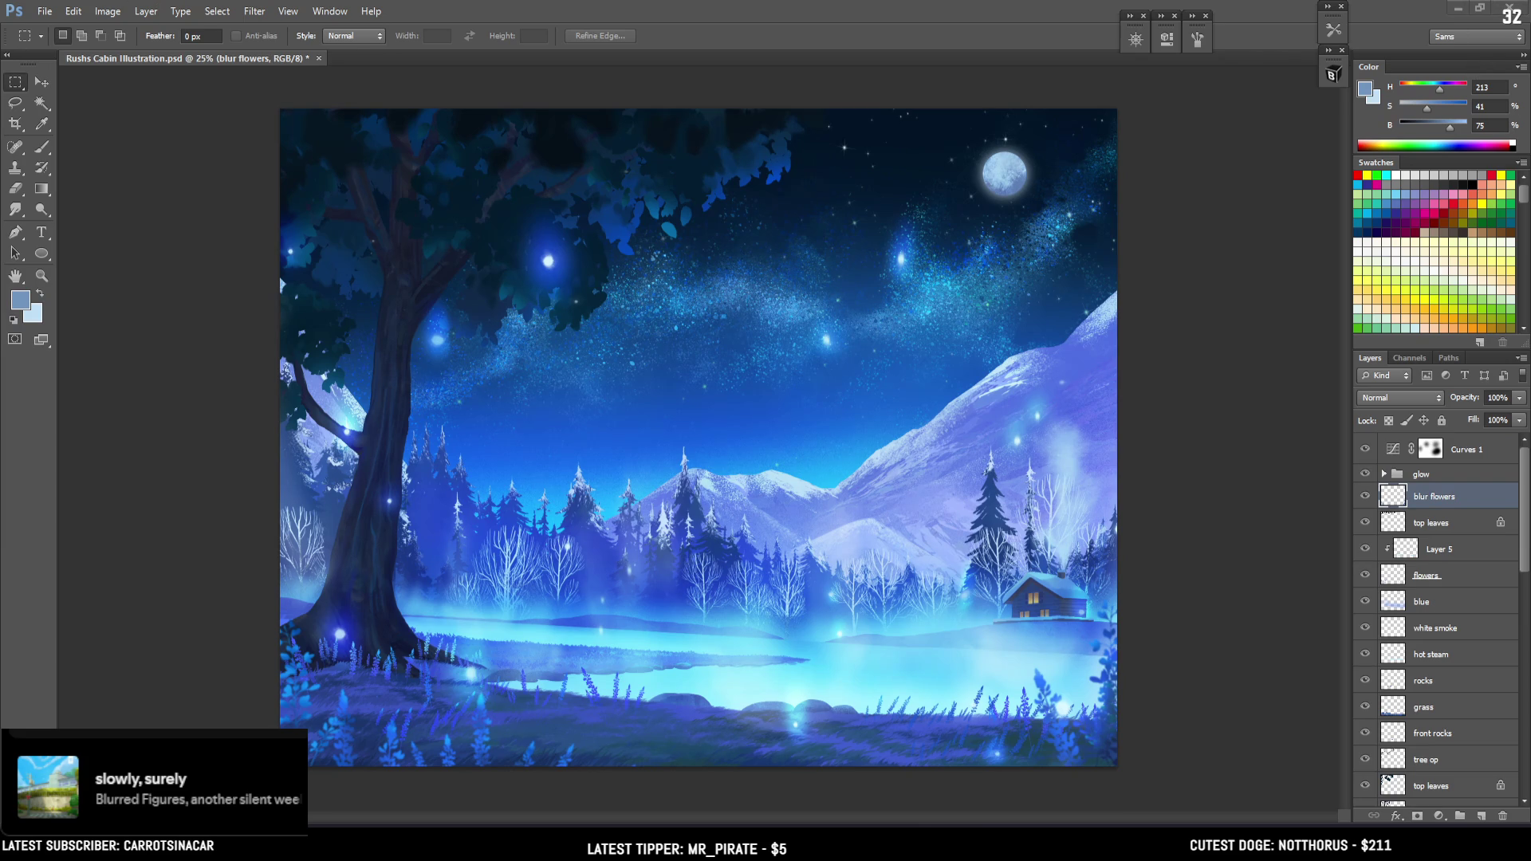
Switch to the Eraser, compare Curves 1 again, and select the glow group
left_click(946, 301)
key("e")
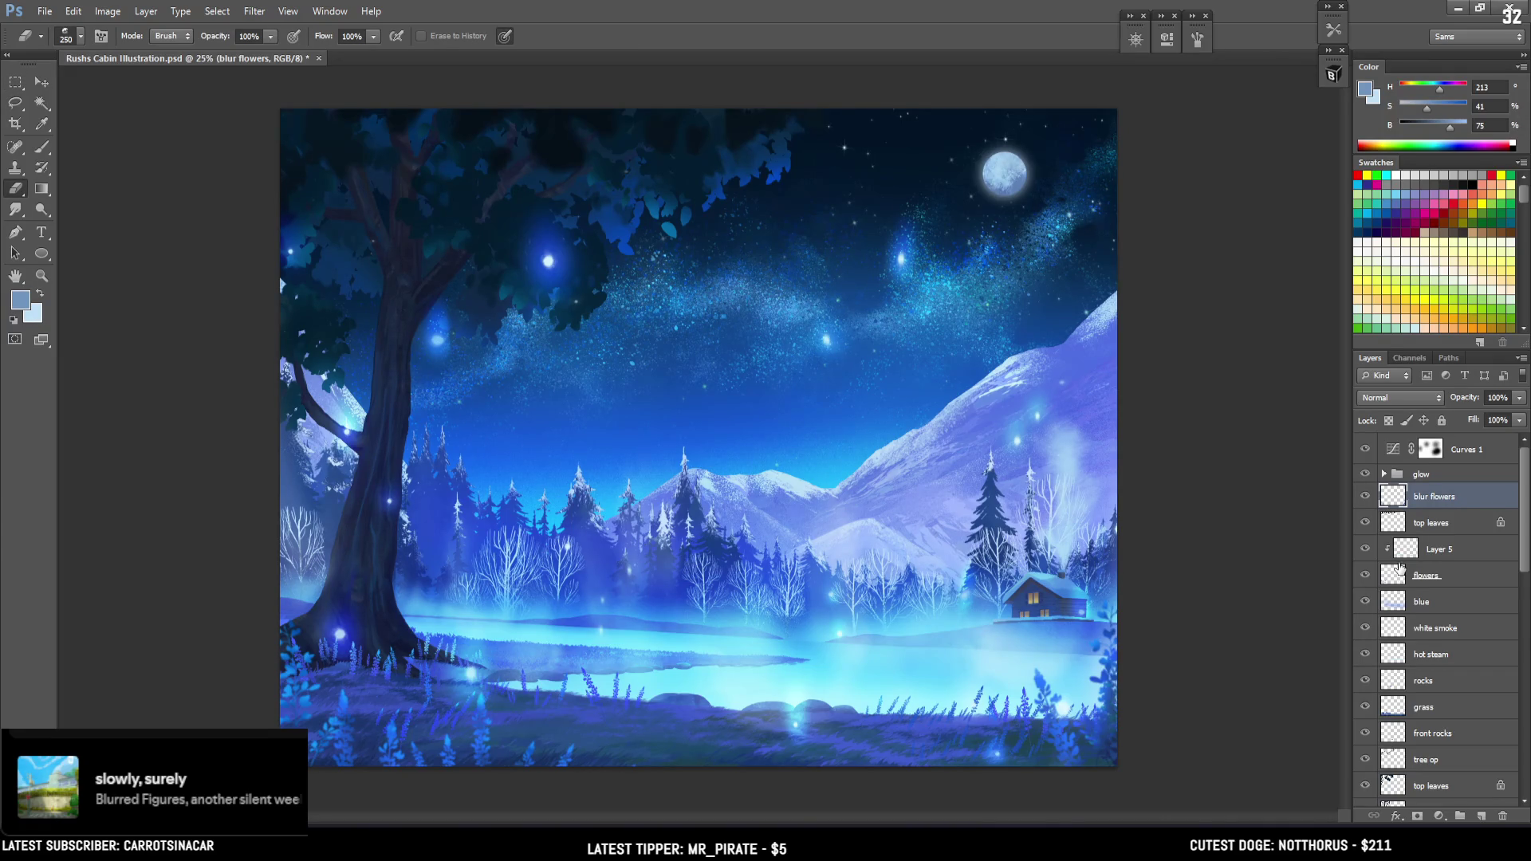
left_click(1364, 450)
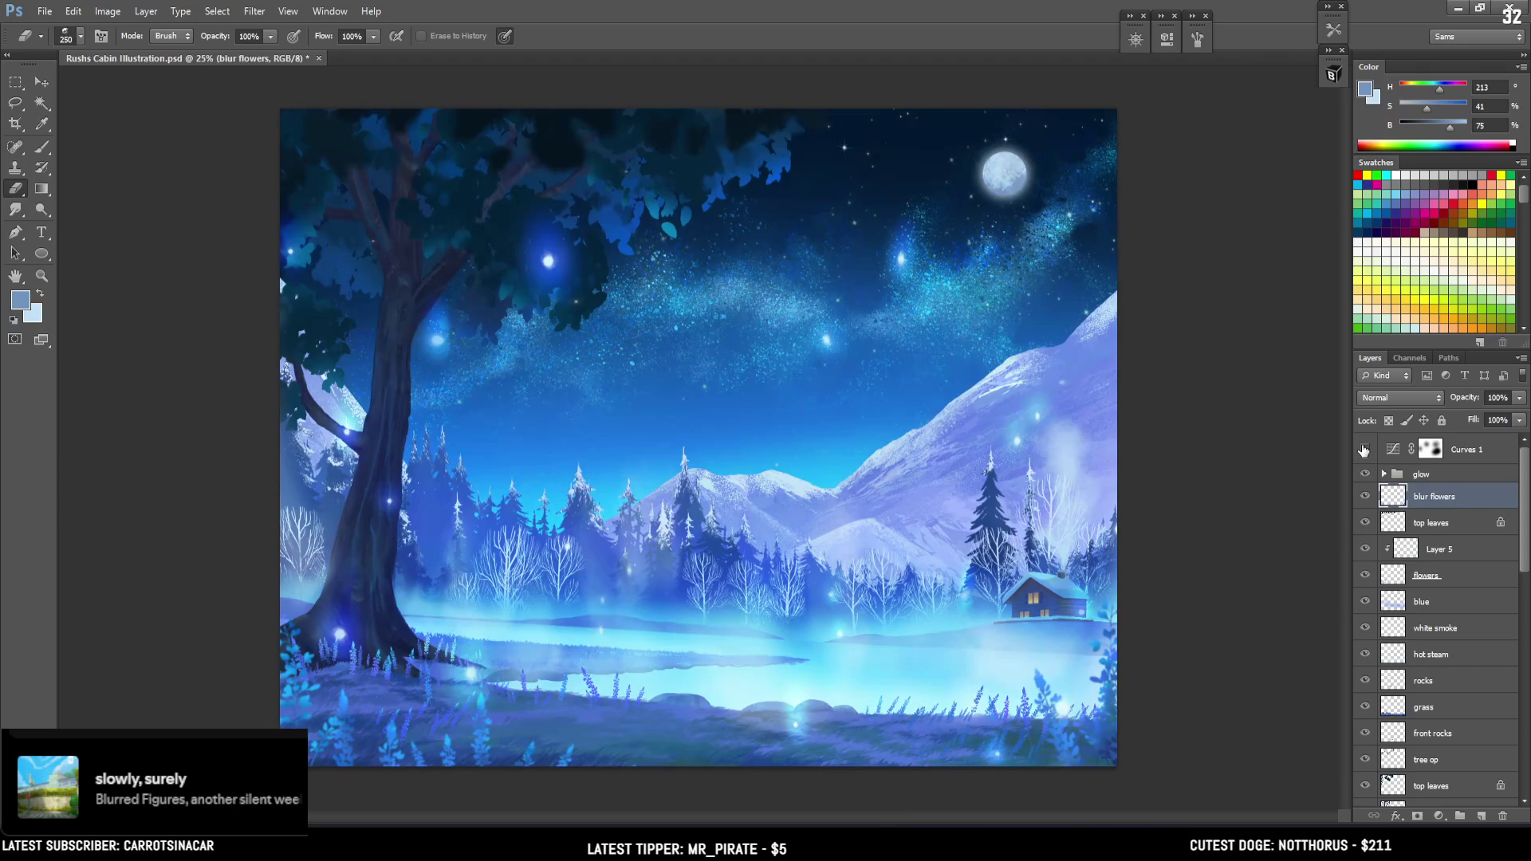
left_click(1362, 451)
left_click(1362, 451)
left_click(1362, 451)
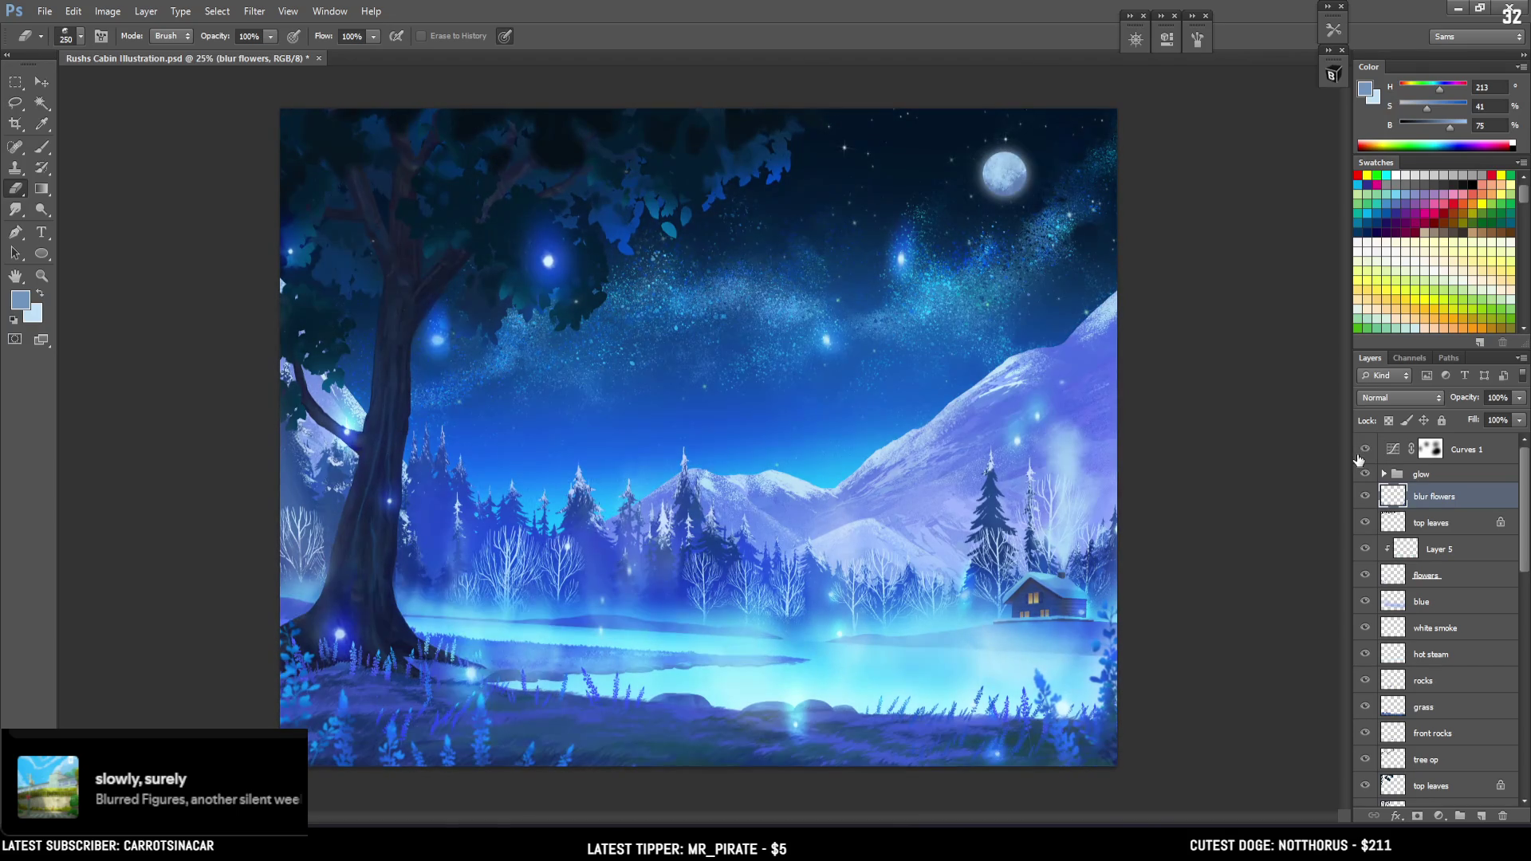
left_click(1421, 475)
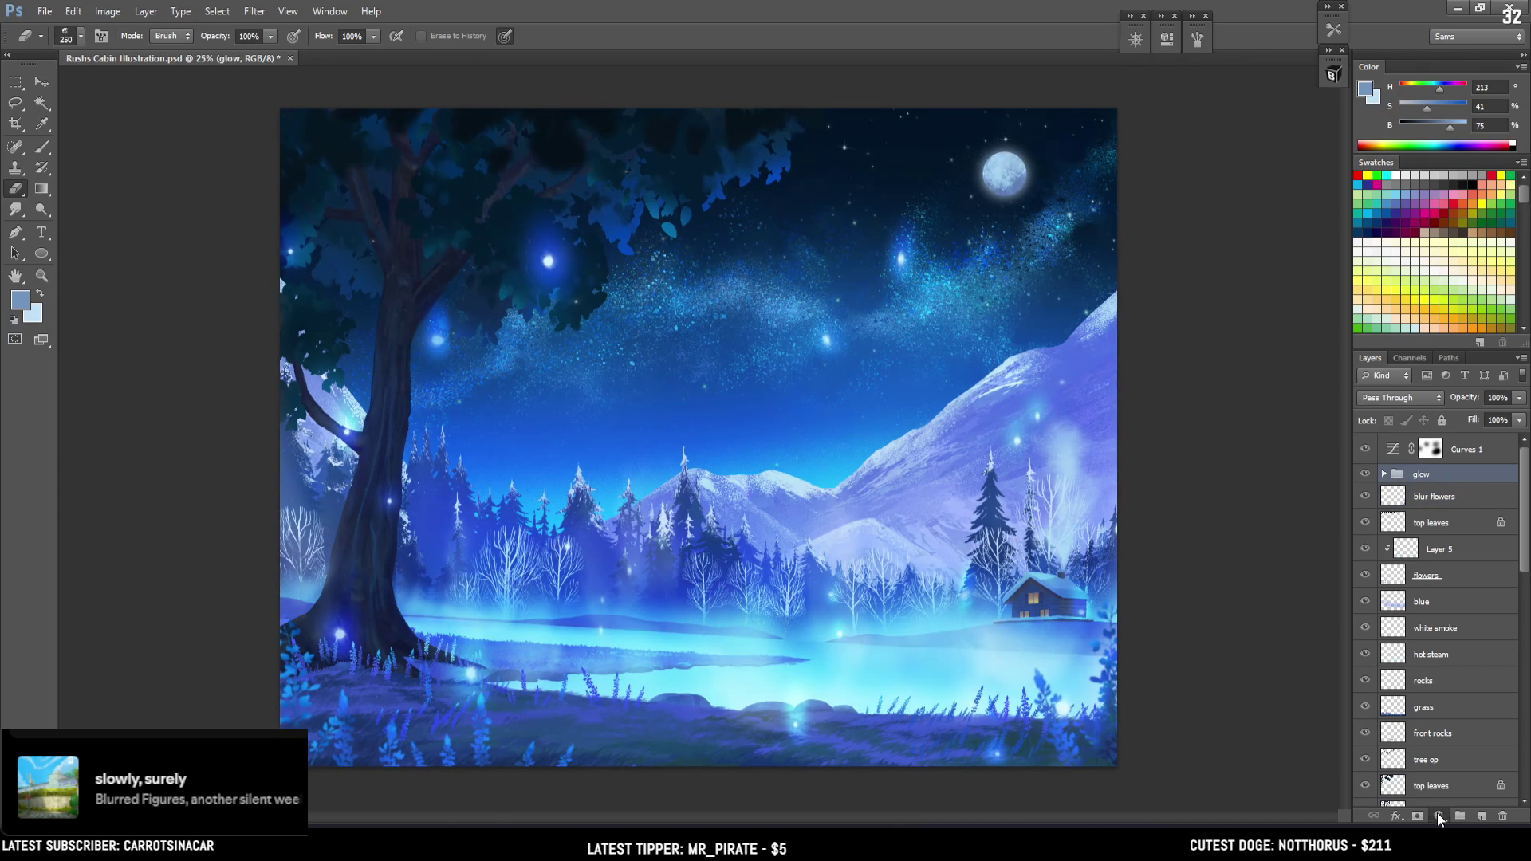
Add a Color Balance adjustment above glow with midtones at about -33, +43, +59
left_click(1439, 817)
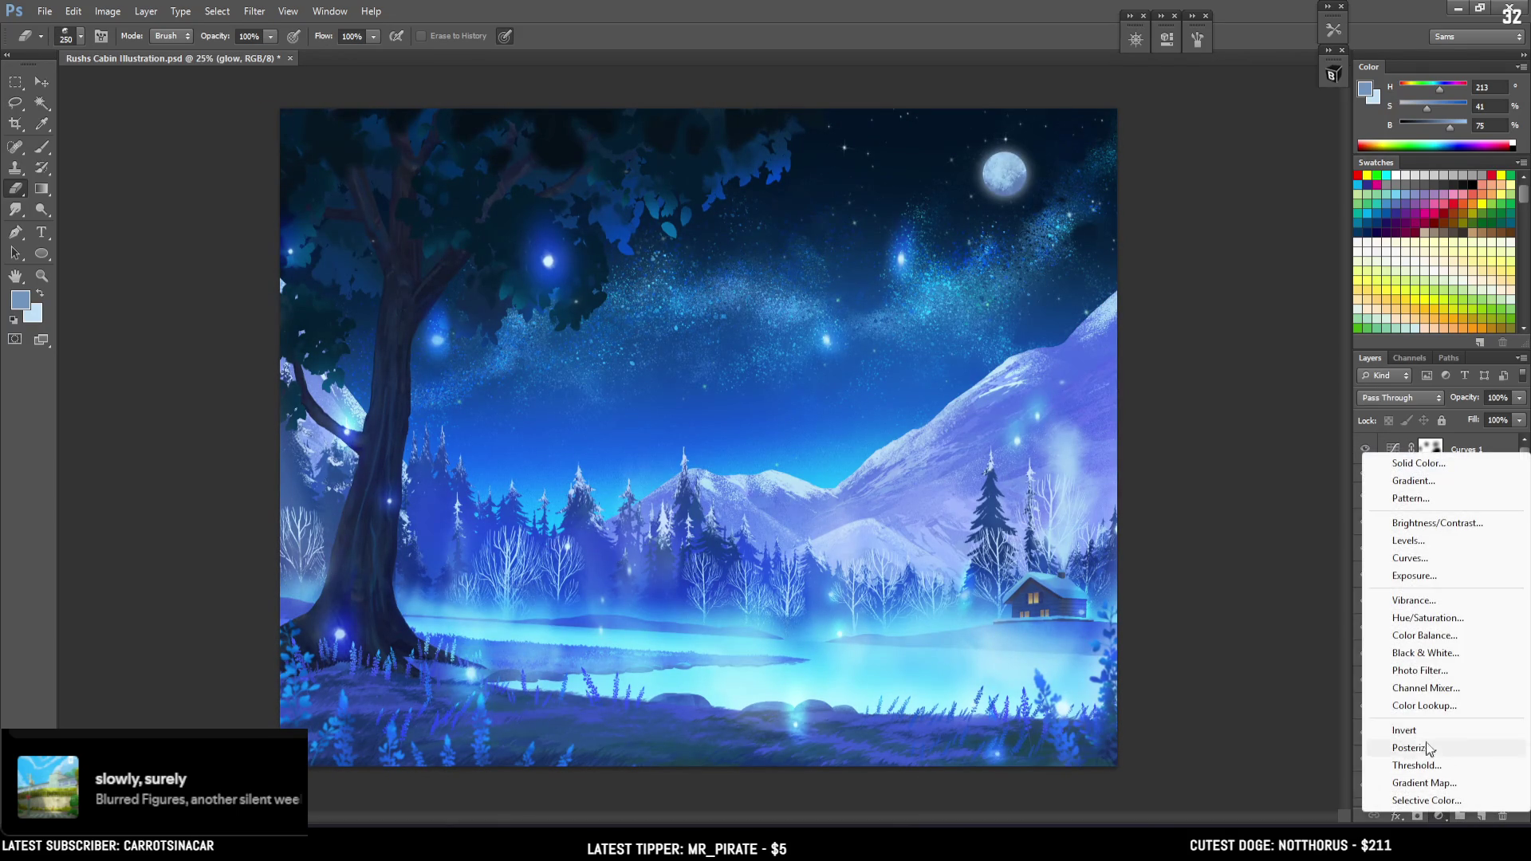
left_click(1421, 638)
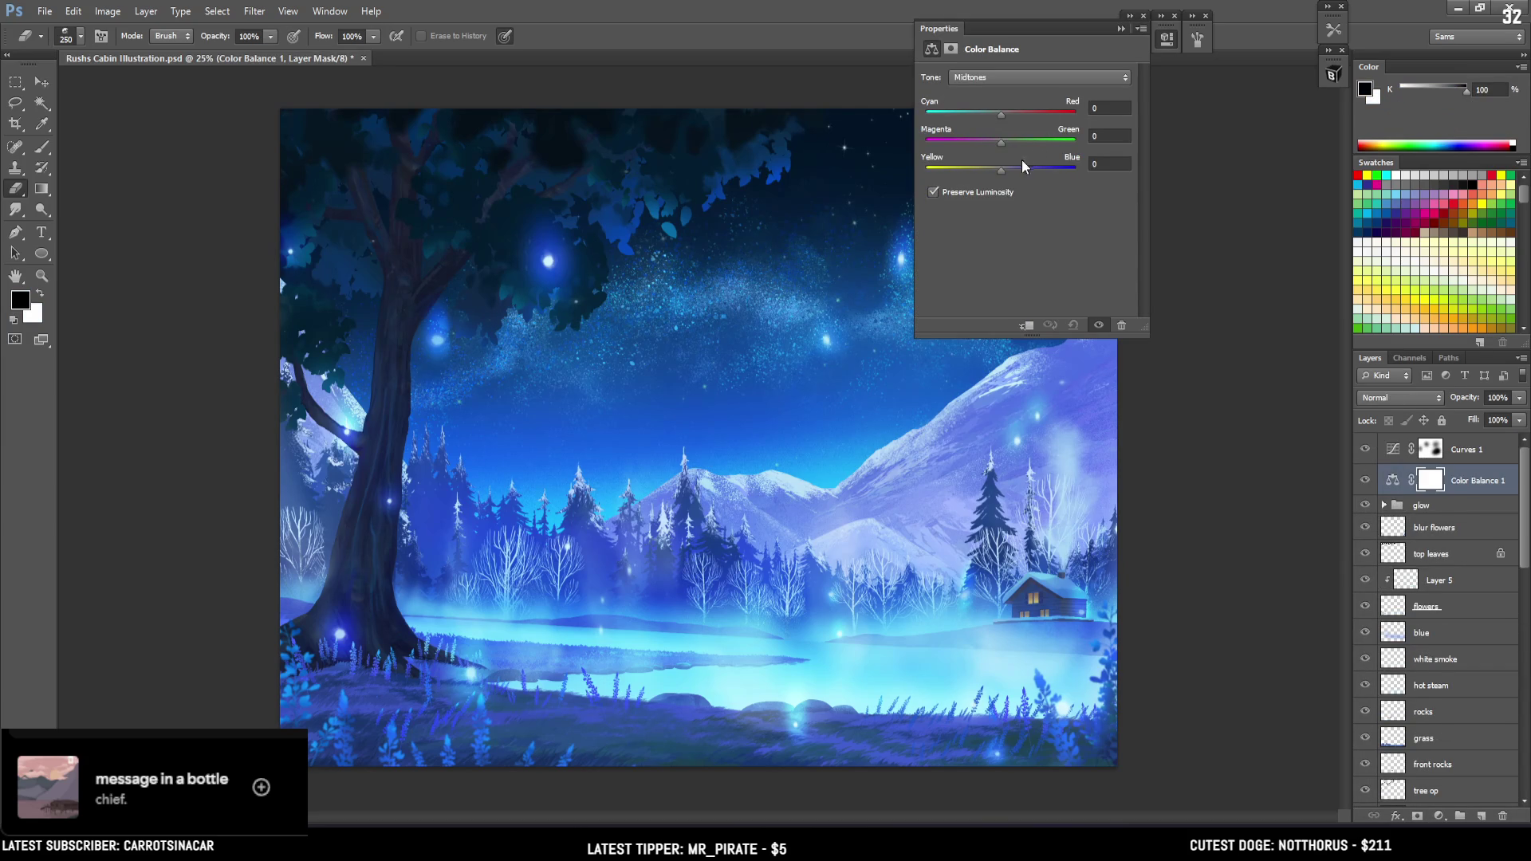
mouse_move(1001, 170)
left_mouse_down()
mouse_move(1057, 171)
mouse_move(1034, 142)
mouse_move(973, 126)
left_mouse_up()
left_click(1027, 112)
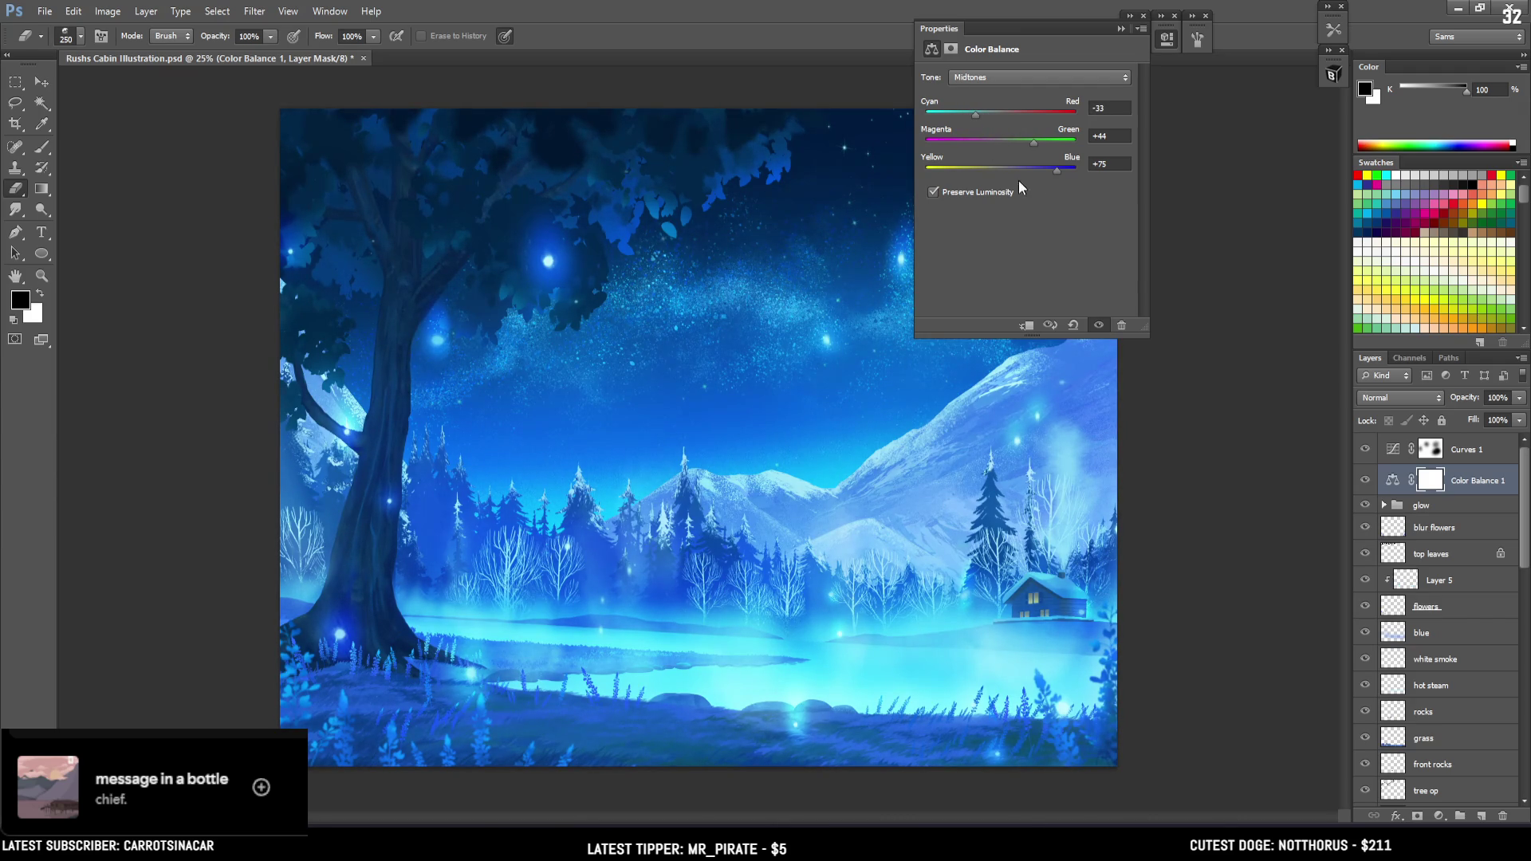
left_click_drag(1039, 168, 1039, 143)
mouse_move(978, 115)
left_mouse_down()
mouse_move(939, 118)
mouse_move(999, 118)
left_mouse_up()
Set the Color Balance highlights to -57 cyan and collapse Properties
left_click(1037, 76)
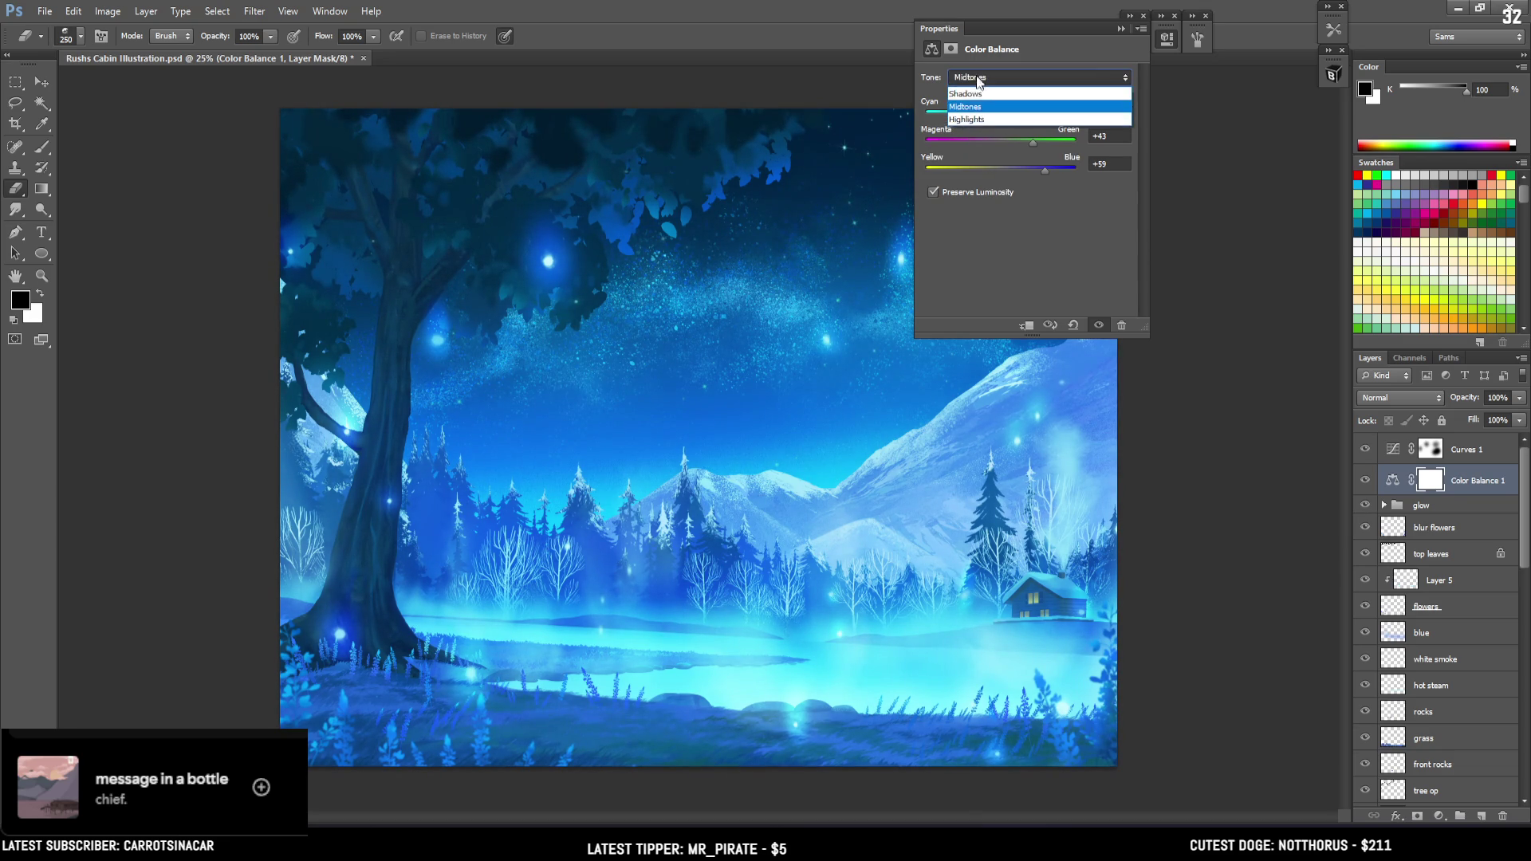
left_click(961, 120)
left_click_drag(979, 117, 957, 116)
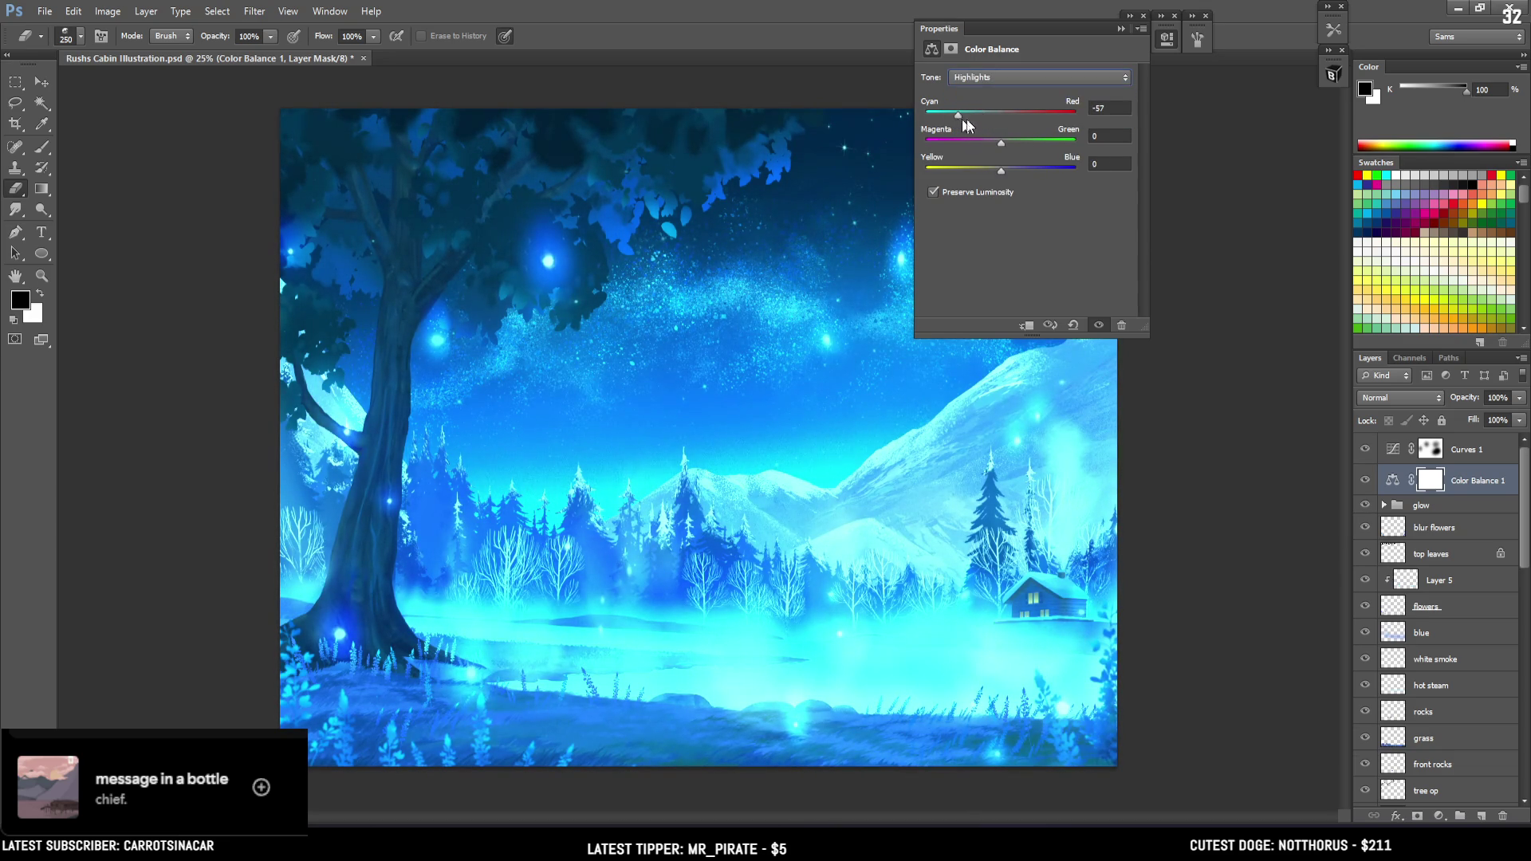
left_click(1175, 46)
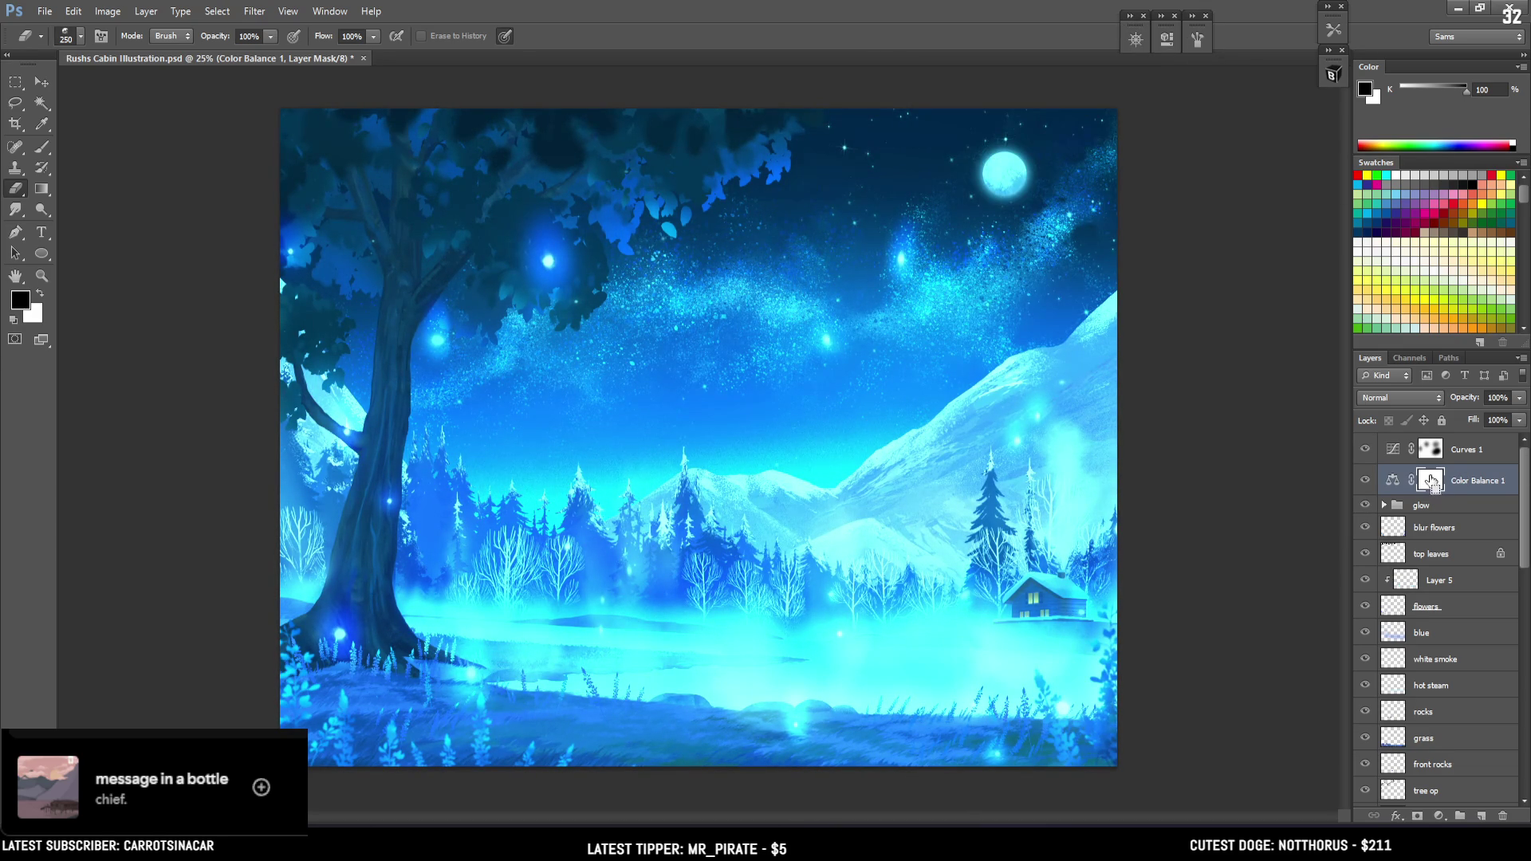
Invert the Color Balance 1 mask to black and test 400 px eraser strokes over the mist
key("ctrl+i")
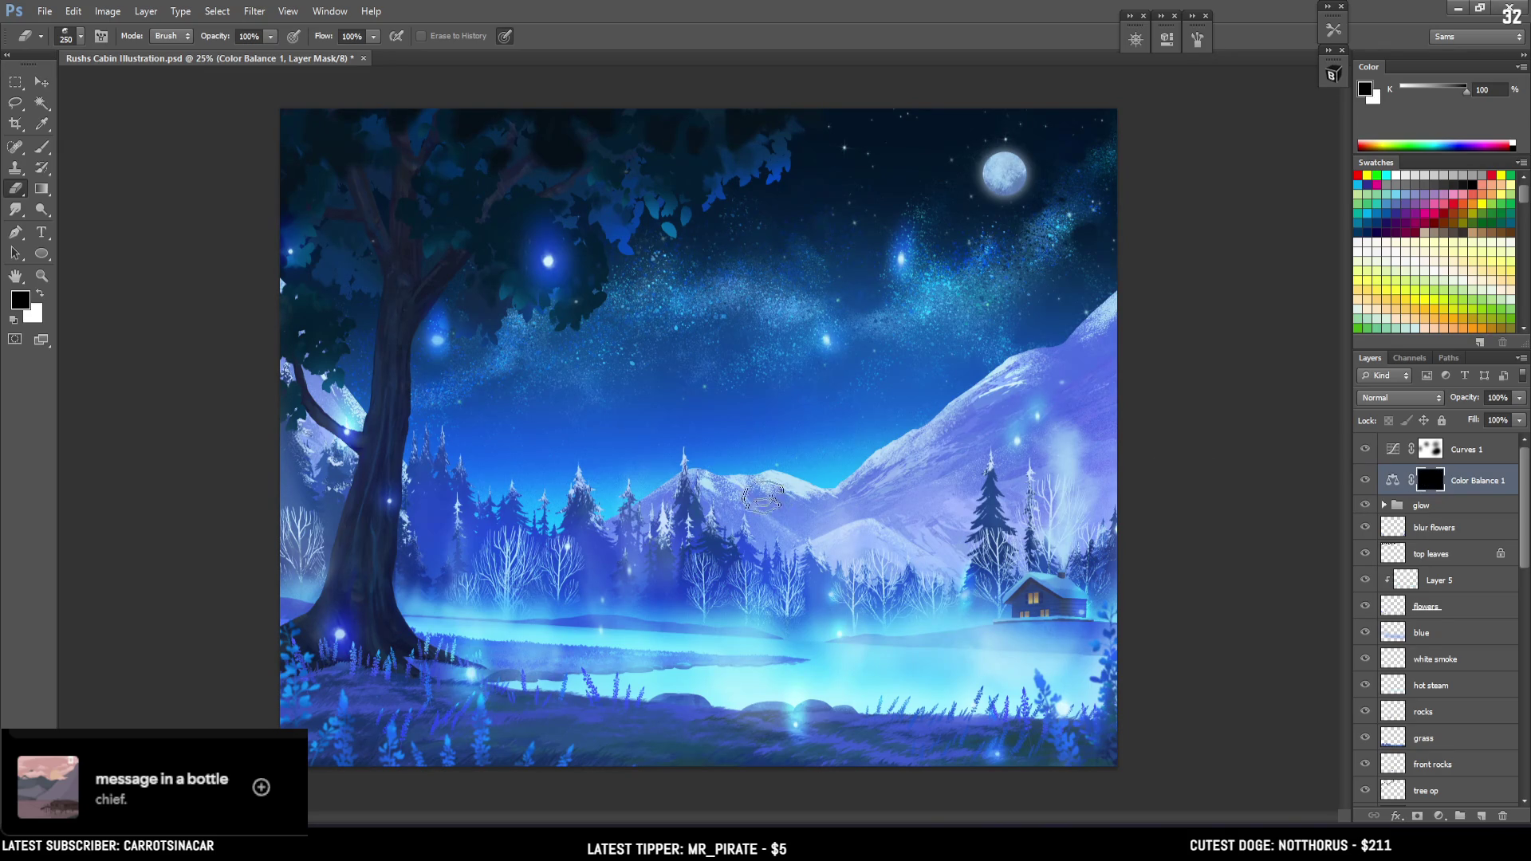
key("bracketright")
key("]")
left_click_drag(375, 598, 702, 638)
key("ctrl+z")
mouse_move(526, 650)
left_mouse_down()
mouse_move(798, 702)
mouse_move(830, 638)
mouse_move(957, 630)
left_mouse_up()
key("ctrl+z")
Enlarge the eraser to 800 and try, then undo, a lighter patch on the tree branch
key("bracketright")
key("bracketright")
key("bracketright")
key("ctrl+z")
key("ctrl+z")
key("bracketright")
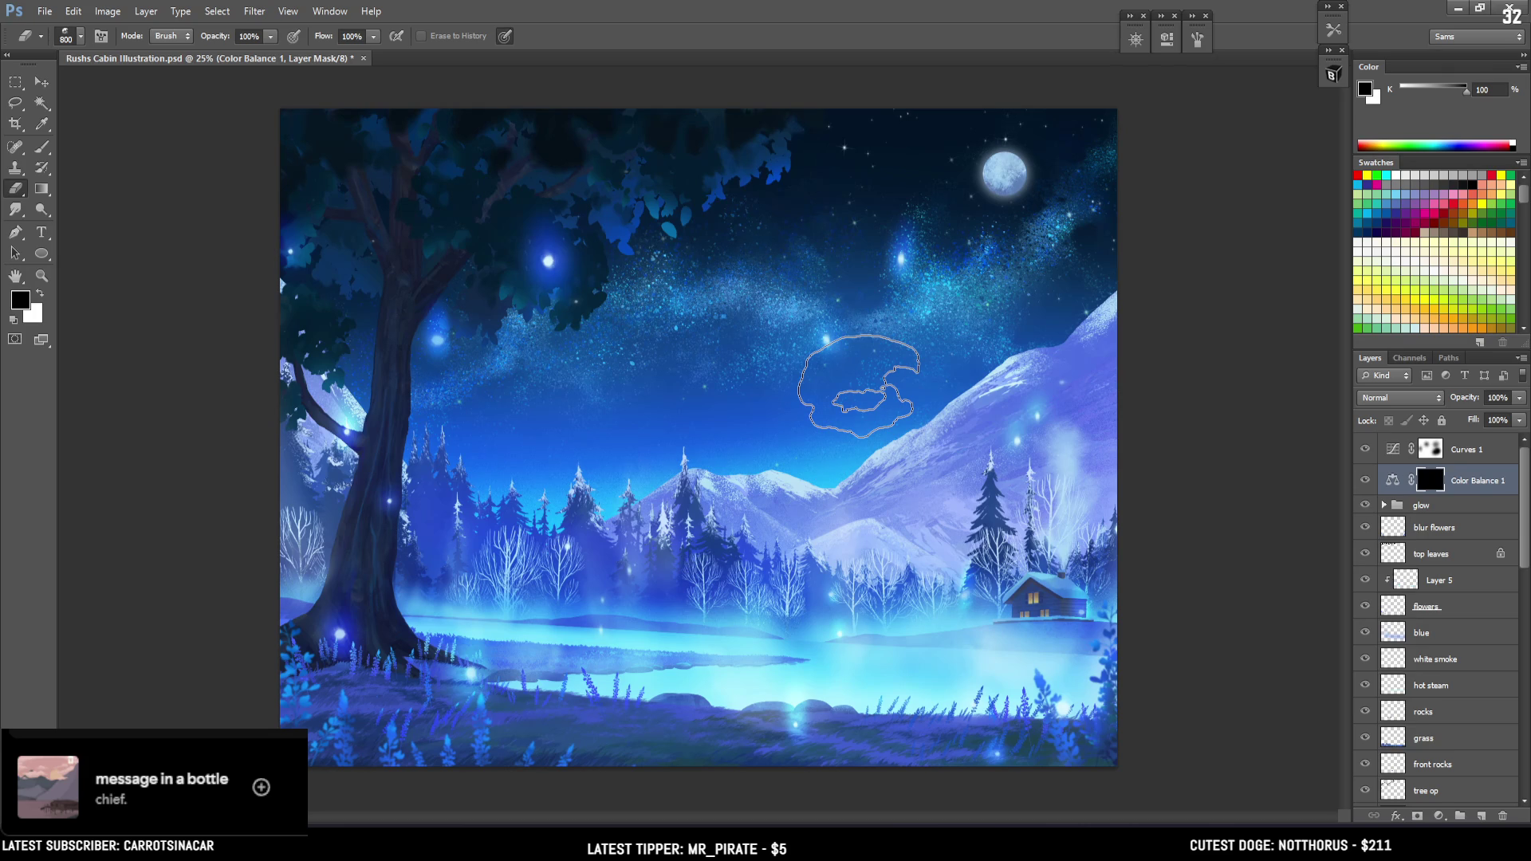
left_click_drag(291, 343, 308, 393)
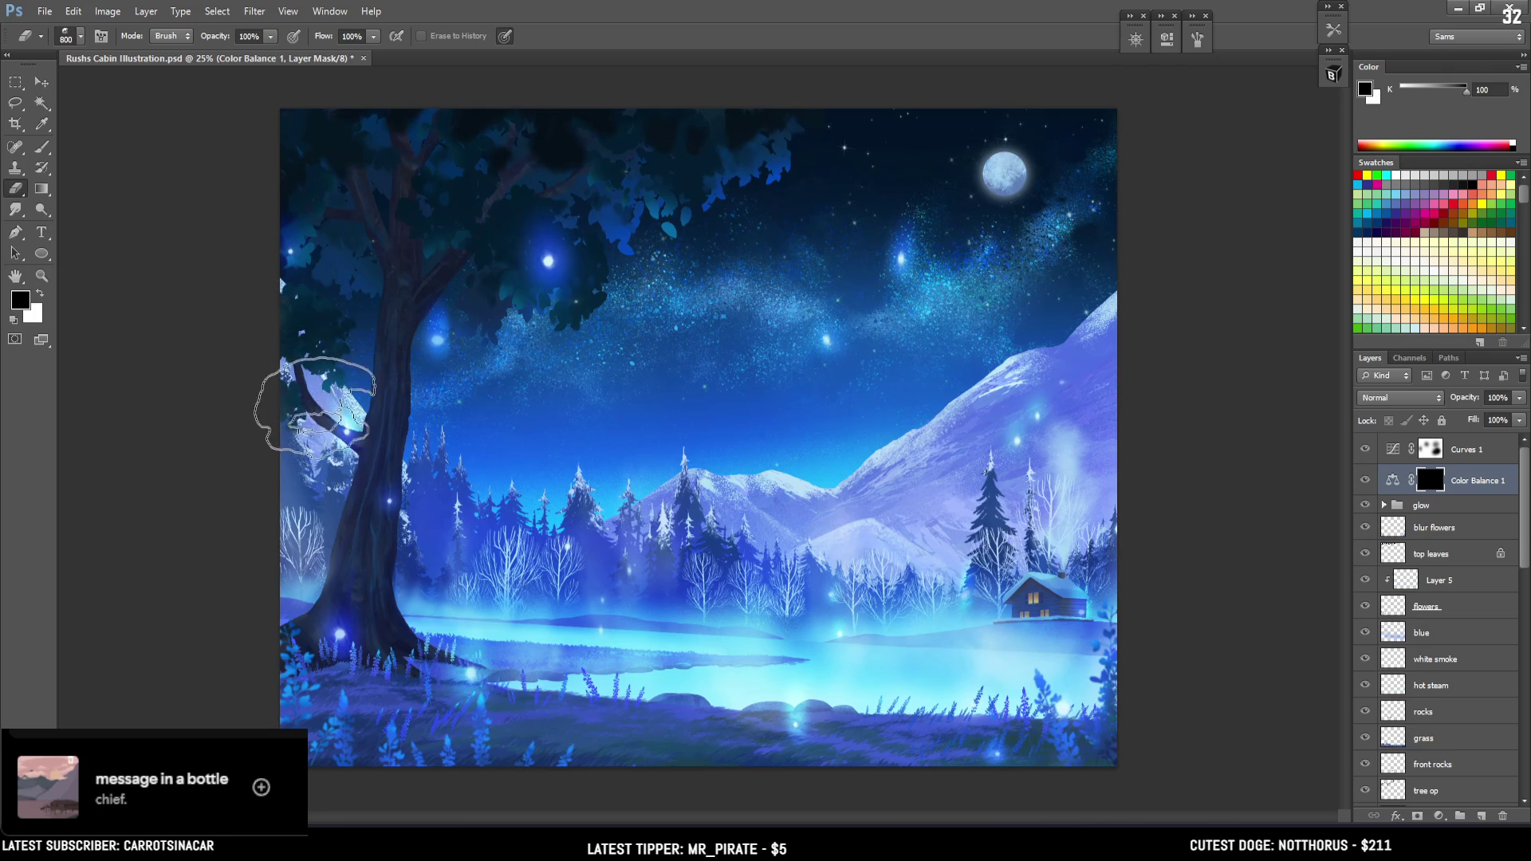
key("ctrl+z")
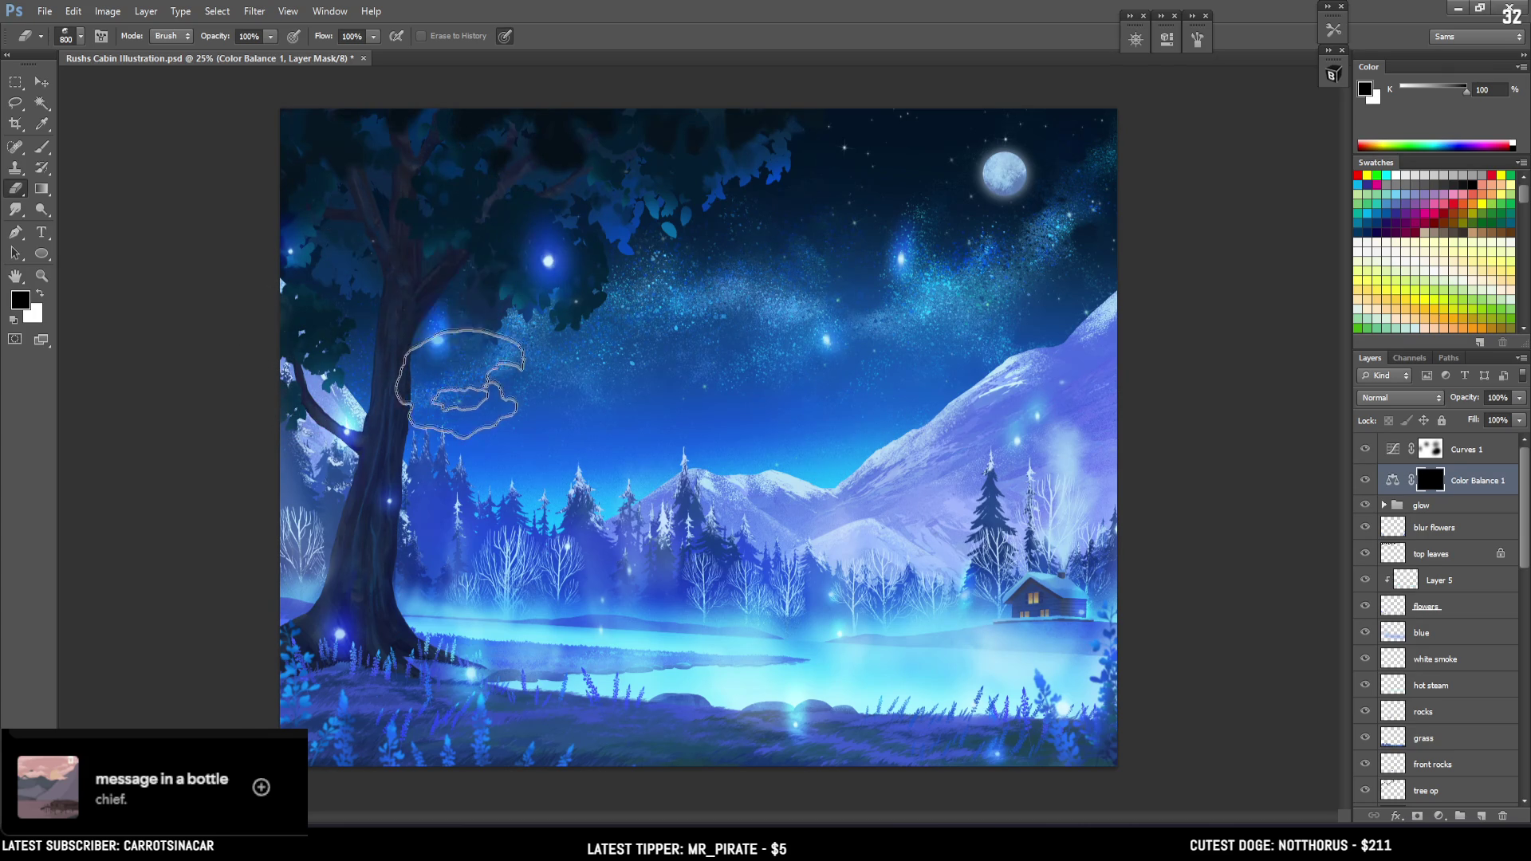
Swap colours, try and undo a tree base stroke, and shrink the brush to 500
key("x")
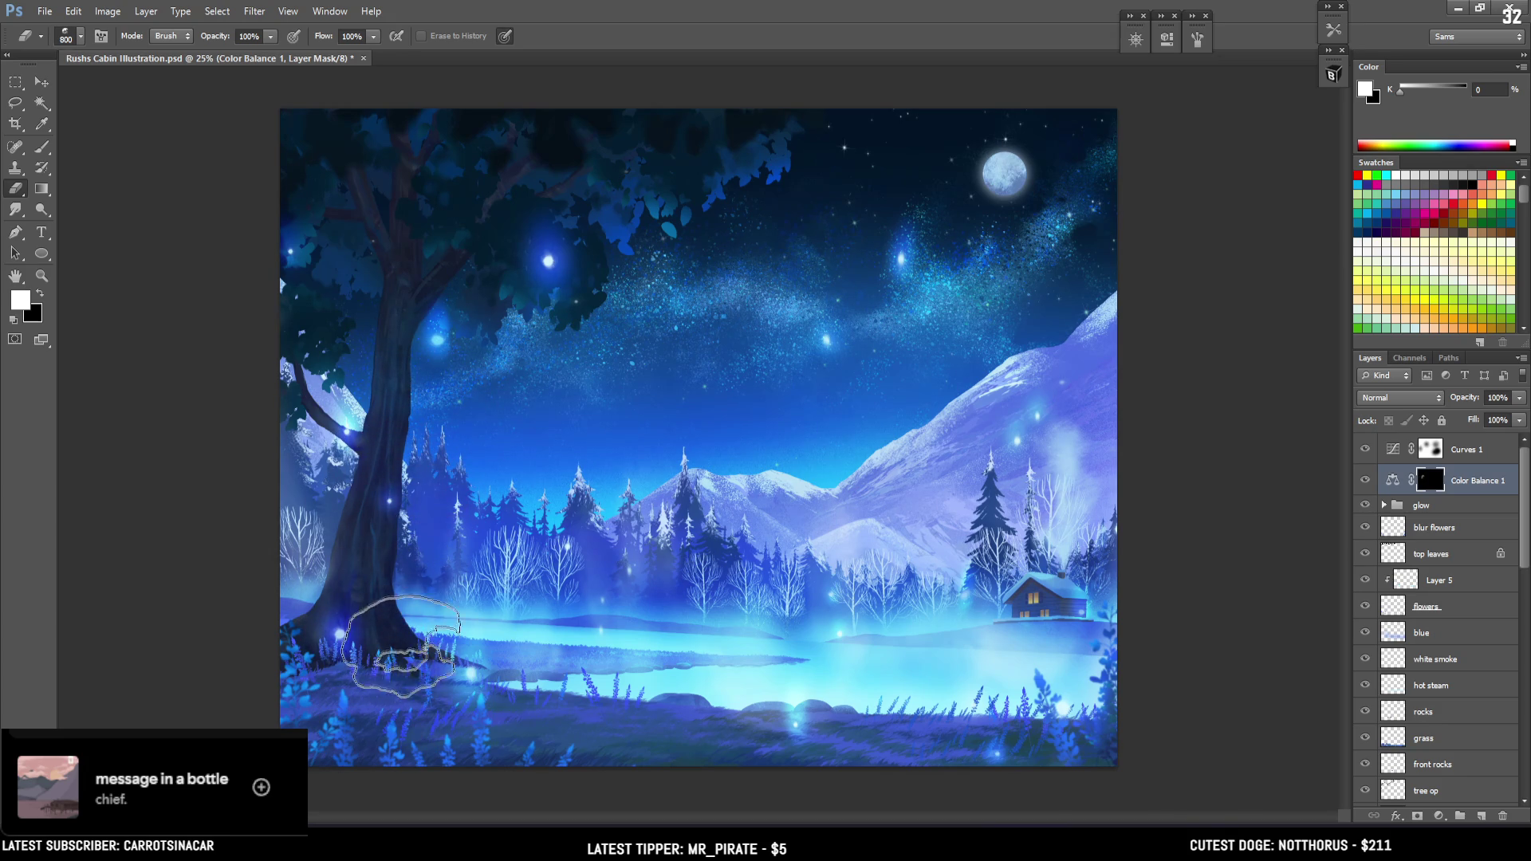
key("x")
left_click_drag(395, 586, 383, 630)
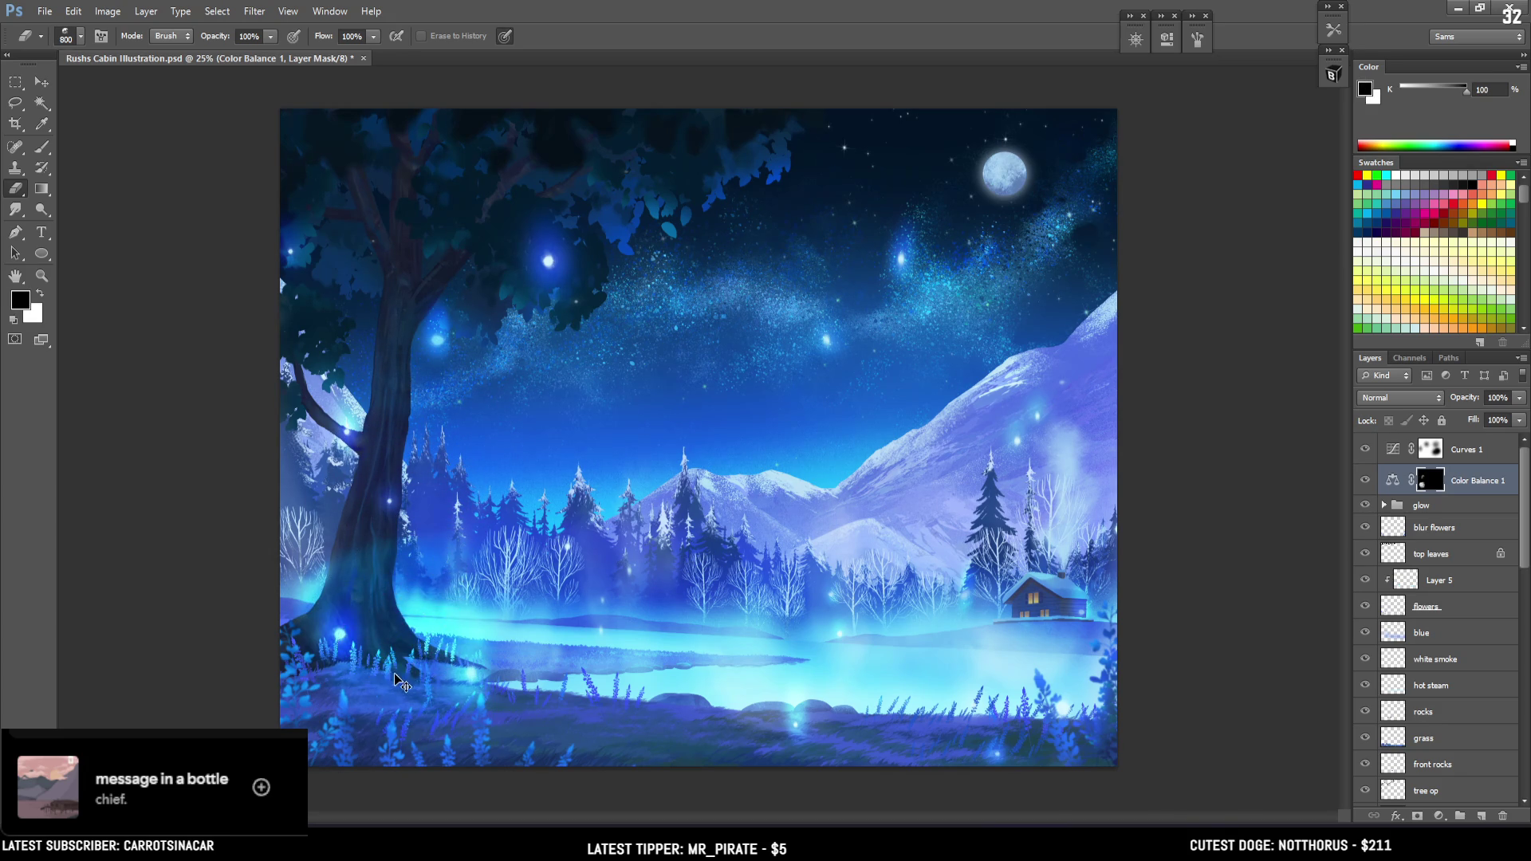
key("ctrl+z")
key("bracketleft")
key("bracketleft")
key("bracketleft")
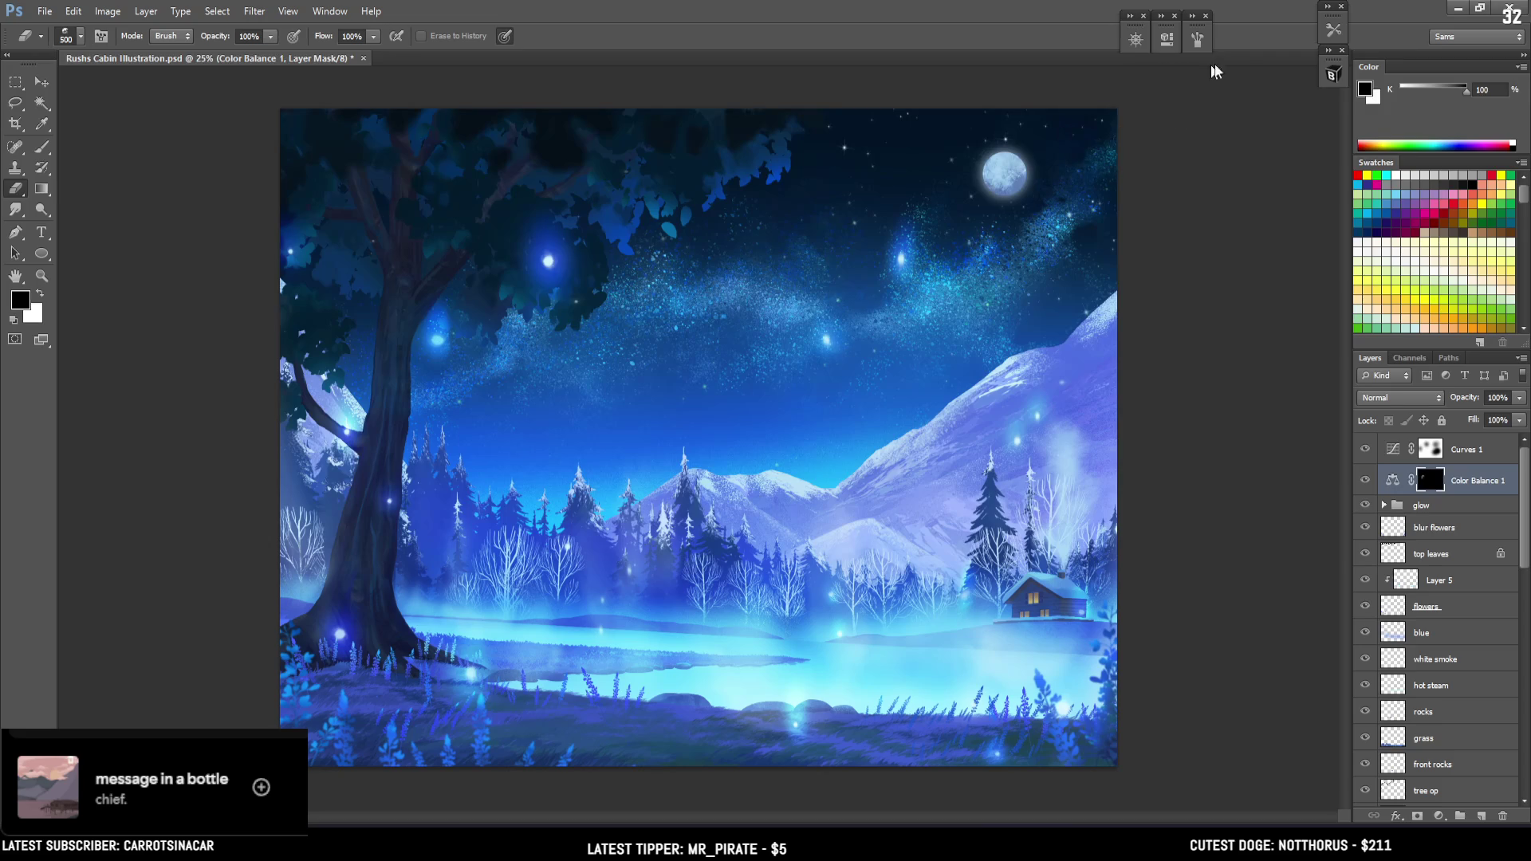
left_click(1334, 74)
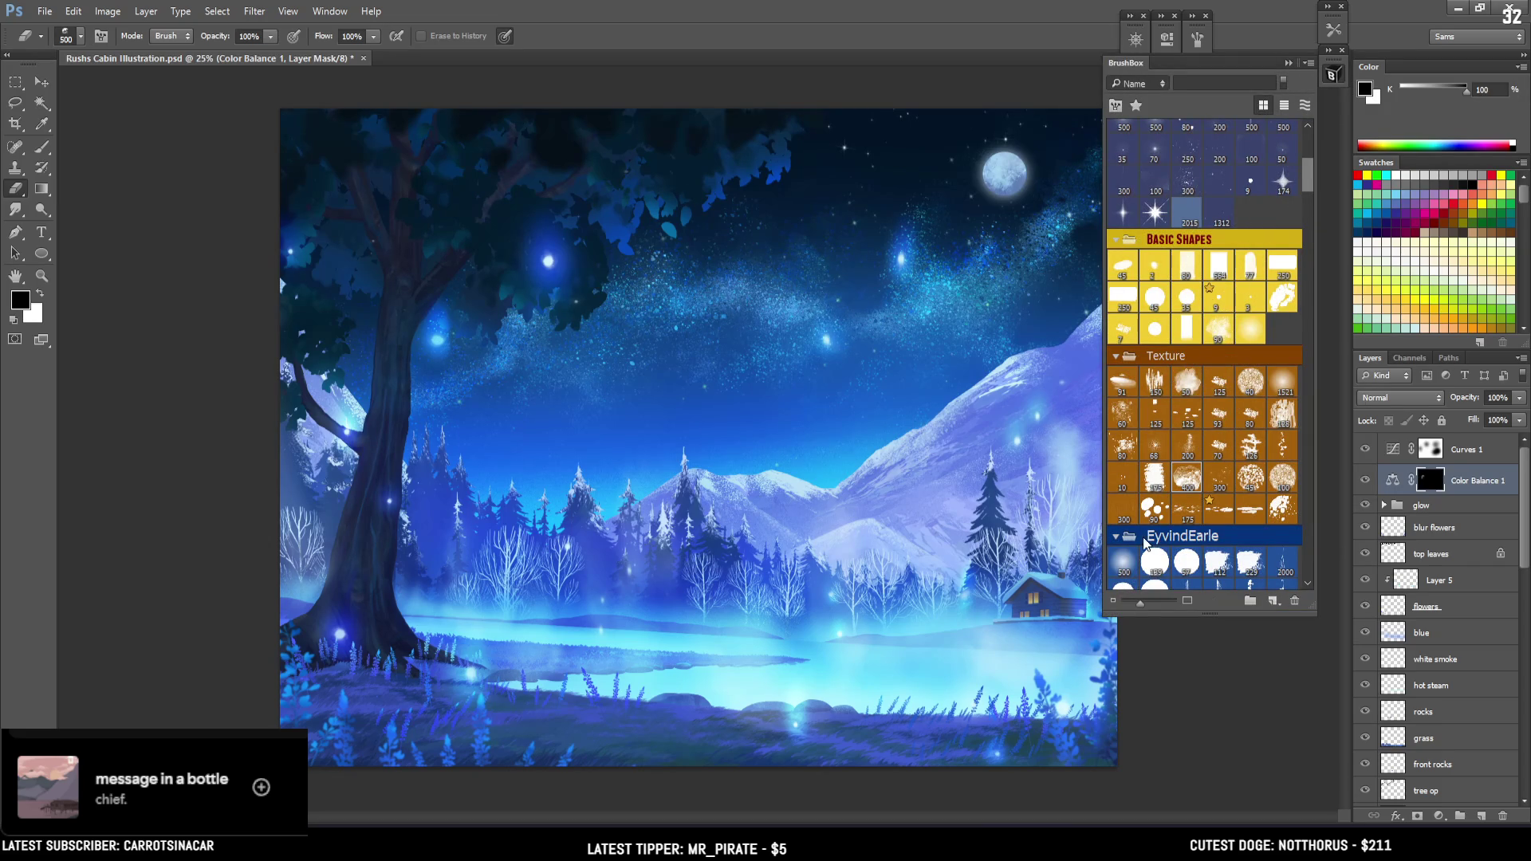
Pick the soft EyvindEarle brush and size it between 200 and 800, ending at 300
left_click(1125, 563)
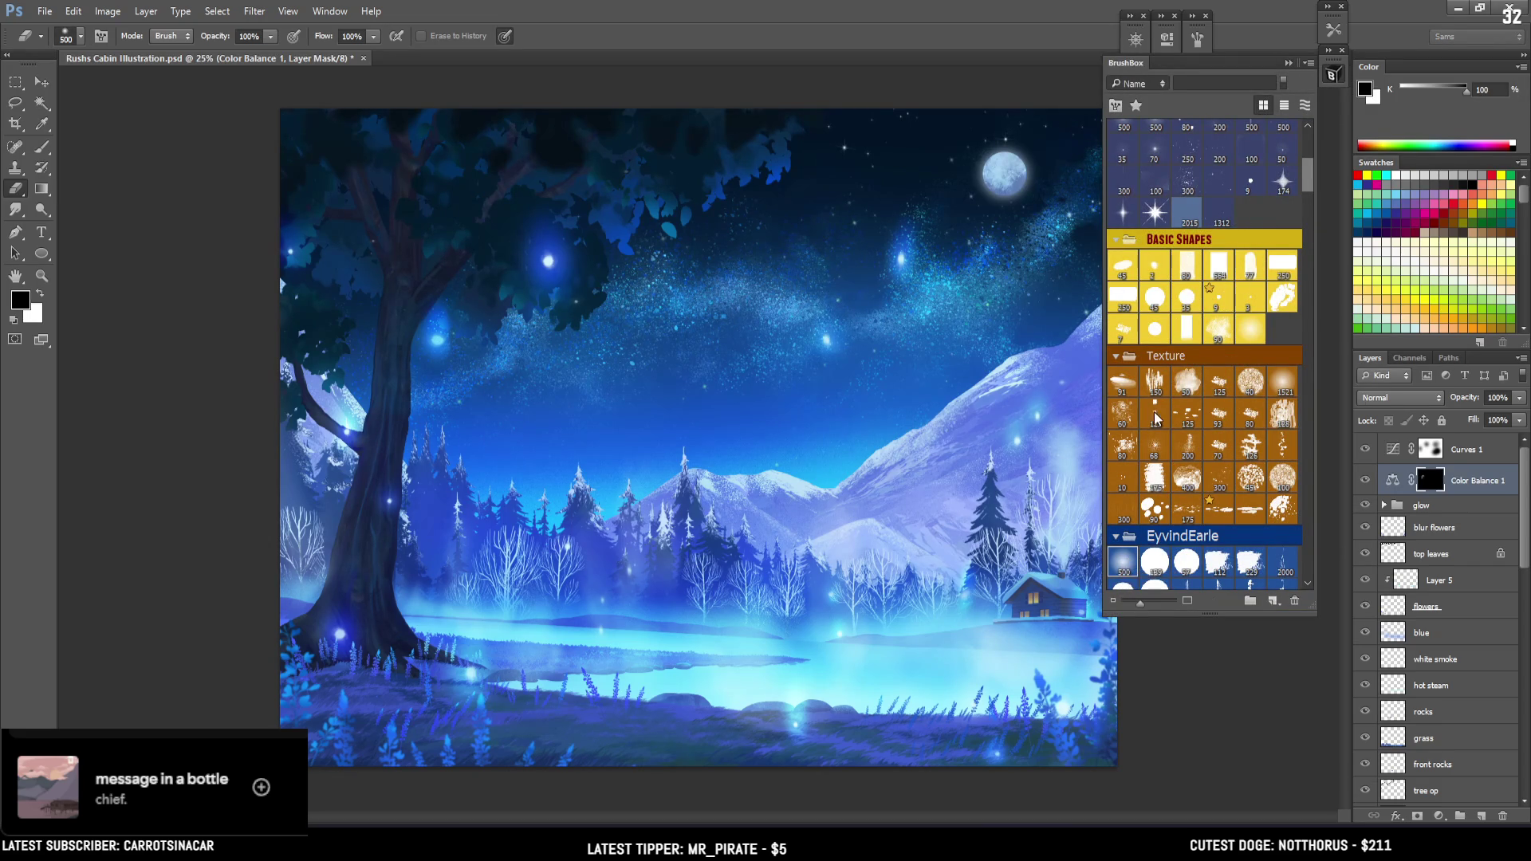
left_click(1331, 75)
key("bracketright")
key("bracketright")
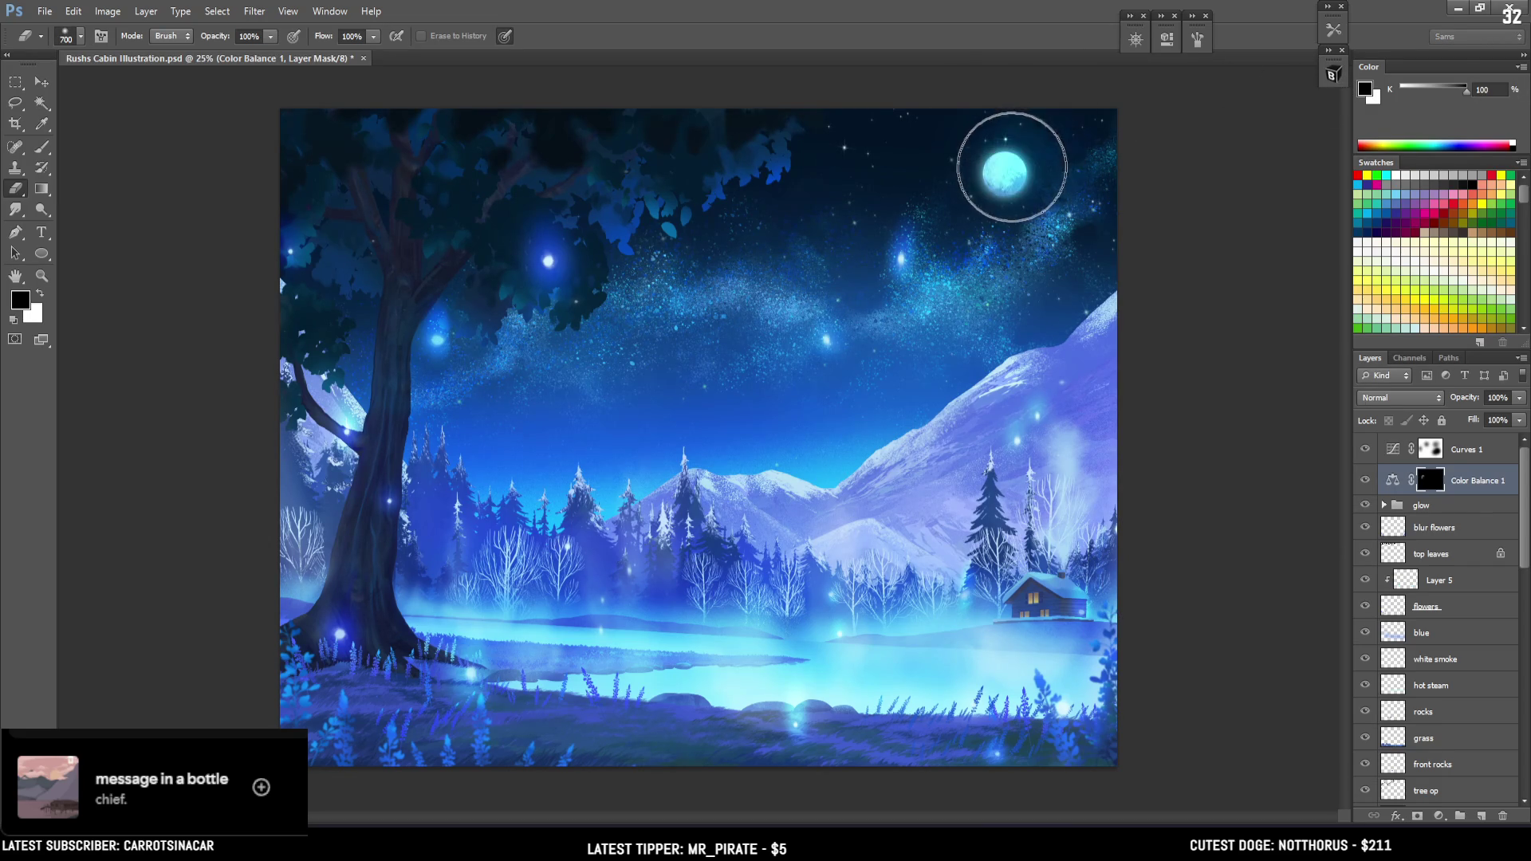
key("bracketright")
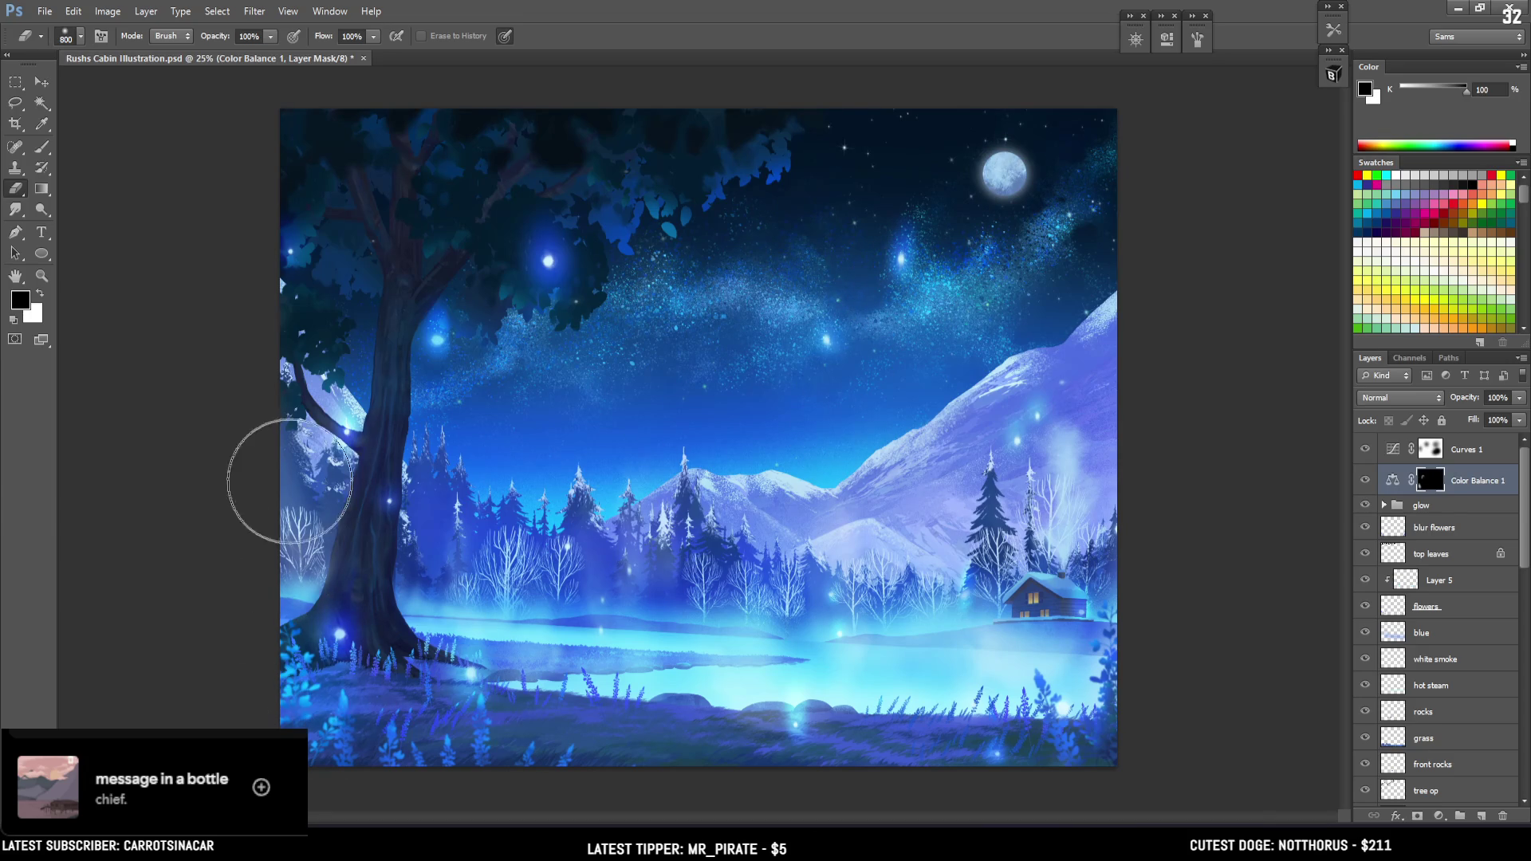
key("bracketleft")
key("bracketleft")
key("bracketleft")
key("bracketleft")
key("bracketleft")
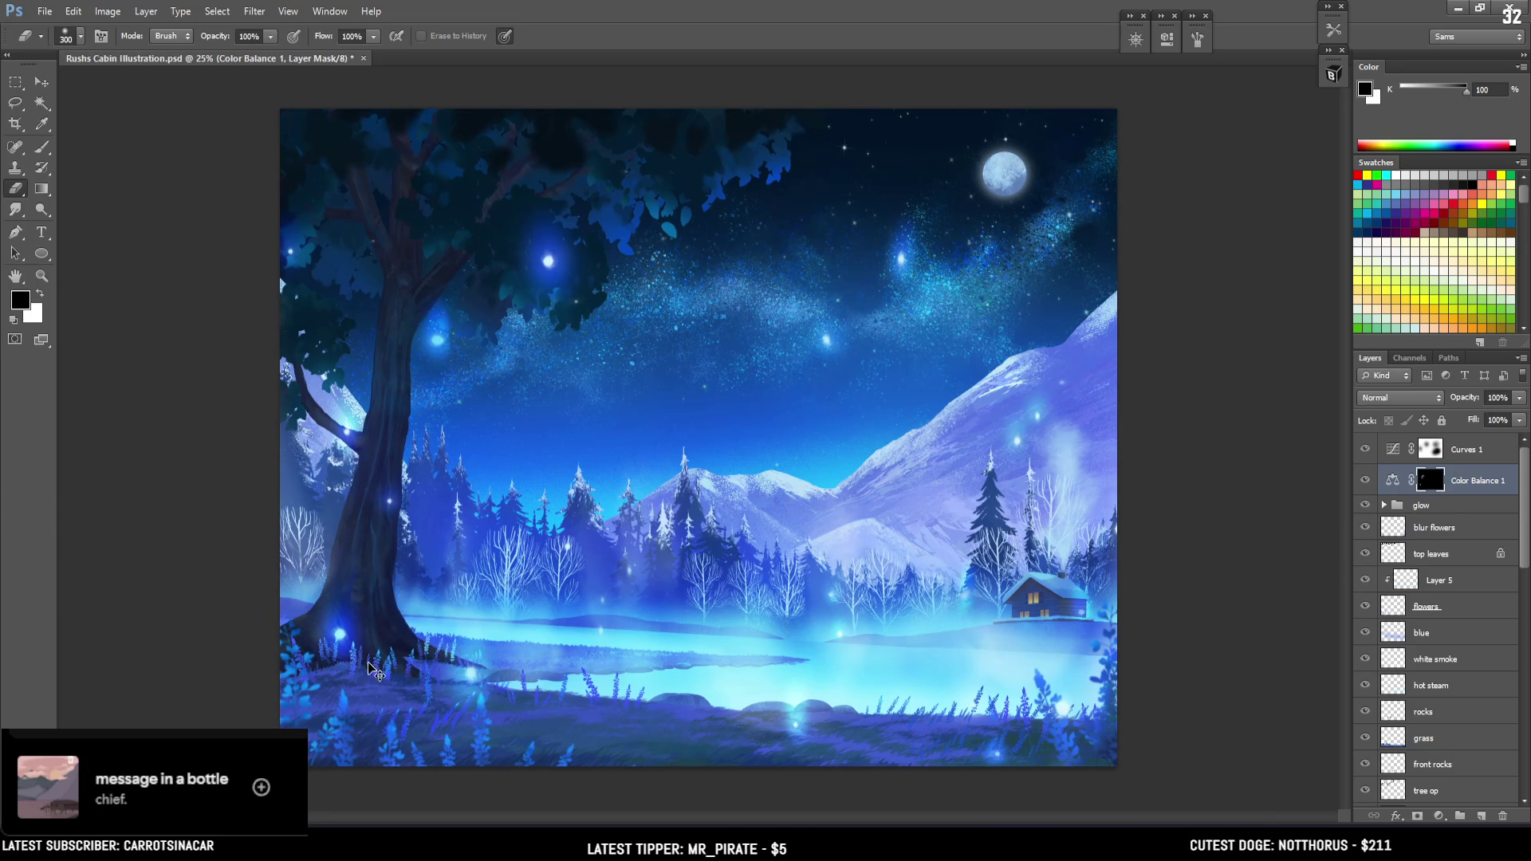
key("bracketleft")
key("bracketleft")
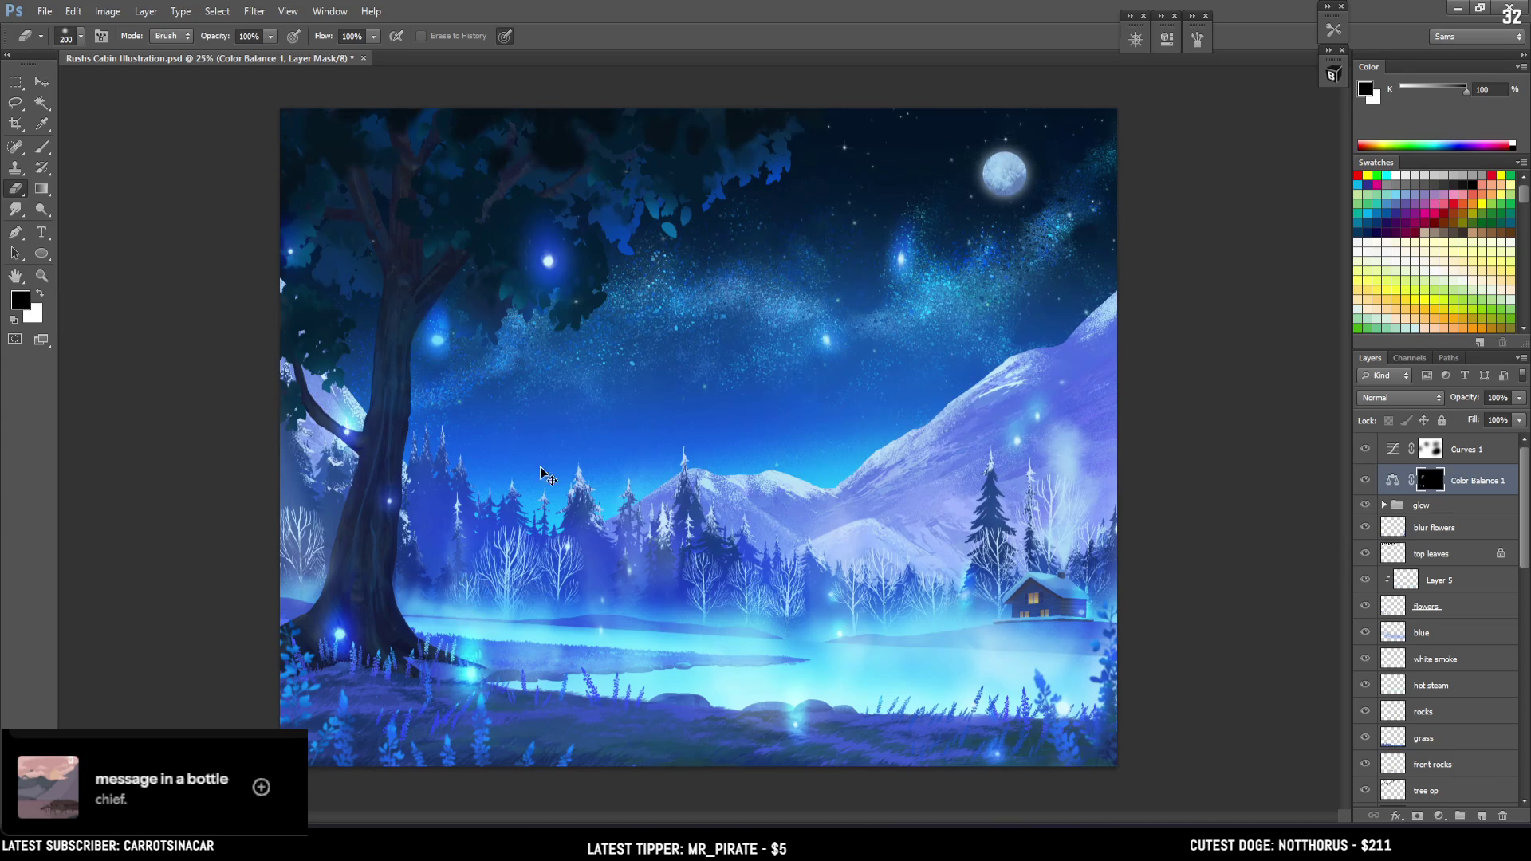
key("bracketright")
key("bracketright")
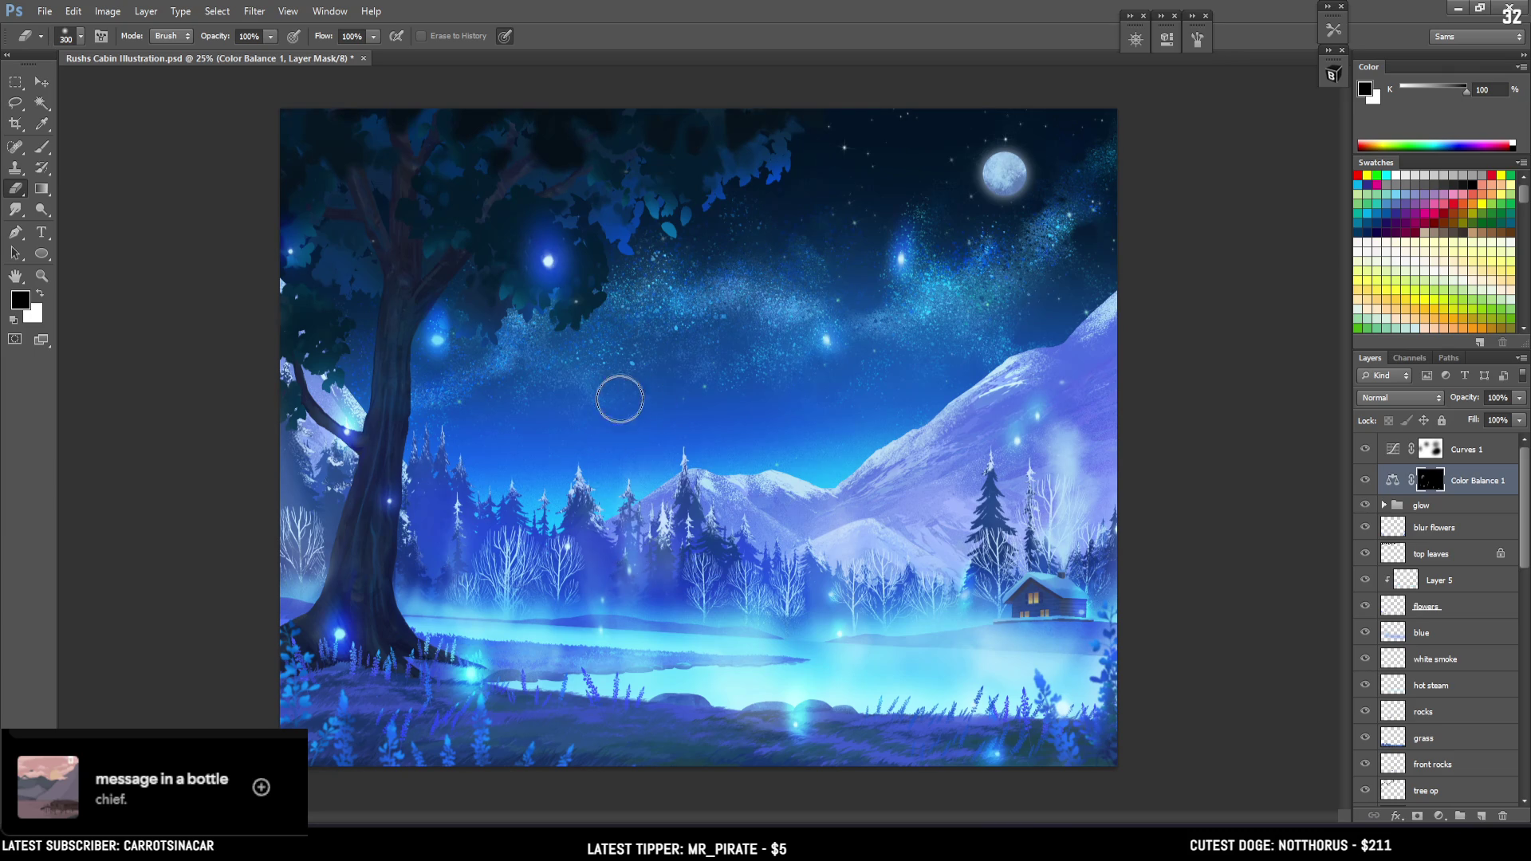
Rework the Color Balance mask with a 150–400 px eraser, swapping black and white foreground
key("bracketleft")
key("bracketleft")
key("bracketleft")
key("bracketleft")
key("bracketright")
key("bracketright")
key("bracketright")
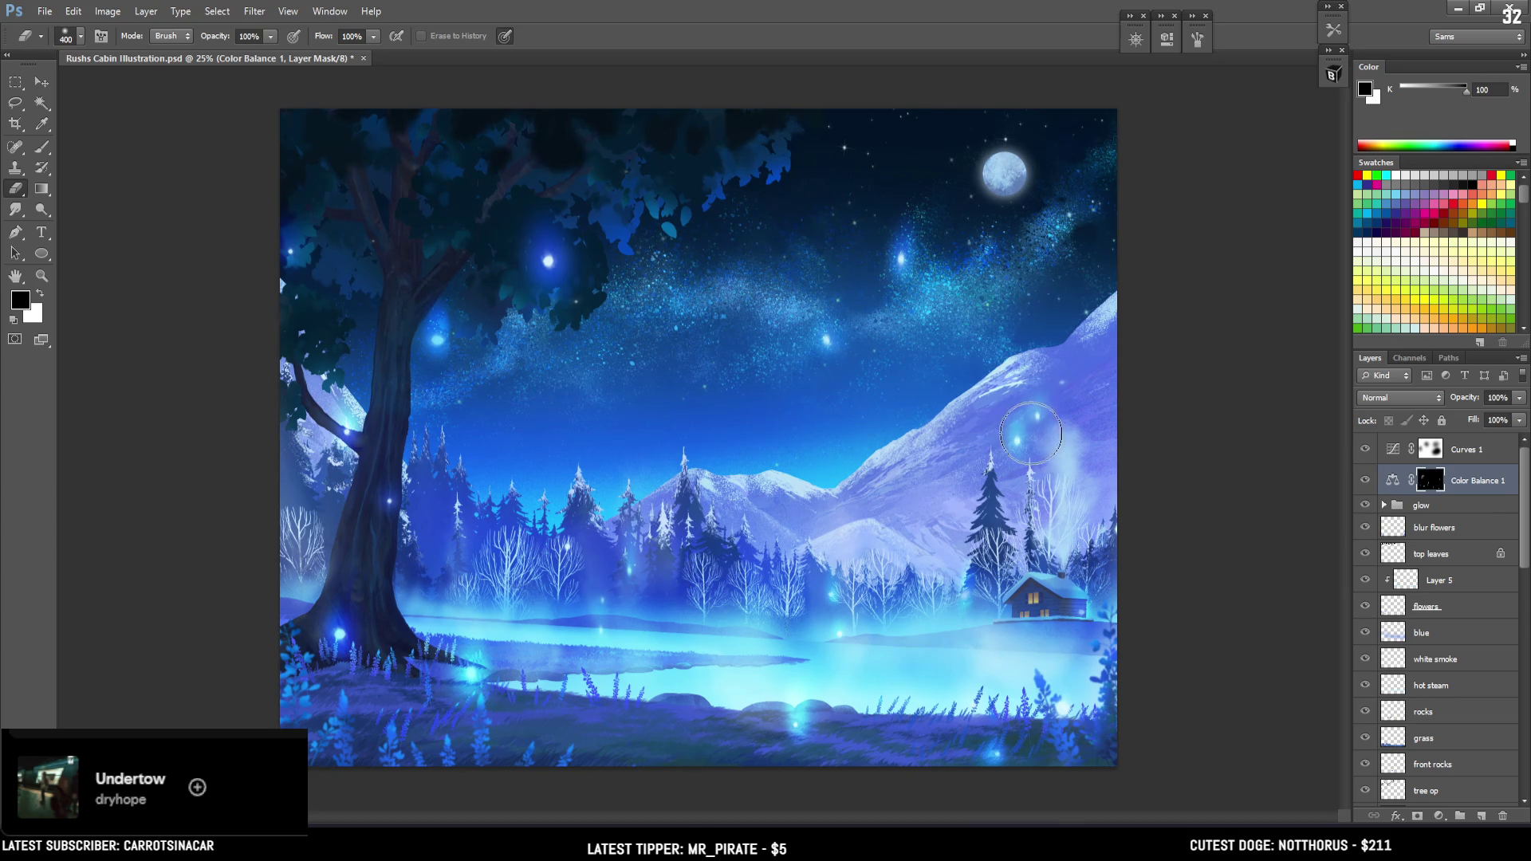
key("x")
key("x")
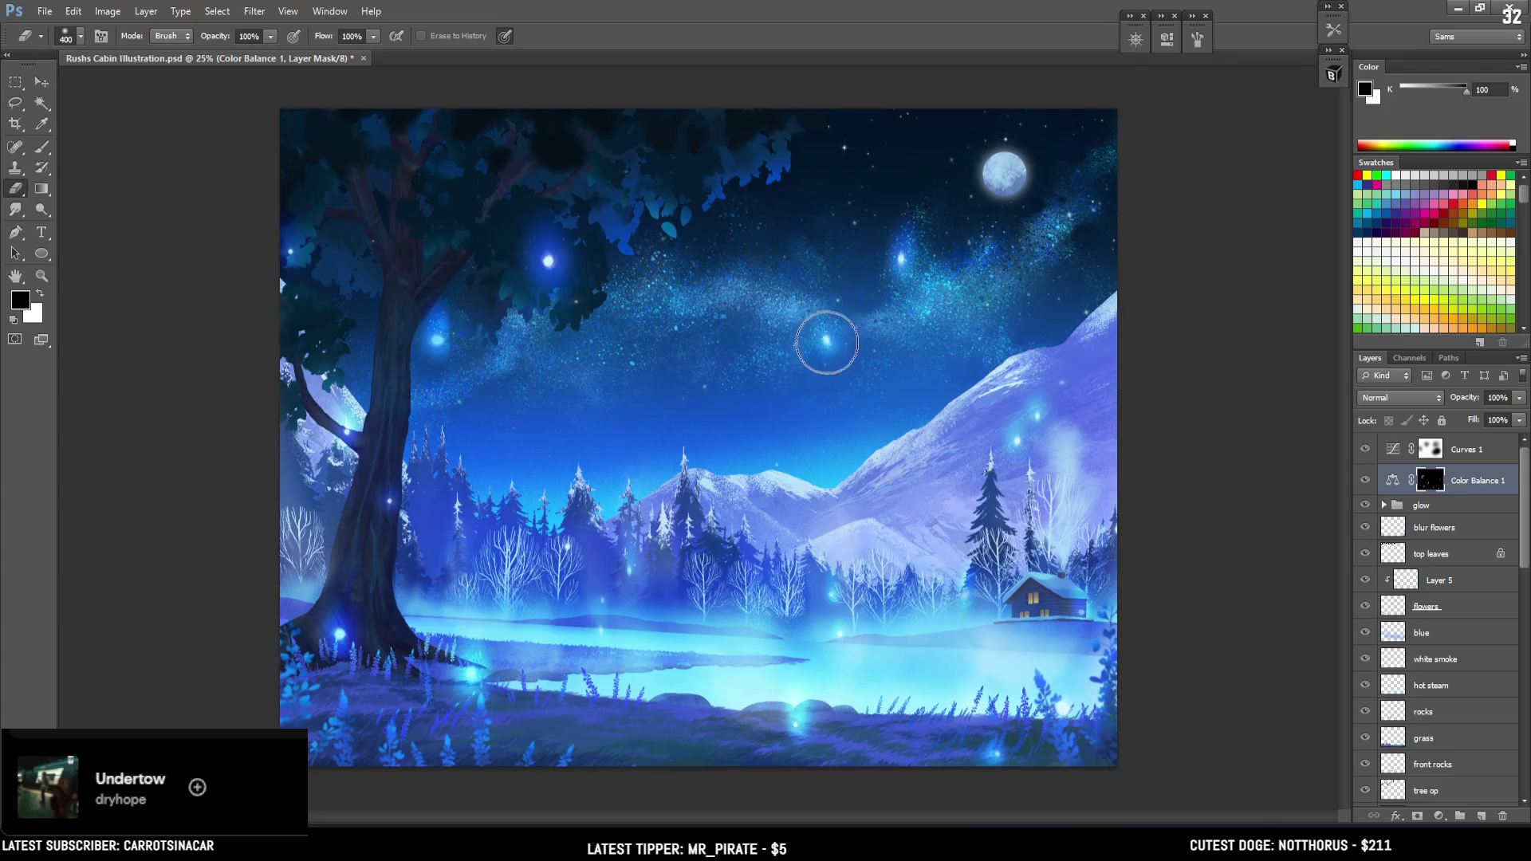
key("bracketleft")
key("bracketleft")
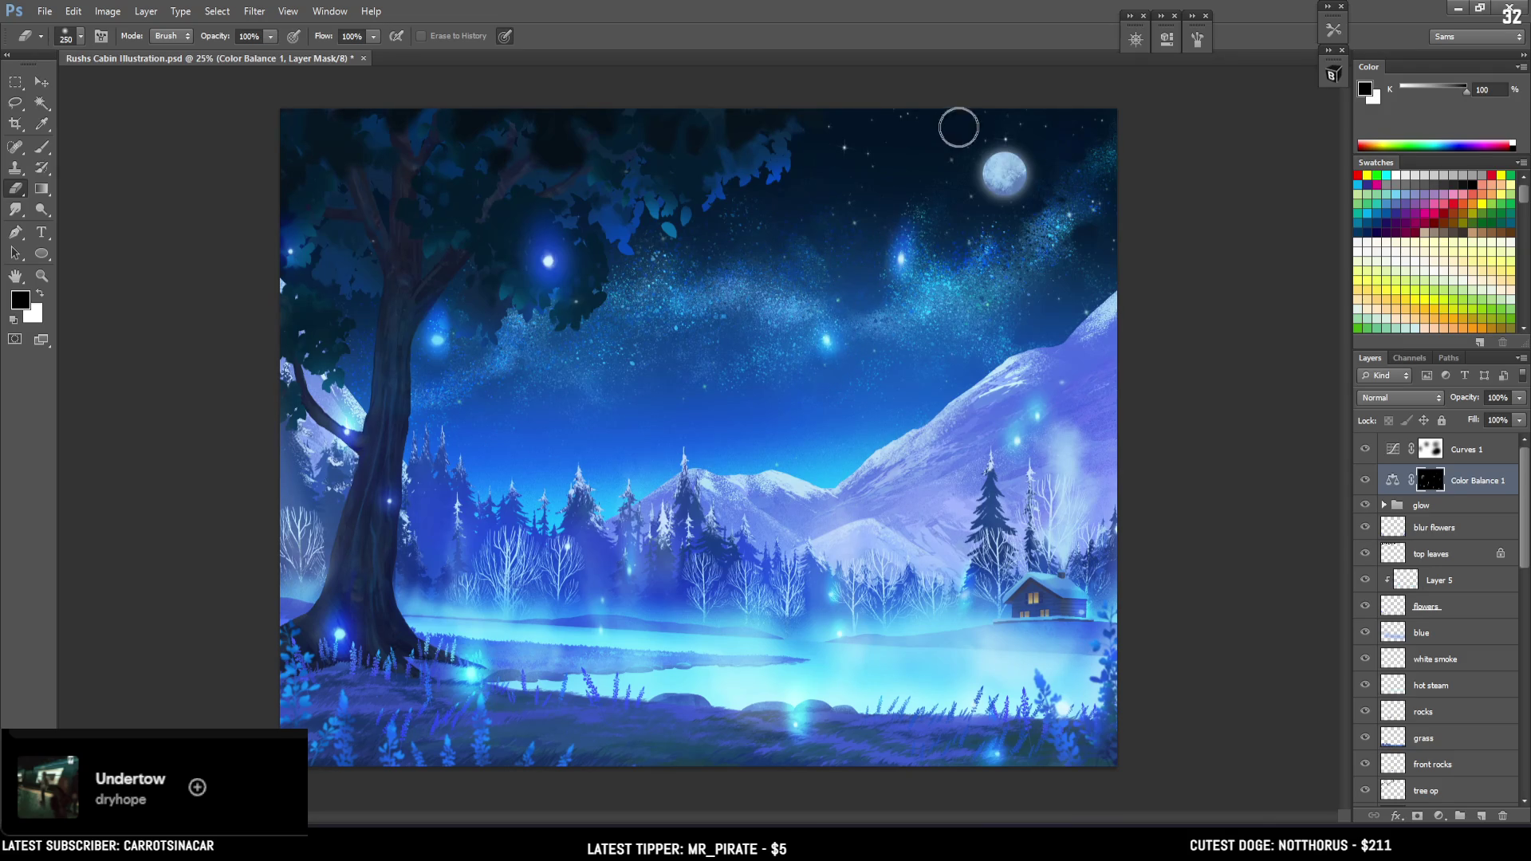
key("x")
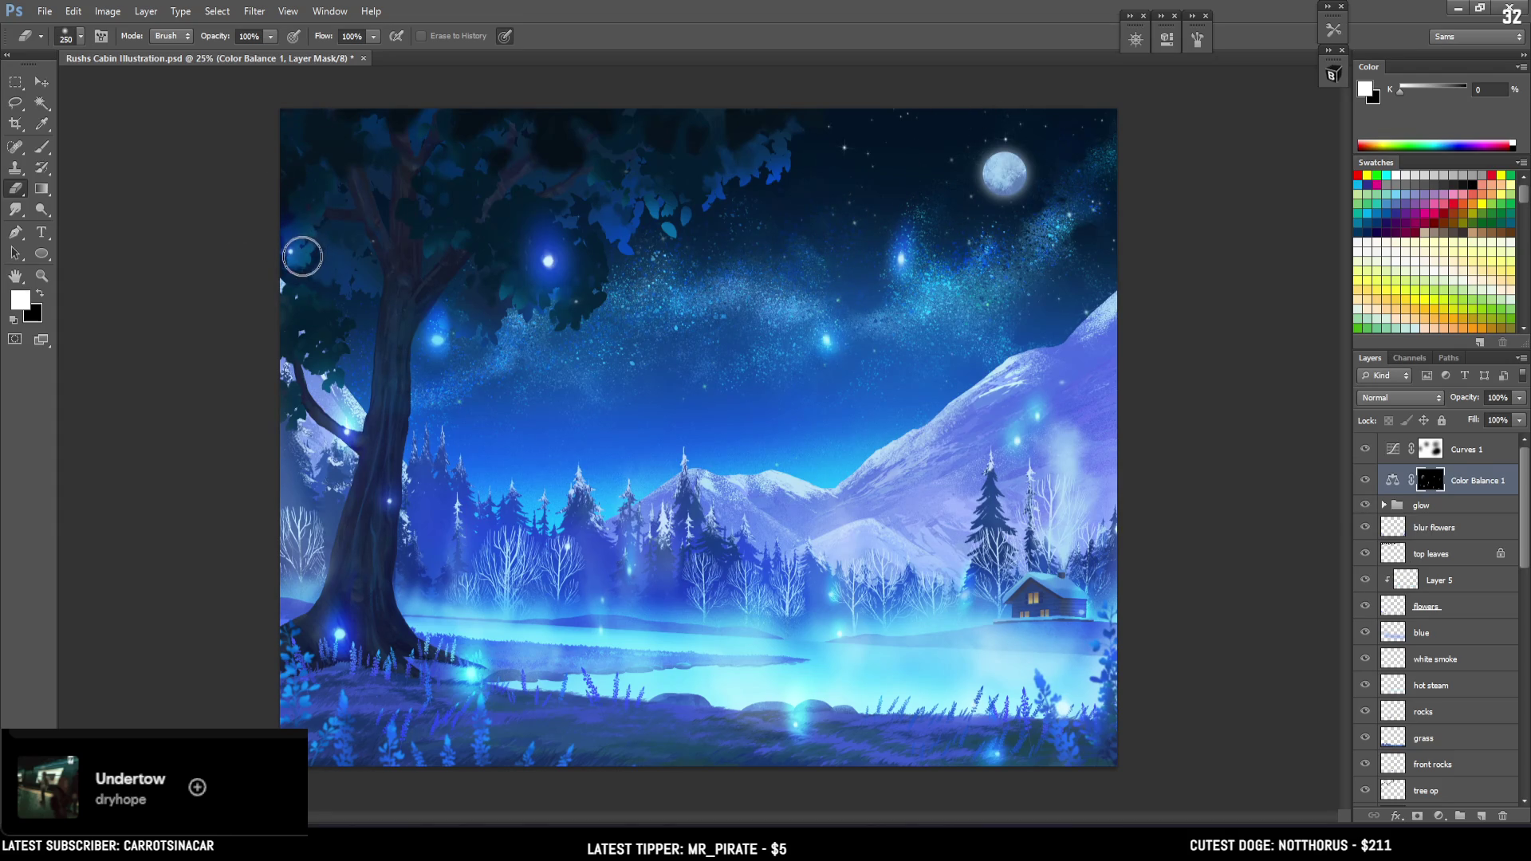
key("x")
key("b")
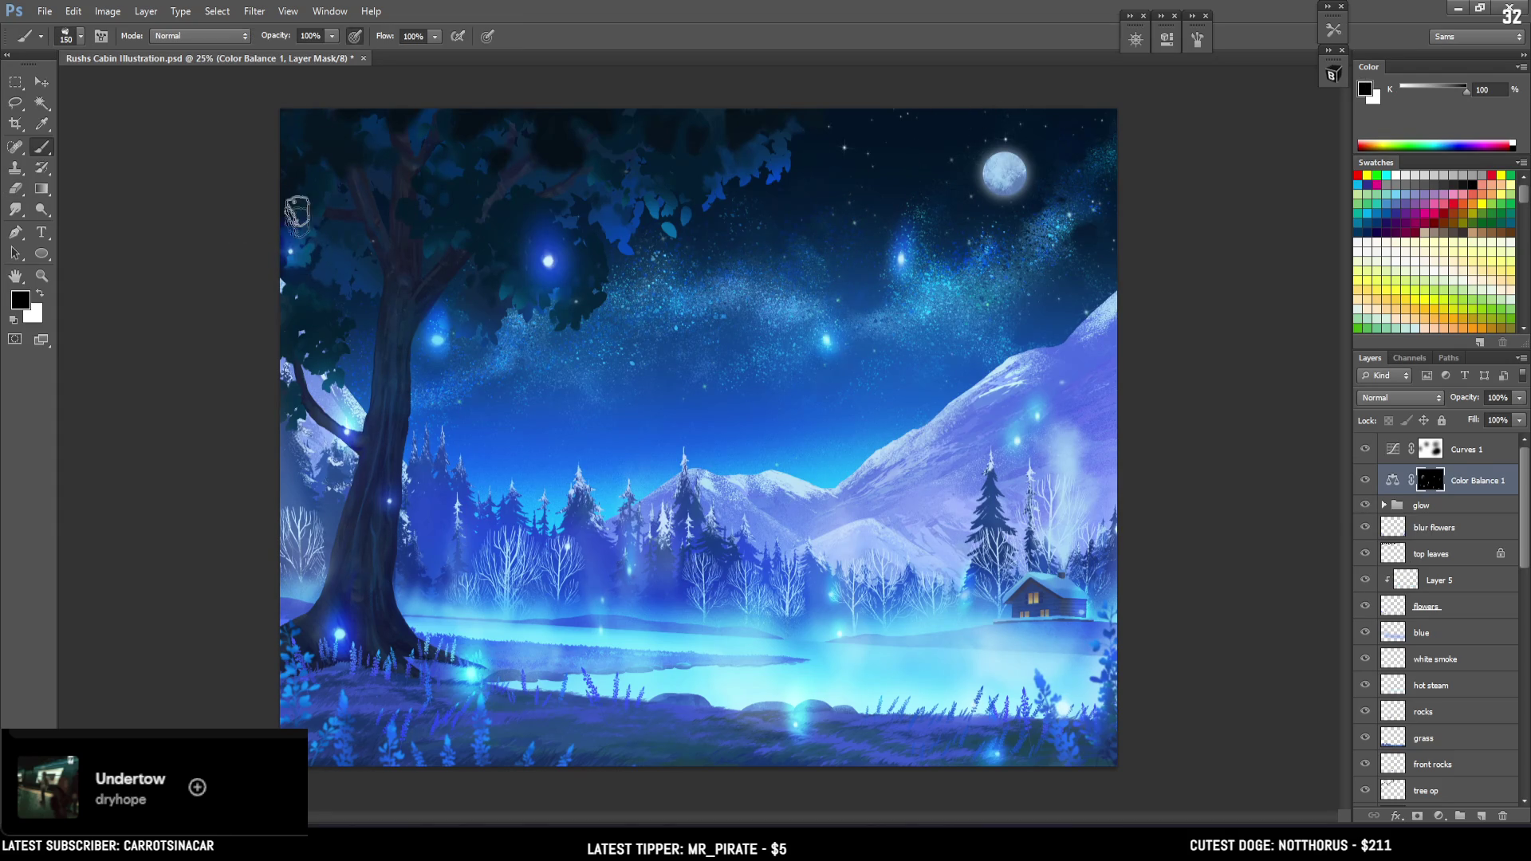
key("x")
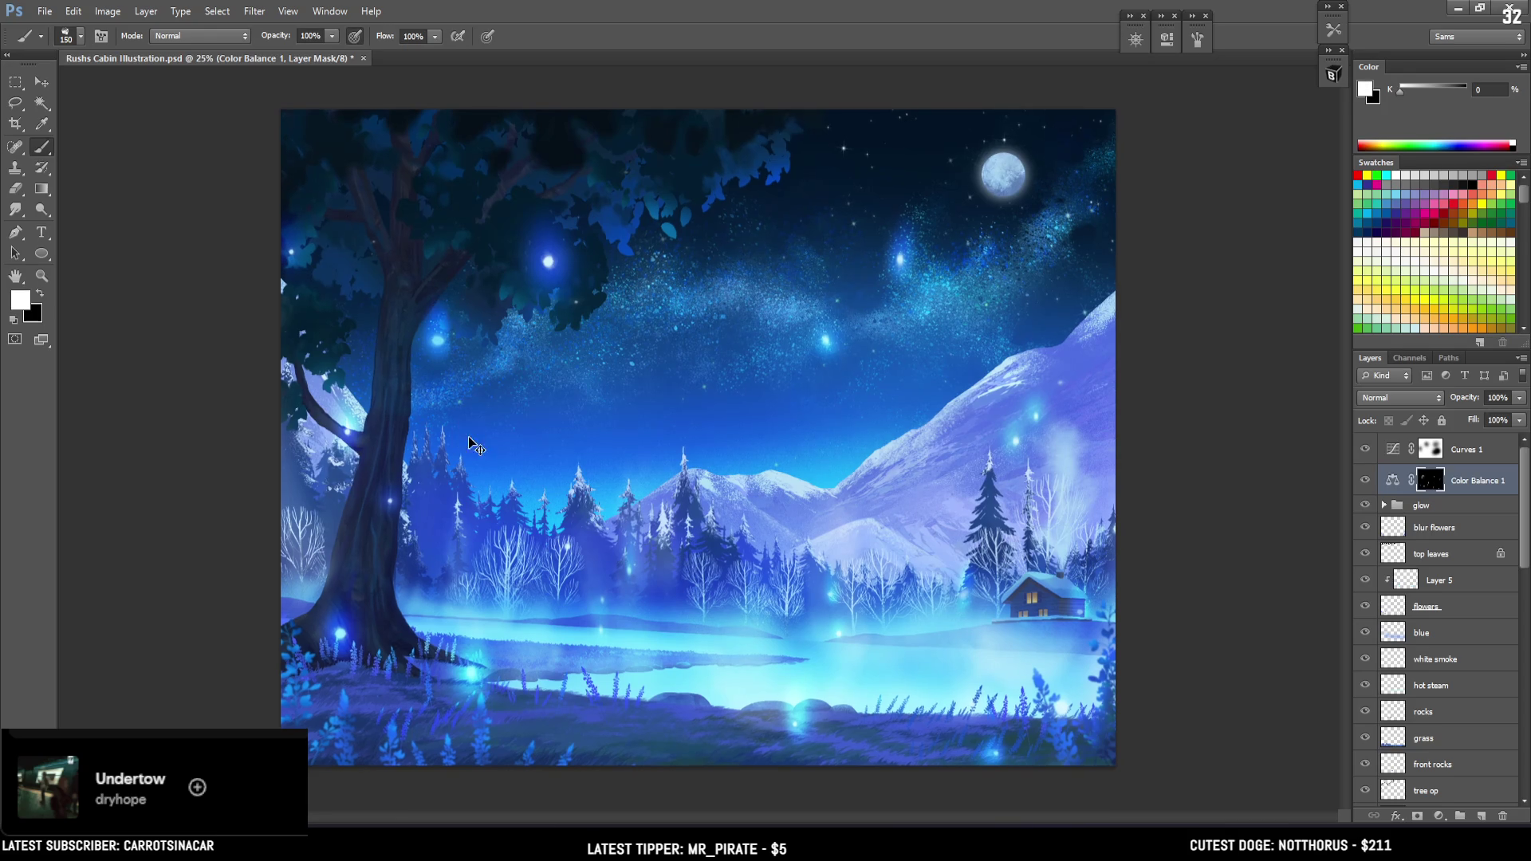
key("ctrl+minus")
key("ctrl+minus")
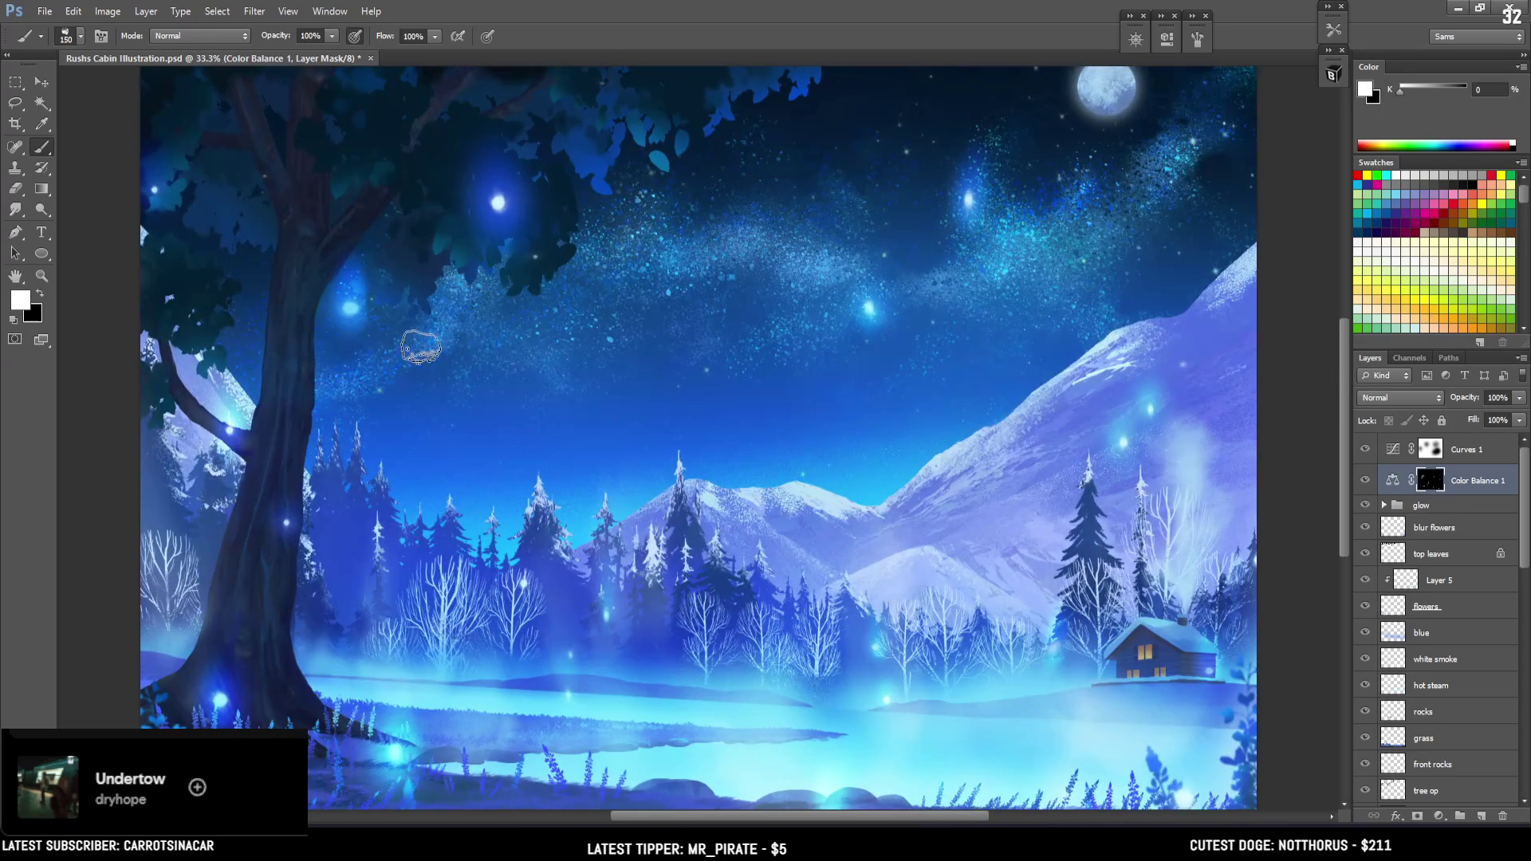
left_click_drag(423, 350, 405, 247)
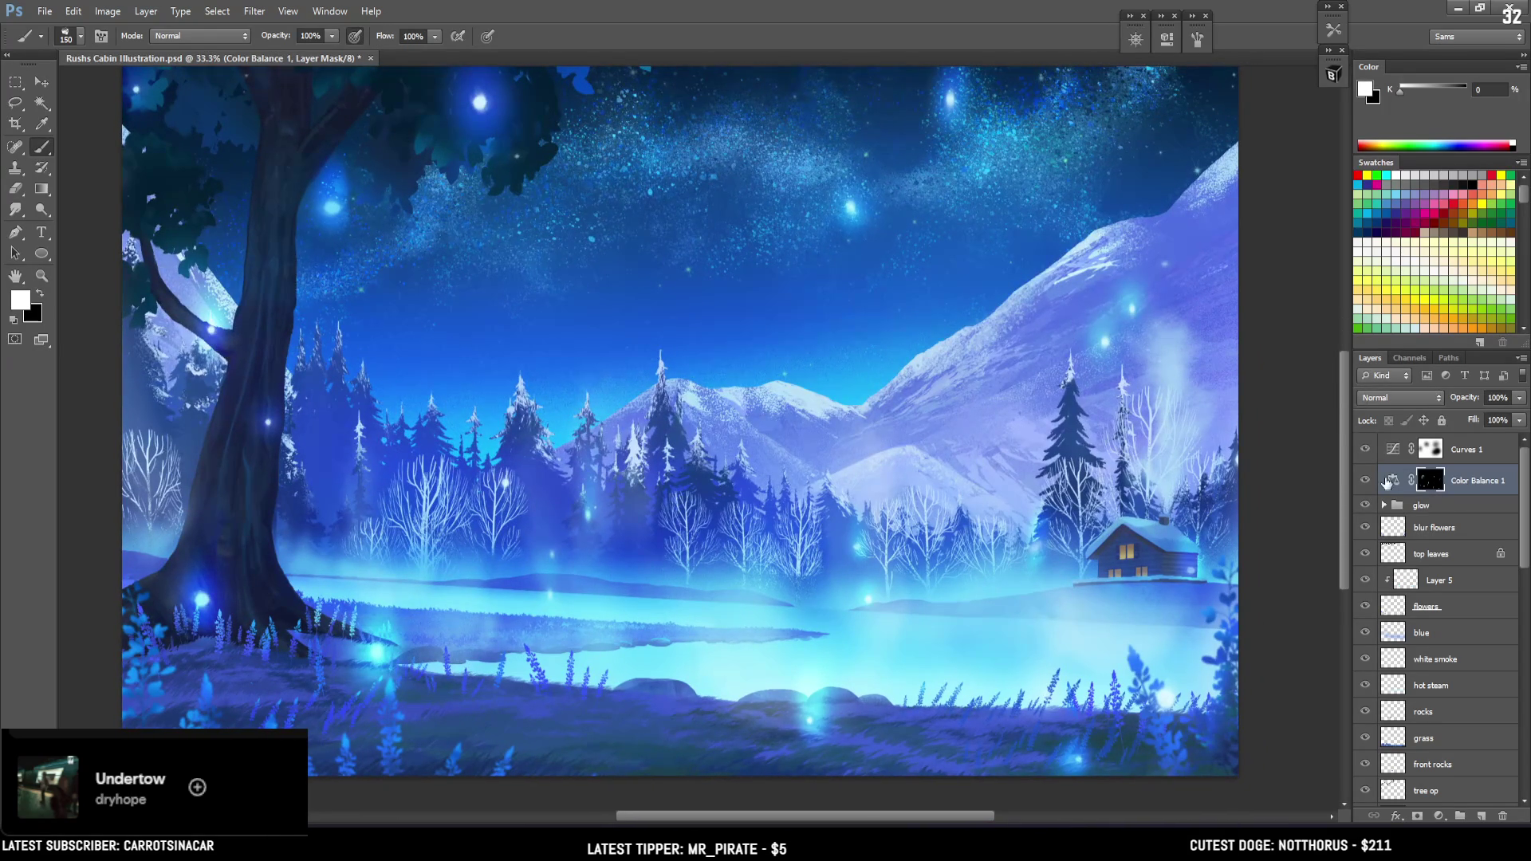
left_click(1366, 479)
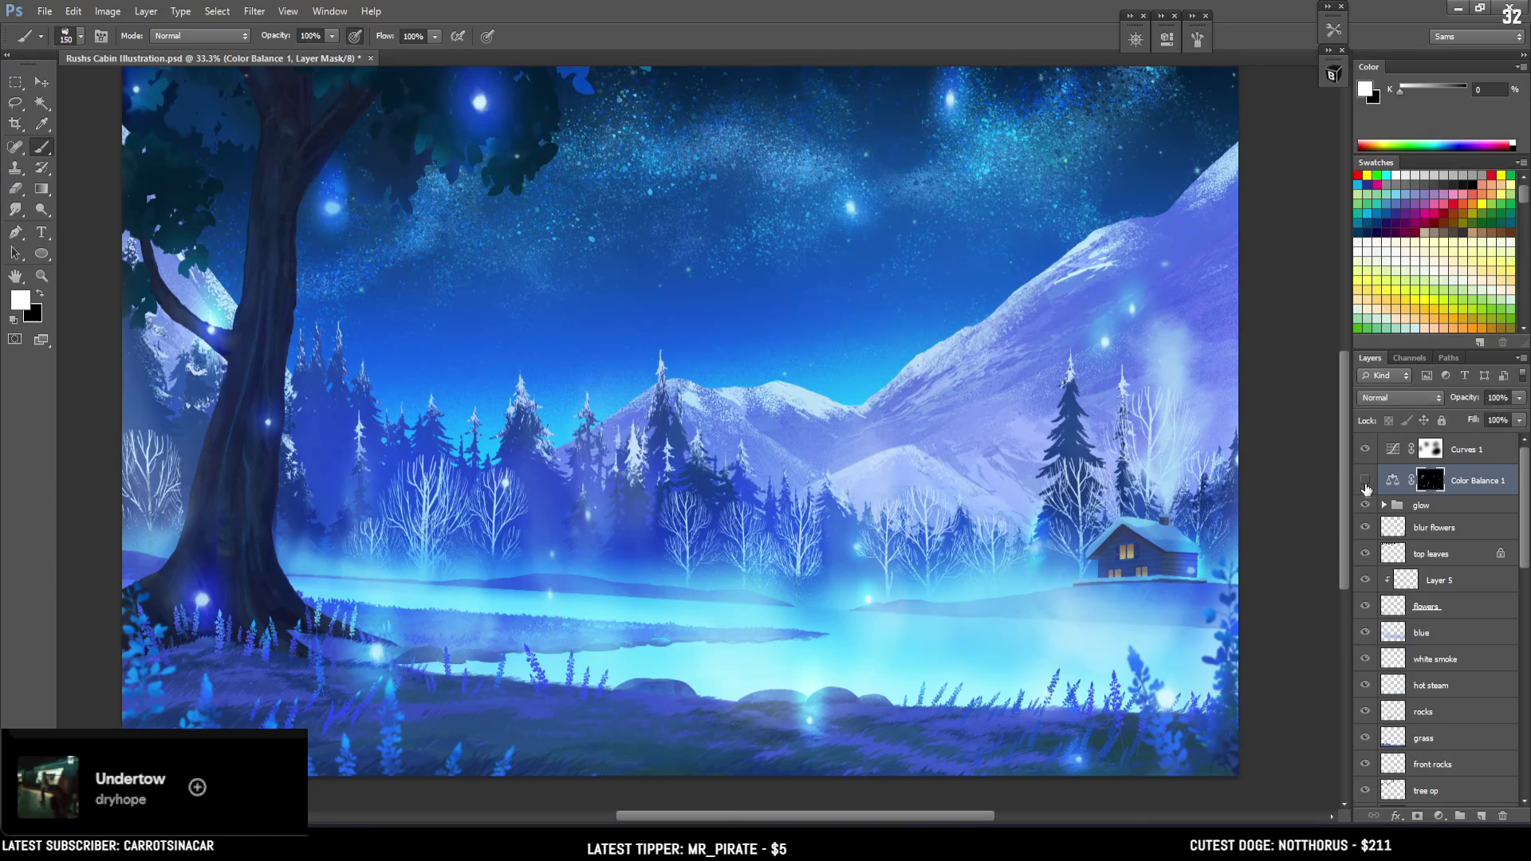
left_click(1365, 480)
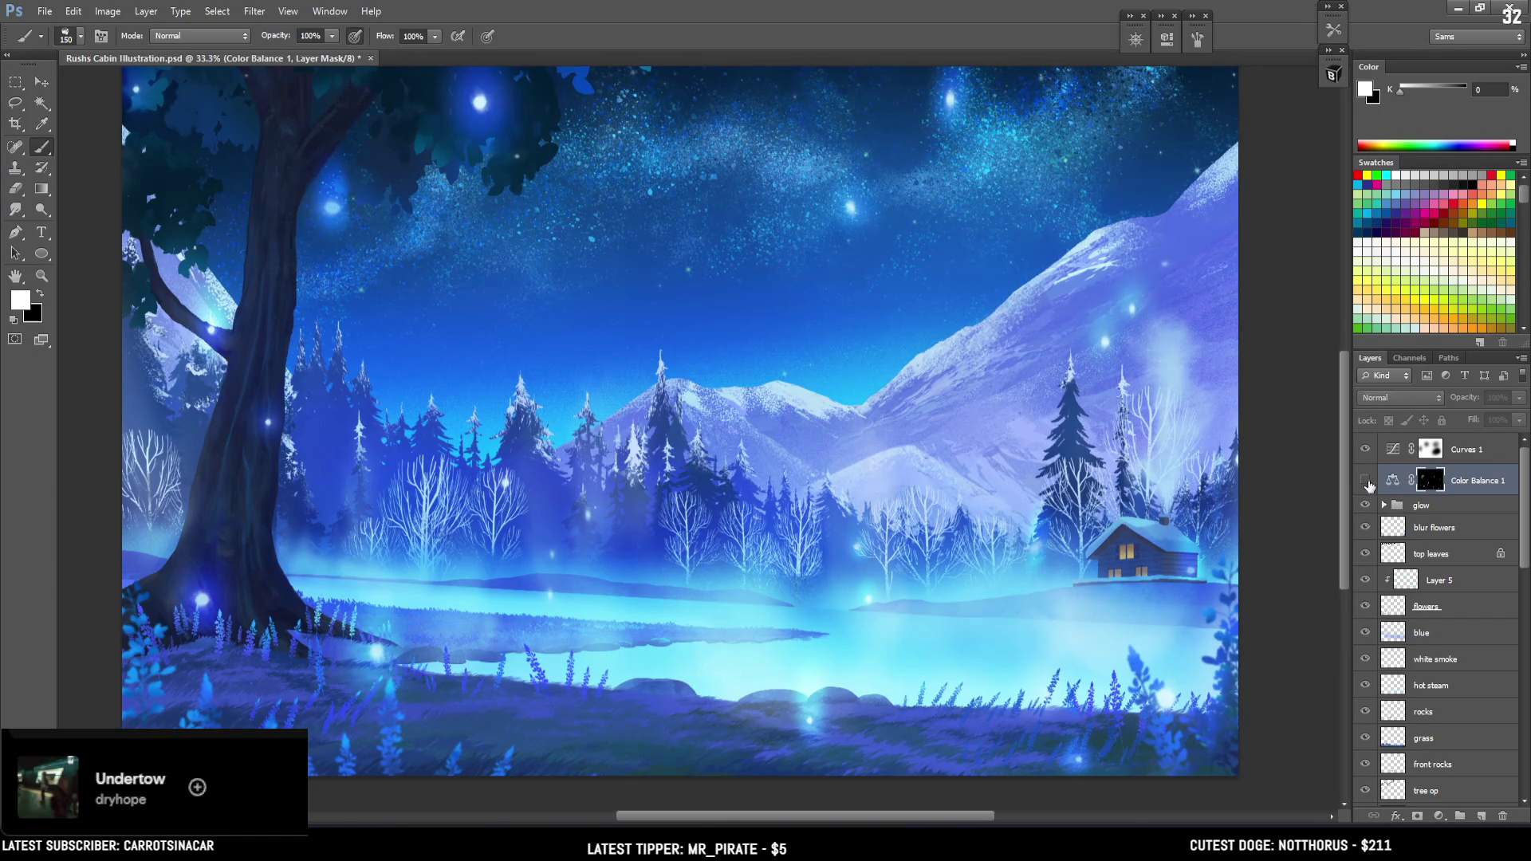
key("ctrl+minus")
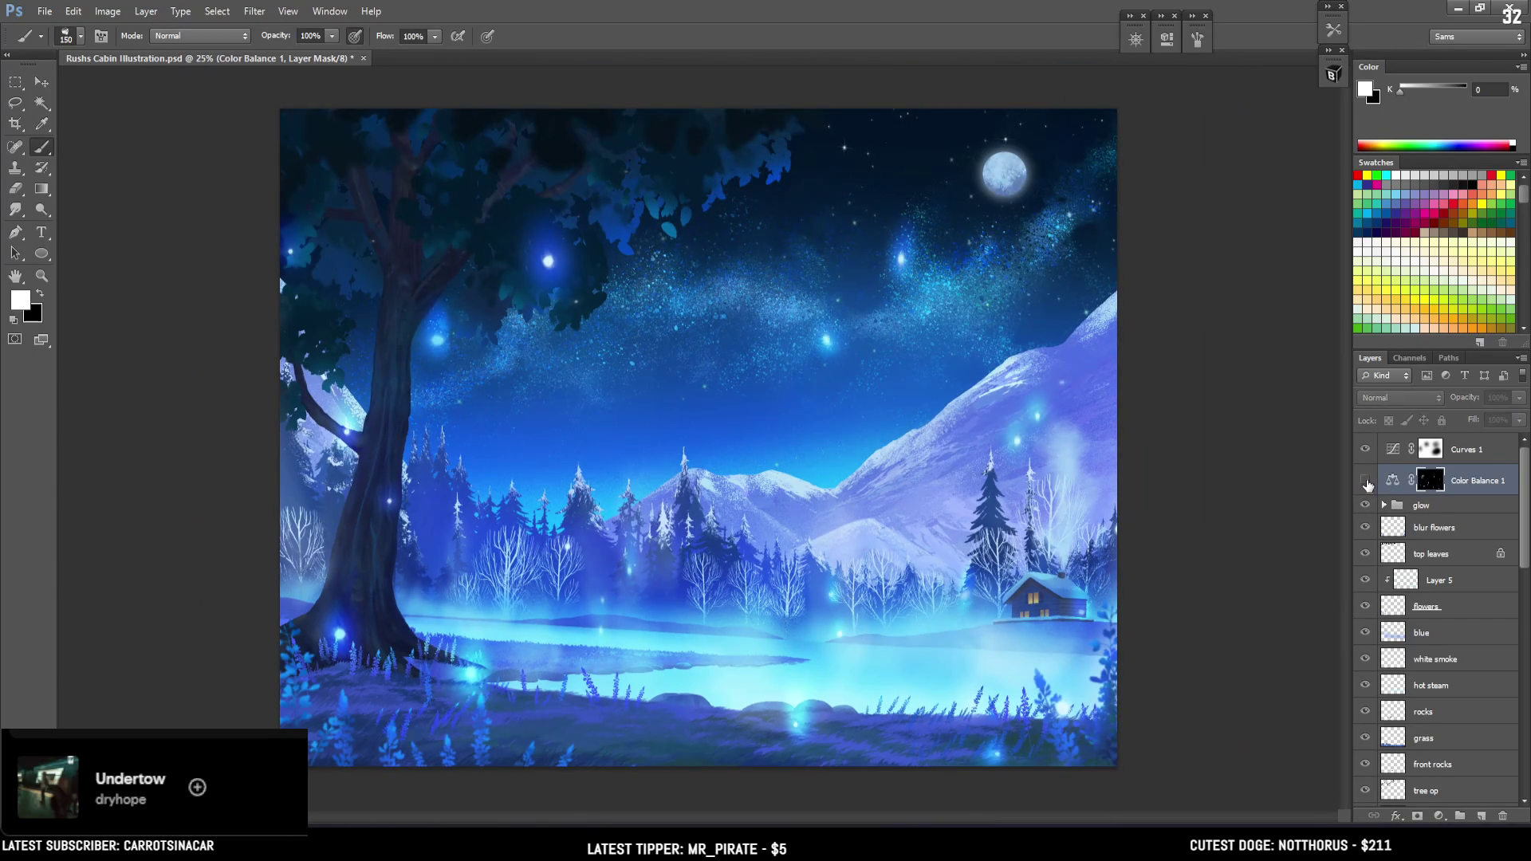
left_click(1365, 480)
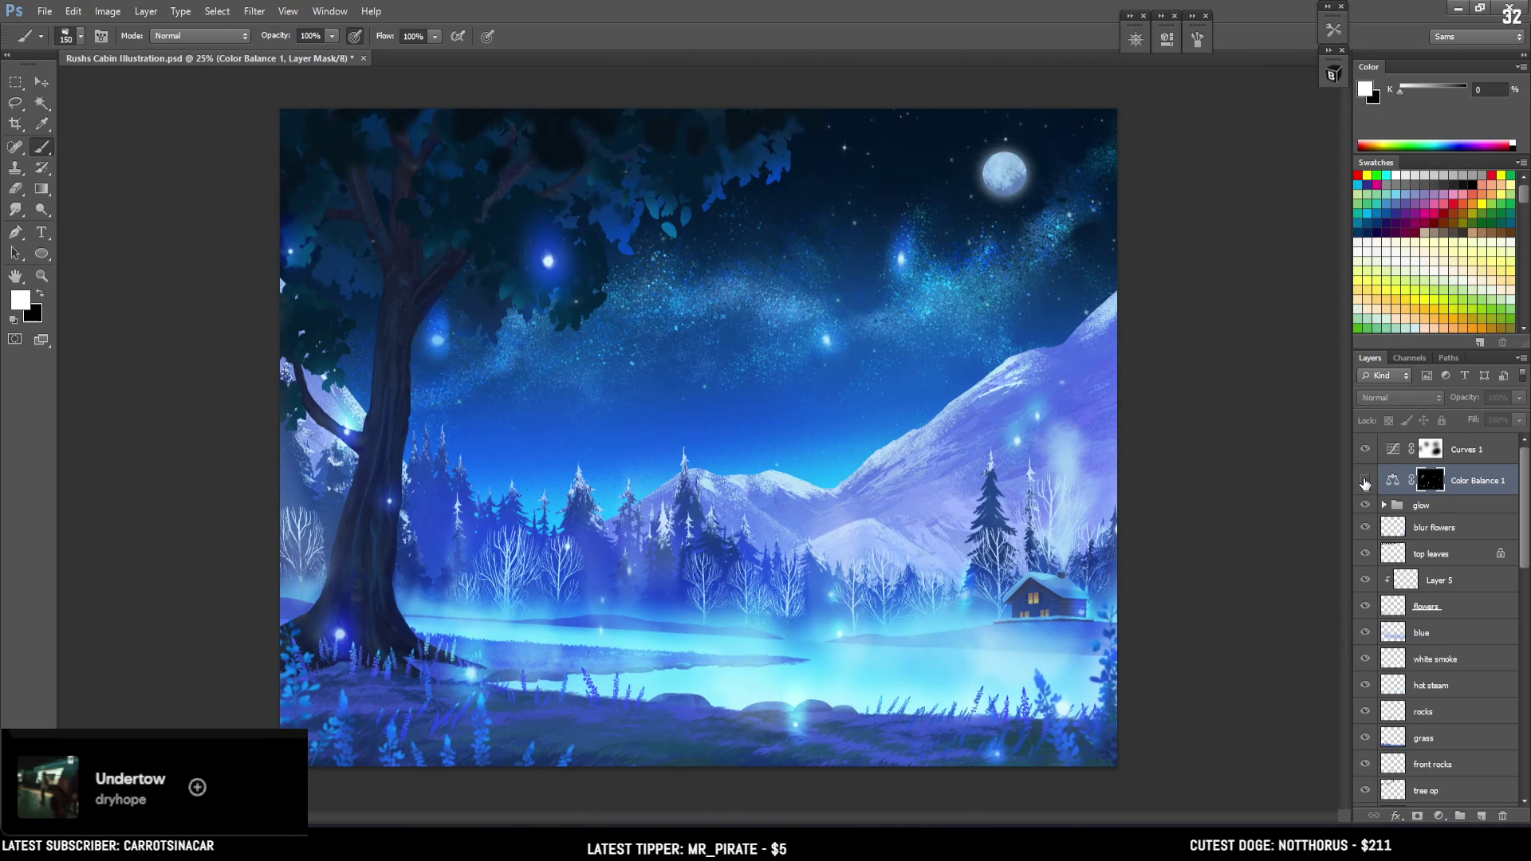
left_click(1365, 480)
key("ctrl+plus")
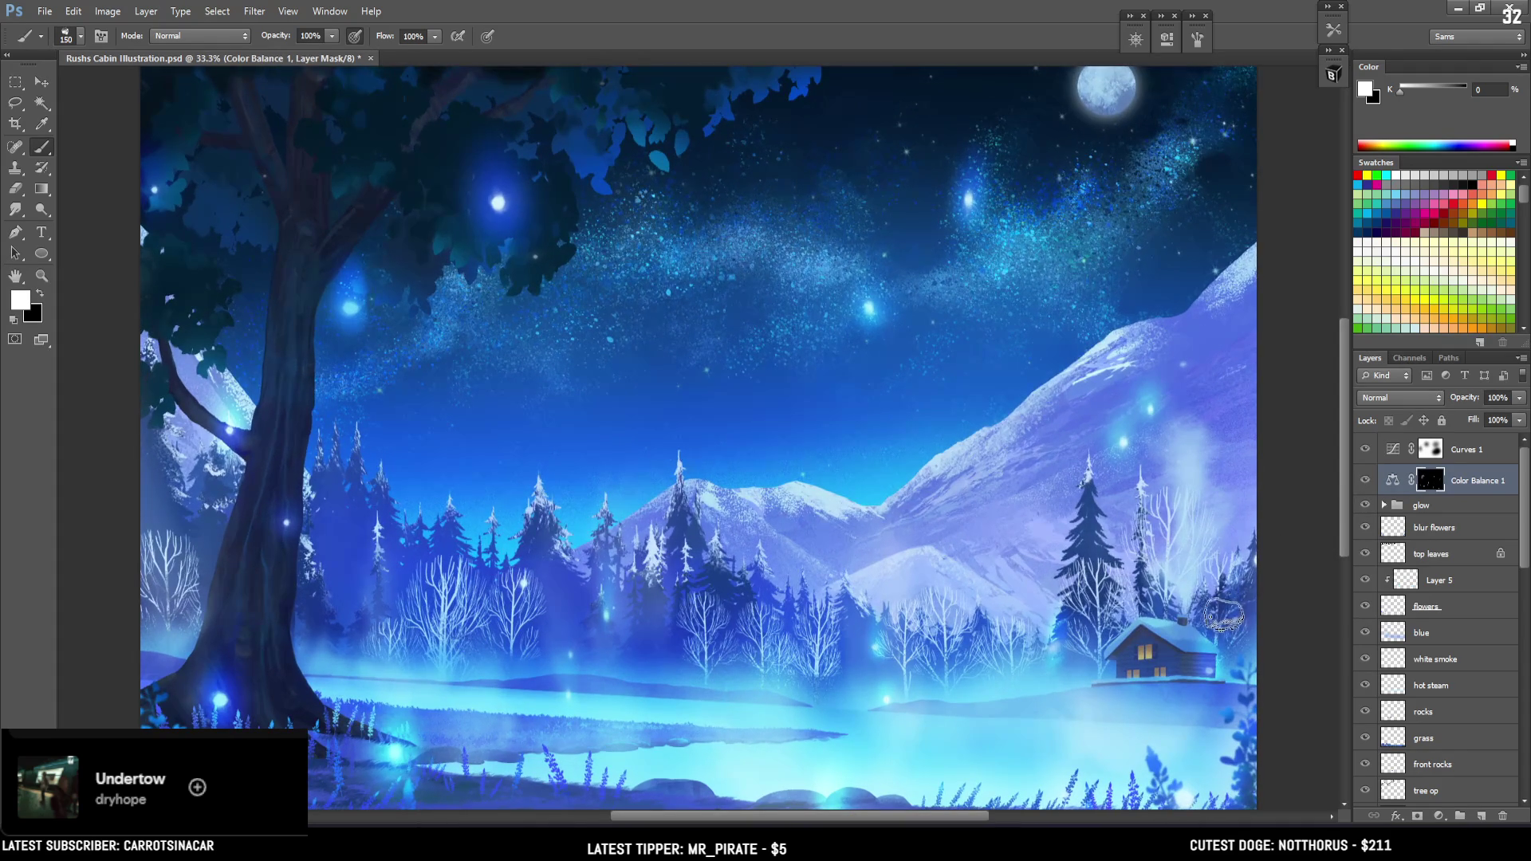
mouse_move(1146, 606)
left_mouse_down()
mouse_move(1137, 523)
mouse_move(1155, 494)
left_mouse_up()
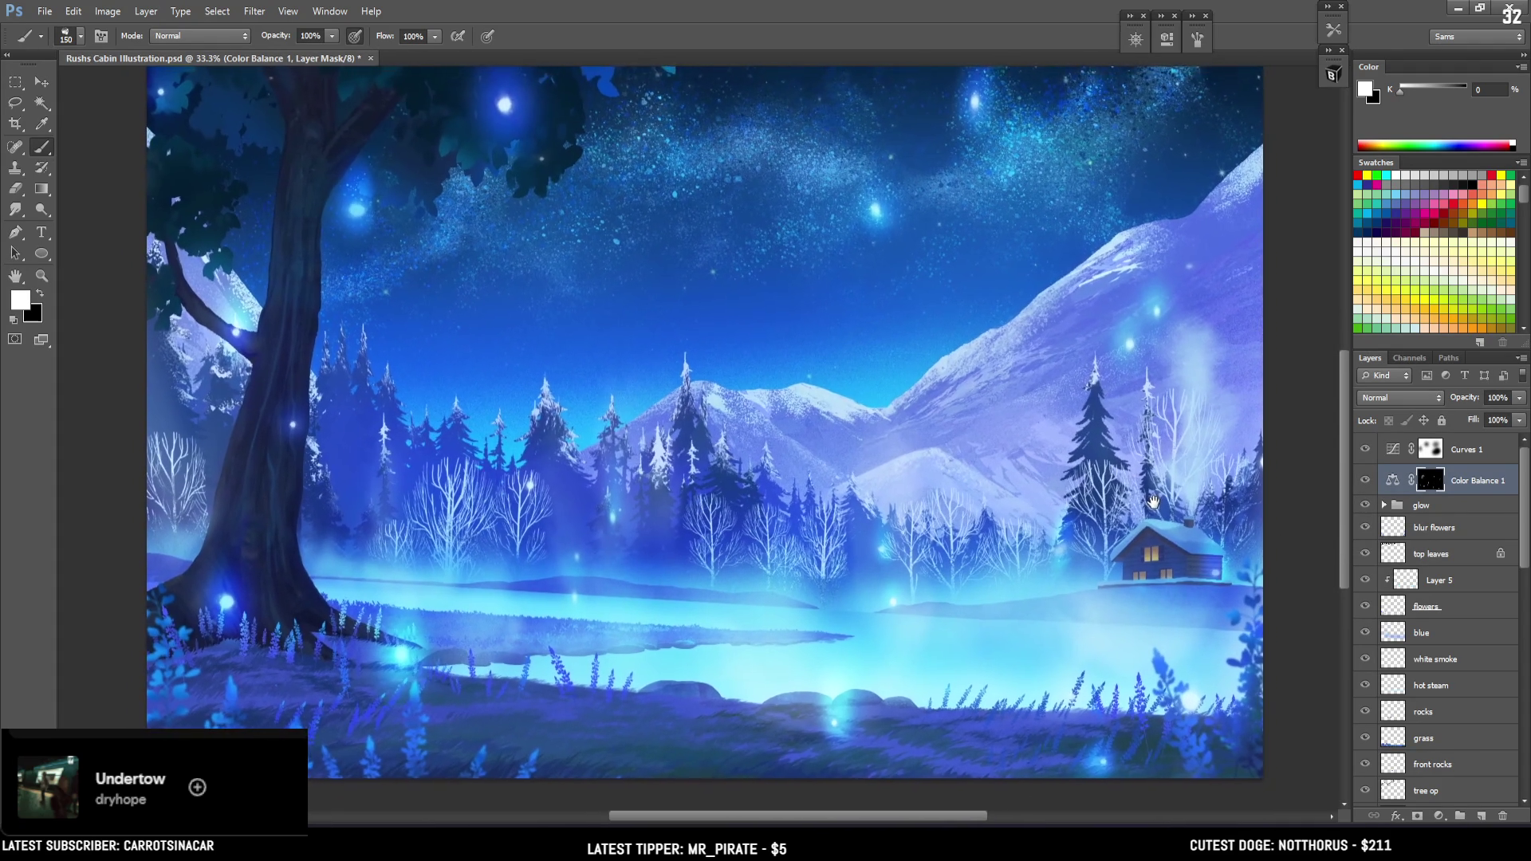
left_click_drag(1155, 494, 1171, 472)
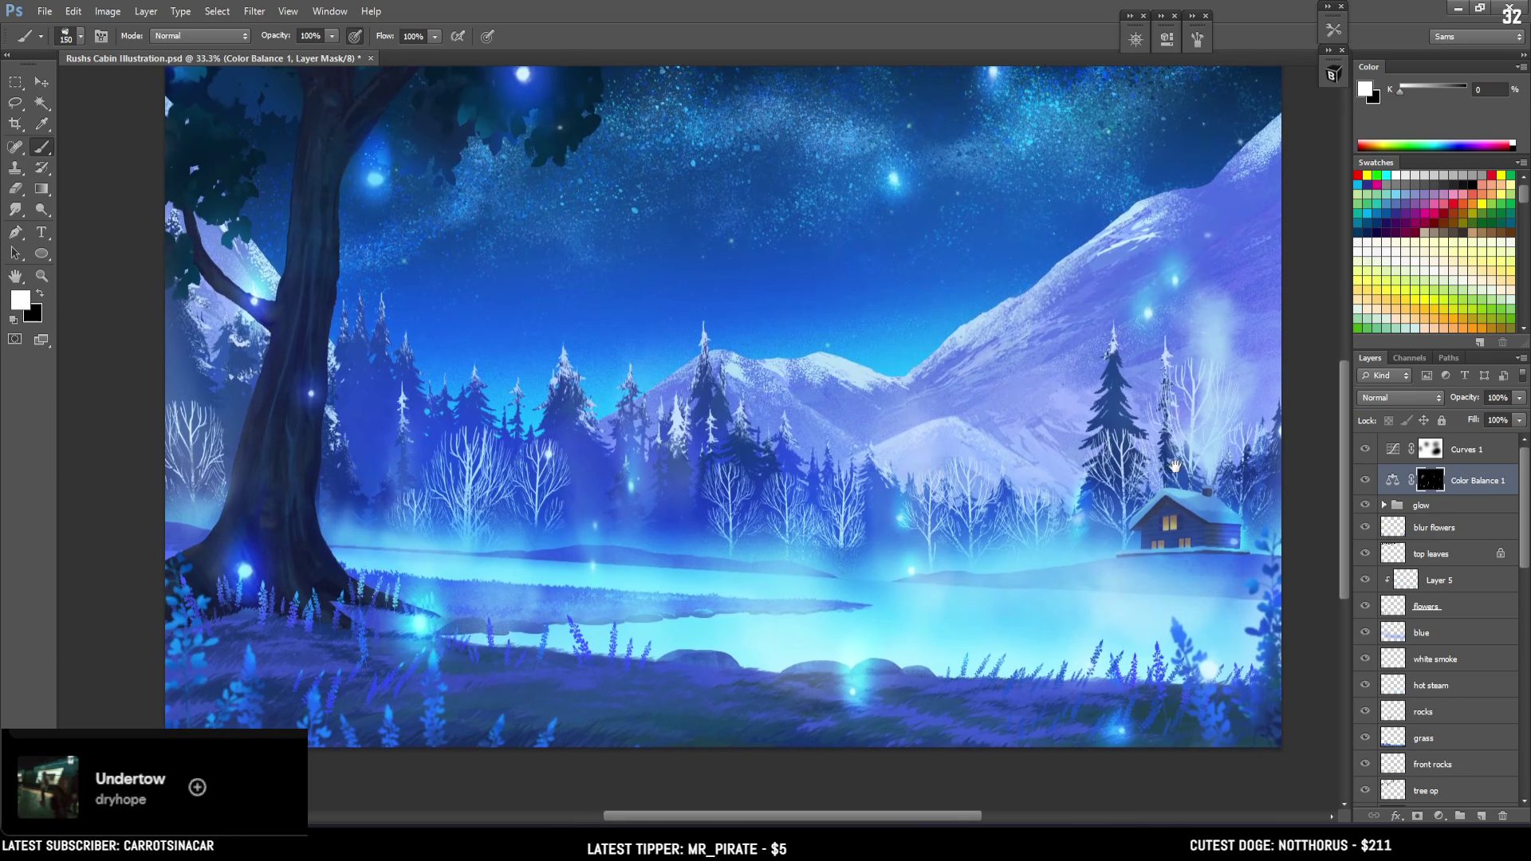
Pick the 40 px Texture brush from the brush preset library
left_click(1331, 76)
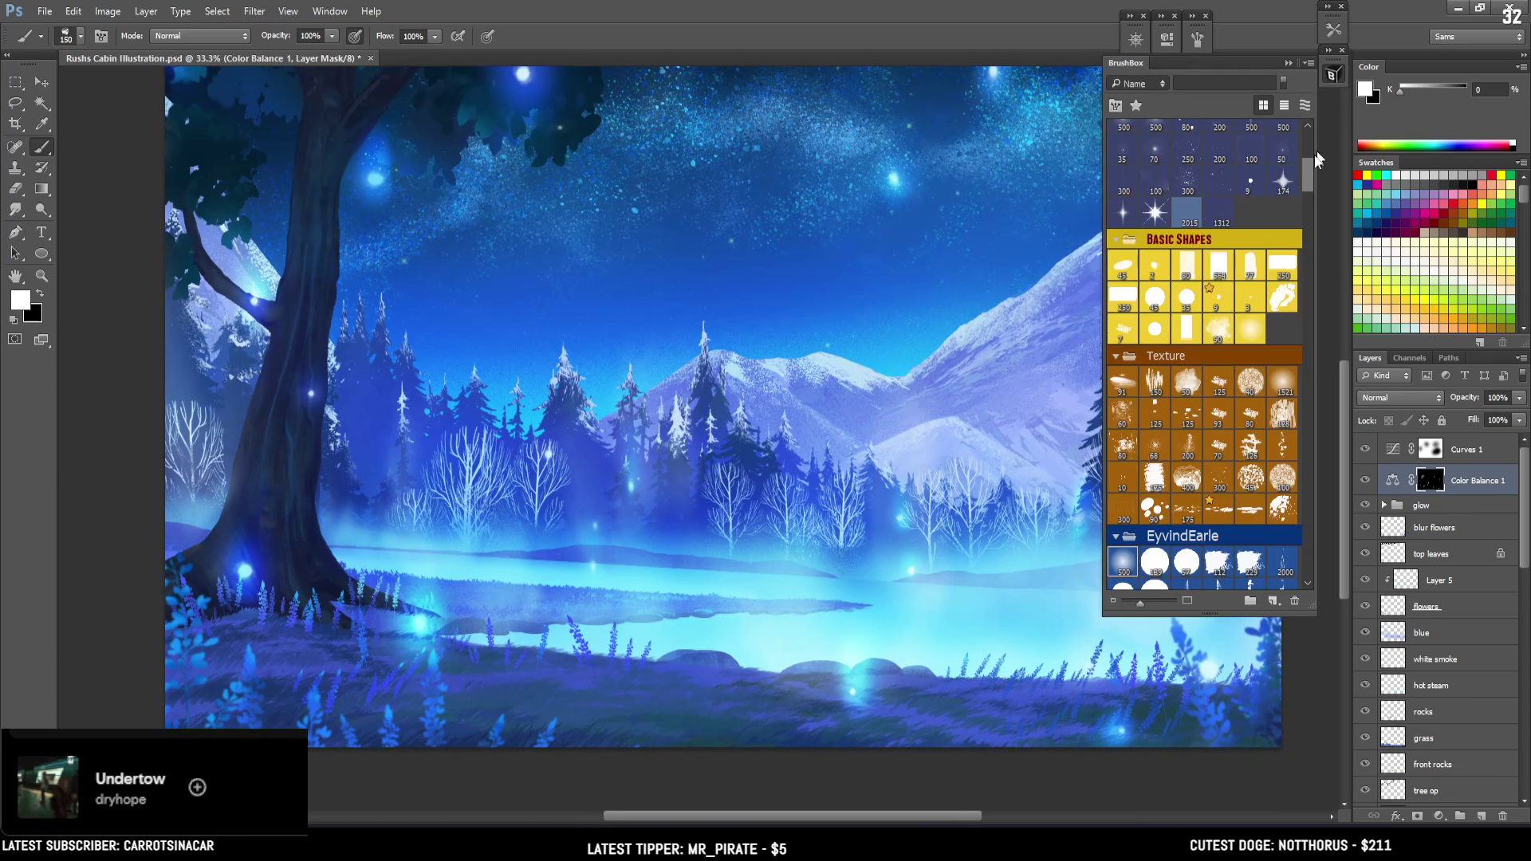
mouse_move(1307, 165)
left_mouse_down()
mouse_move(1309, 134)
mouse_move(1305, 188)
left_mouse_up()
left_click(1250, 170)
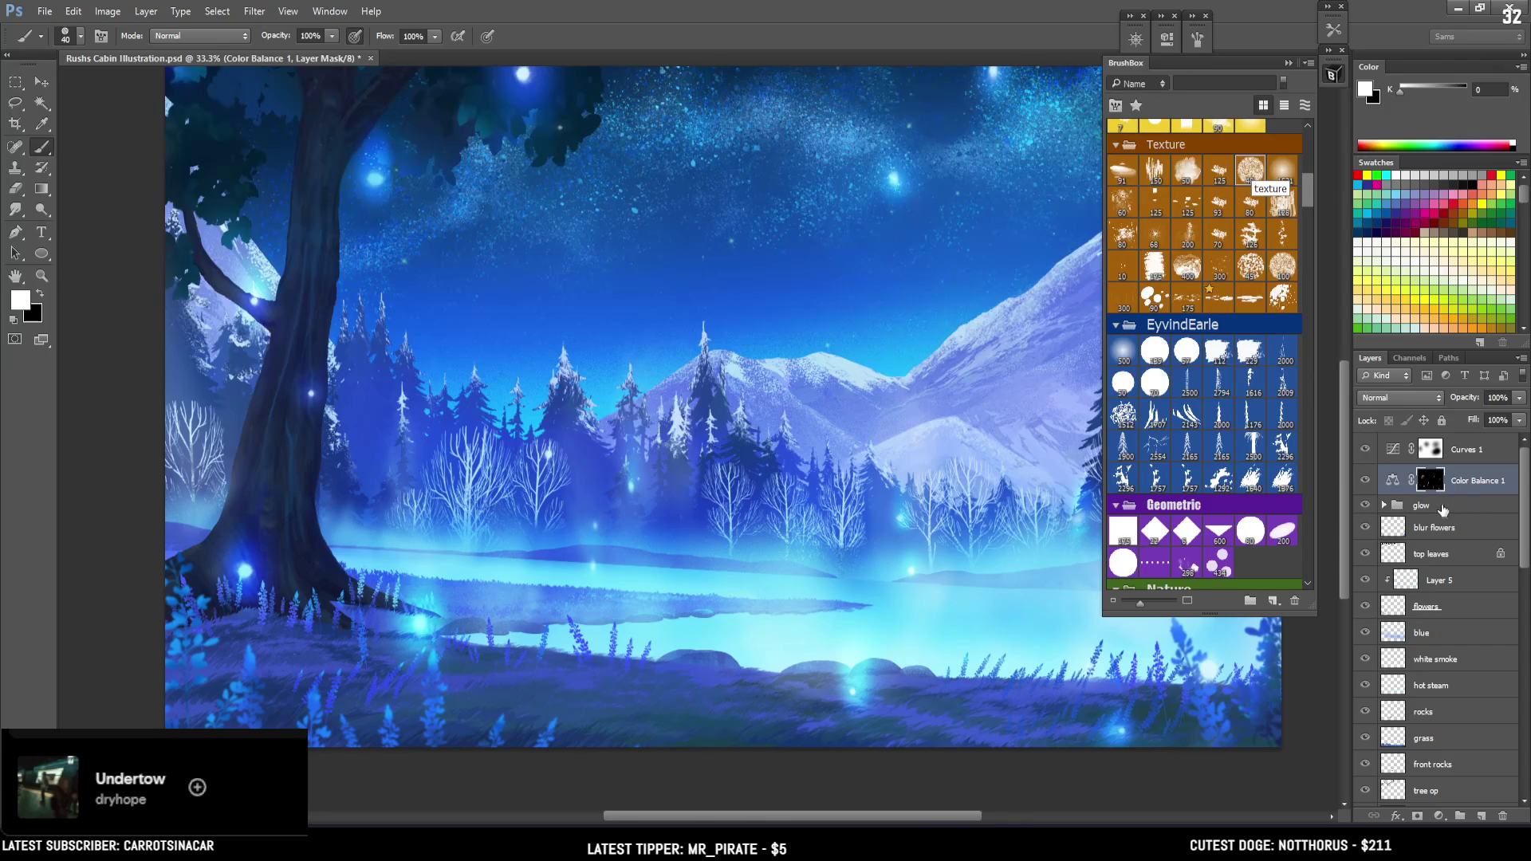
Create a new layer named 'wolf' and drag it below blur flowers
left_click(1448, 529)
left_click(1483, 819)
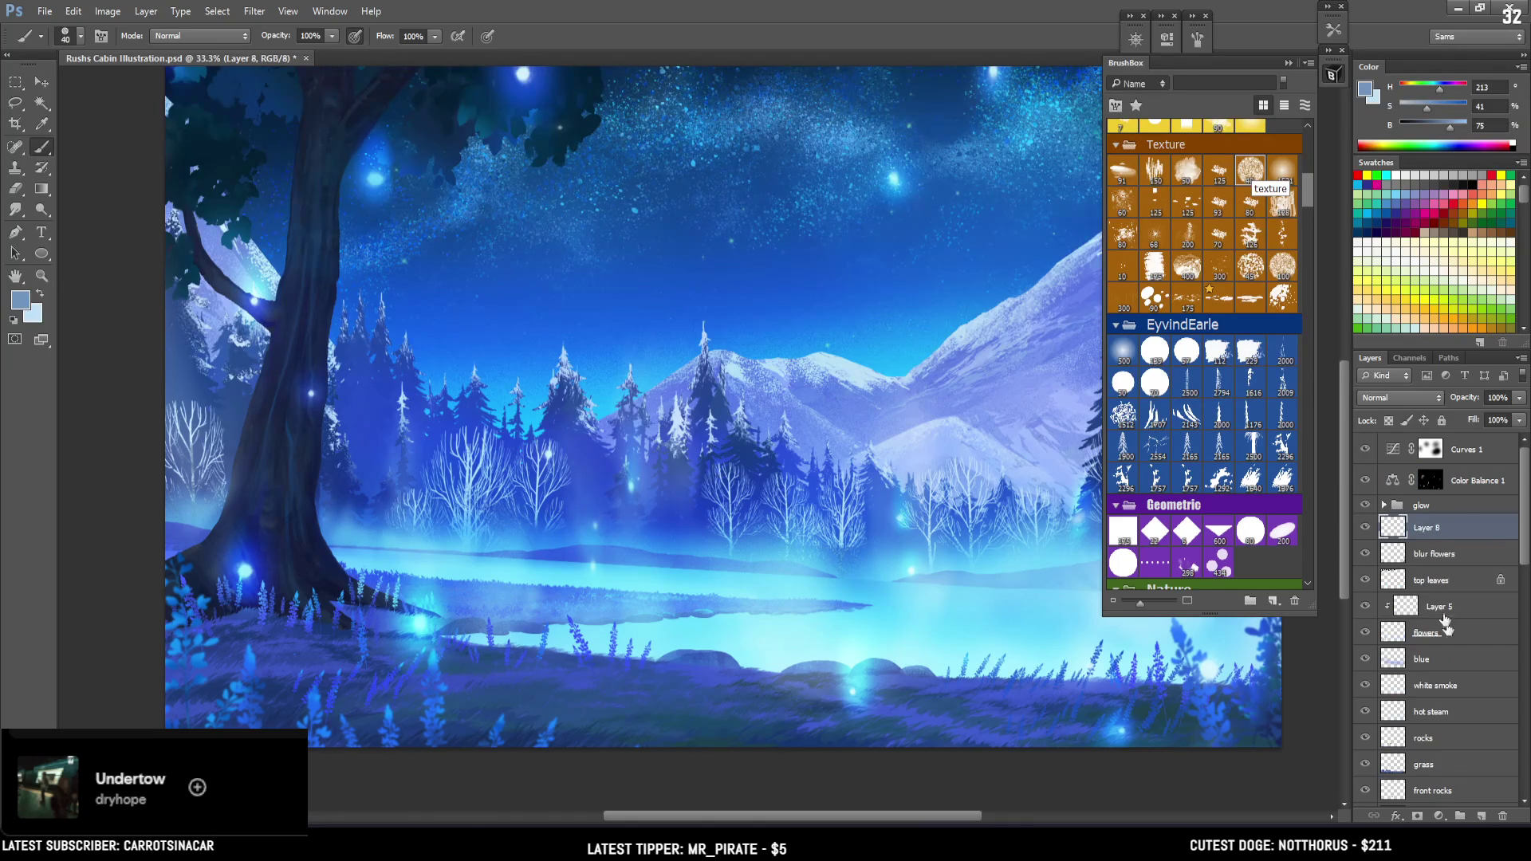
double_click(1424, 529)
type("wolf")
key("Return")
left_click(1367, 554)
left_click(1368, 555)
left_click_drag(1397, 527, 1402, 573)
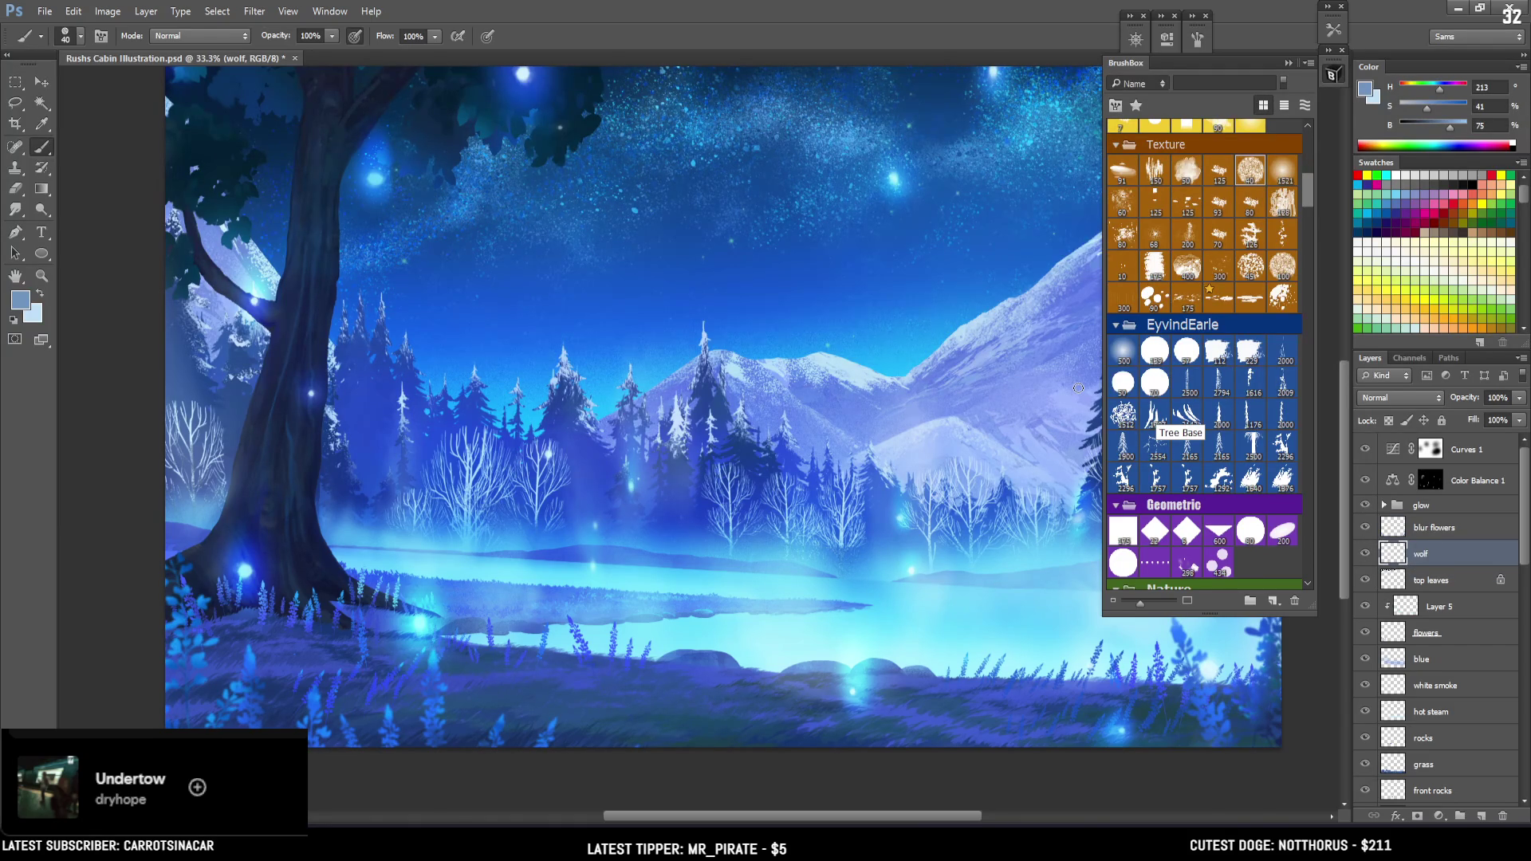
Sample dark navy from the tree trunk and zoom to 50% on the lake shore
left_click(330, 287, "alt")
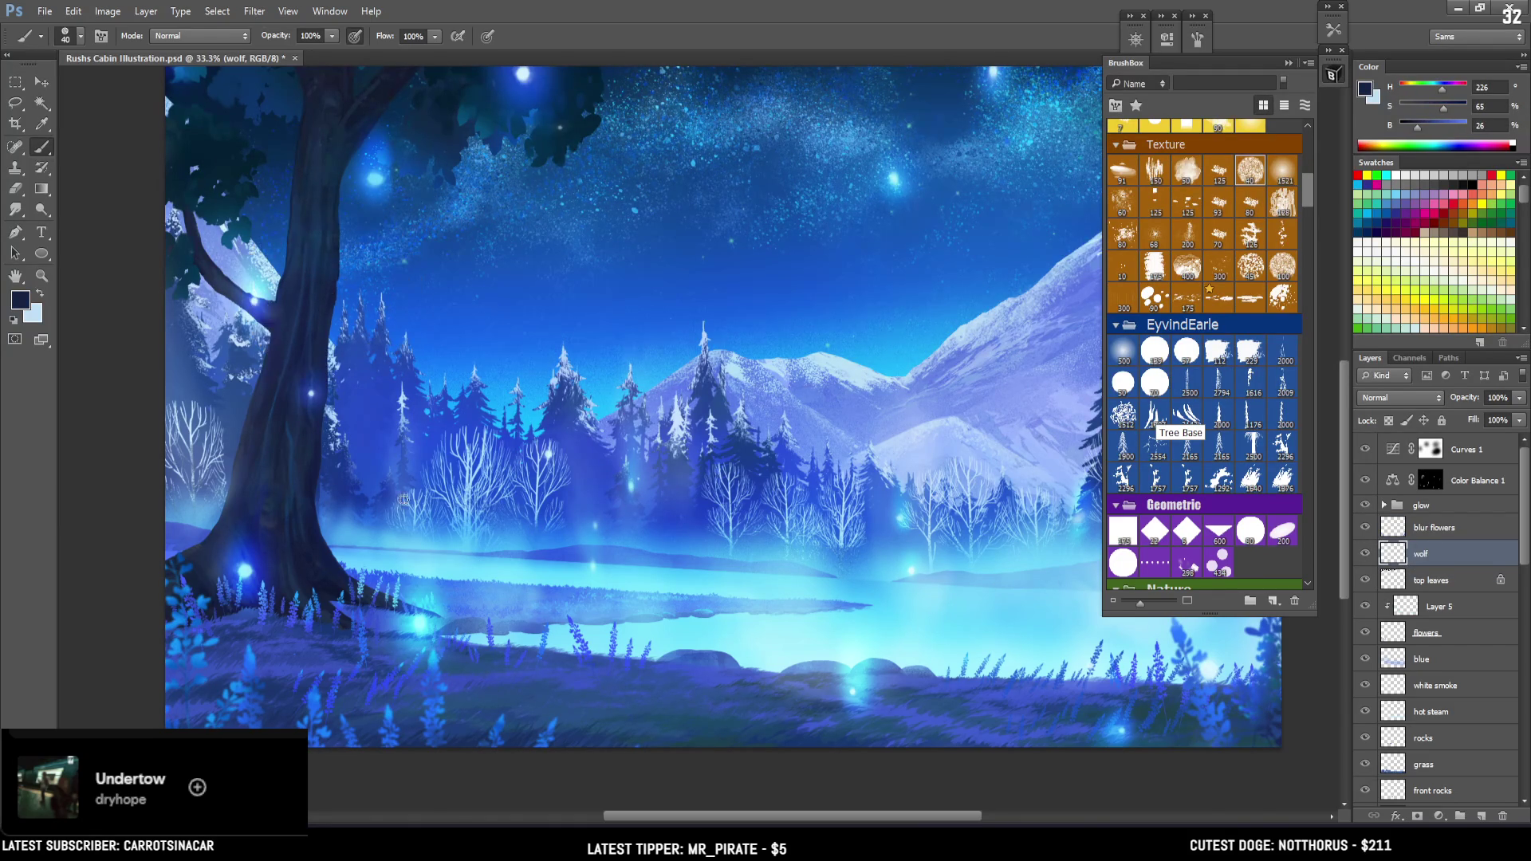
left_click(515, 588, "alt")
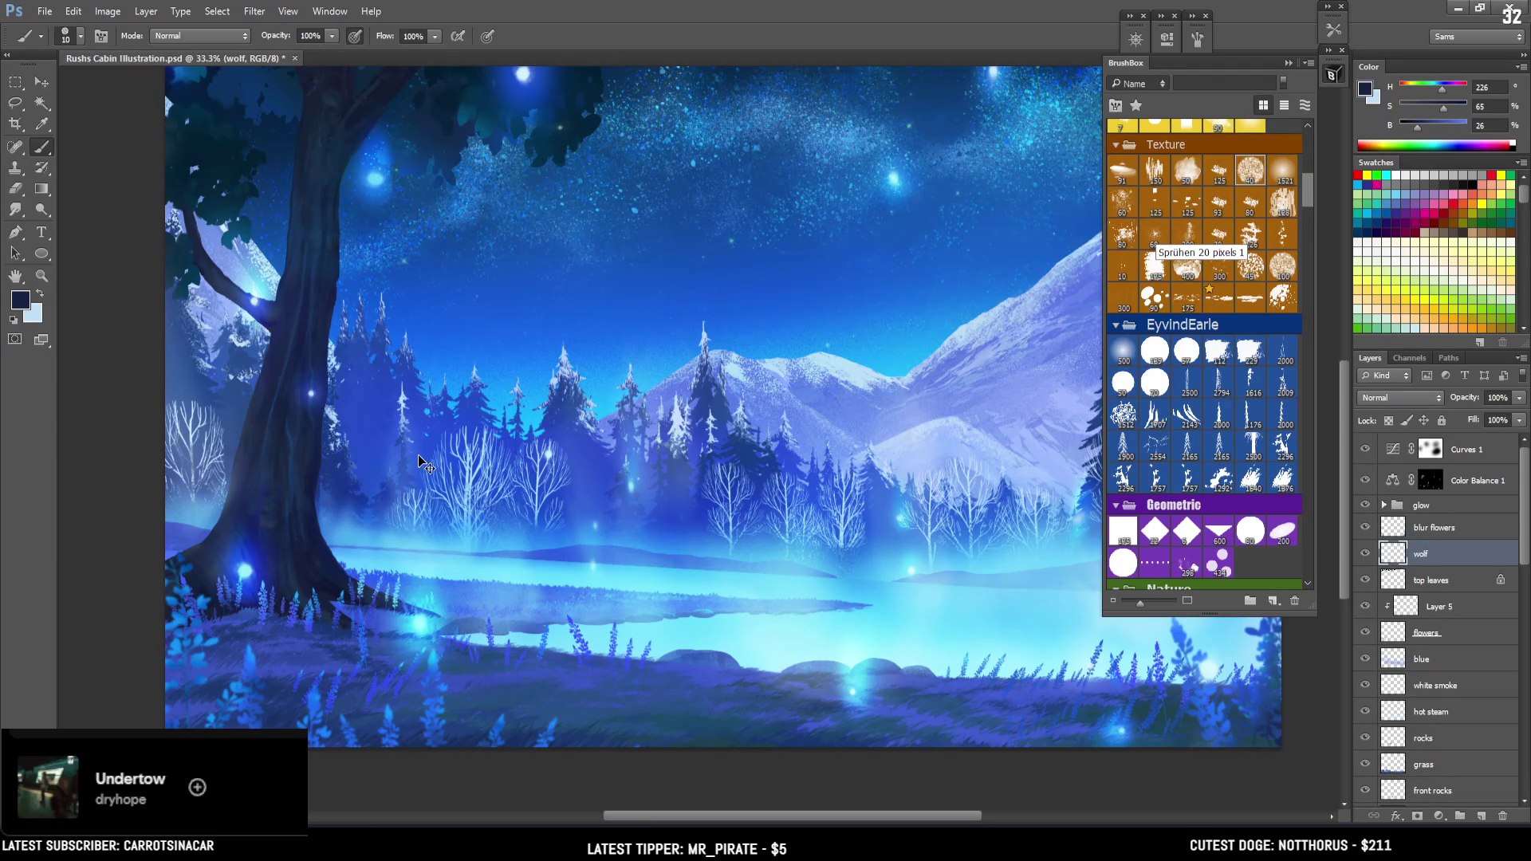
key("ctrl+plus")
mouse_move(610, 563)
left_mouse_down()
mouse_move(679, 503)
mouse_move(705, 523)
left_mouse_up()
Try dark sketch strokes by the lake at 9–20 px brush sizes, undoing each
key("bracketright")
left_click_drag(511, 573, 550, 582)
key("ctrl+z")
key("bracketleft")
key("ctrl+z")
key("bracketleft")
key("ctrl+z")
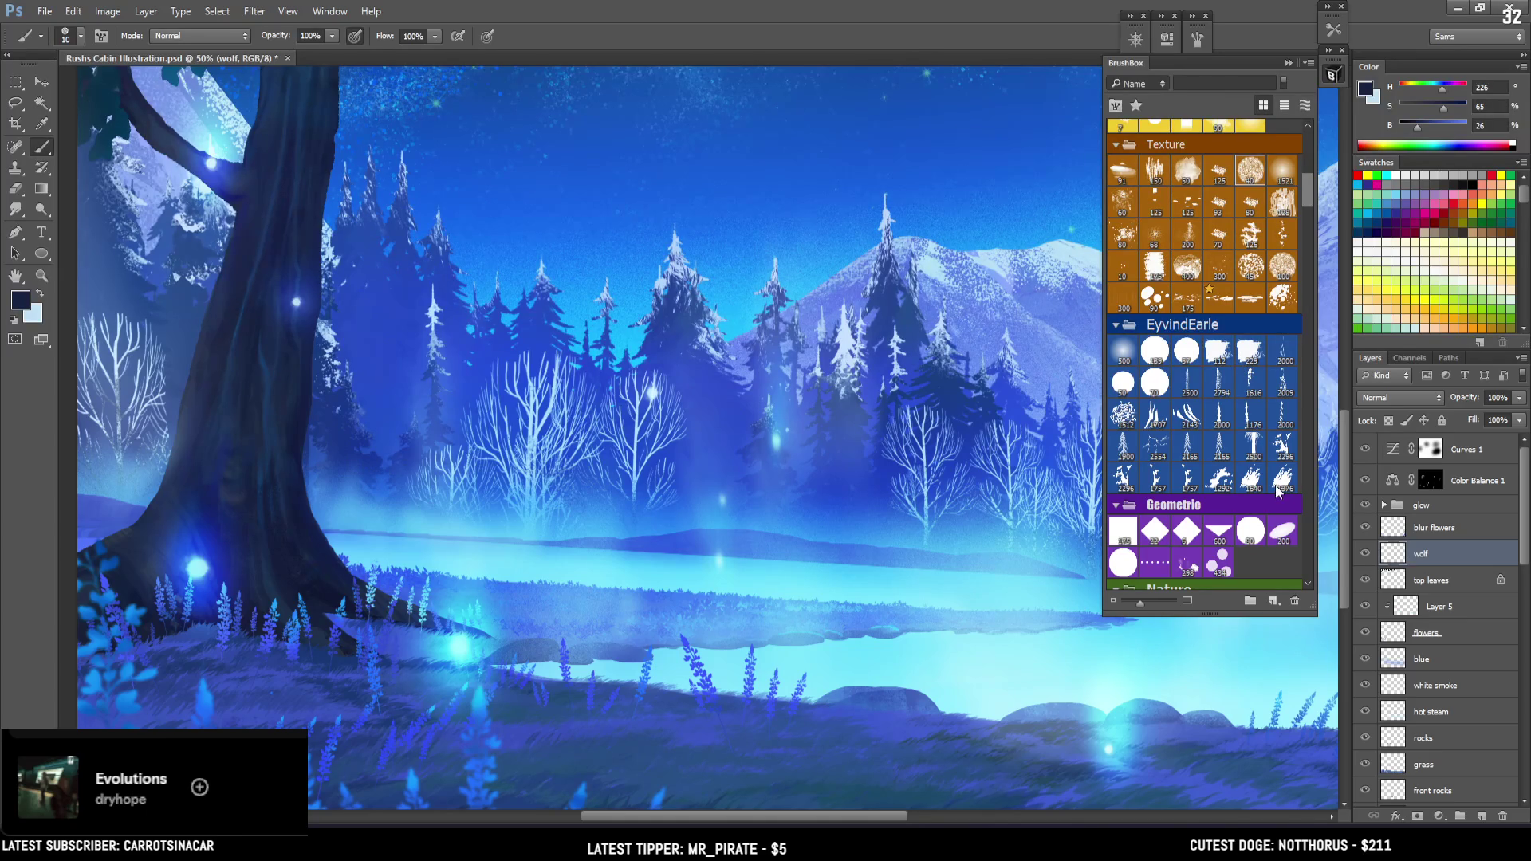
scroll(1275, 485, "down", 5)
scroll(1274, 484, "down", 5)
scroll(1273, 471, "down", 2)
scroll(1272, 452, "up", 12)
scroll(1271, 451, "down", 10)
scroll(1271, 451, "up", 3)
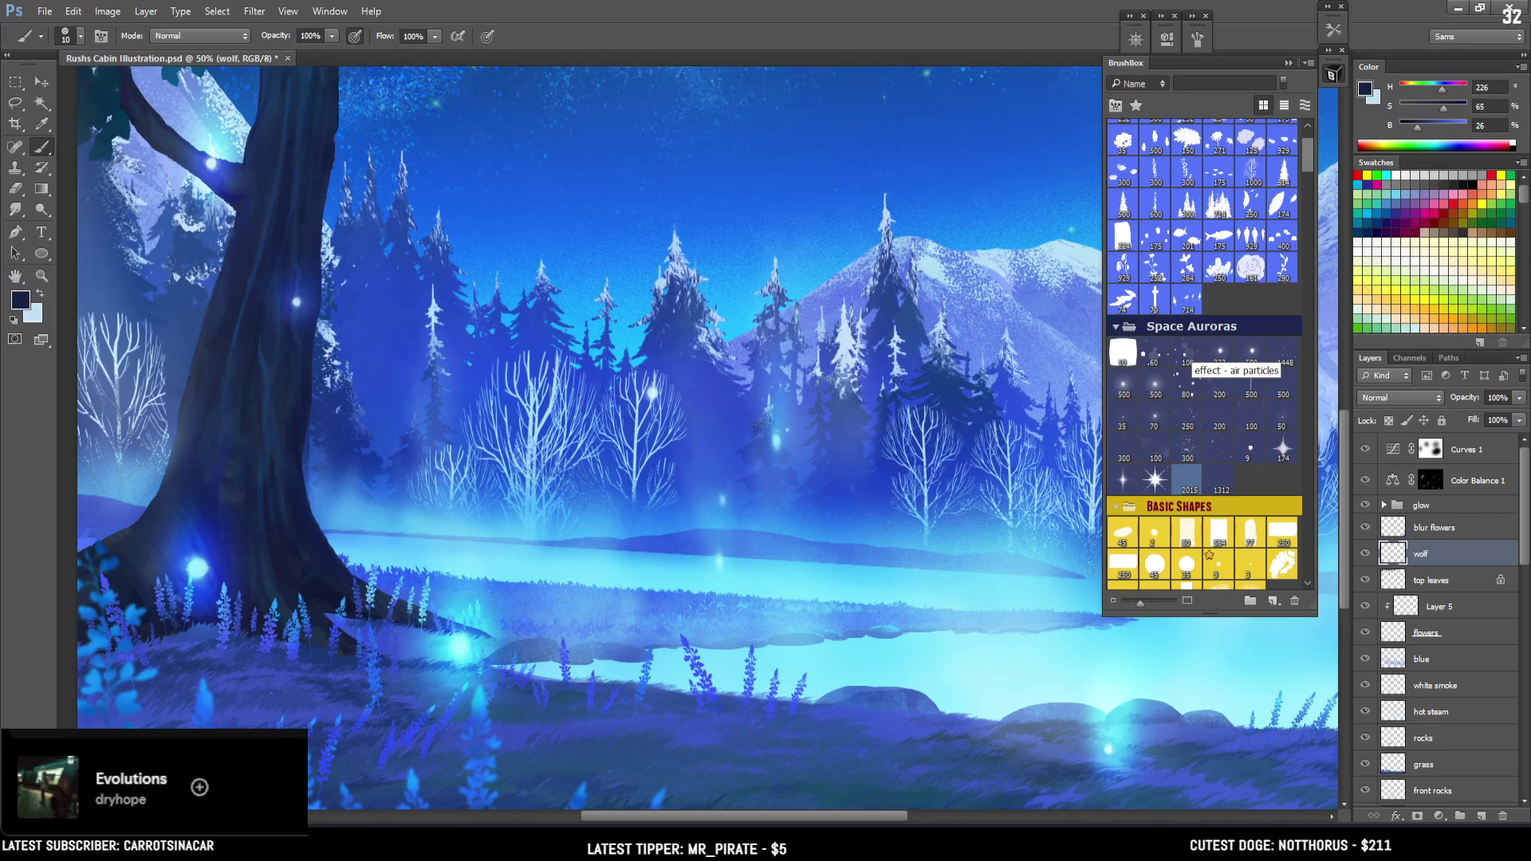
scroll(1203, 242, "down", 3)
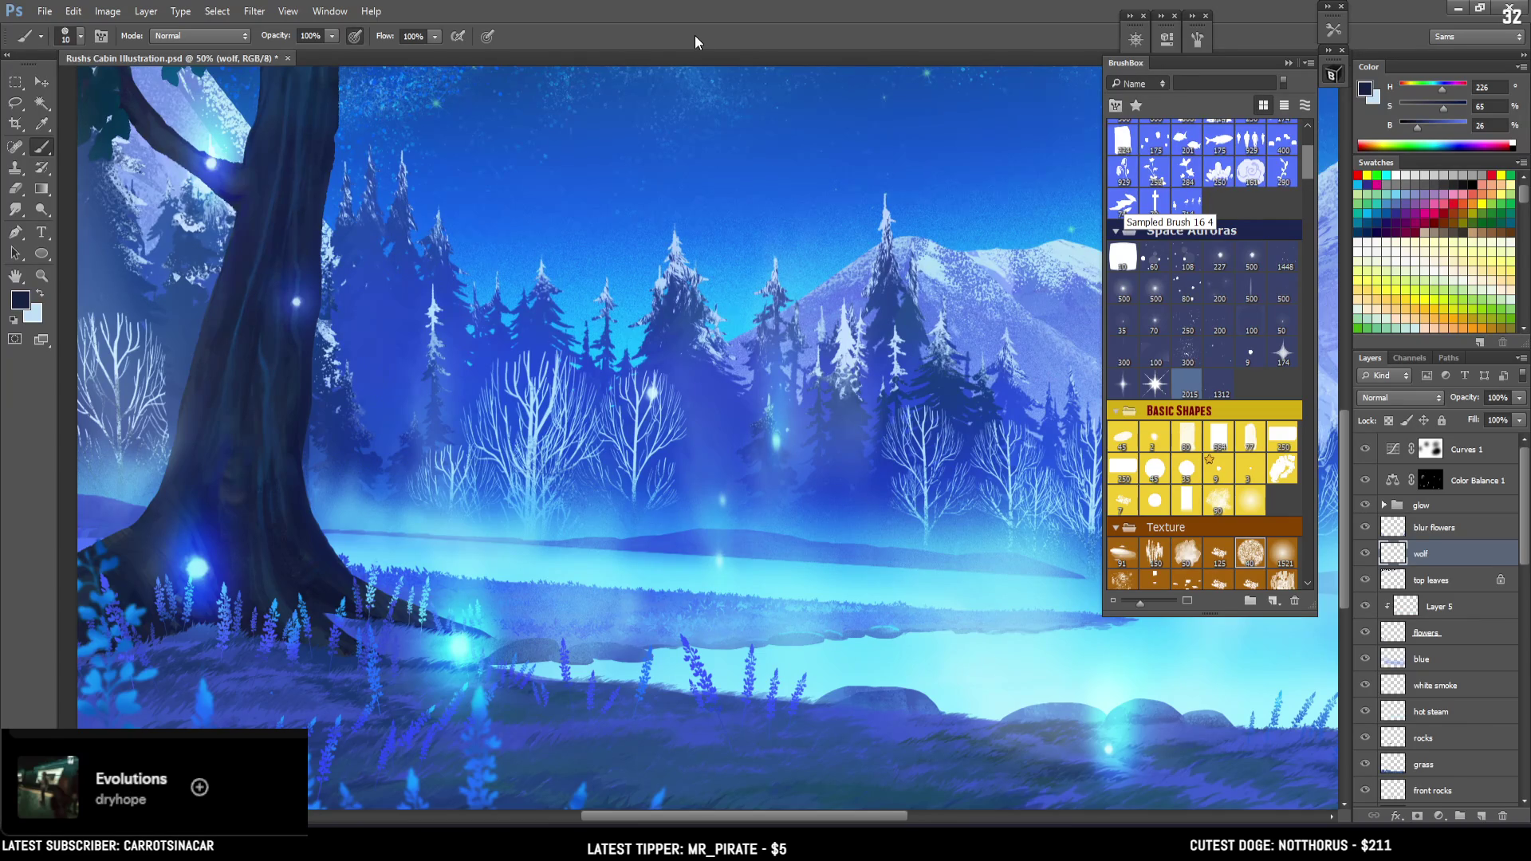
key("ctrl+minus")
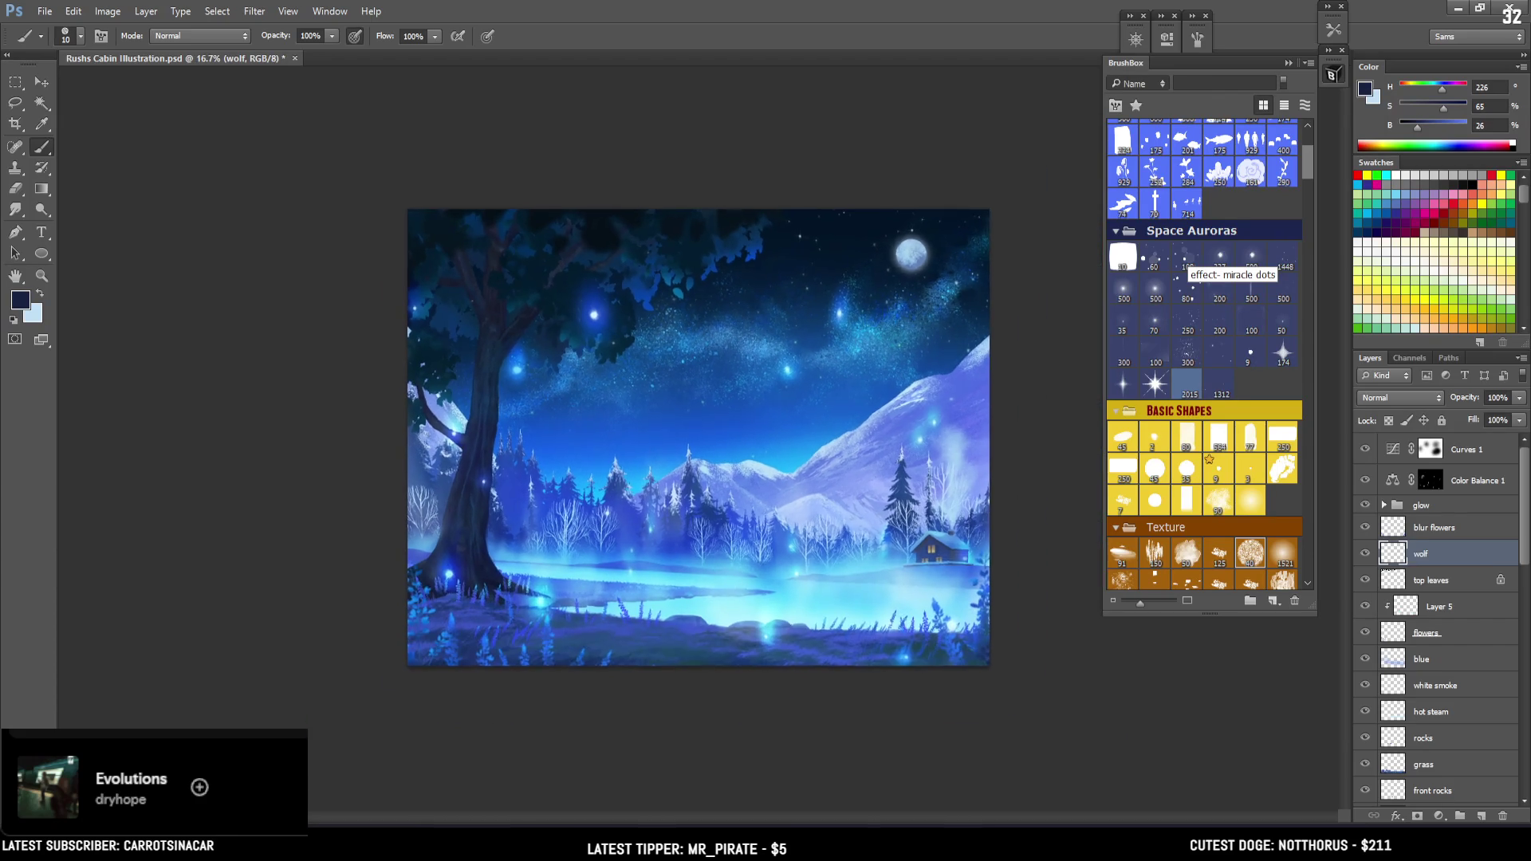
Zoom to 50% on the lake shore and sketch a round head outline with an 8 px brush
key("ctrl+plus")
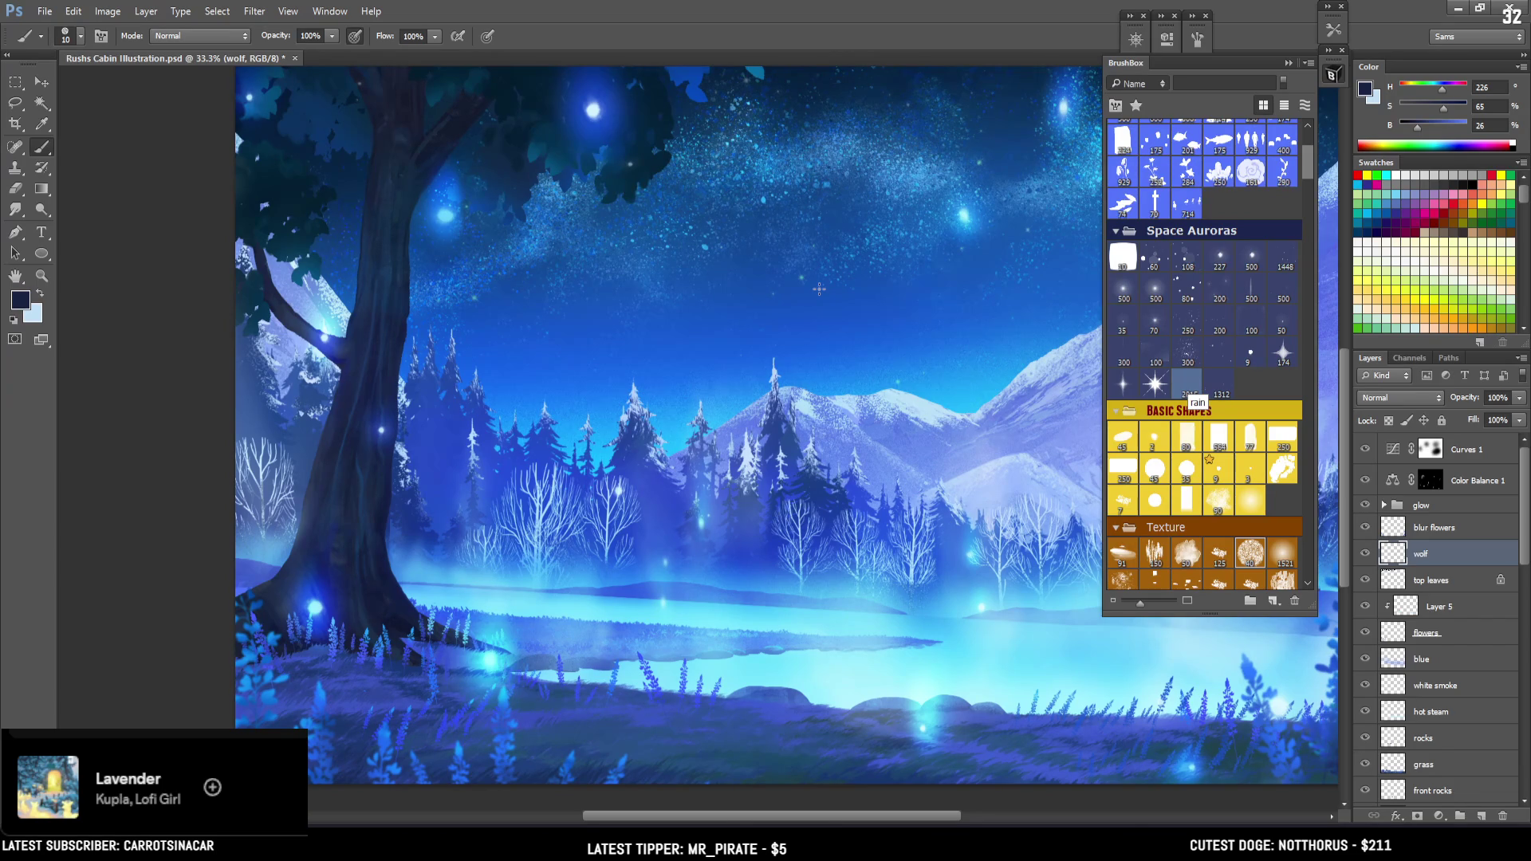
key("ctrl+plus")
mouse_move(477, 668)
left_mouse_down()
mouse_move(558, 537)
mouse_move(562, 550)
mouse_move(614, 530)
left_mouse_up()
key("ctrl+z")
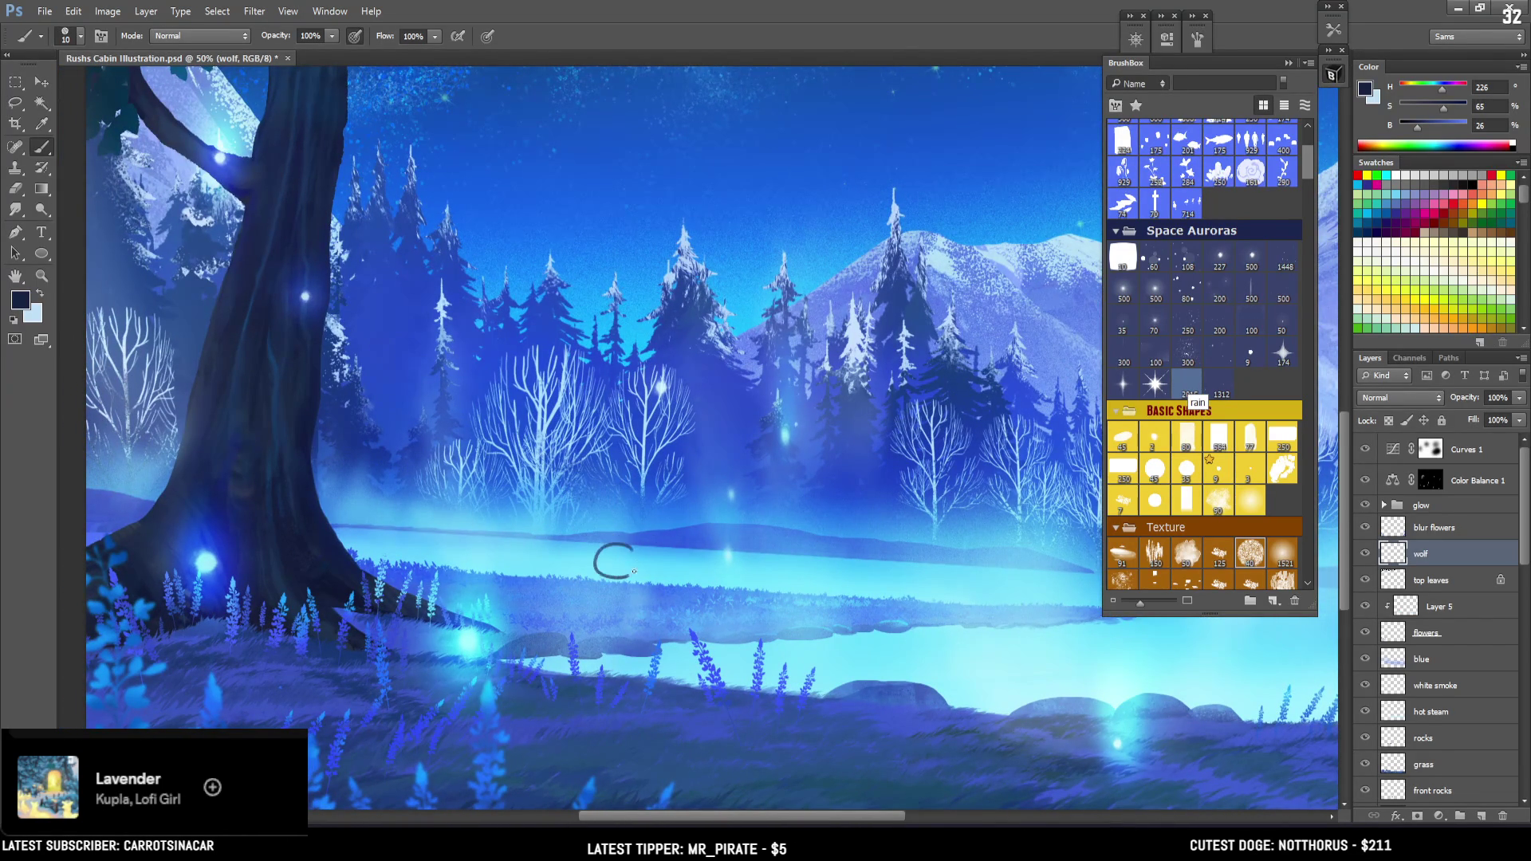
key("bracketleft")
key("bracketleft")
left_click_drag(643, 556, 645, 558)
Redraw the wolf's head circle smaller and add a curve inside its bottom
scroll(648, 576, "up", 2)
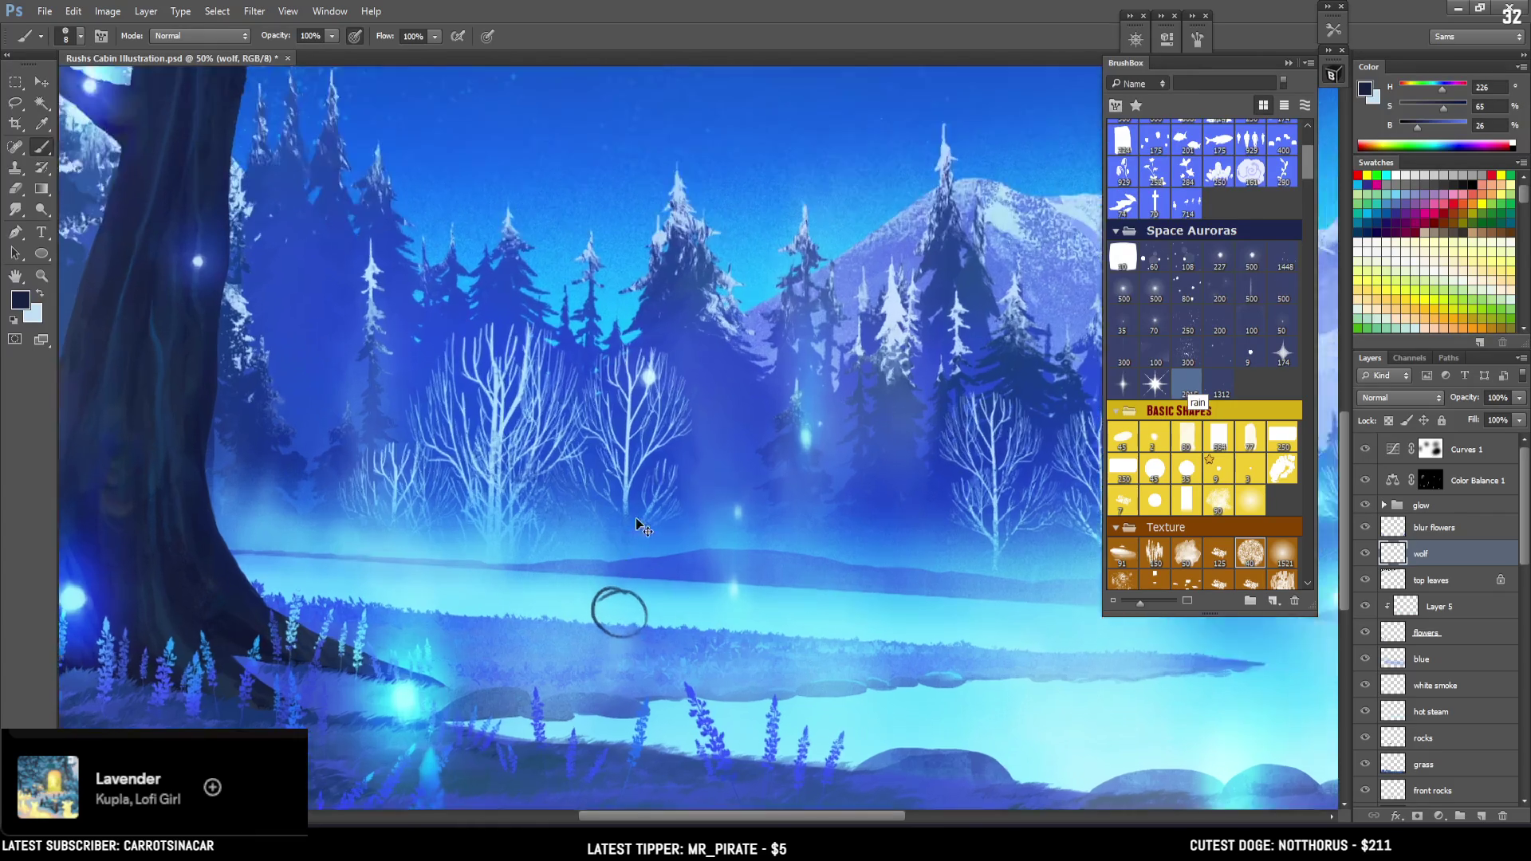
key("ctrl+z")
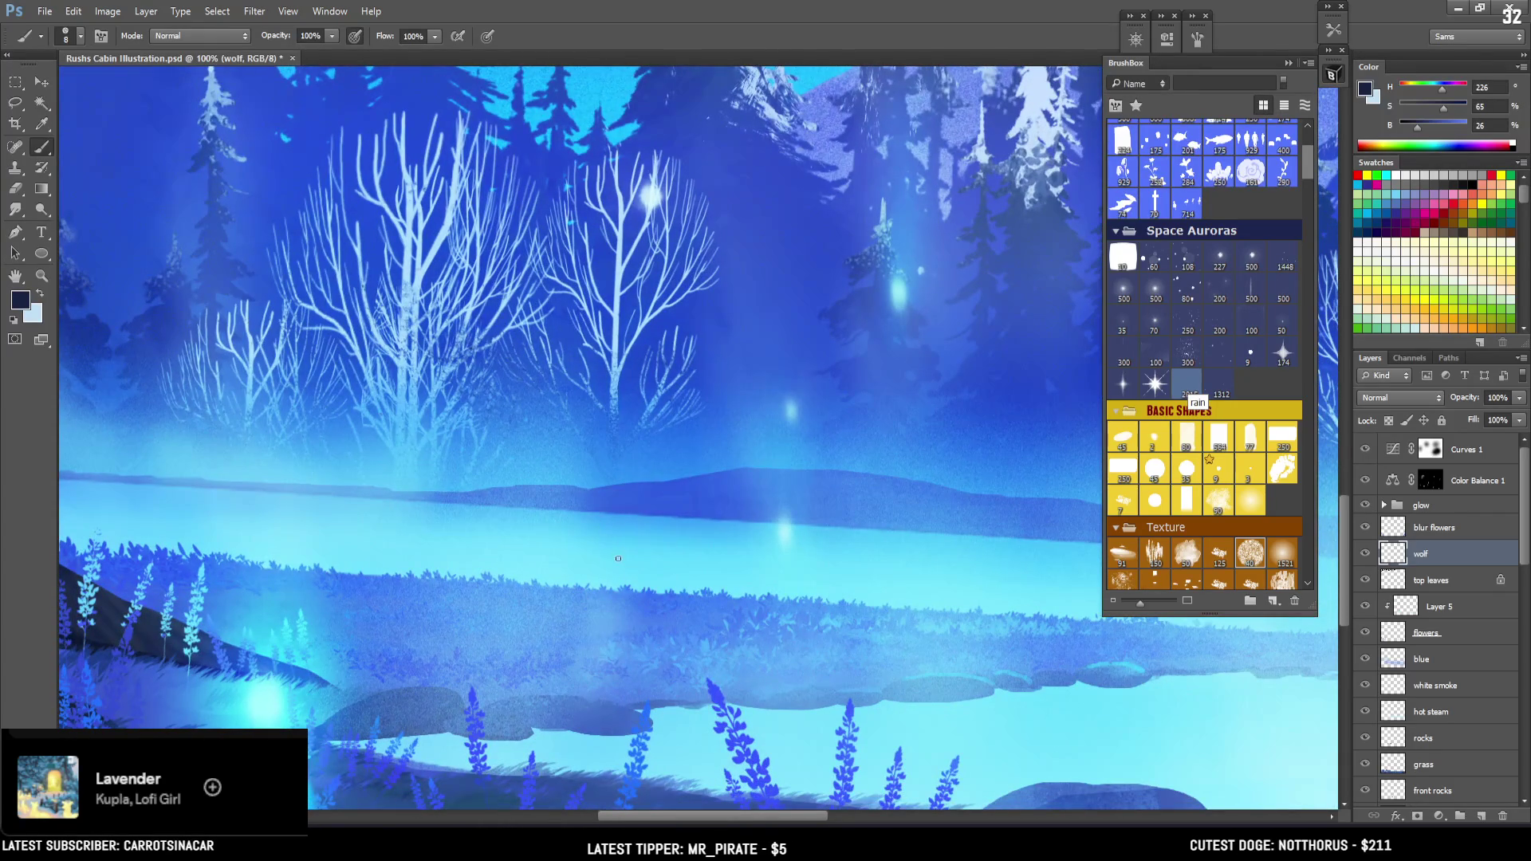
mouse_move(637, 549)
left_mouse_down()
mouse_move(614, 583)
mouse_move(638, 533)
mouse_move(618, 582)
mouse_move(658, 585)
left_mouse_up()
key("ctrl+z")
key("bracketleft")
left_click_drag(646, 576, 641, 586)
Add a mark inside the head, try ear and cheek strokes, then lasso the mouth area
key("bracketleft")
left_click_drag(655, 550, 652, 556)
key("bracketright")
key("bracketright")
mouse_move(654, 527)
left_mouse_down()
mouse_move(670, 514)
mouse_move(675, 536)
mouse_move(610, 510)
mouse_move(605, 548)
mouse_move(623, 532)
mouse_move(631, 555)
mouse_move(642, 546)
mouse_move(592, 571)
mouse_move(666, 576)
left_mouse_up()
key("ctrl+z")
key("ctrl+z")
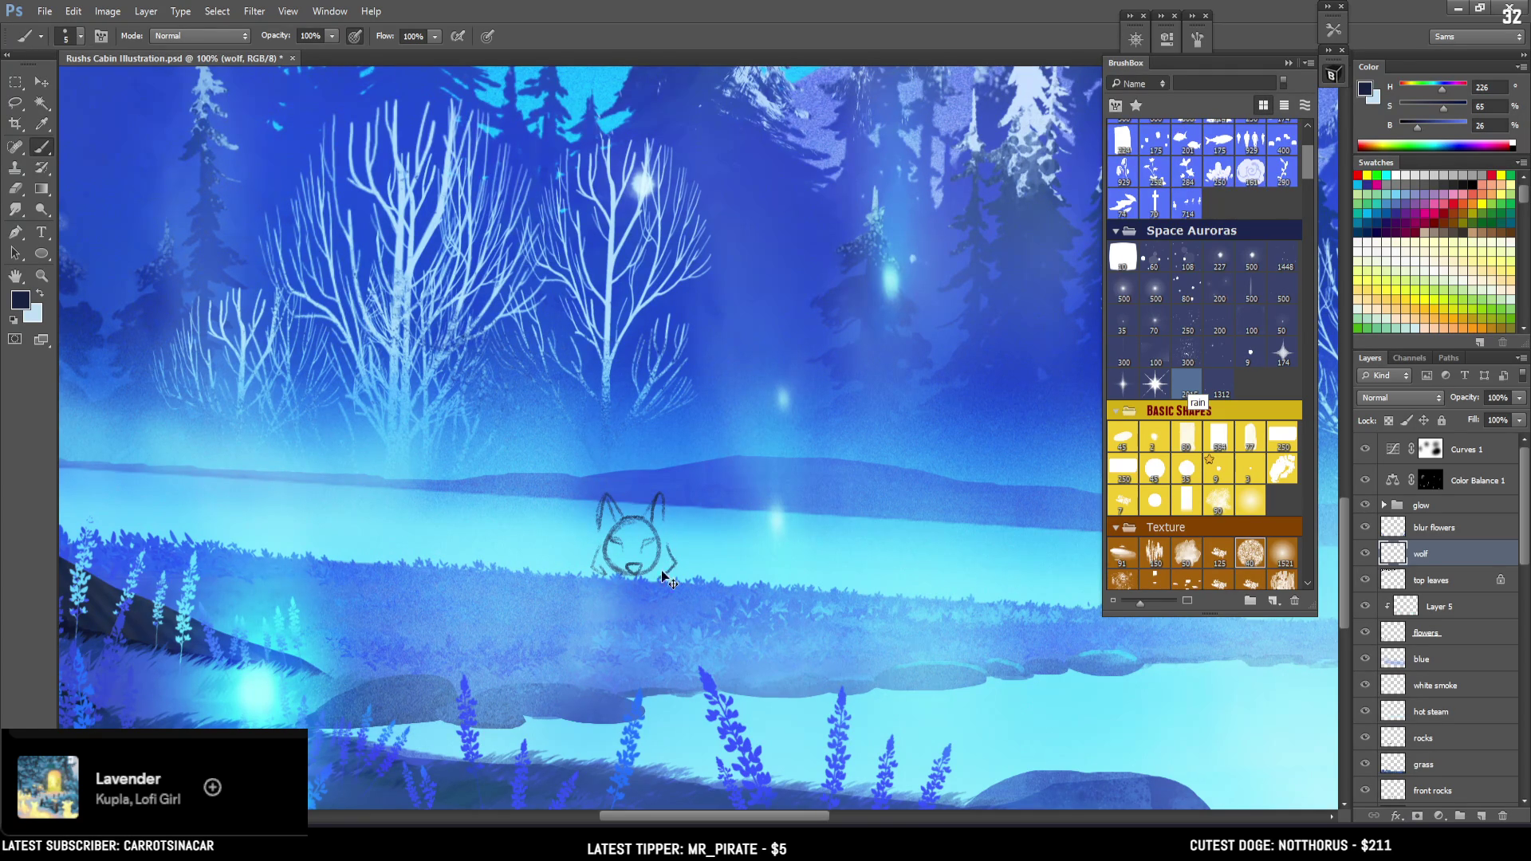
key("ctrl+z")
left_click_drag(666, 535, 658, 575)
key("ctrl+z")
key("l")
left_click_drag(630, 561, 638, 581)
Nudge the lassoed mouth down and the eye area into place, then deselect
key("v")
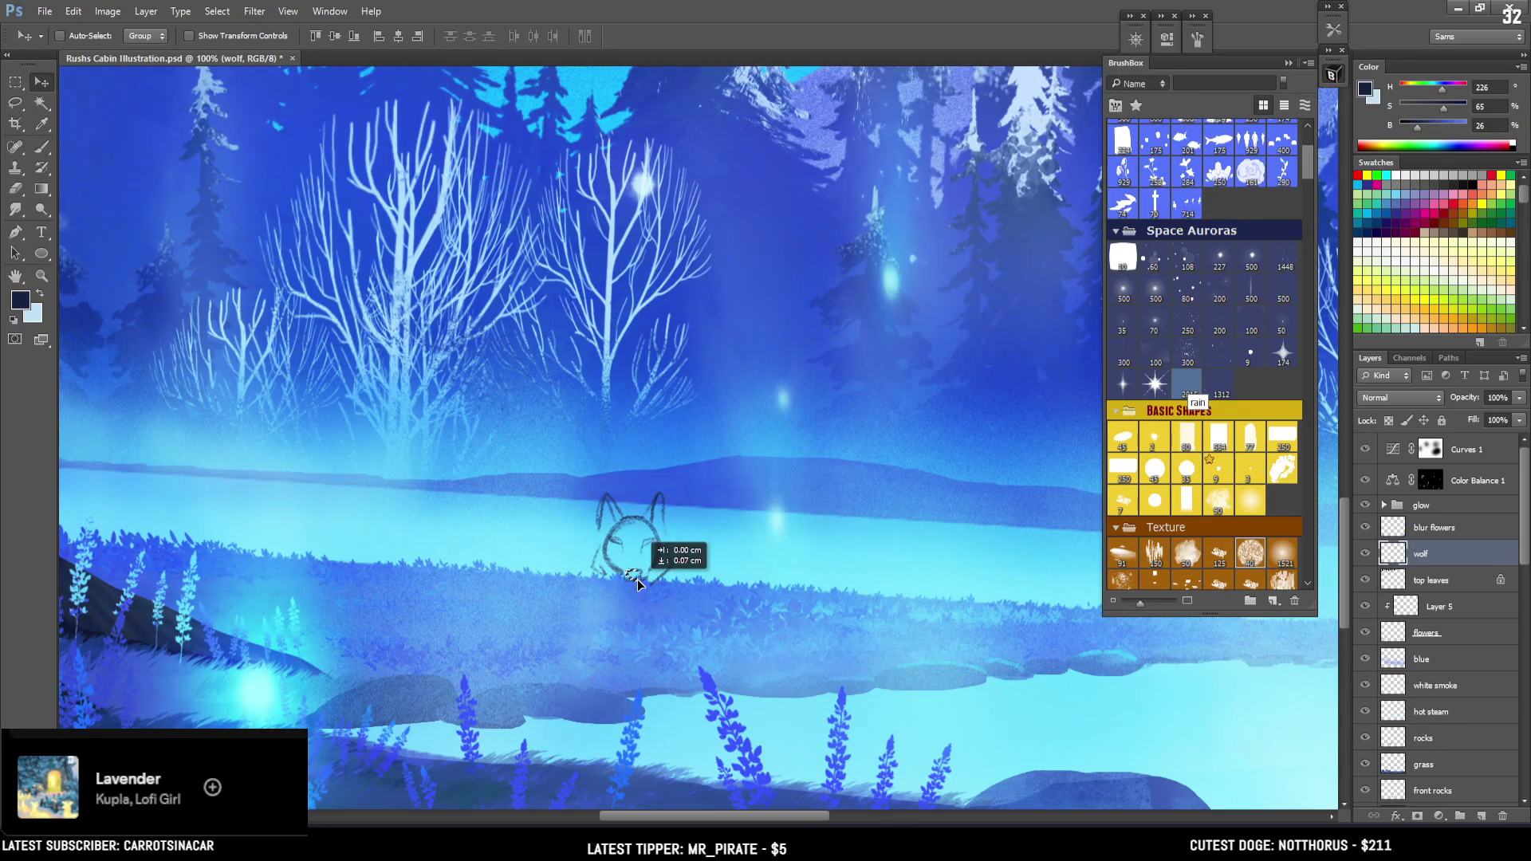
key("l")
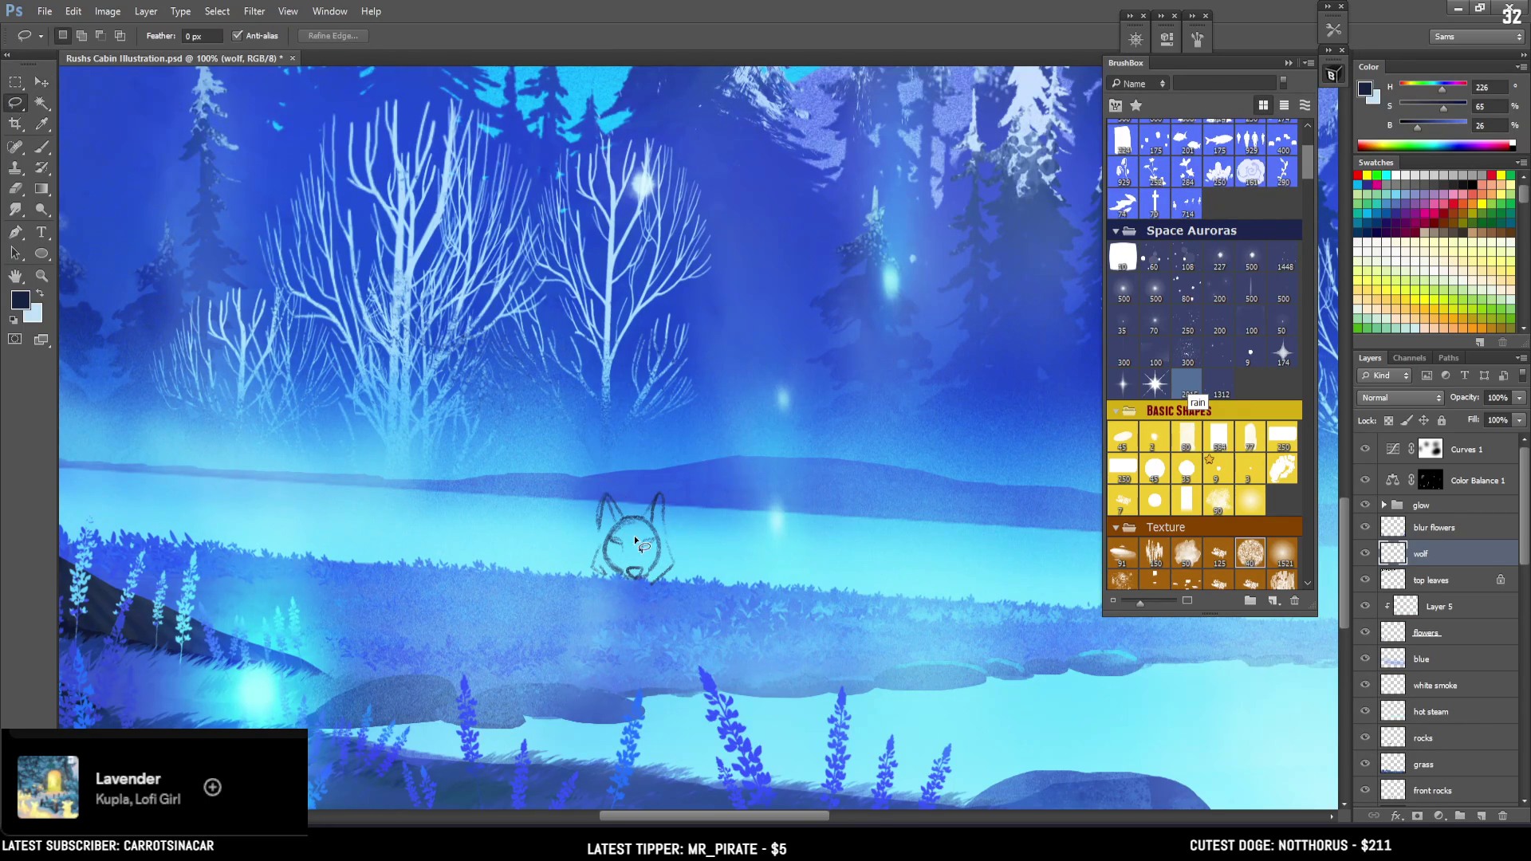
mouse_move(608, 541)
left_mouse_down()
mouse_move(654, 565)
mouse_move(652, 552)
left_mouse_up()
left_click(40, 79)
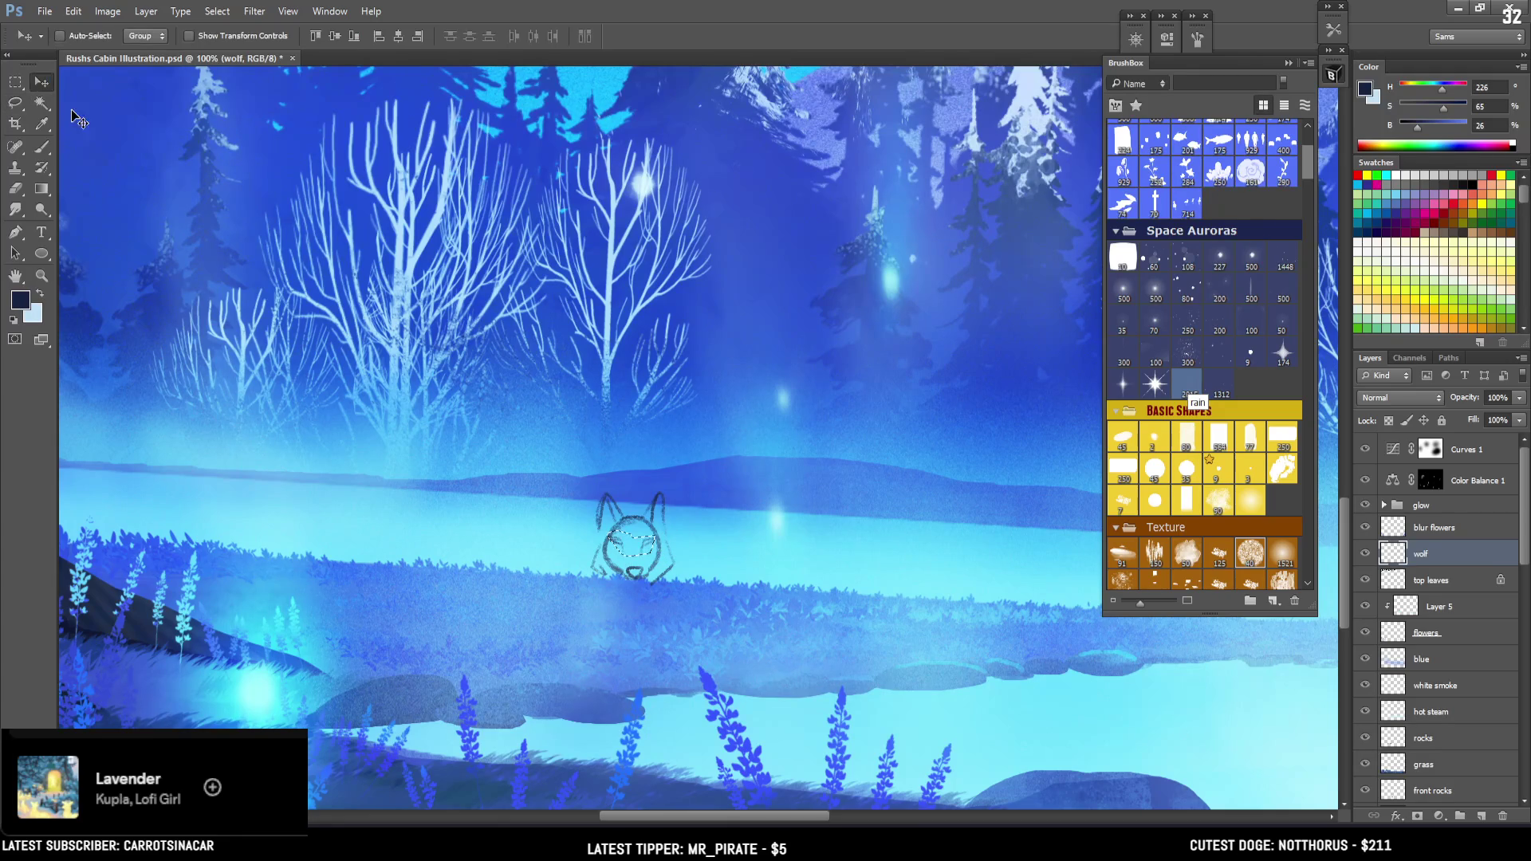
left_click_drag(638, 547, 643, 546)
key("ctrl+d")
scroll(671, 404, "down", 1)
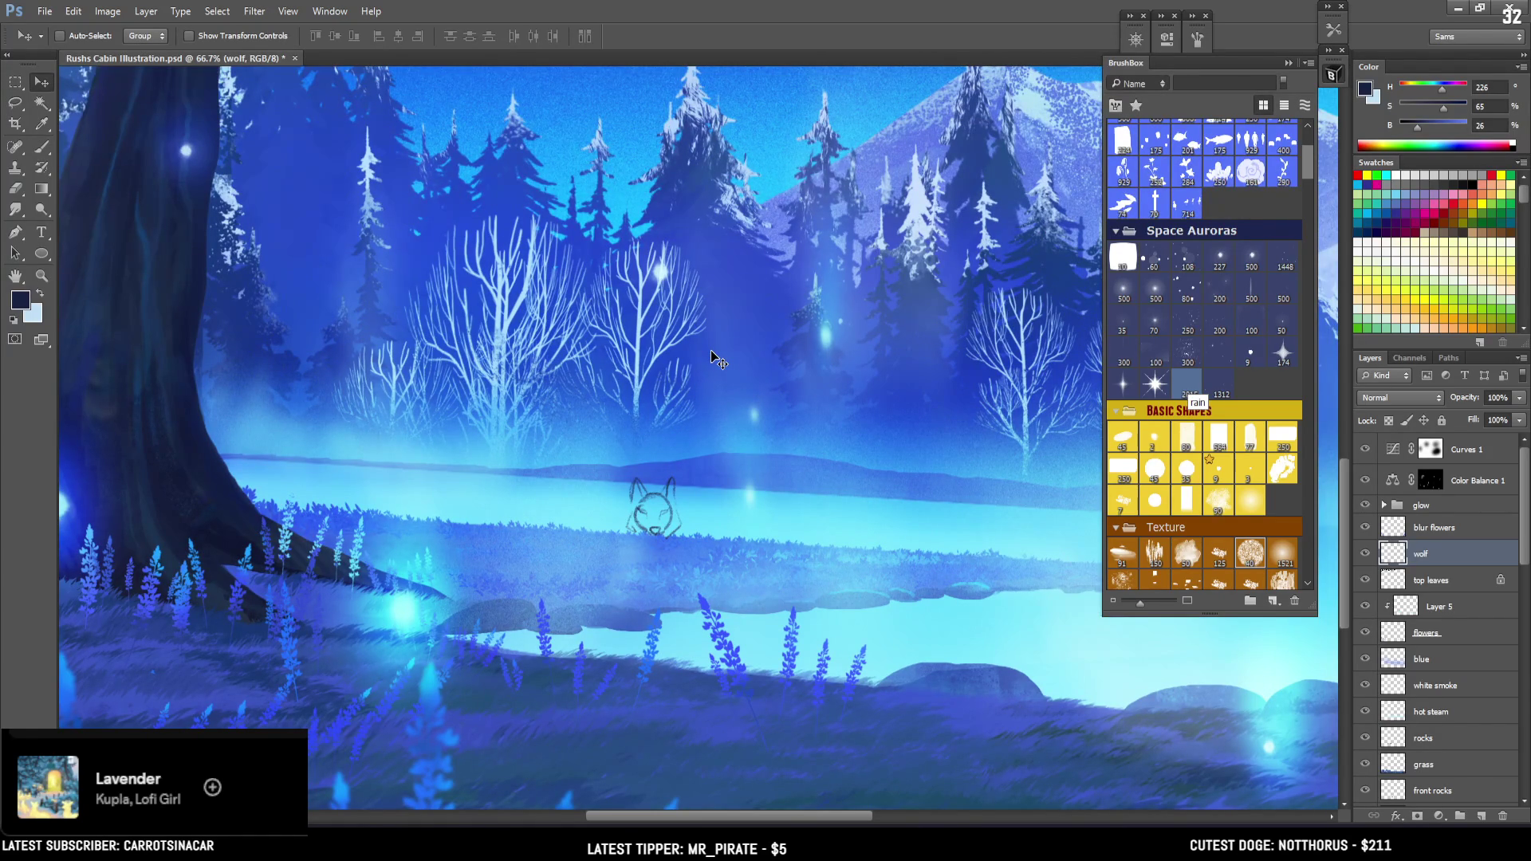
Paint the wolf's left cheek, dark nose and mouth, undoing the misplaced chin stroke
key("e")
key("bracketleft")
key("bracketleft")
key("bracketleft")
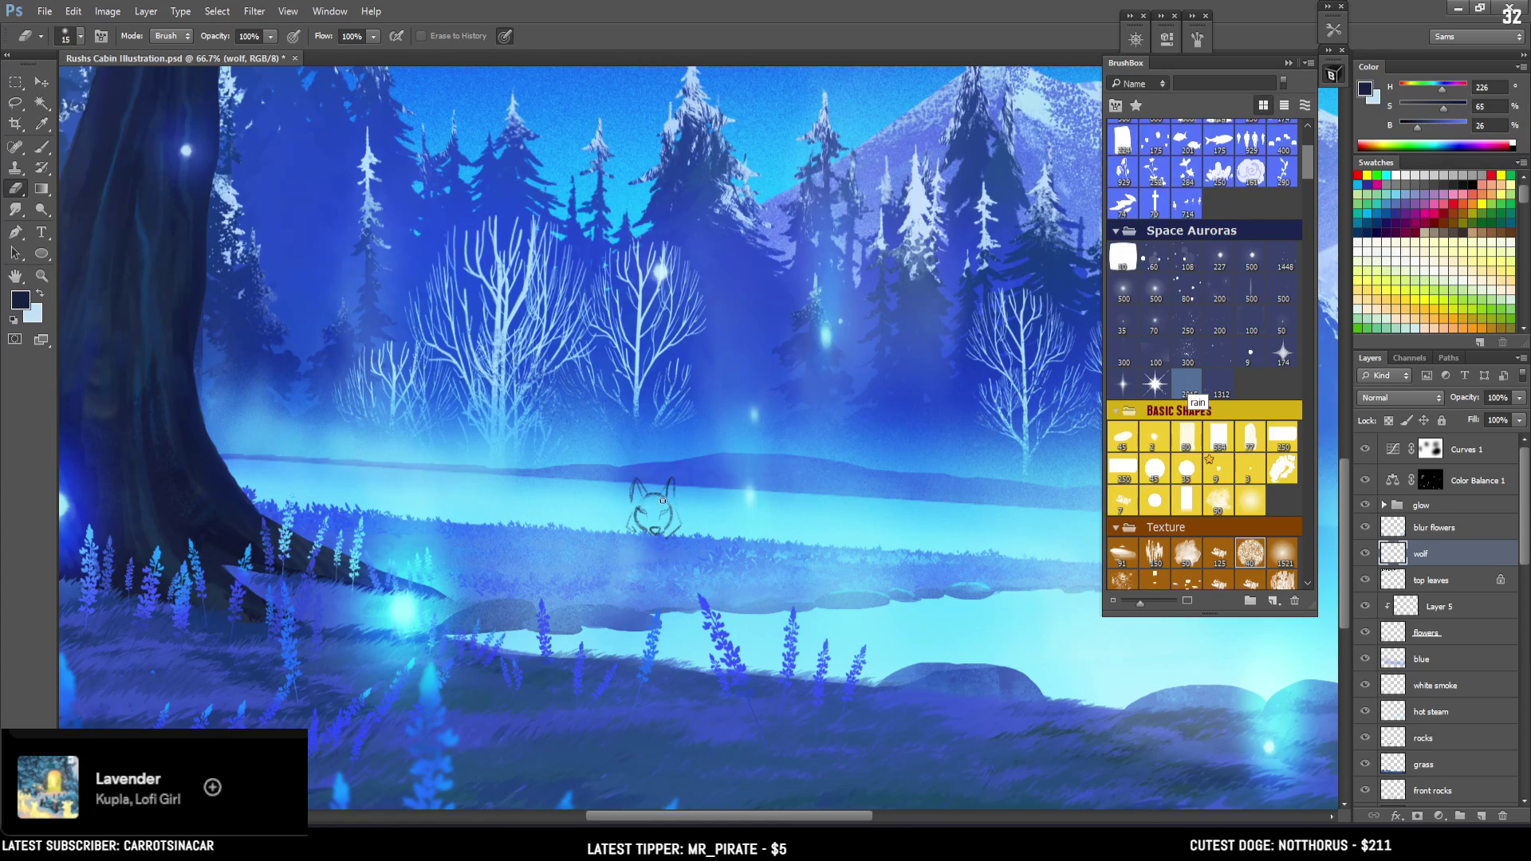
key("b")
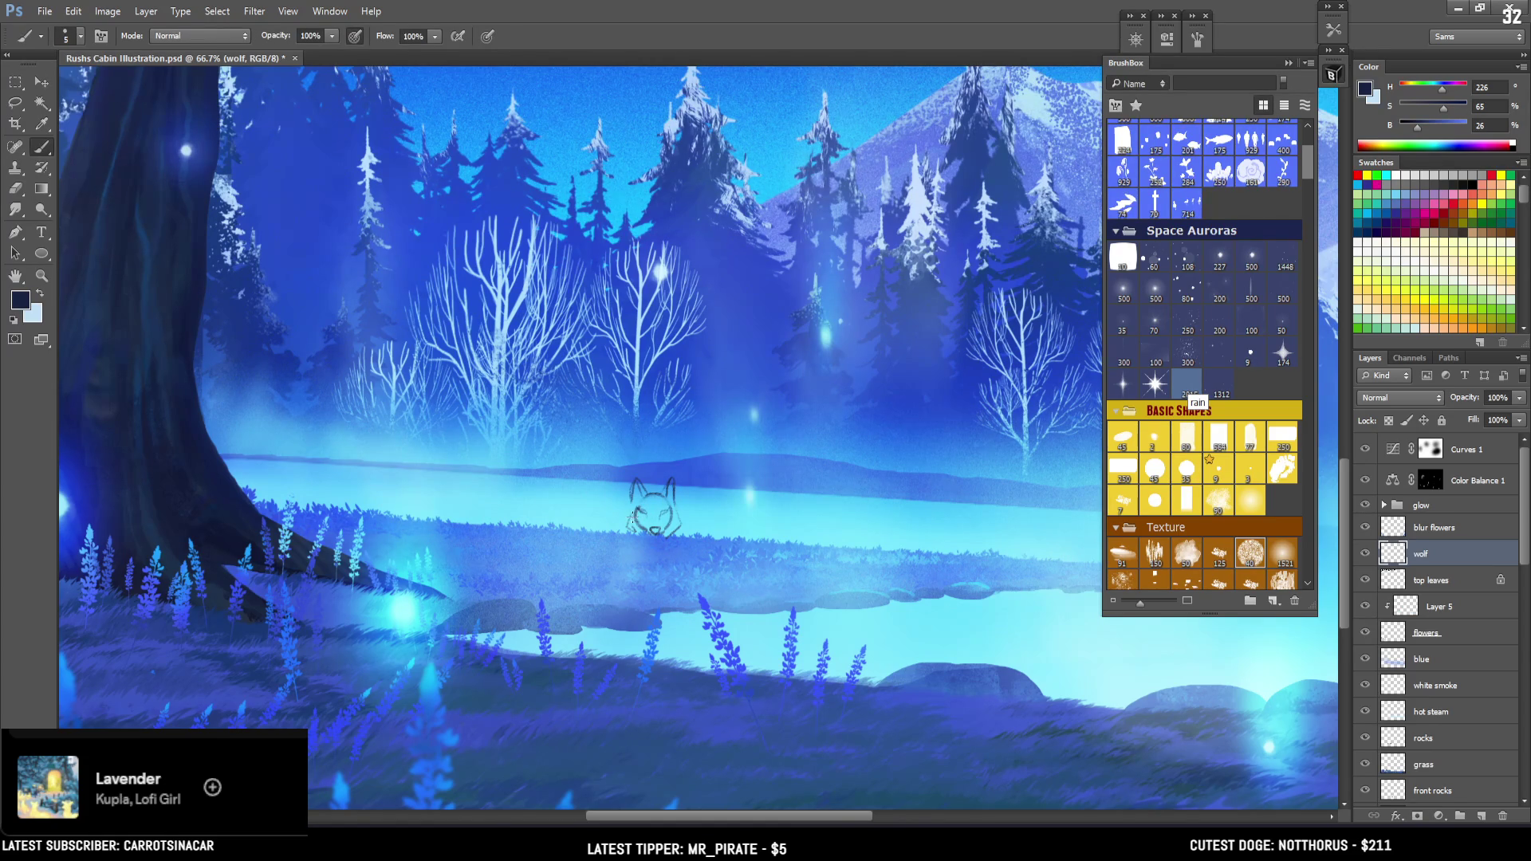
key("bracketright")
left_click_drag(629, 519, 625, 533)
left_click_drag(654, 530, 650, 534)
mouse_move(656, 535)
left_mouse_down()
mouse_move(673, 539)
mouse_move(639, 576)
left_mouse_up()
key("ctrl+z")
Add a brow line and sketch the back curving down behind the head
left_click_drag(624, 504, 560, 513)
left_click_drag(659, 492, 562, 517)
mouse_move(630, 500)
left_mouse_down()
mouse_move(590, 511)
mouse_move(594, 554)
left_mouse_up()
key("ctrl+z")
mouse_move(624, 502)
left_mouse_down()
mouse_move(586, 521)
mouse_move(594, 543)
left_mouse_up()
key("e")
key("b")
Draw the wolf's front leg and second leg, adding short detail strokes
key("e")
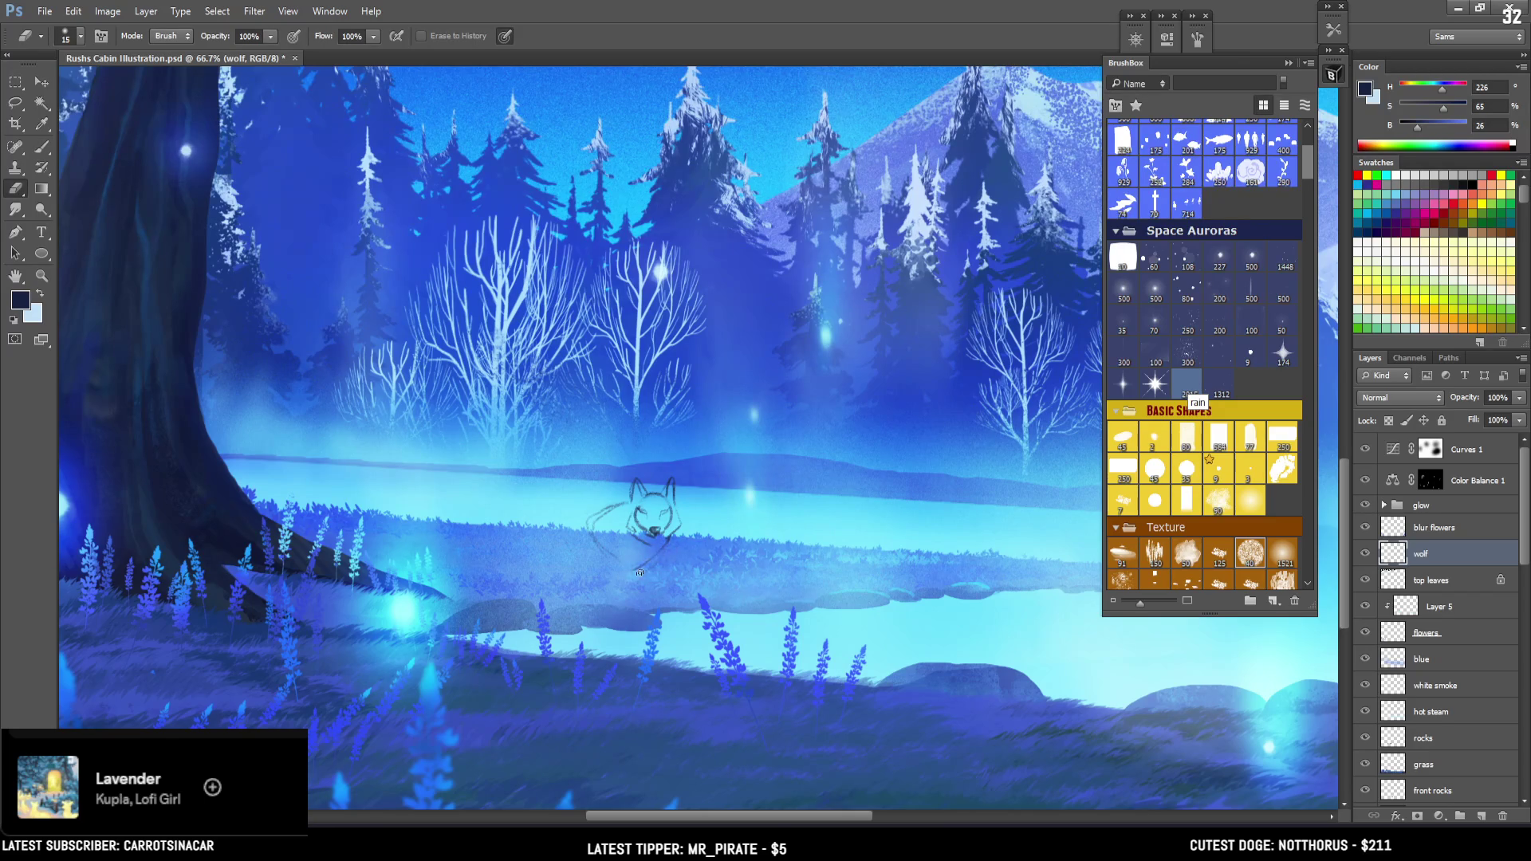
key("b")
left_click_drag(634, 560, 656, 630)
left_click_drag(634, 562, 655, 624)
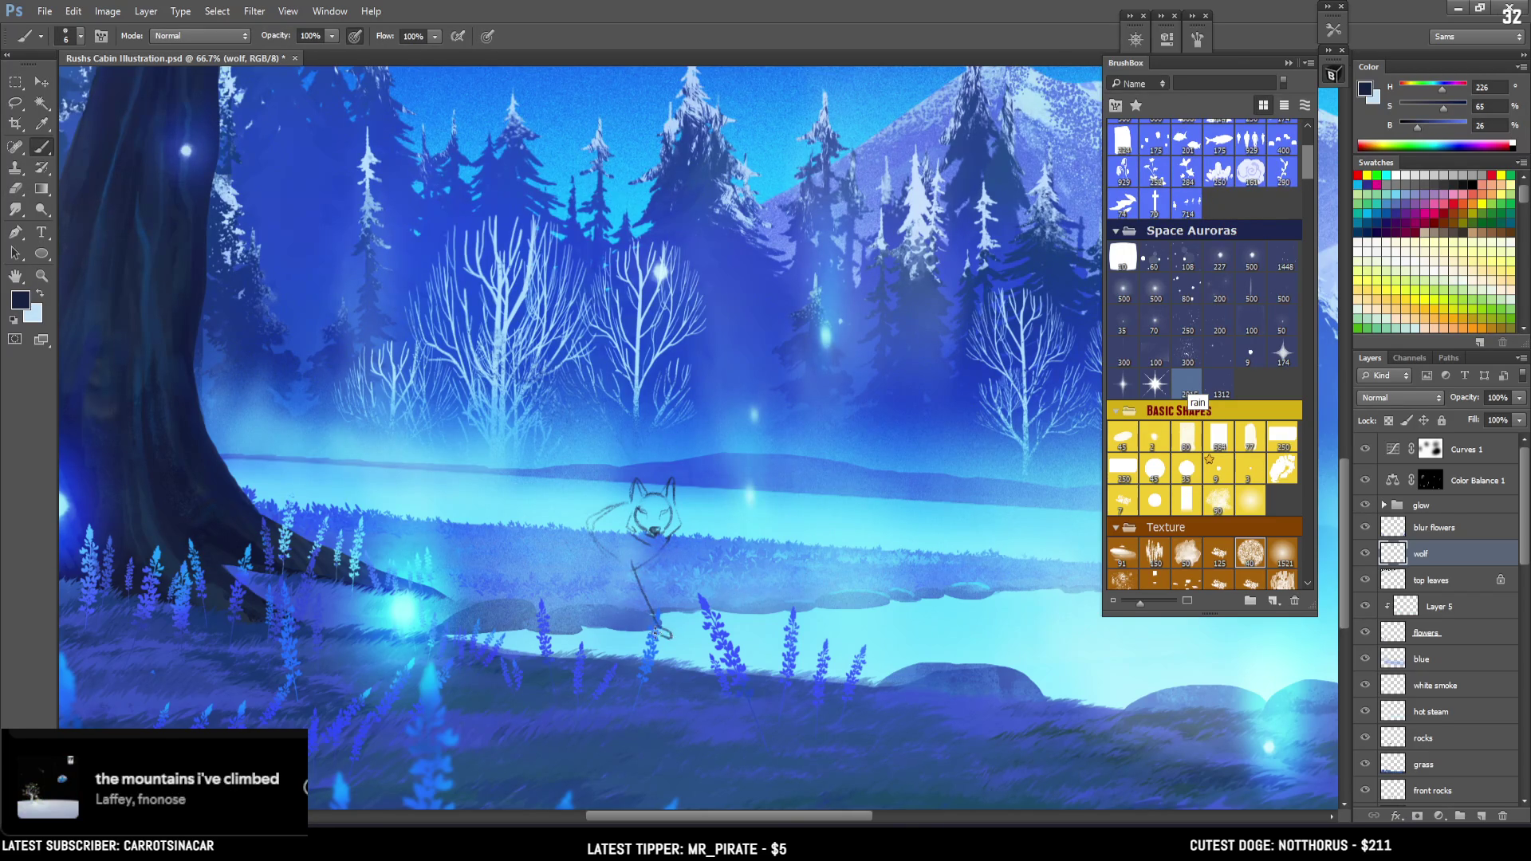
left_click_drag(609, 571, 649, 623)
left_click_drag(607, 554, 612, 576)
left_click_drag(614, 566, 587, 576)
Try tail and curled-body strokes behind the head, undoing each attempt
left_click_drag(606, 508, 502, 535)
key("ctrl+z")
mouse_move(606, 507)
left_mouse_down()
mouse_move(558, 524)
mouse_move(507, 581)
left_mouse_up()
key("ctrl+z")
key("ctrl+z")
mouse_move(565, 522)
left_mouse_down()
mouse_move(626, 534)
mouse_move(598, 524)
left_mouse_up()
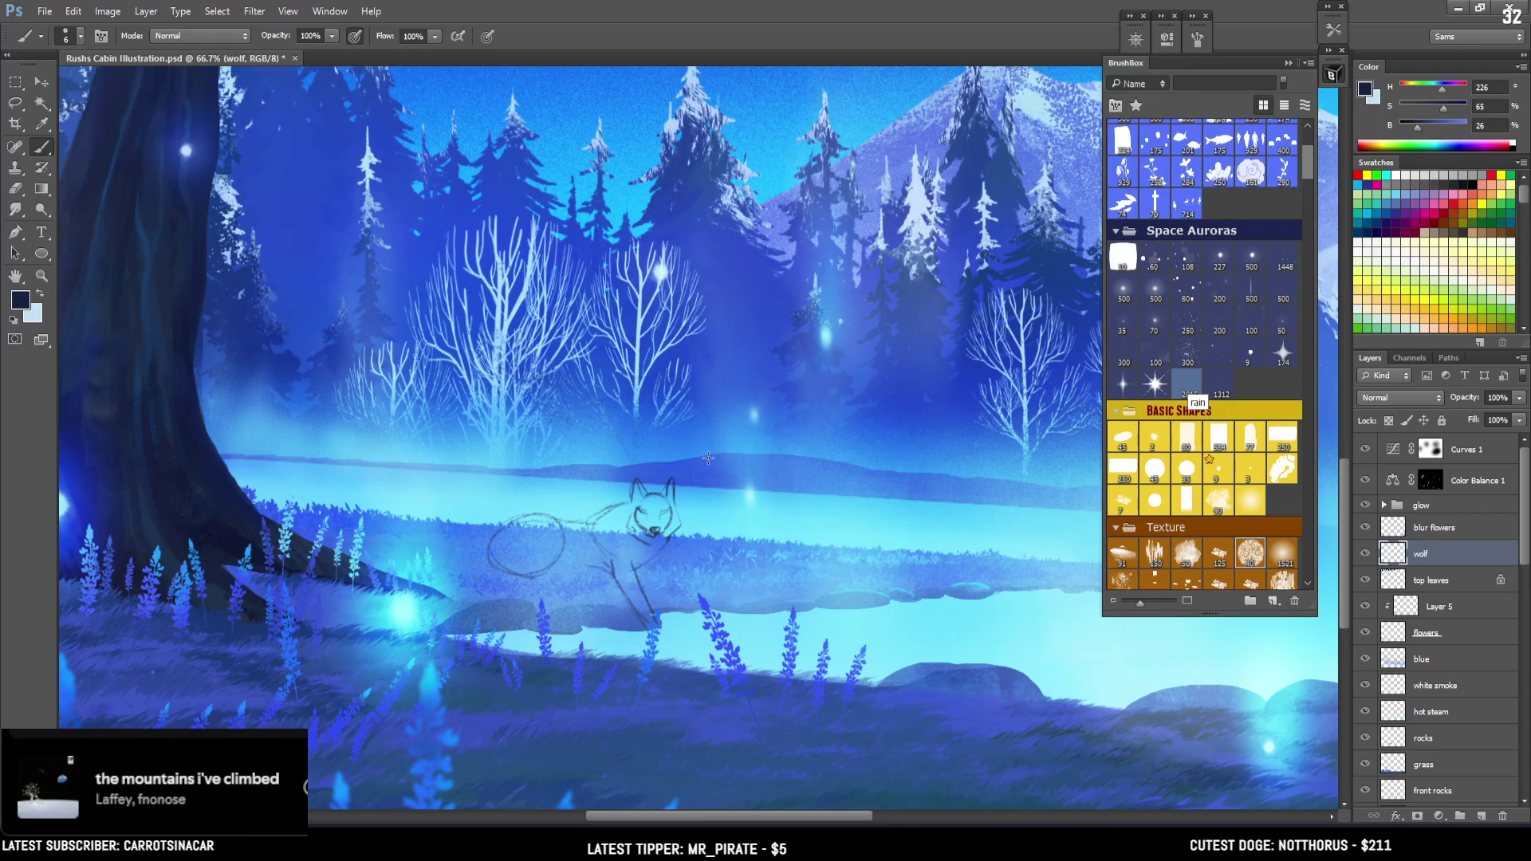
key("ctrl+z")
Draw the wolf's back line extending left from the head
key("e")
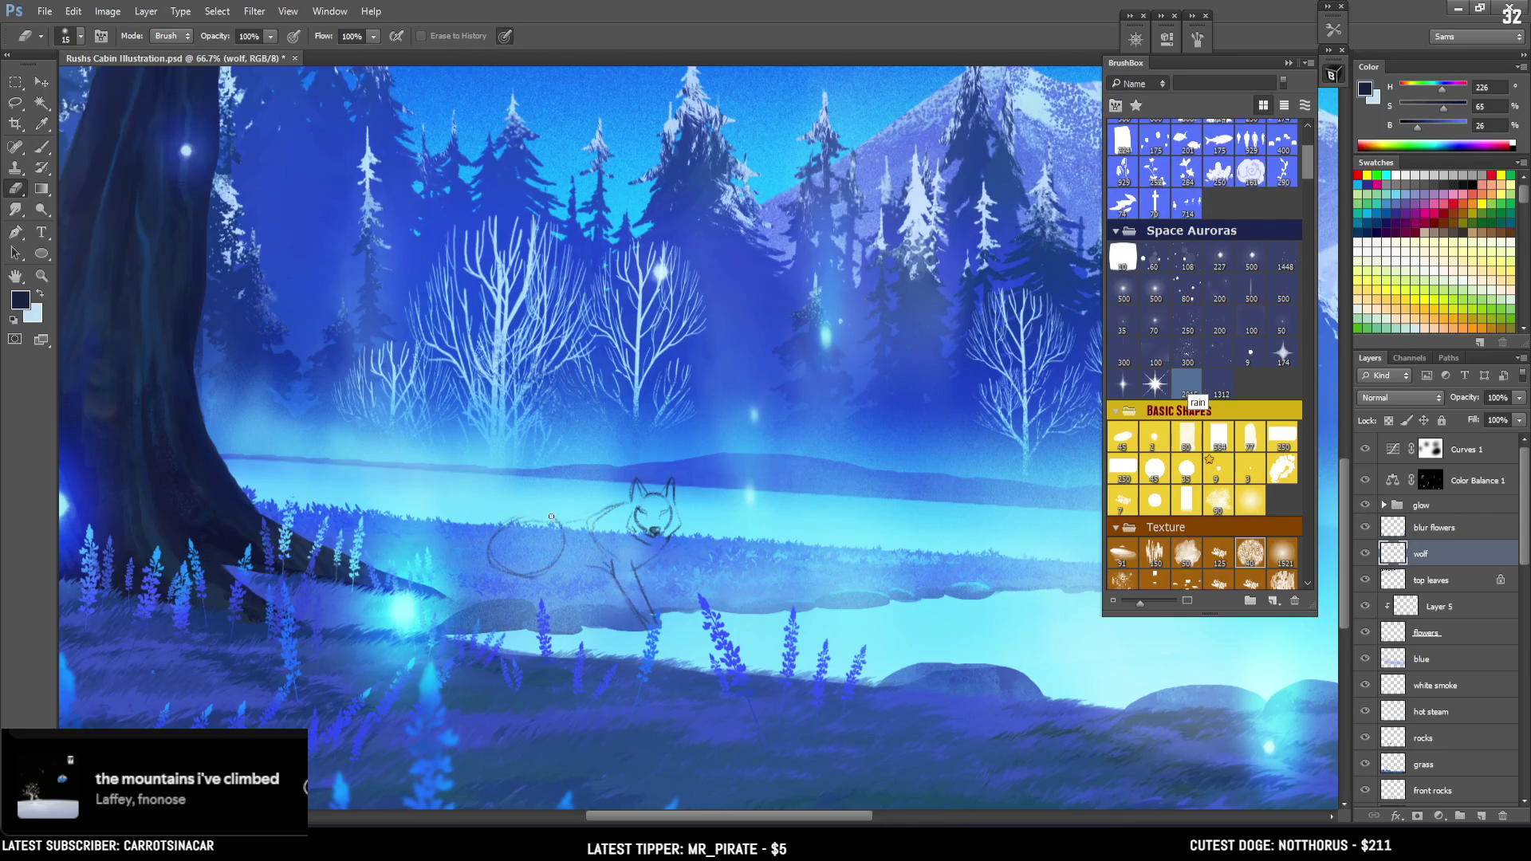
key("b")
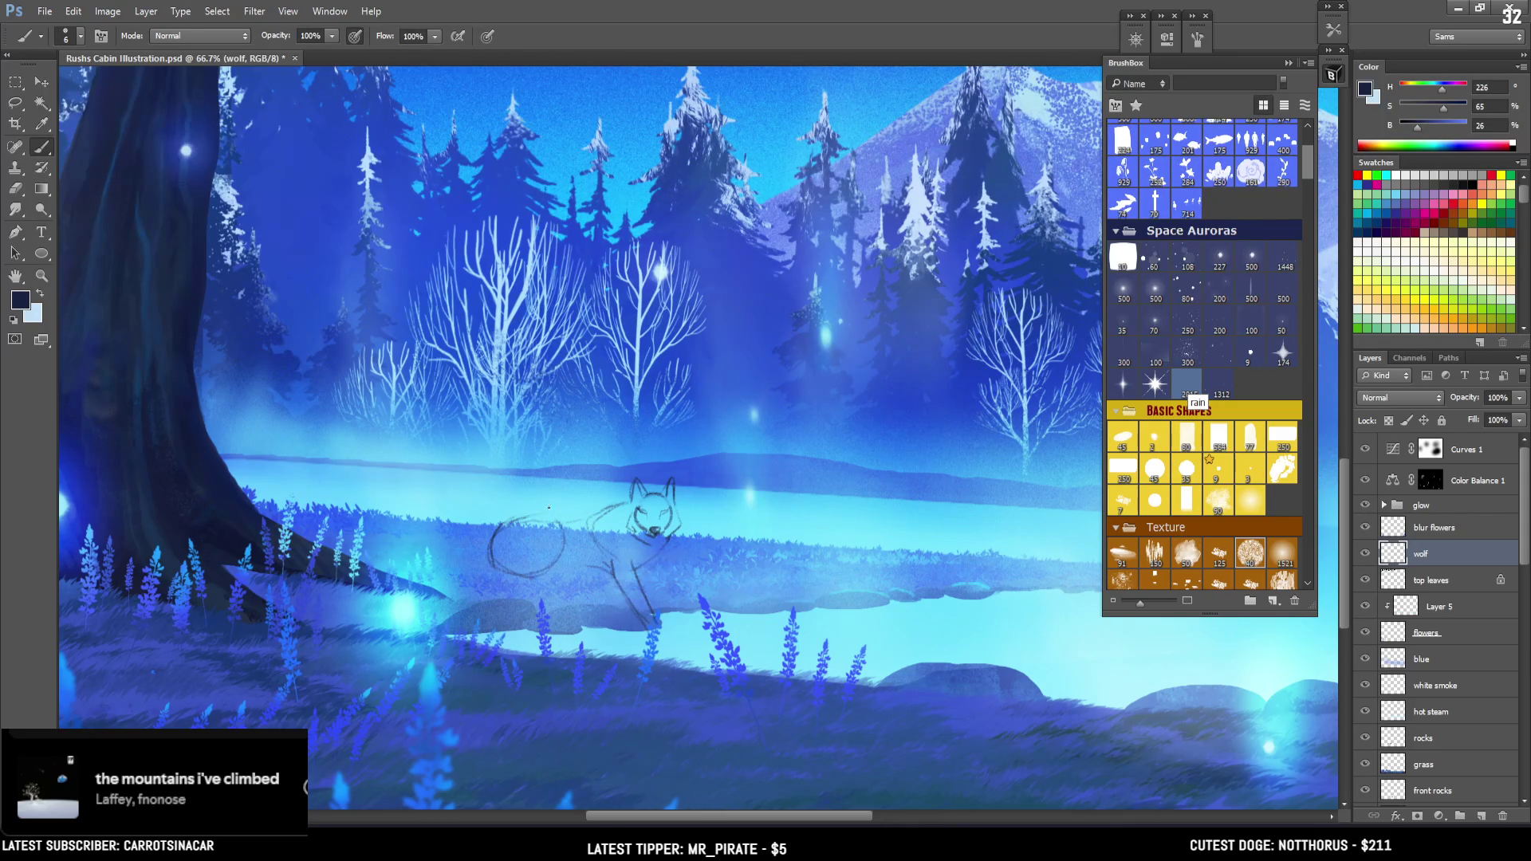
left_click_drag(520, 518, 582, 519)
key("e")
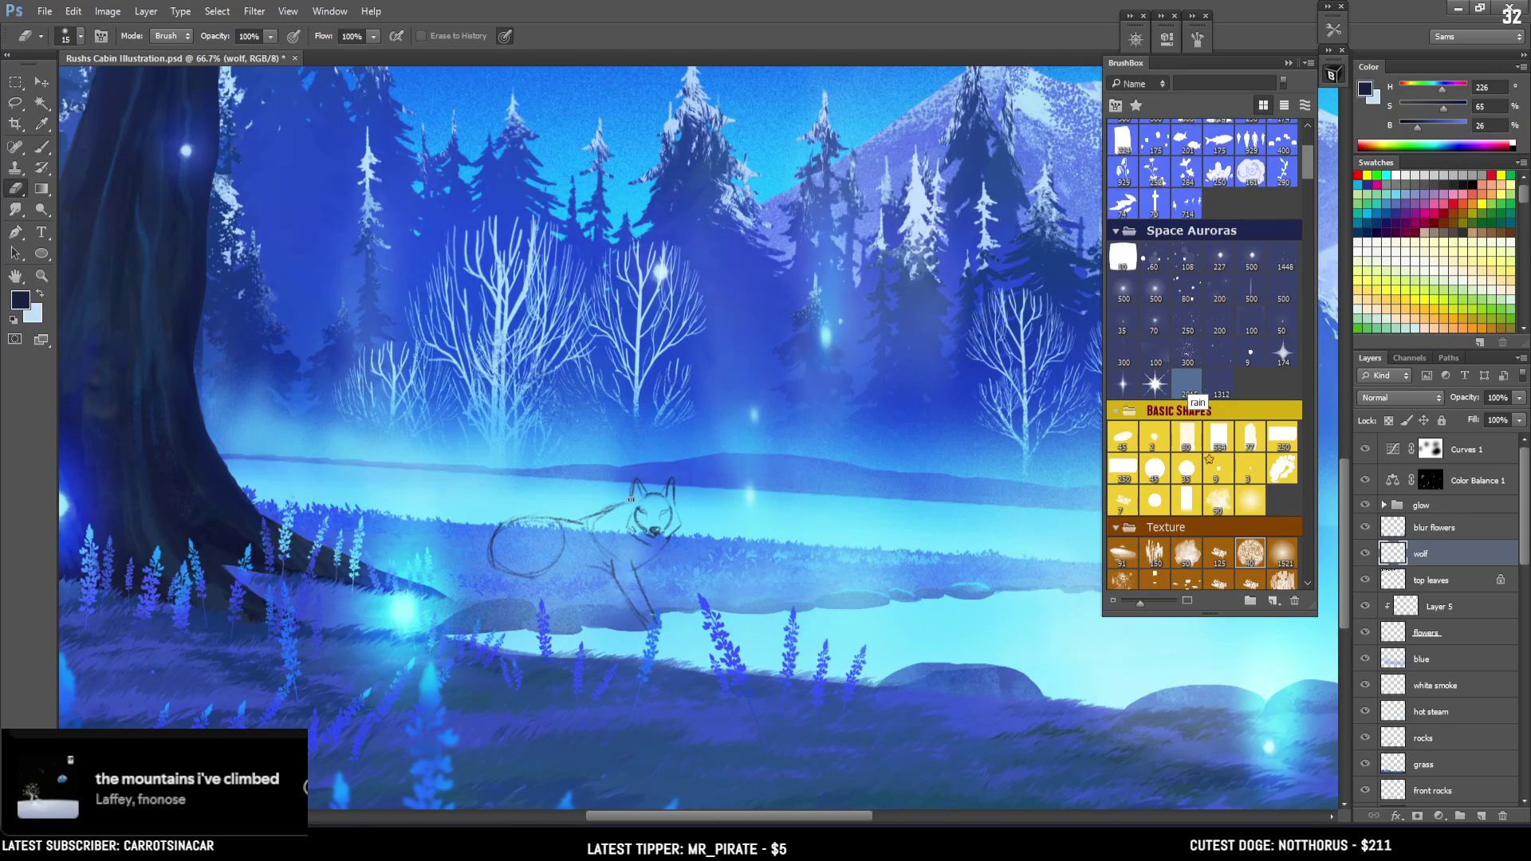
key("b")
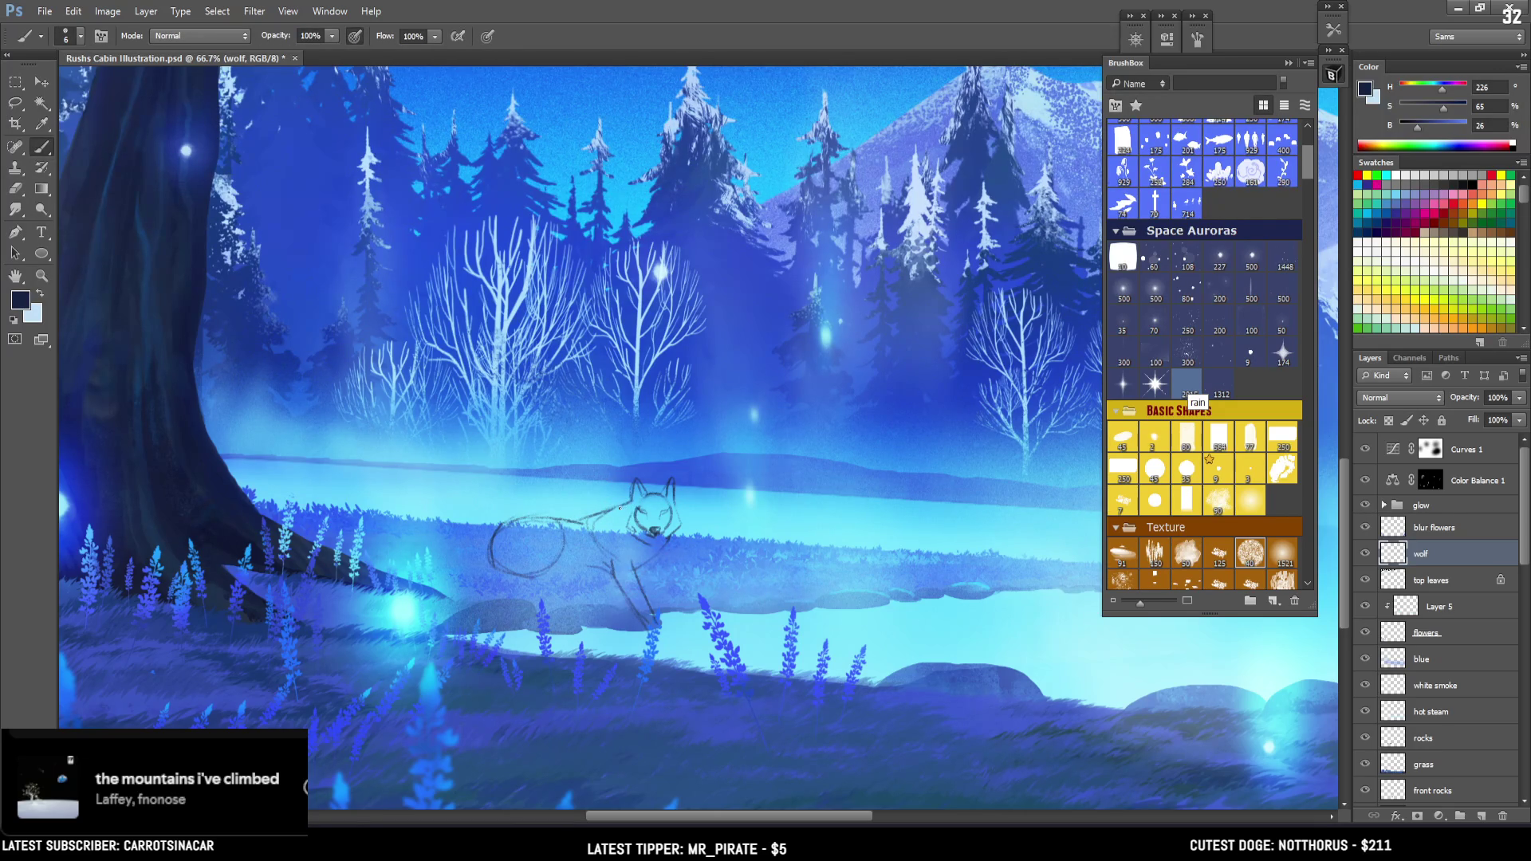
key("e")
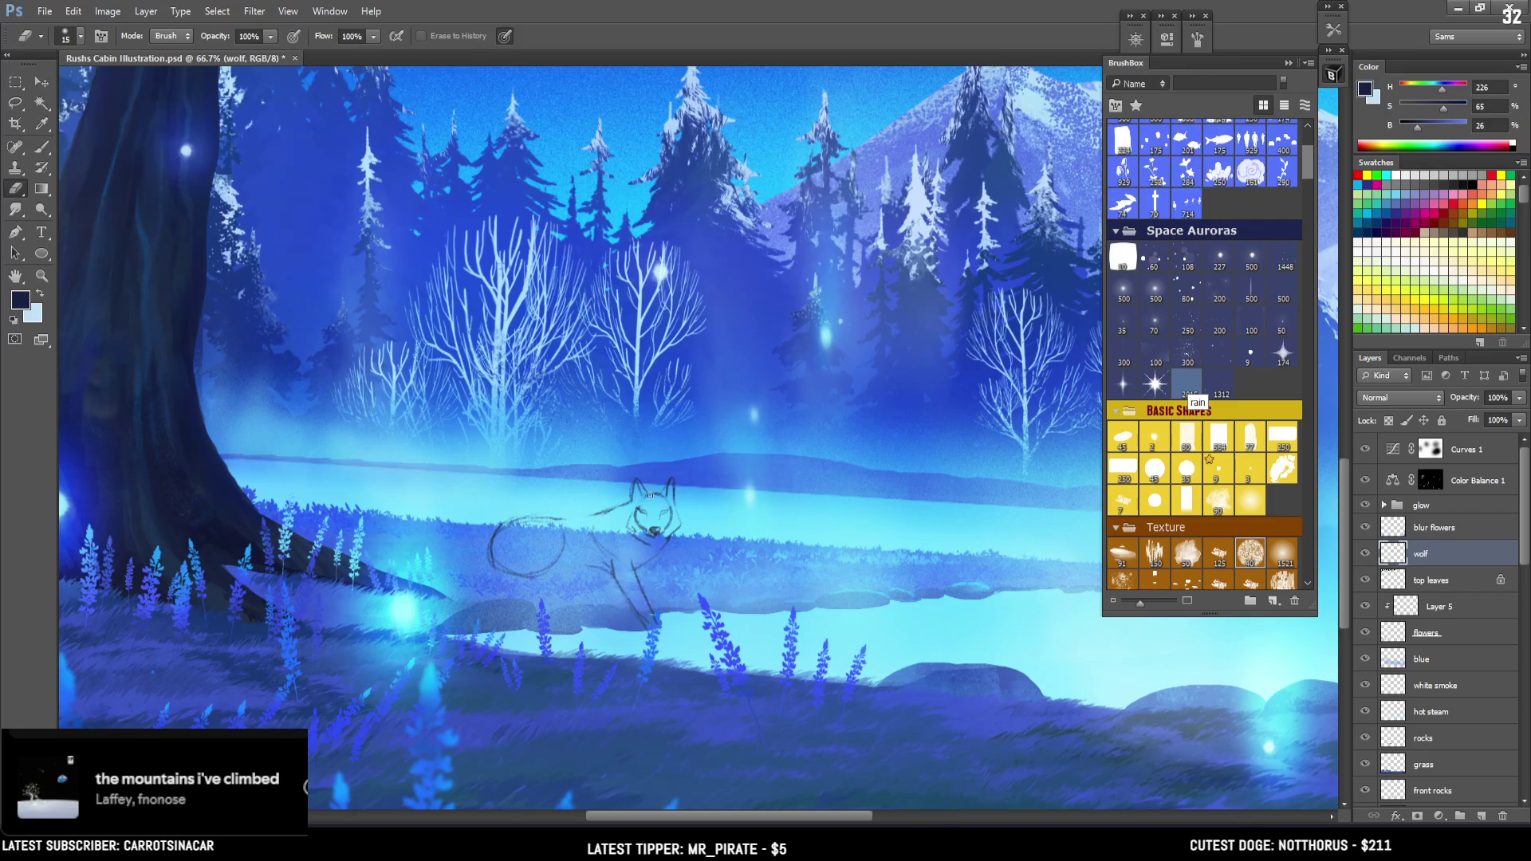
key("b")
left_click_drag(585, 511, 634, 479)
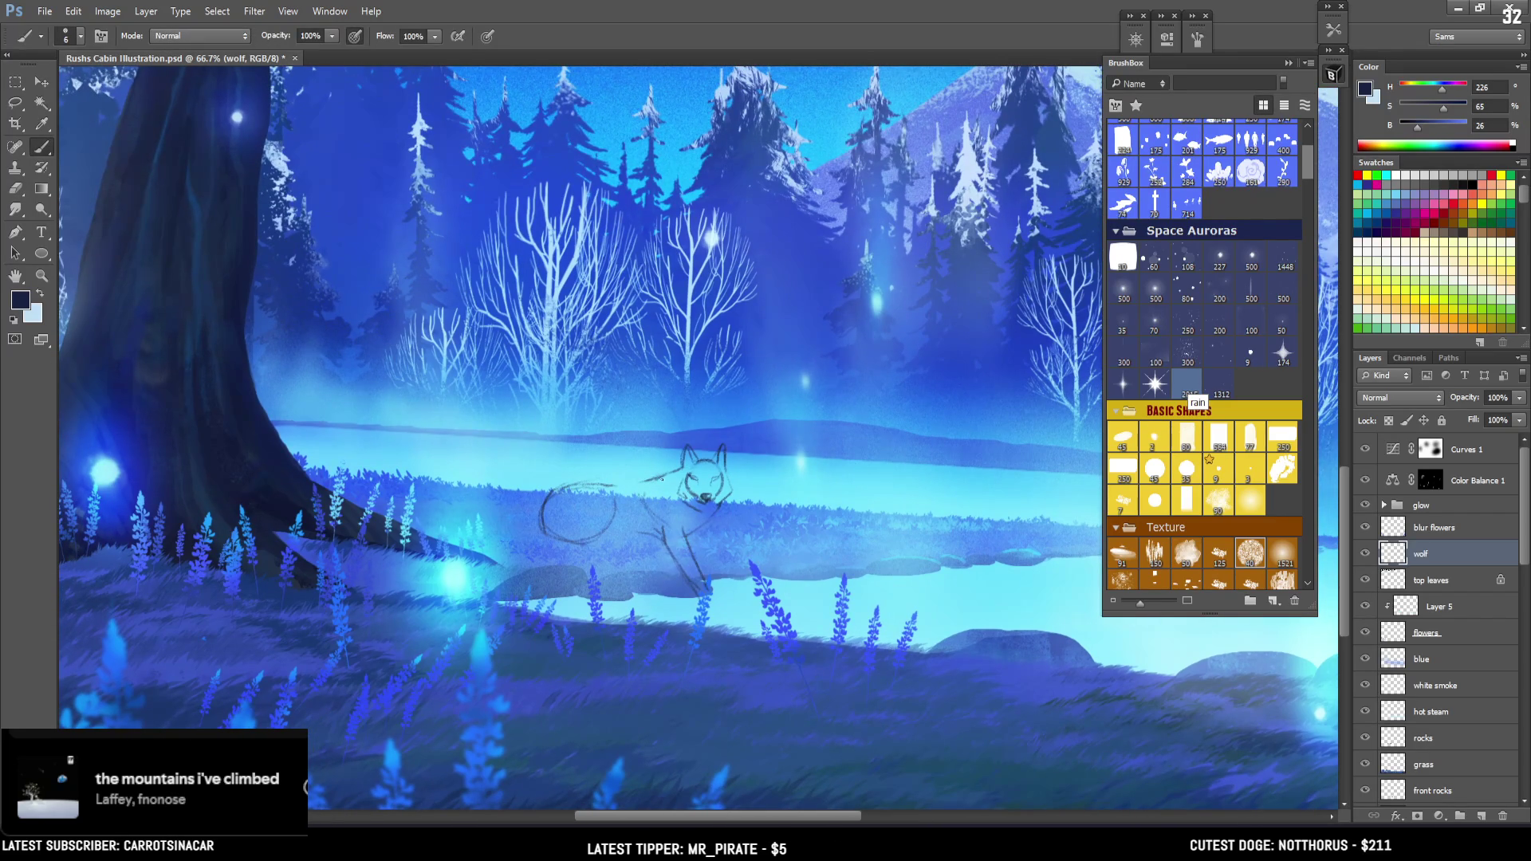
Redraw a longer back stroke and retry the hind leg until it slopes down-left
key("ctrl+z")
mouse_move(682, 470)
left_mouse_down()
mouse_move(607, 475)
mouse_move(556, 548)
mouse_move(563, 587)
left_mouse_up()
key("ctrl+z")
left_click_drag(536, 509, 550, 582)
key("ctrl+z")
left_click_drag(544, 526, 549, 563)
key("ctrl+z")
left_click_drag(543, 500, 504, 572)
Zoom out to check the whole scene, zoom back in on the wolf, and undo the last stroke
key("e")
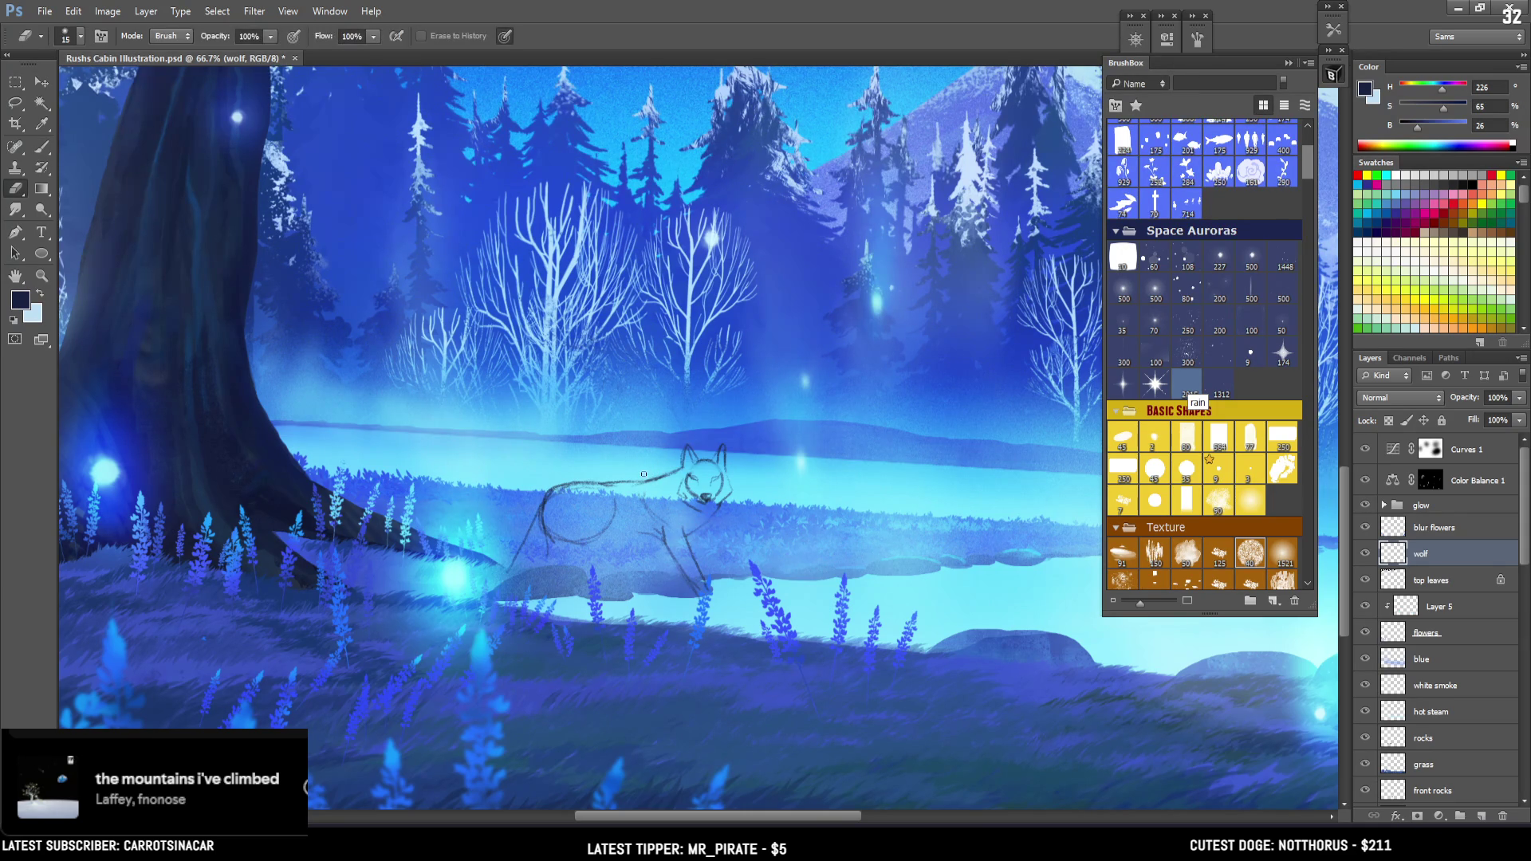
key("ctrl+minus")
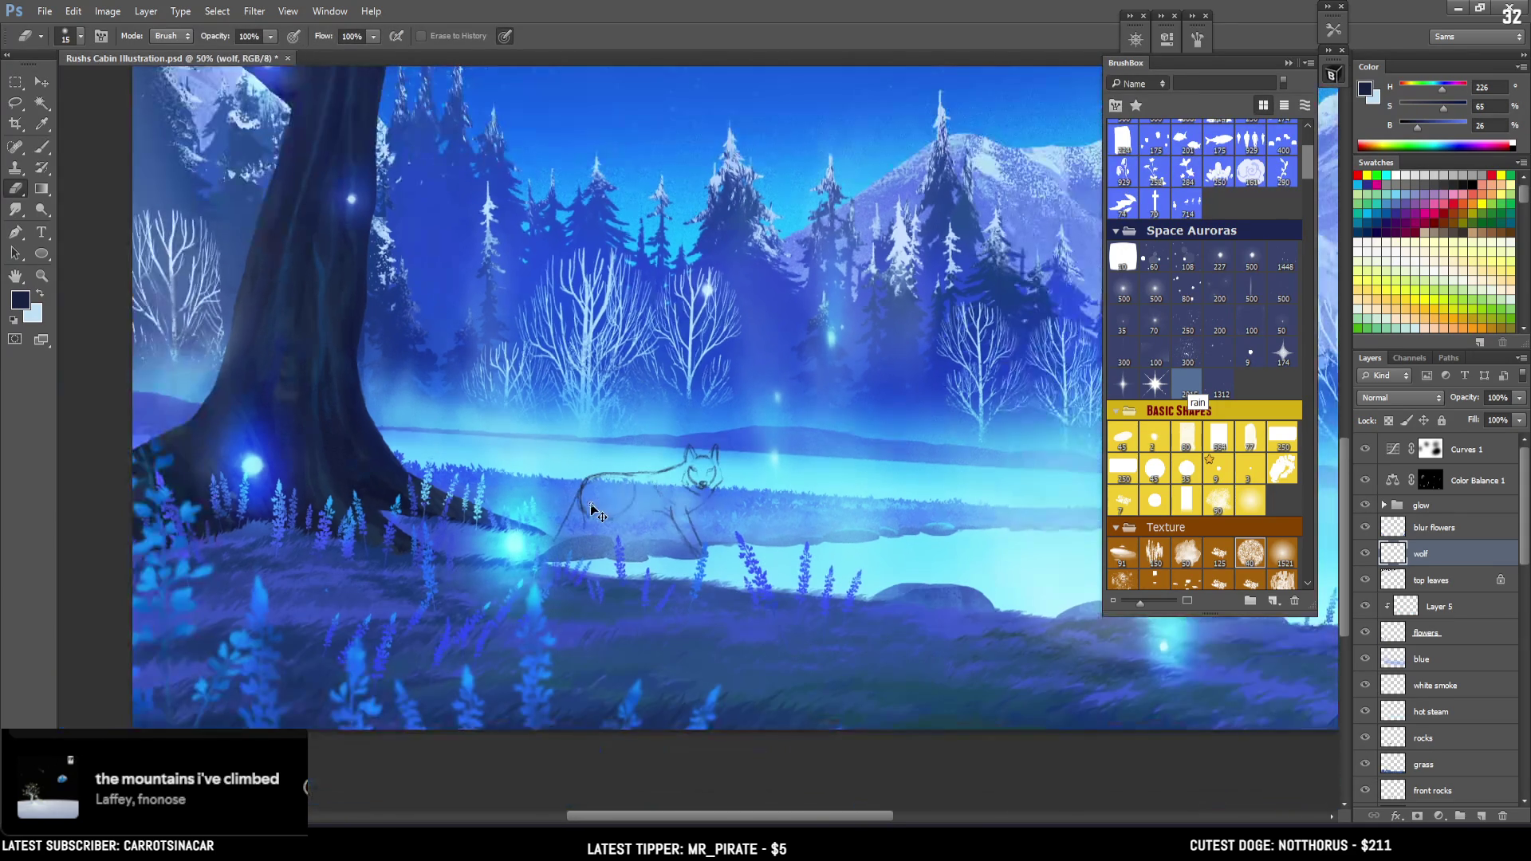
left_click_drag(683, 427, 633, 456)
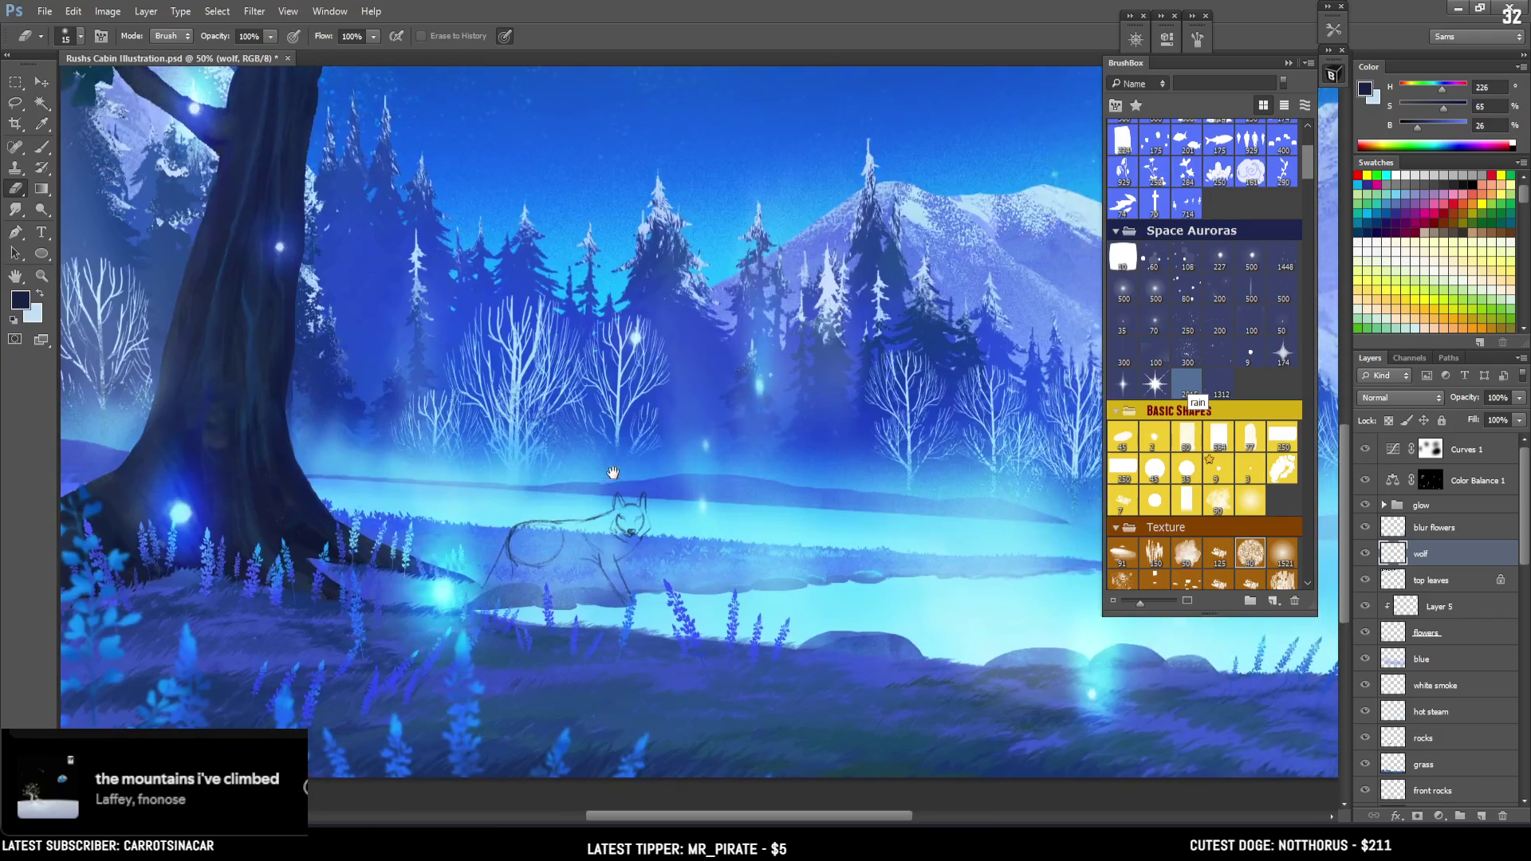
key("ctrl+plus")
mouse_move(624, 543)
left_mouse_down()
mouse_move(691, 507)
mouse_move(650, 572)
left_mouse_up()
key("b")
key("ctrl+z")
mouse_move(642, 502)
left_mouse_down()
mouse_move(670, 532)
mouse_move(633, 560)
mouse_move(633, 539)
left_mouse_up()
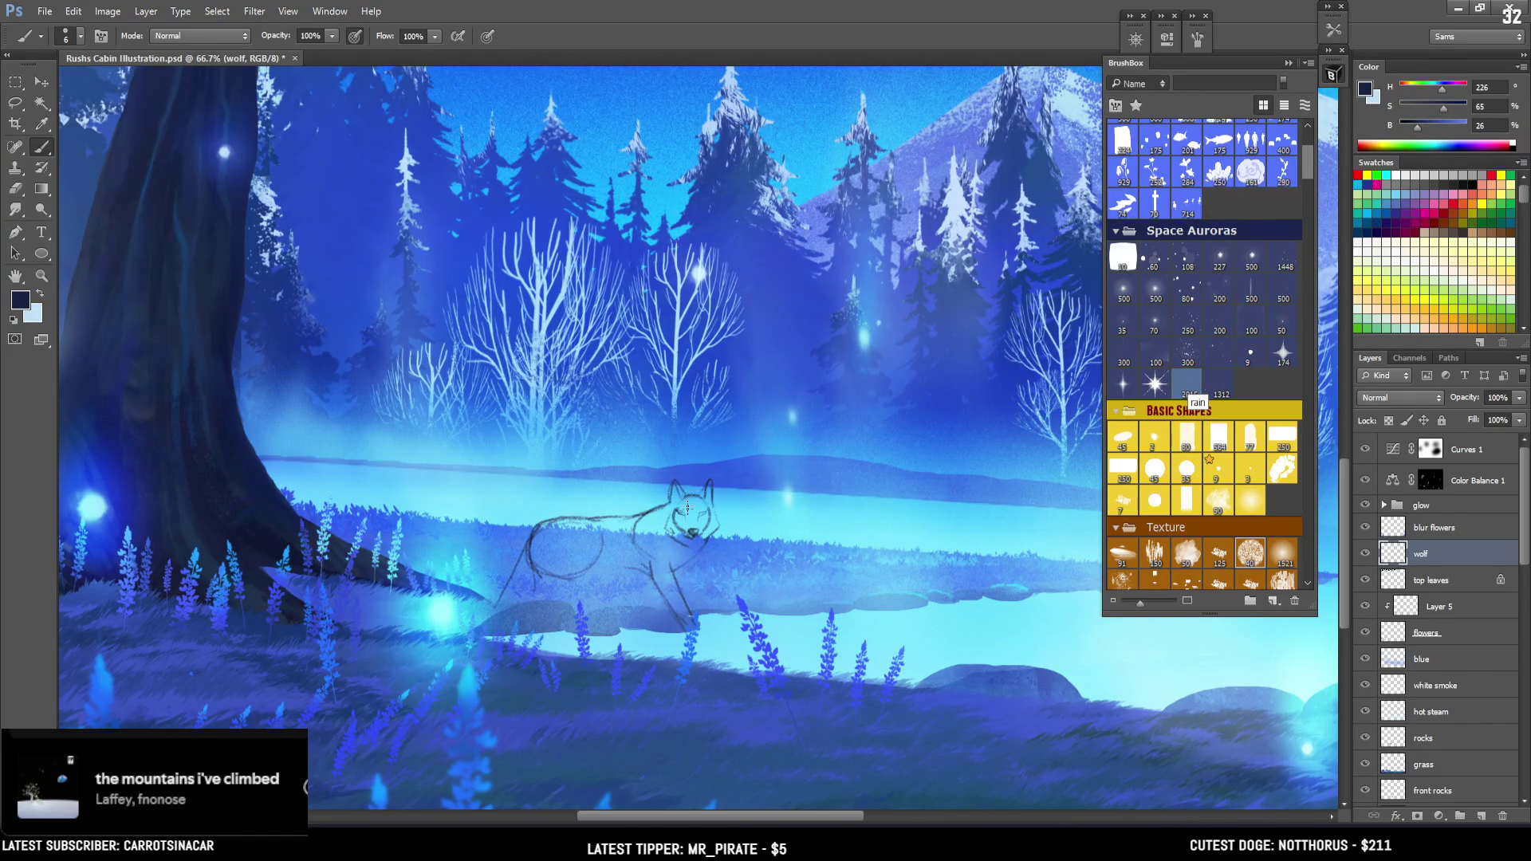
Retry the chest stroke, extend the hind leg down-left, and enlarge the brush slightly
key("e")
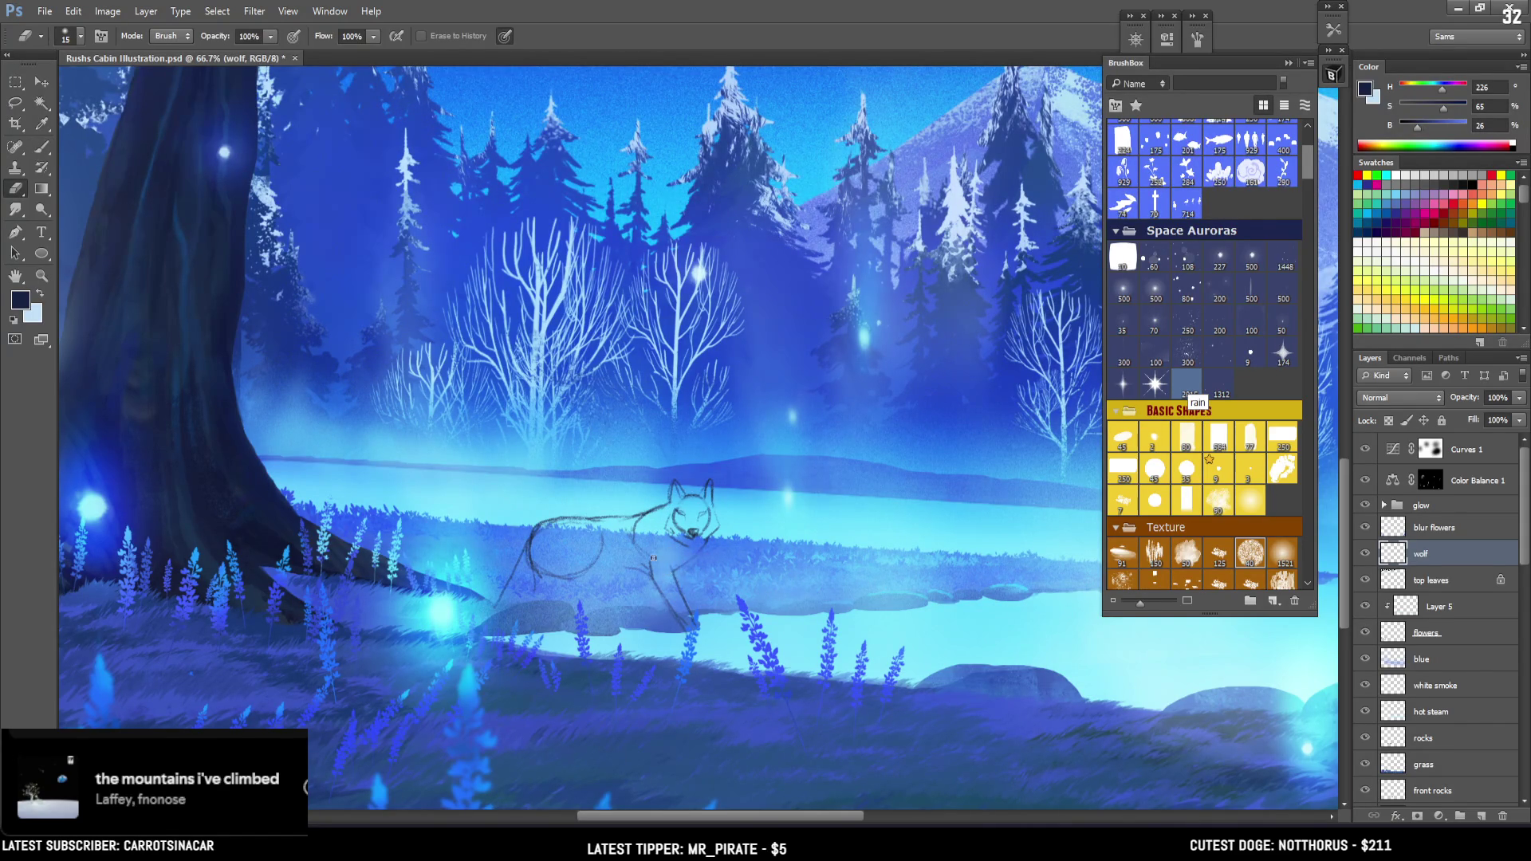
key("b")
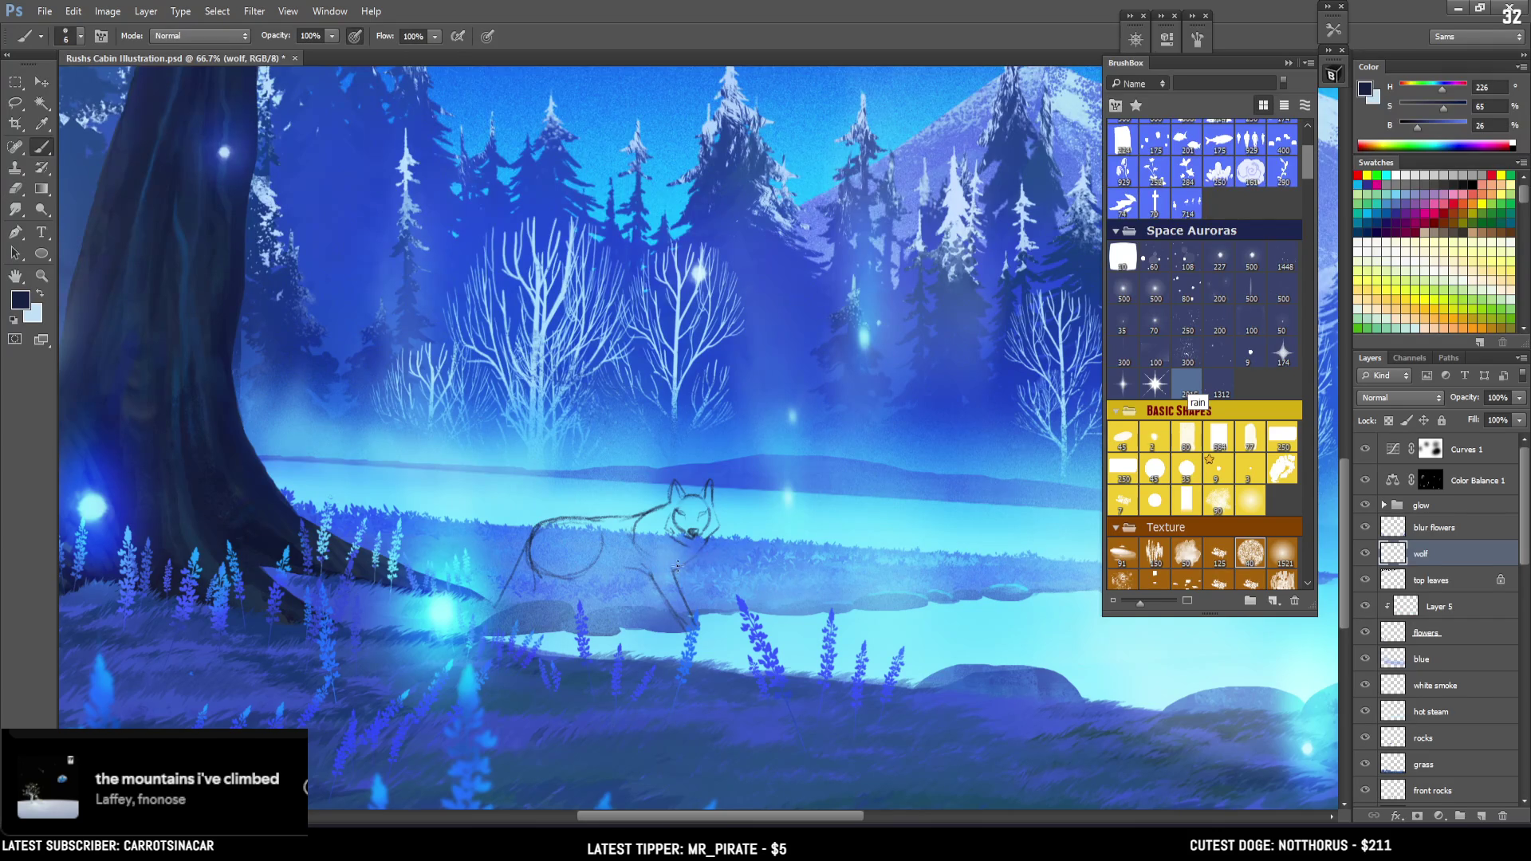
mouse_move(694, 556)
left_mouse_down()
mouse_move(648, 620)
mouse_move(667, 630)
mouse_move(650, 630)
left_mouse_up()
key("ctrl+z")
scroll(627, 485, "down", 1)
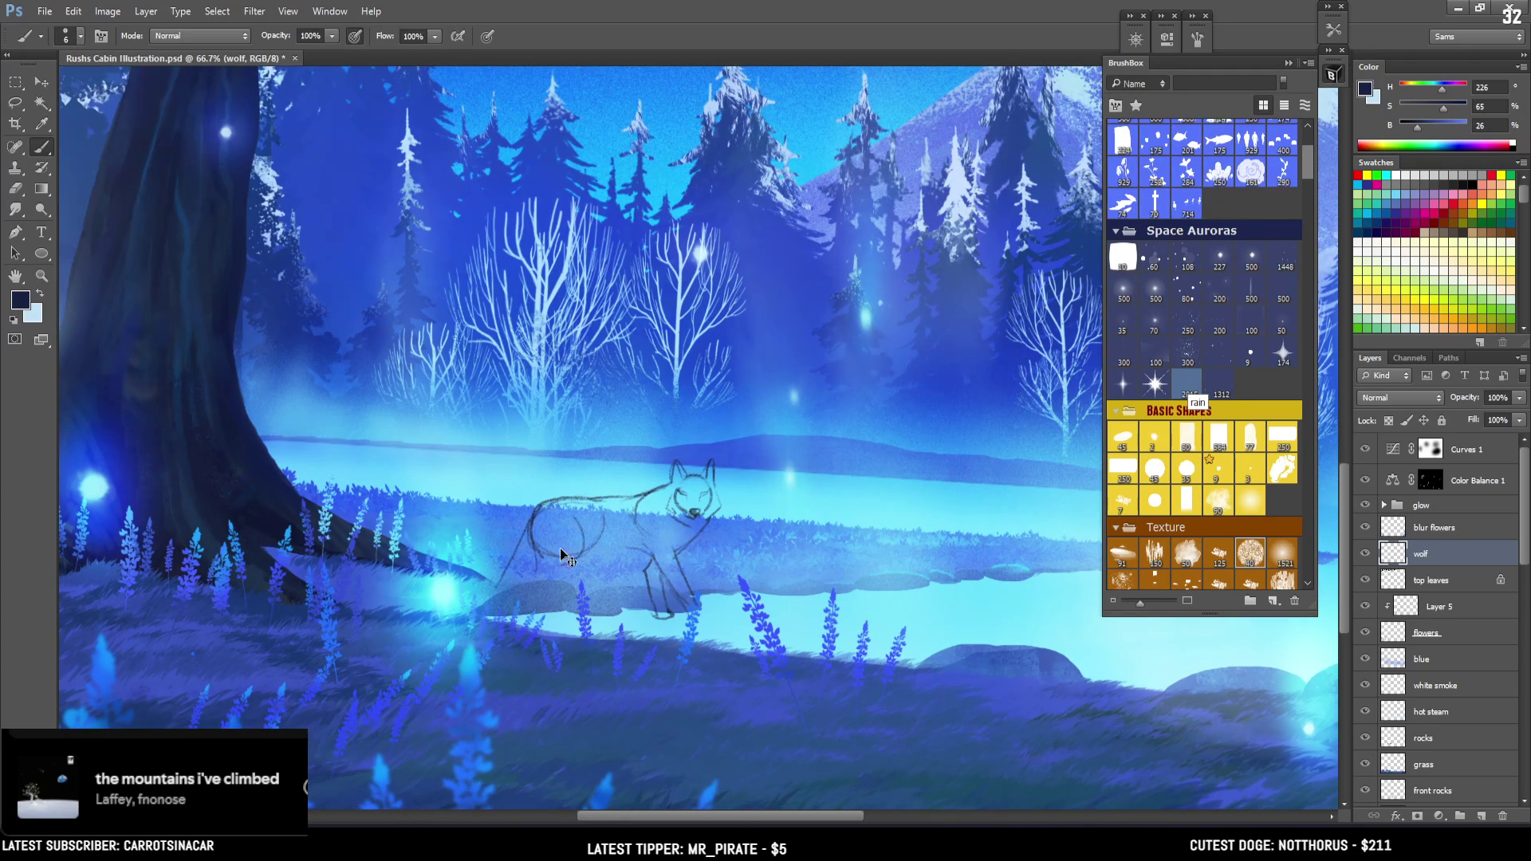
mouse_move(574, 523)
left_mouse_down()
mouse_move(569, 572)
mouse_move(572, 557)
left_mouse_up()
key("ctrl+z")
left_click_drag(572, 561, 545, 594)
key("bracketright")
key("bracketright")
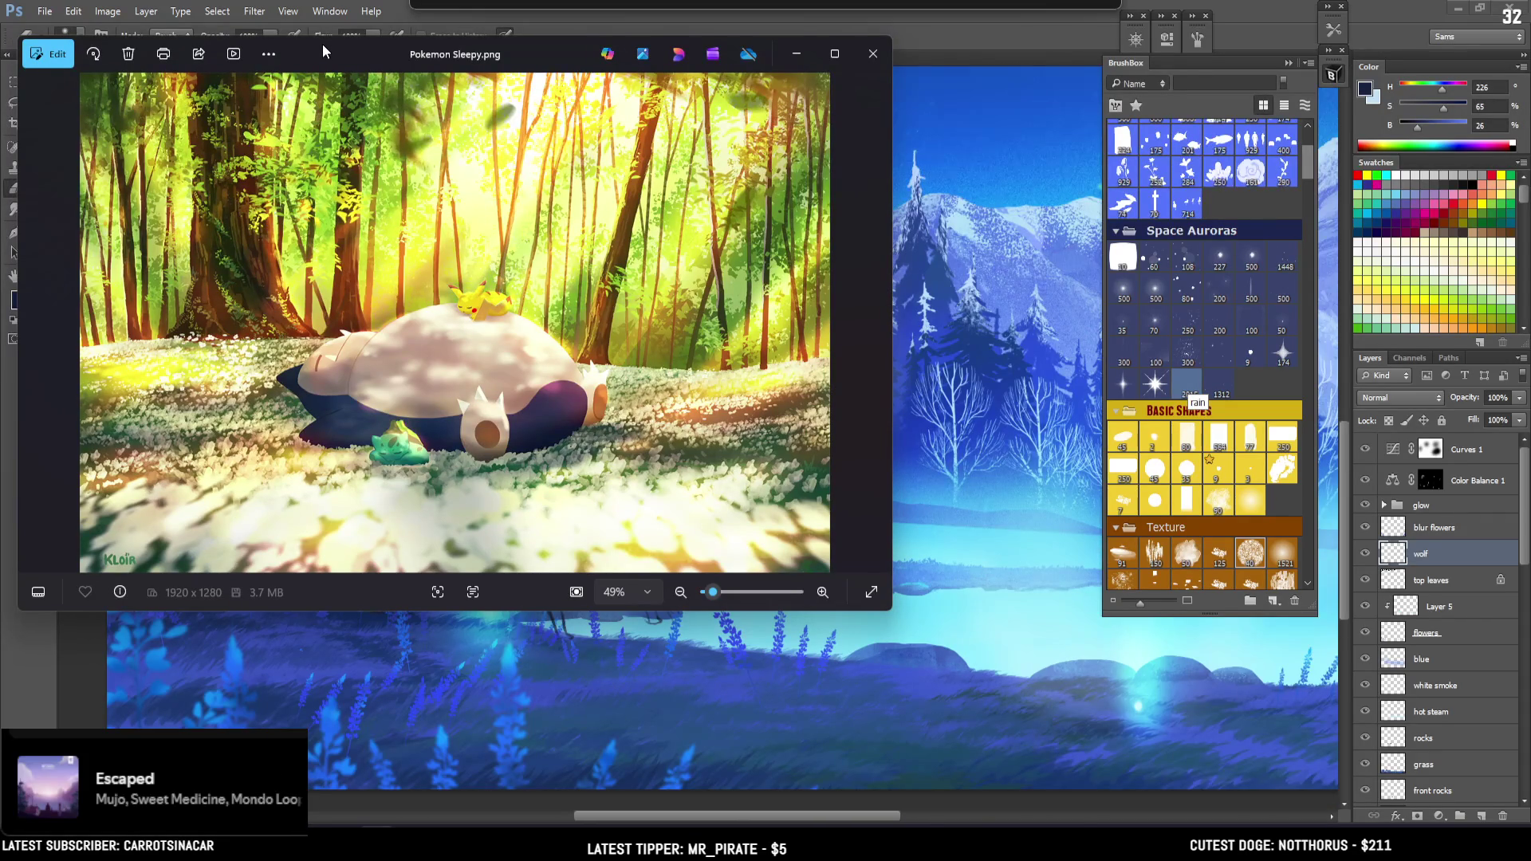
Move the Photos window showing Pokemon Sleepy.png up and left over Photoshop
left_click_drag(322, 45, 325, 45)
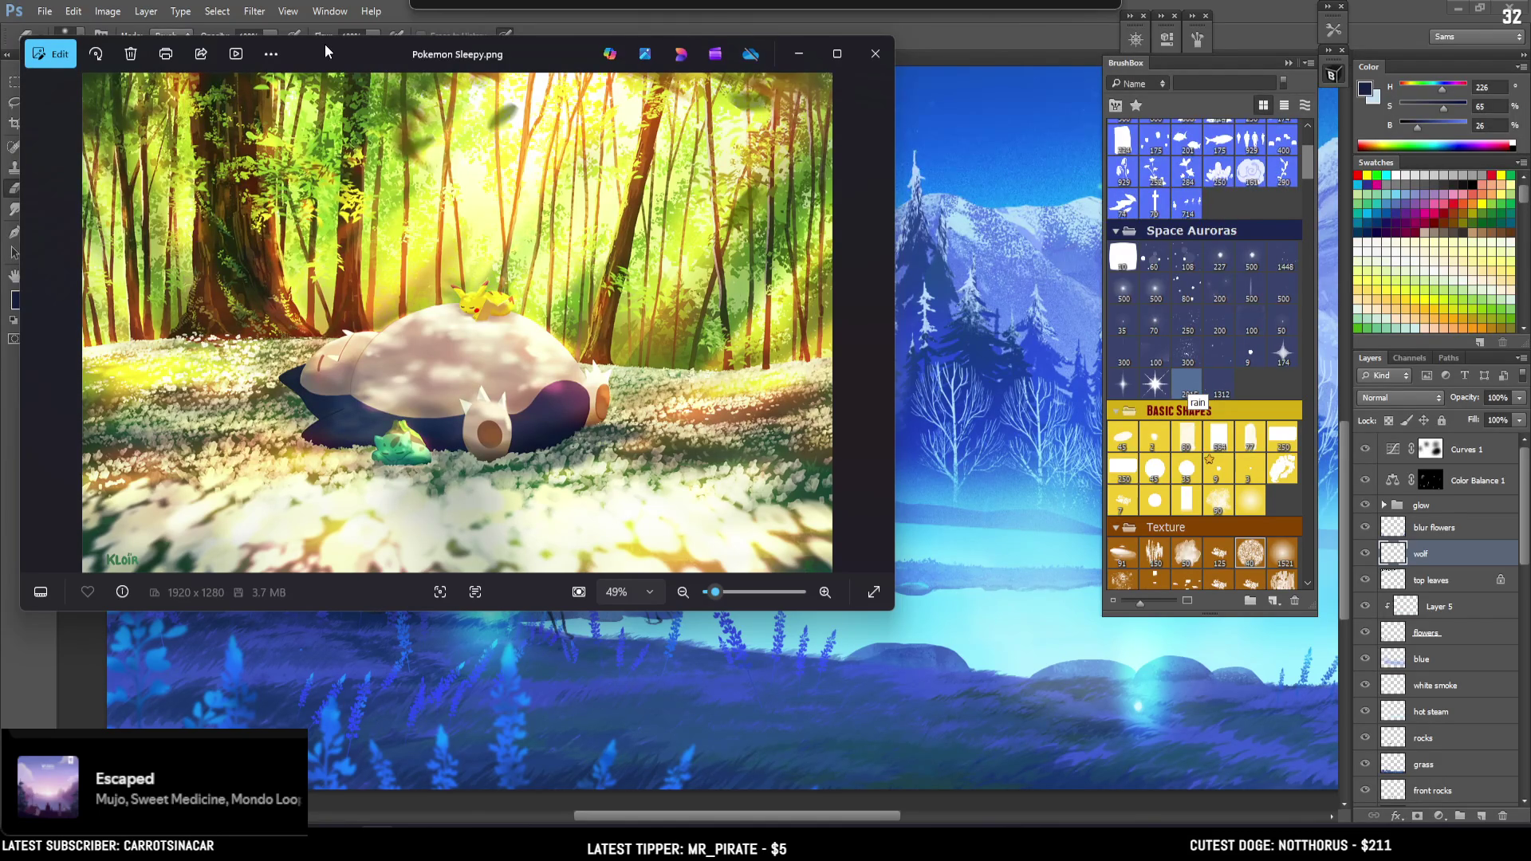
left_click_drag(325, 51, 316, 36)
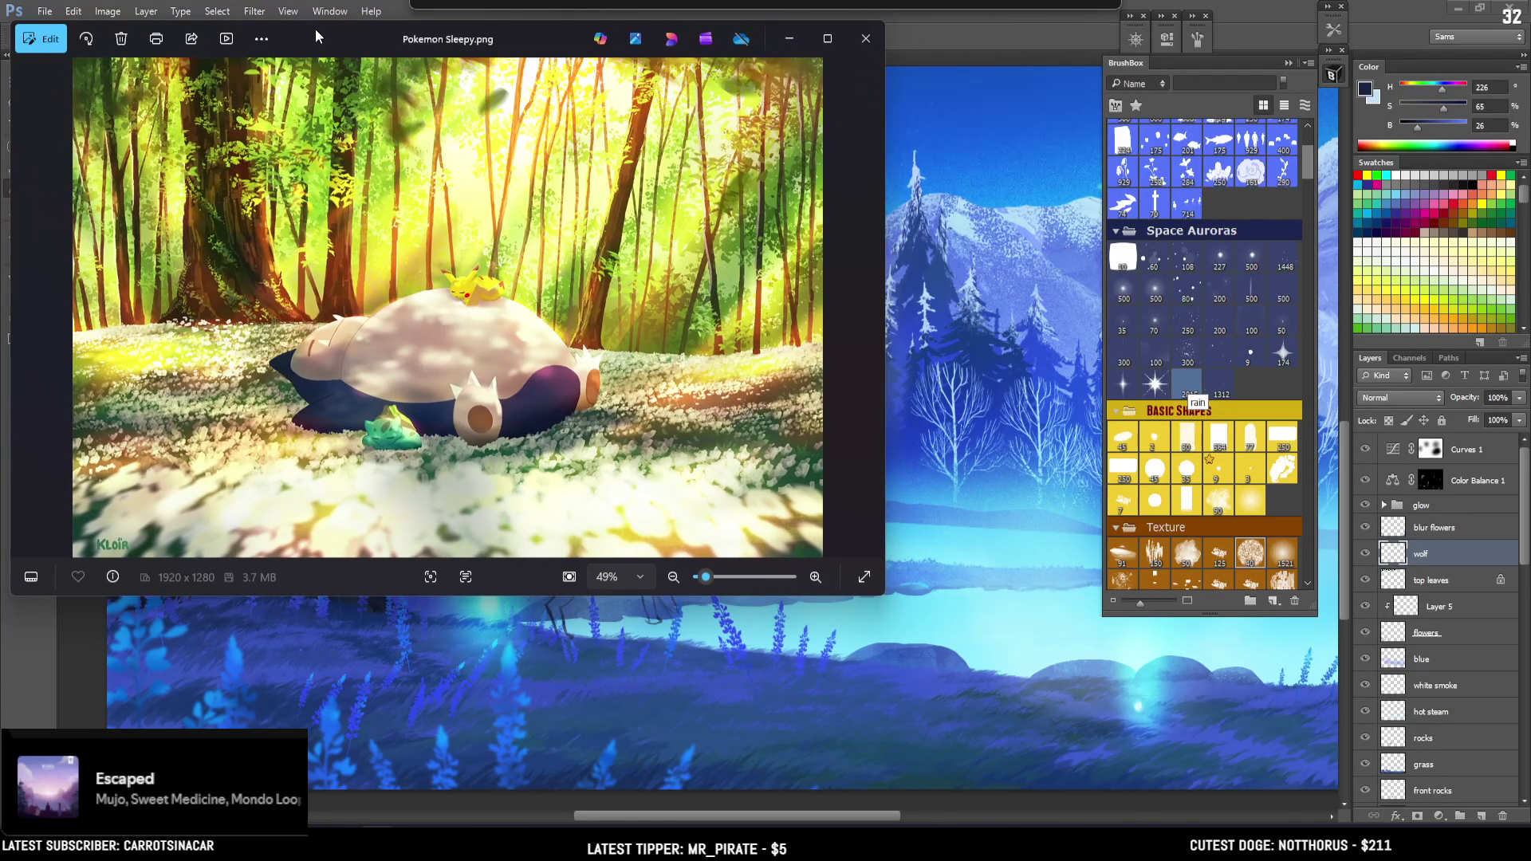